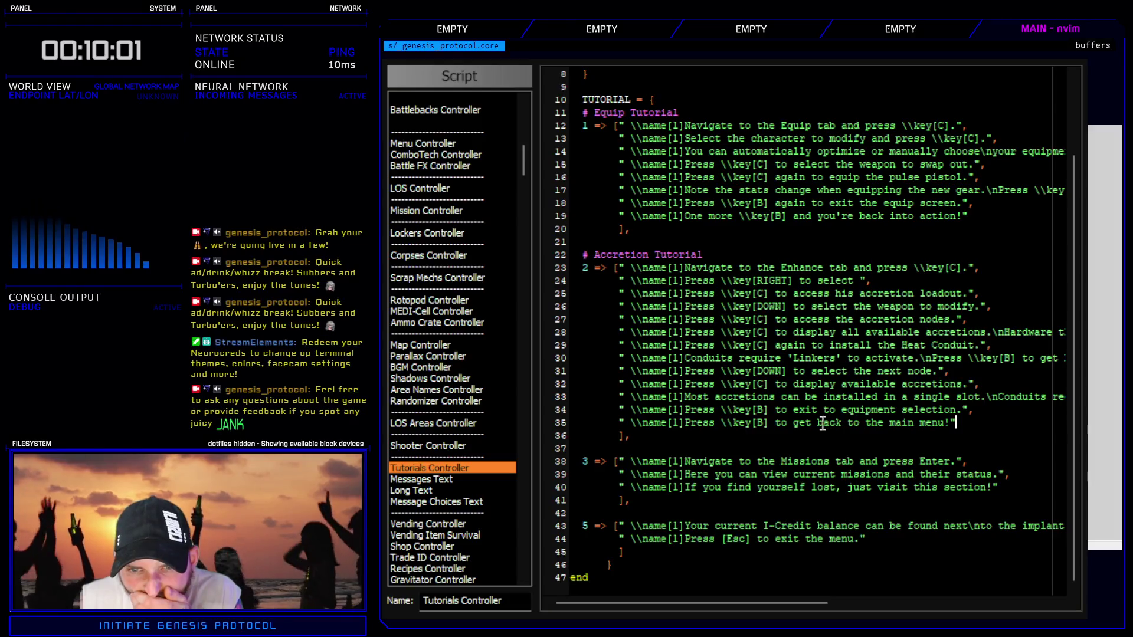
- Select the ending phrase of line 35, try a replacement, then undo to restore the original
left_click_drag(793, 426, 806, 425)
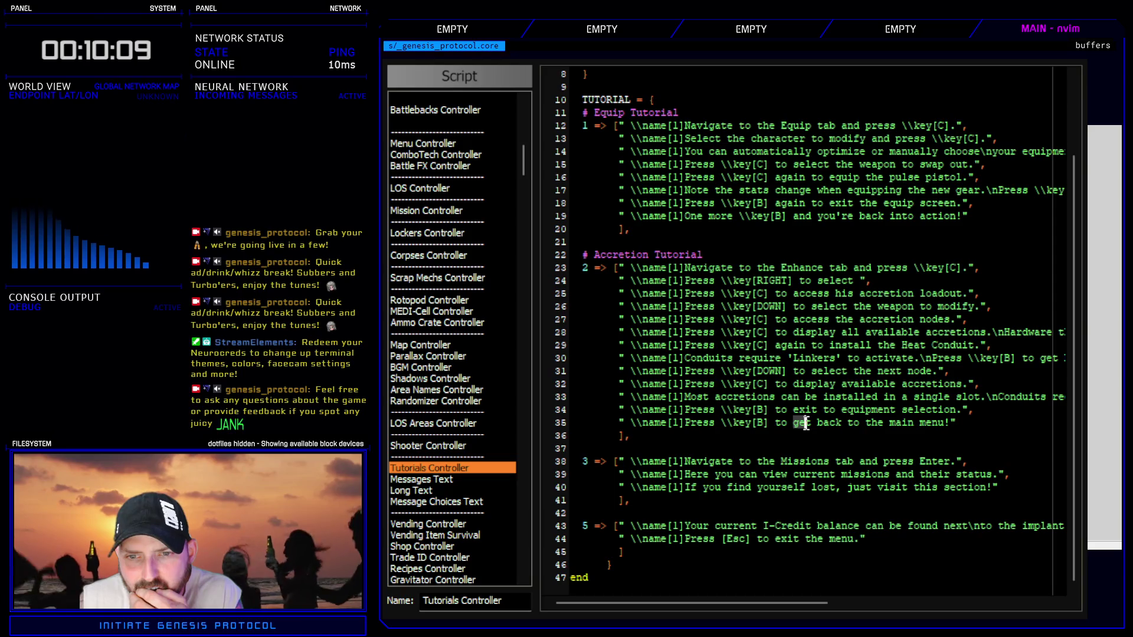
left_click_drag(805, 422, 944, 421)
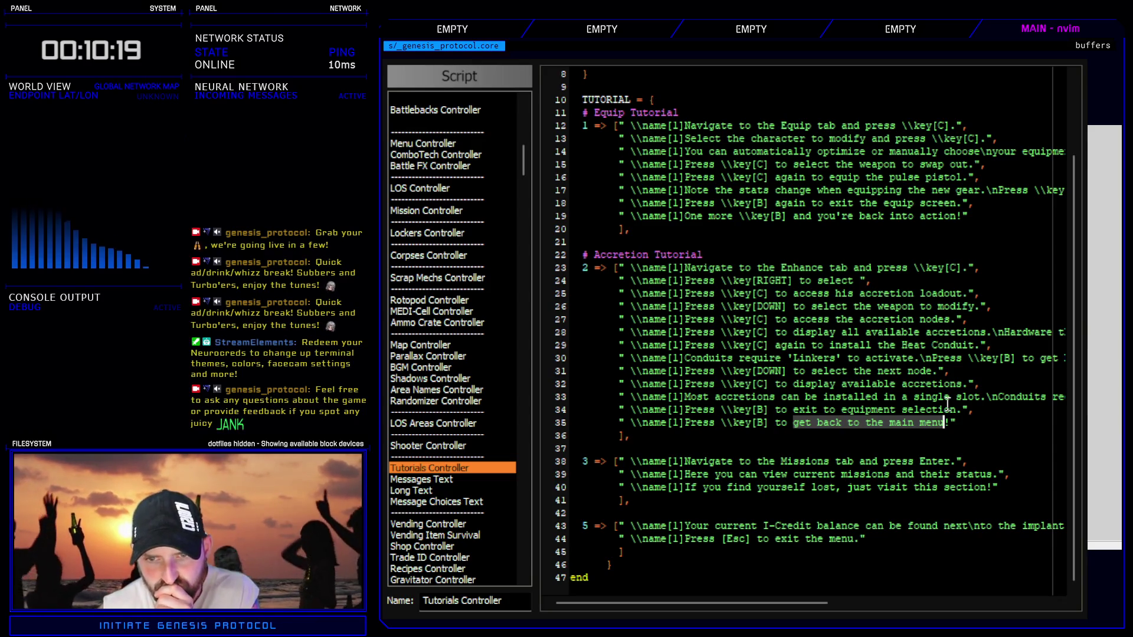
type("cfinish")
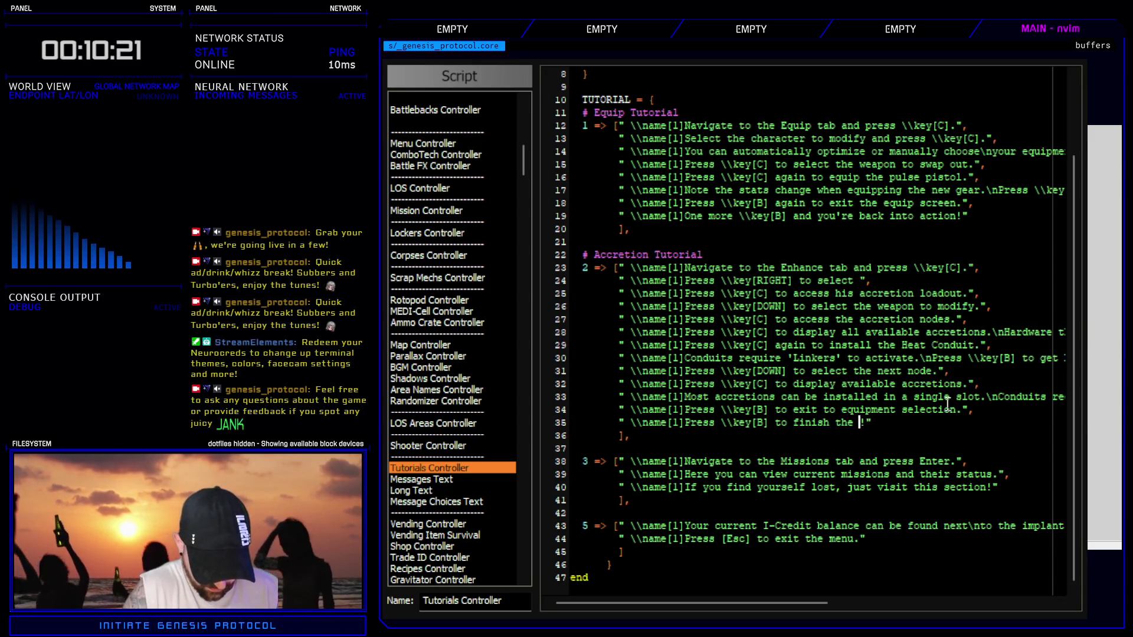
type("tutorial")
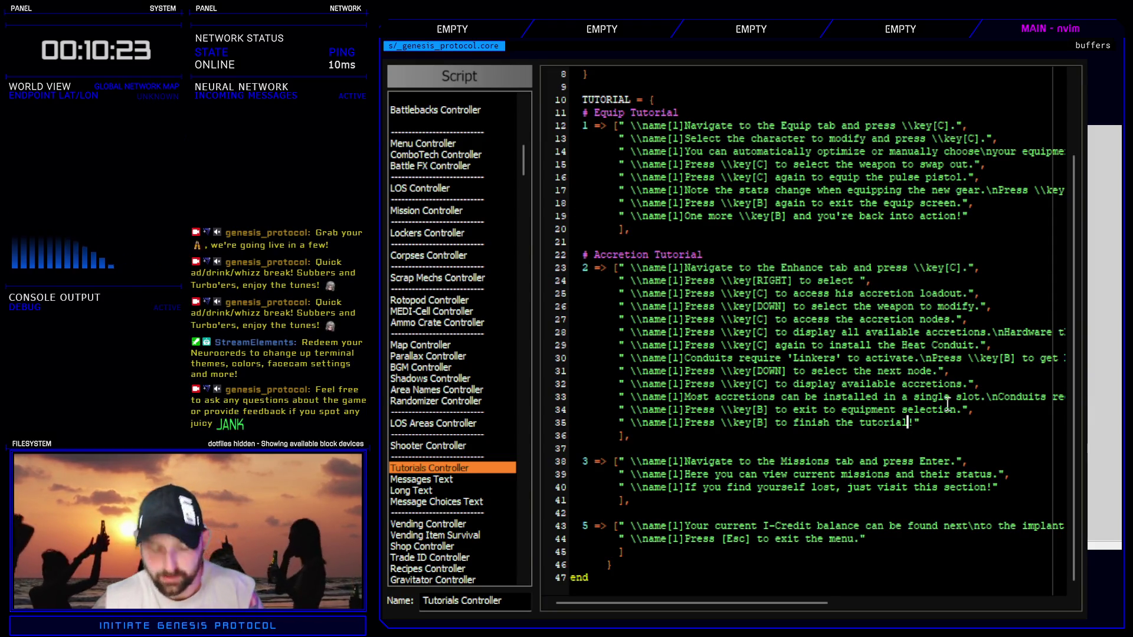
key("Escape")
key("u")
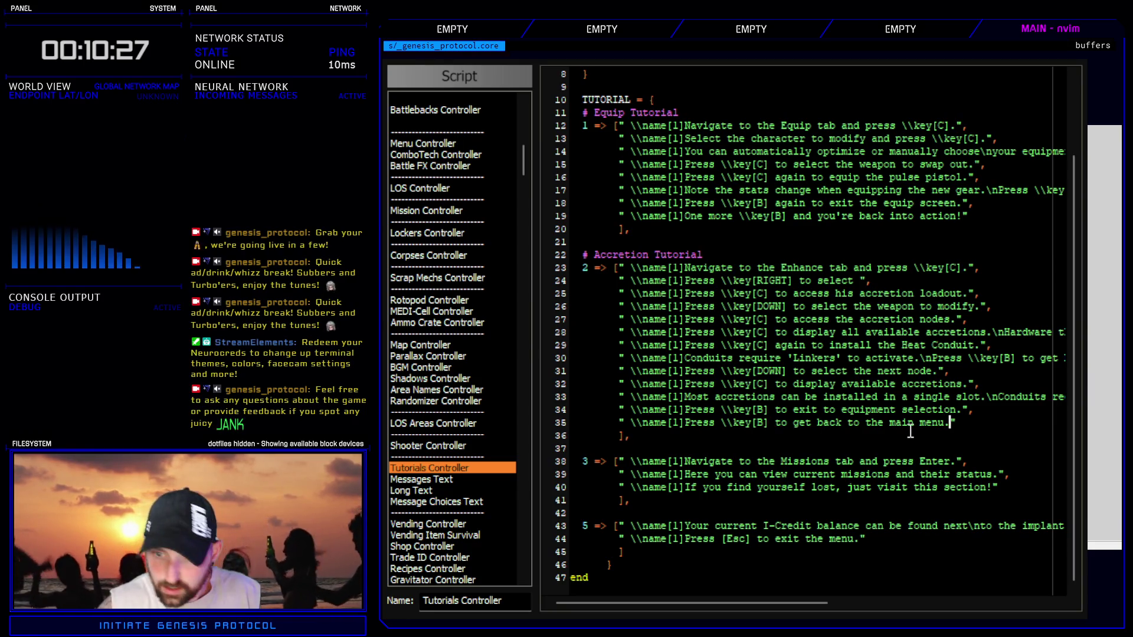
- Duplicate line 35, add a trailing comma, end the copy with 'finish the tutorial!', and close the script
key("y")
key("y")
key("p")
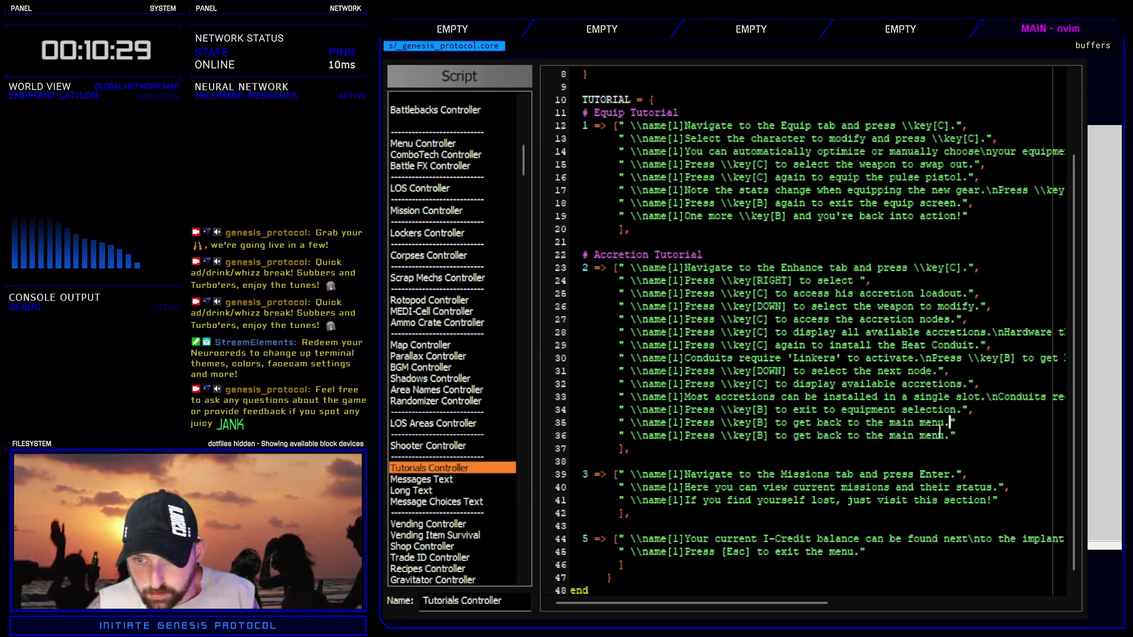
left_click(973, 424)
type(",")
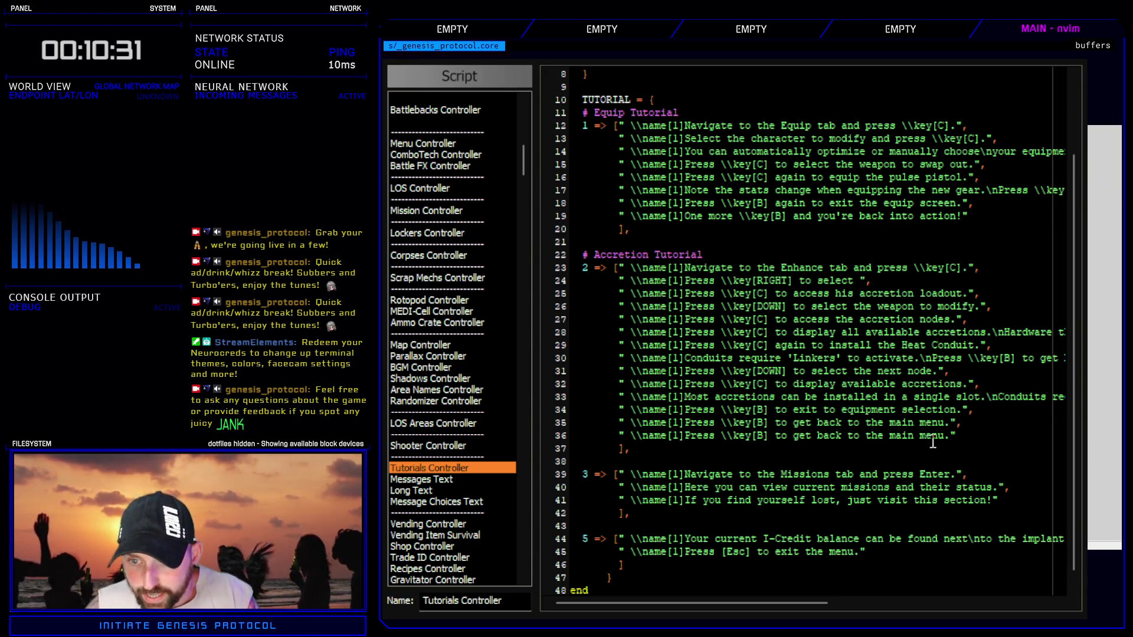
left_click_drag(950, 436, 793, 436)
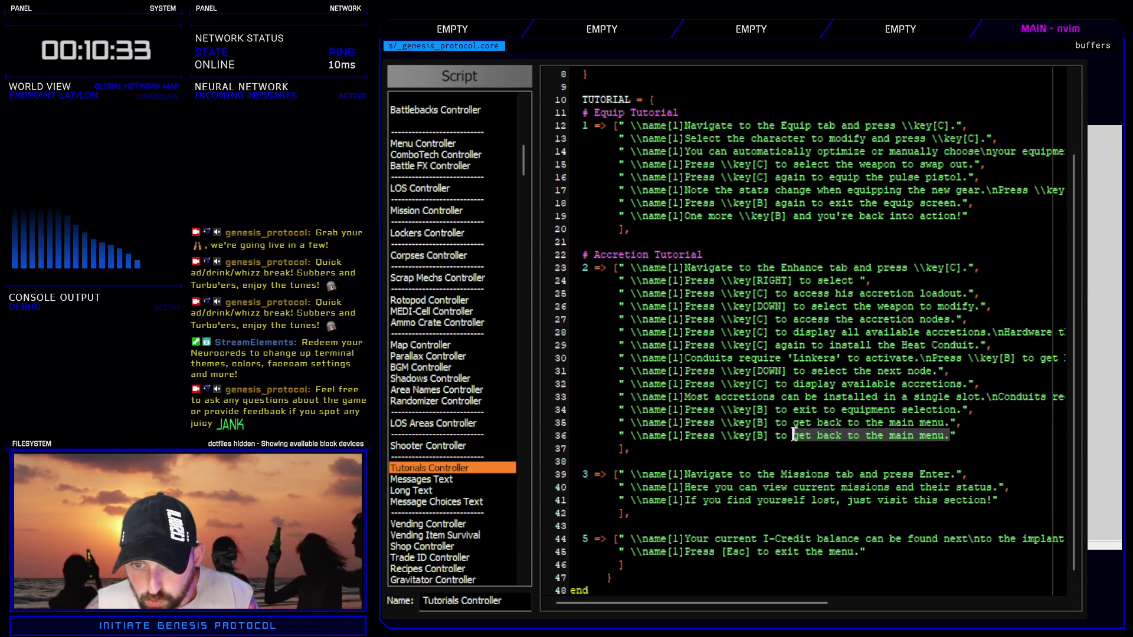
type("finish the tutori")
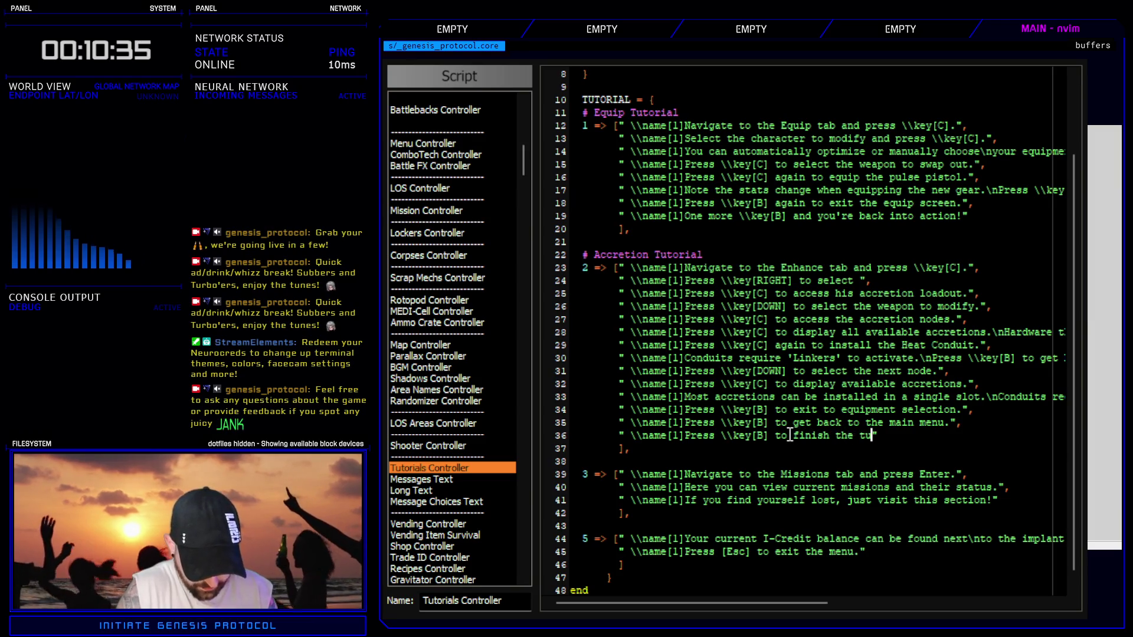
type("al!")
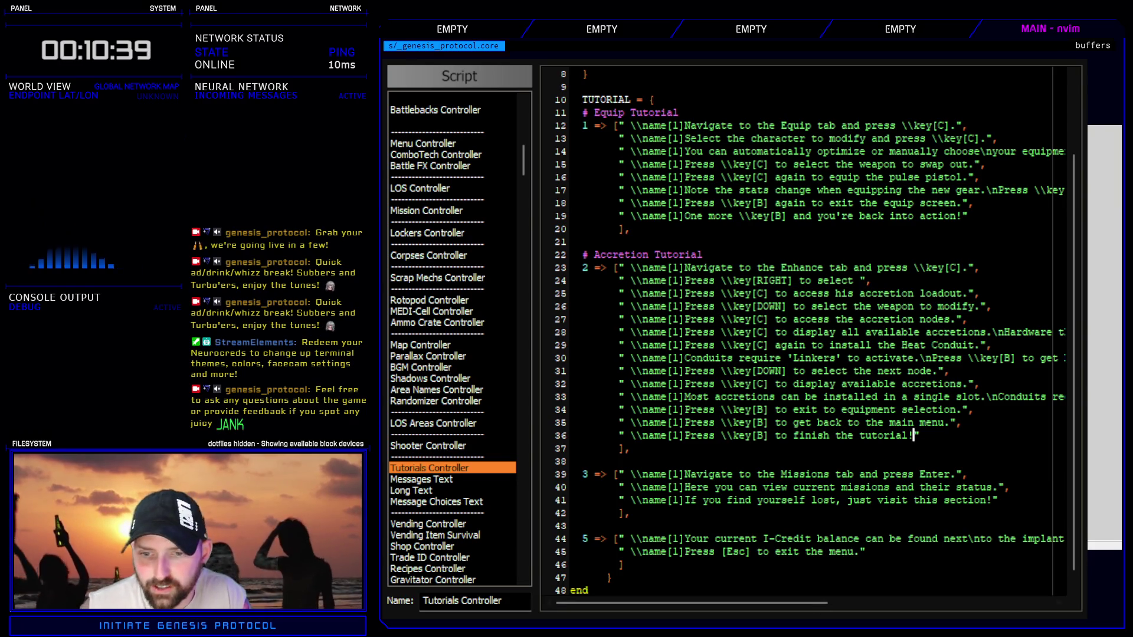
key("Escape")
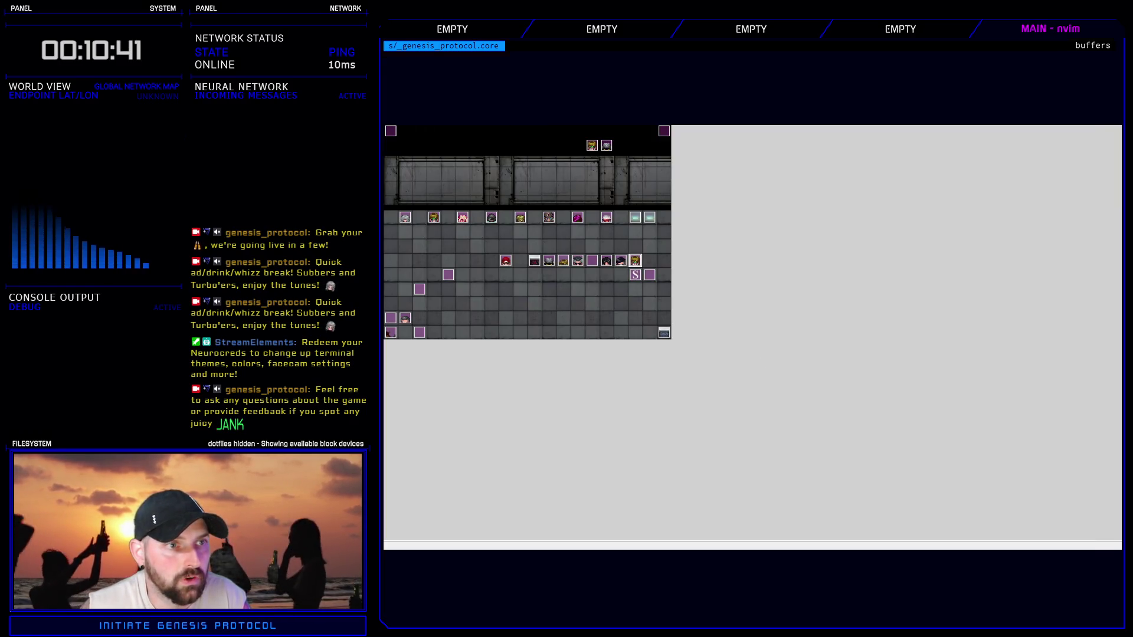
- Launch a playtest, start a new Normal-difficulty game, and open Enhance for Kivos
left_click(387, 65)
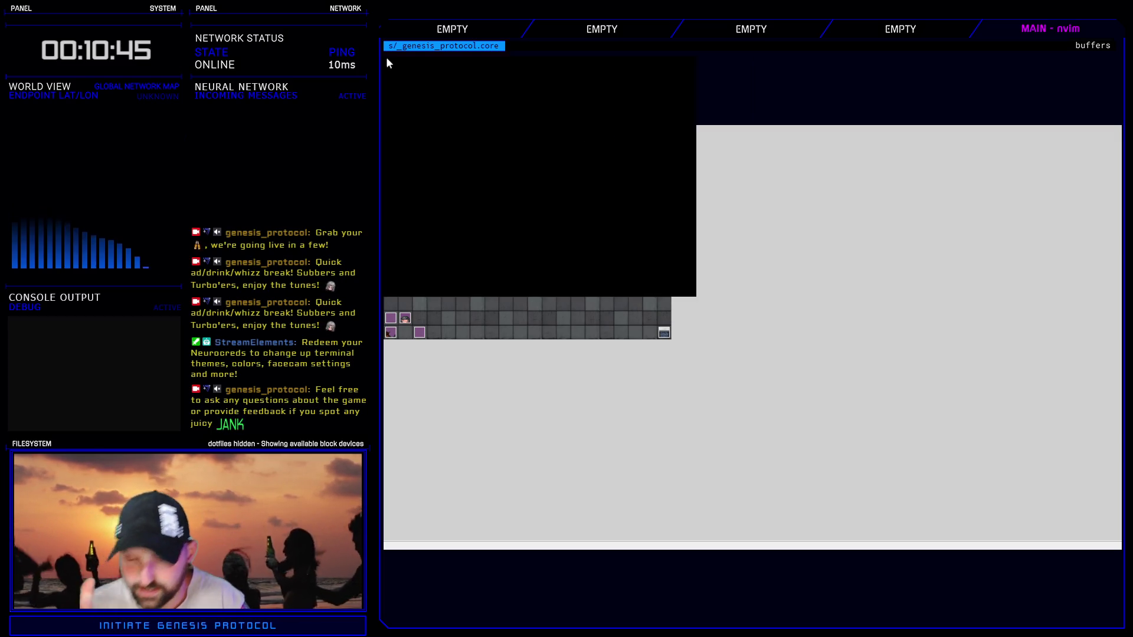
key("Return")
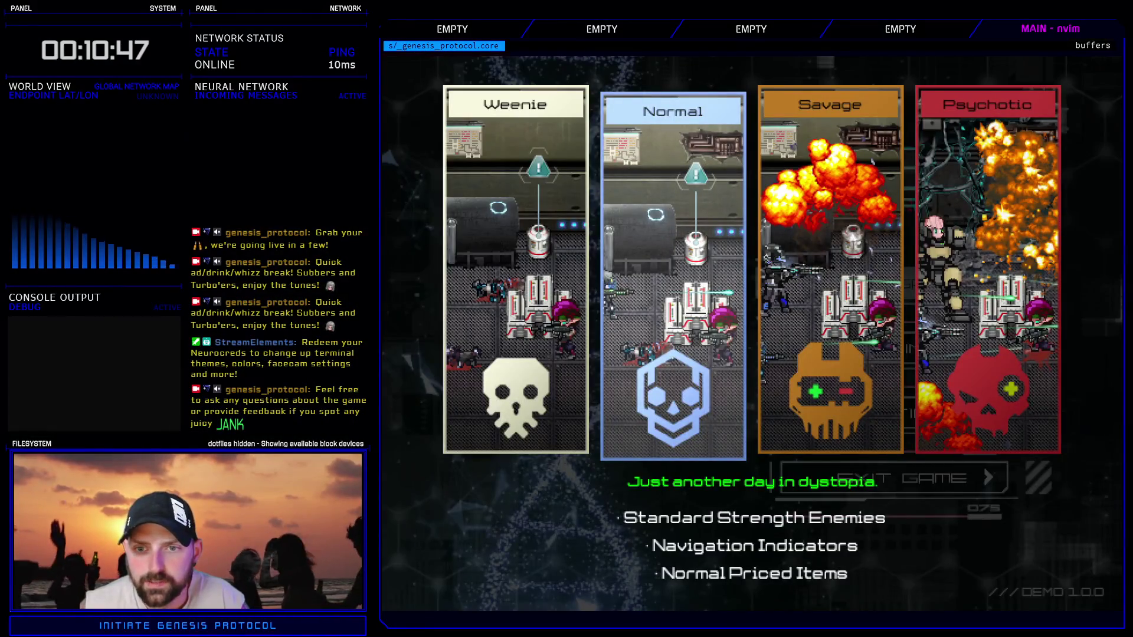
key("Return")
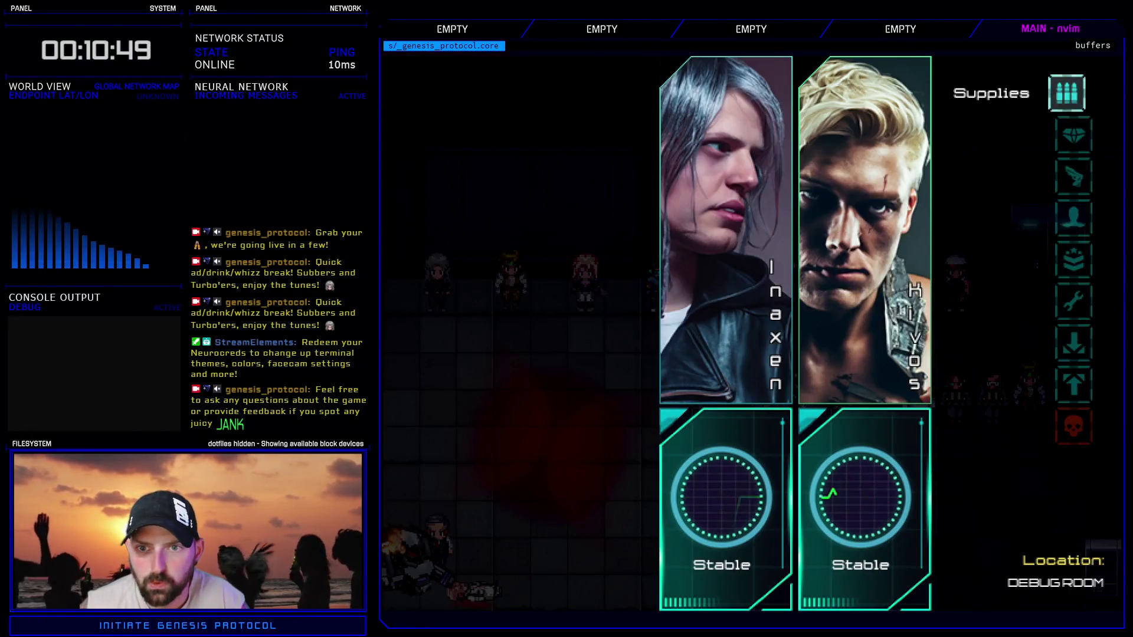
key("Down")
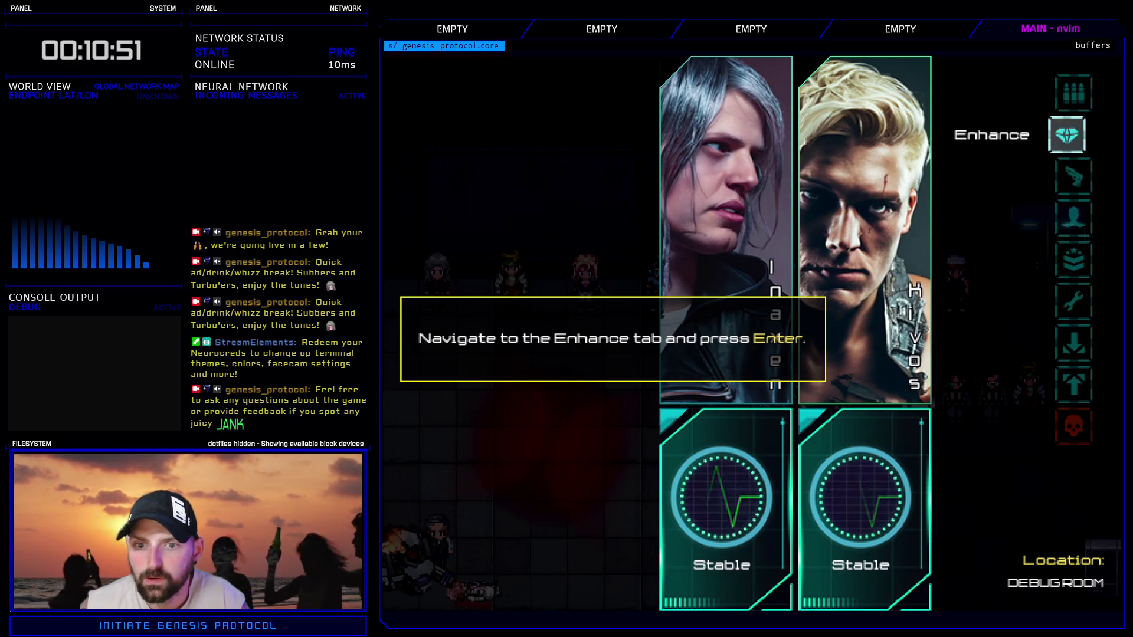
key("Return")
key("Right")
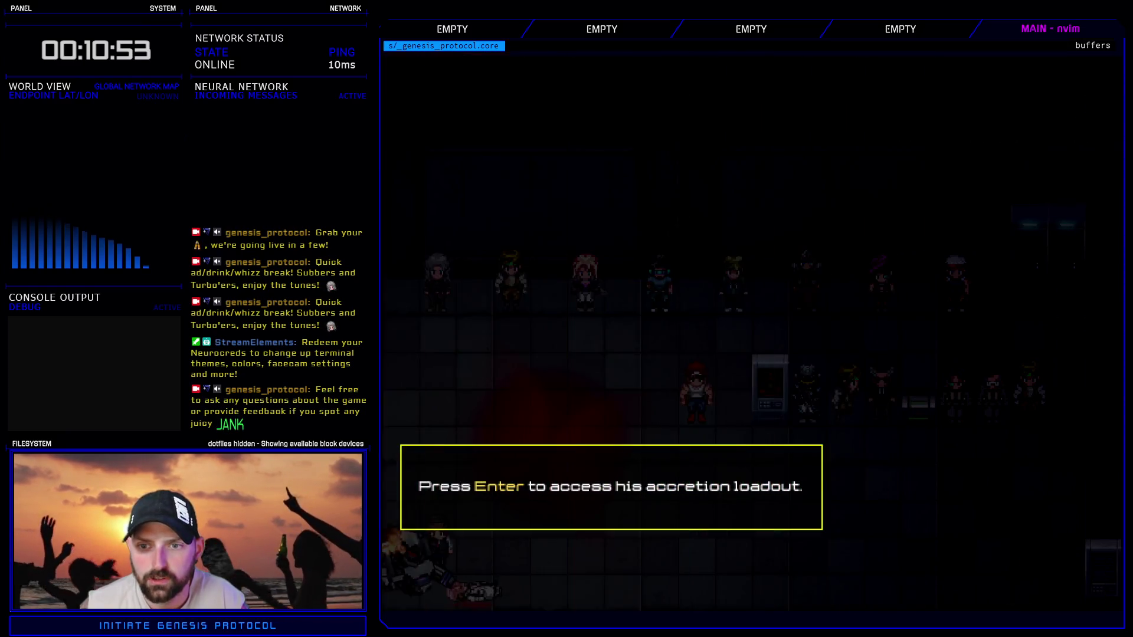
- Install Heat Conduit and Coupler Link on Kivos's second Cyberarms, then return to the party menu
key("Return")
key("Down")
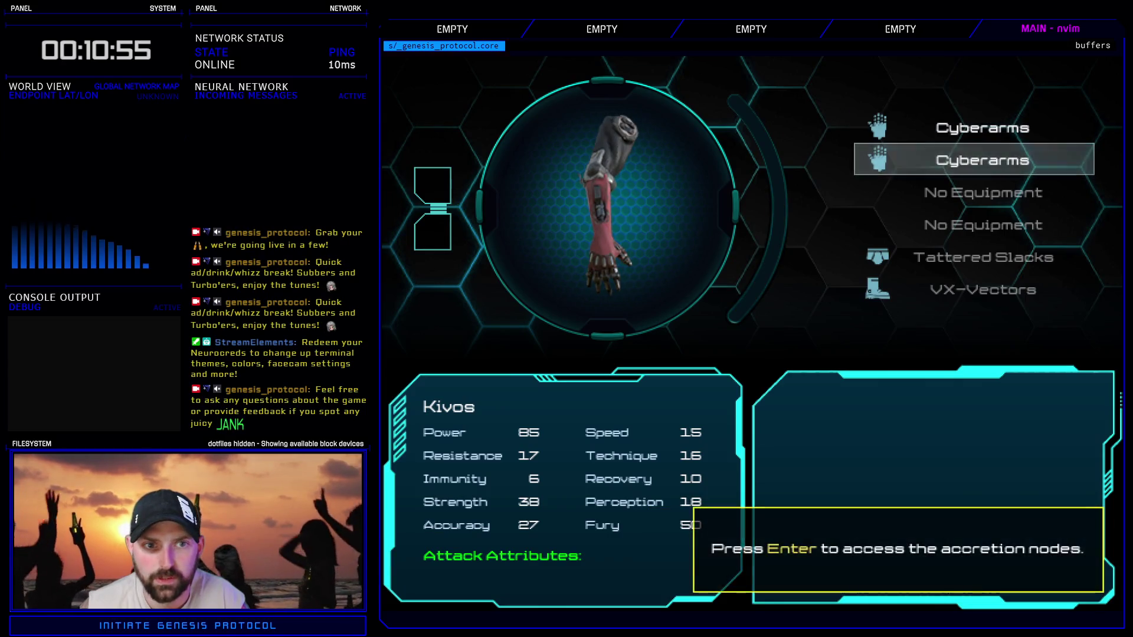
key("Return")
key("Return")
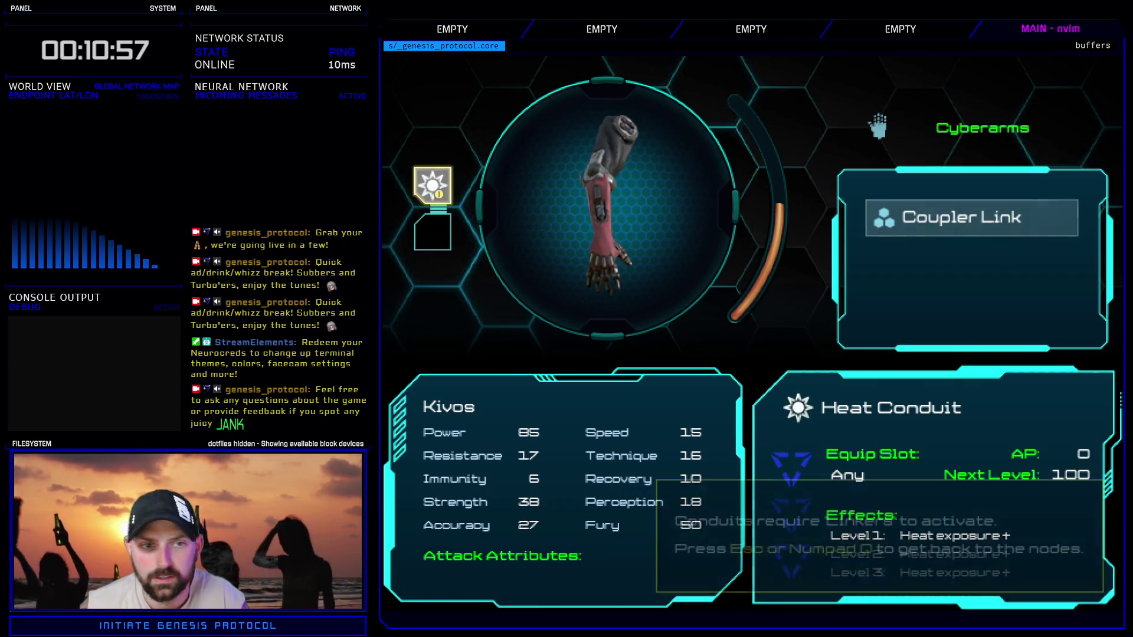
key("Escape")
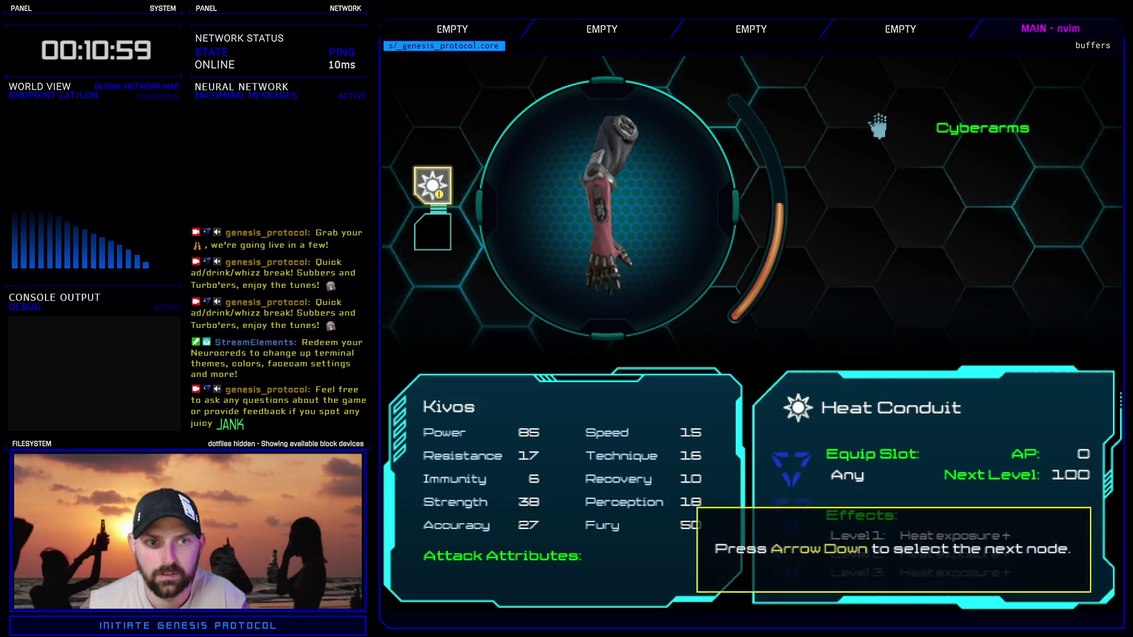
key("Down")
key("Return")
key("Return")
key("Escape")
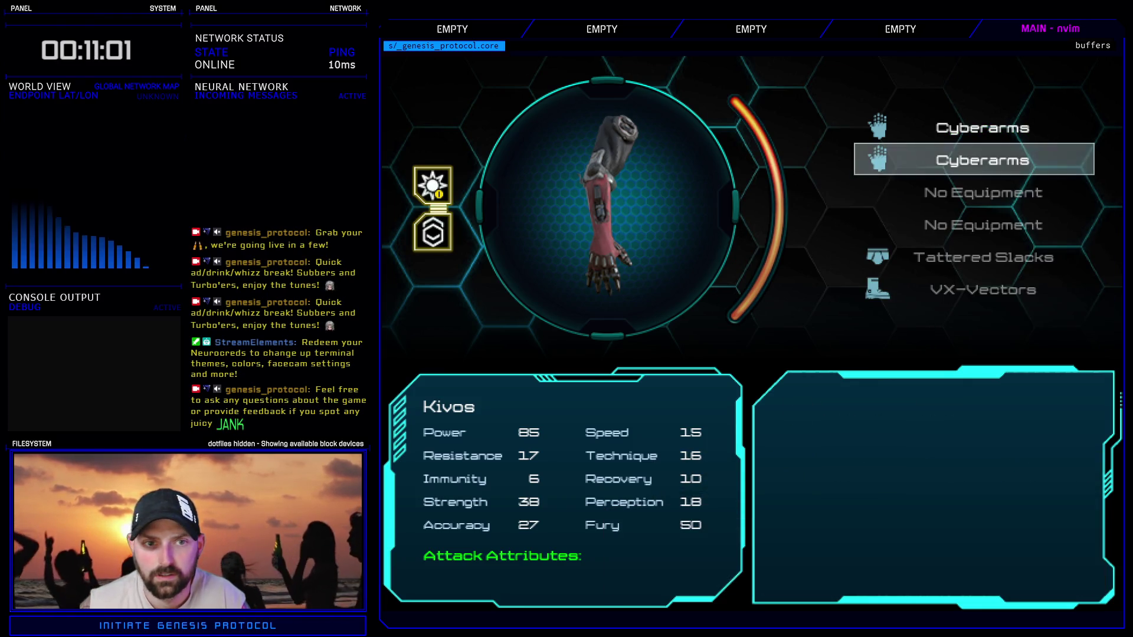
key("Escape")
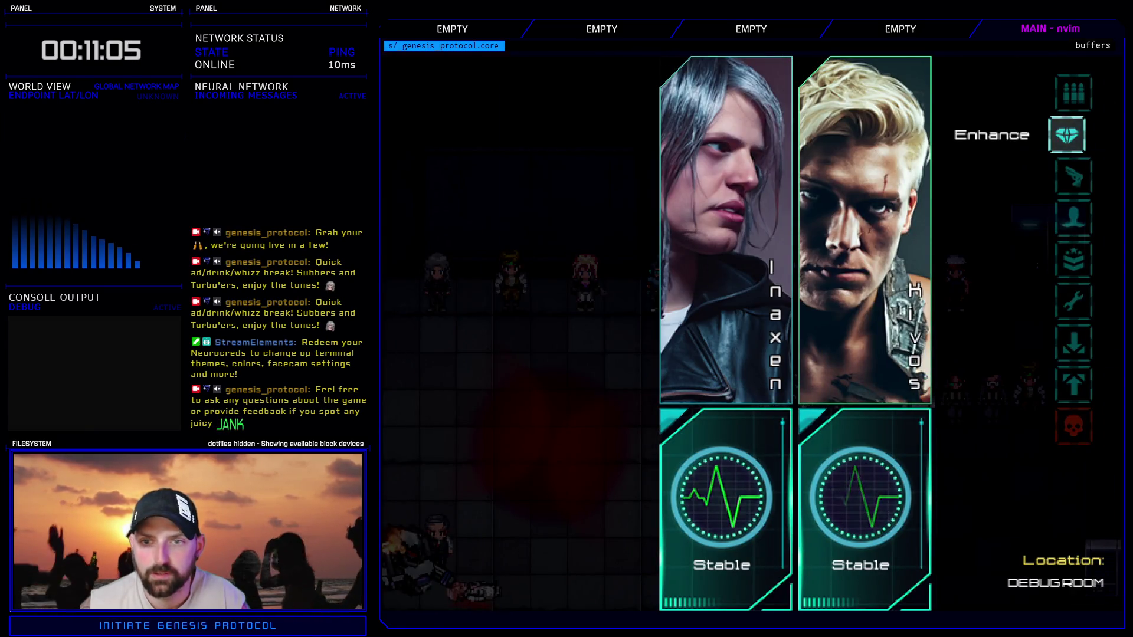
- Reopen Enhance for Kivos and bring up the second Cyberarms' accretion slots
key("Down")
key("Down")
key("Up")
key("Up")
key("Up")
key("Down")
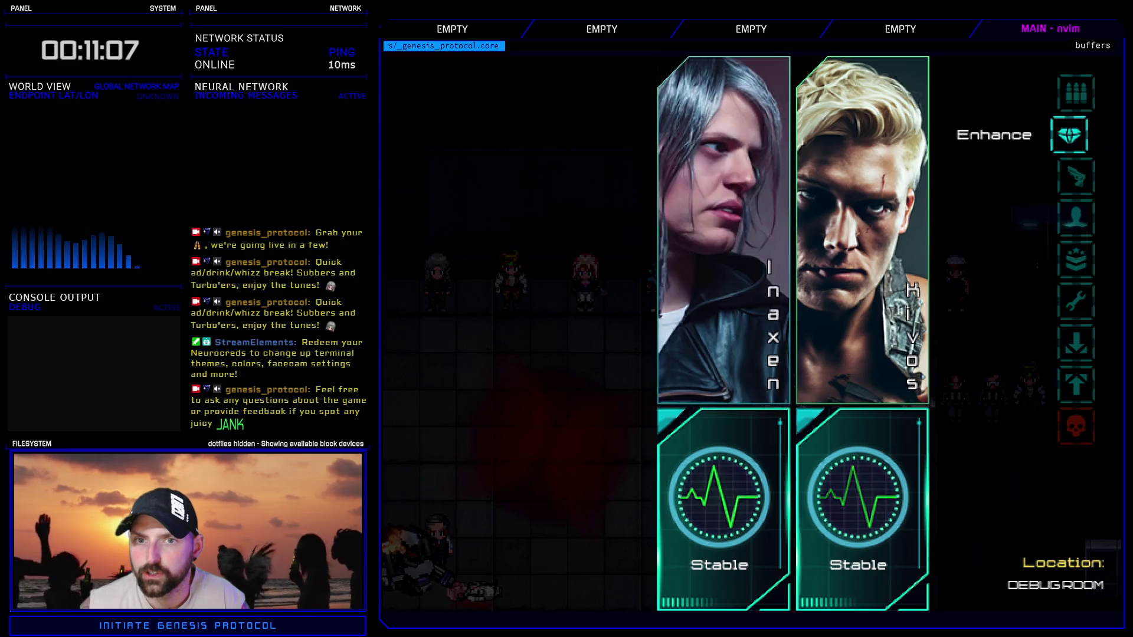
key("Return")
key("Escape")
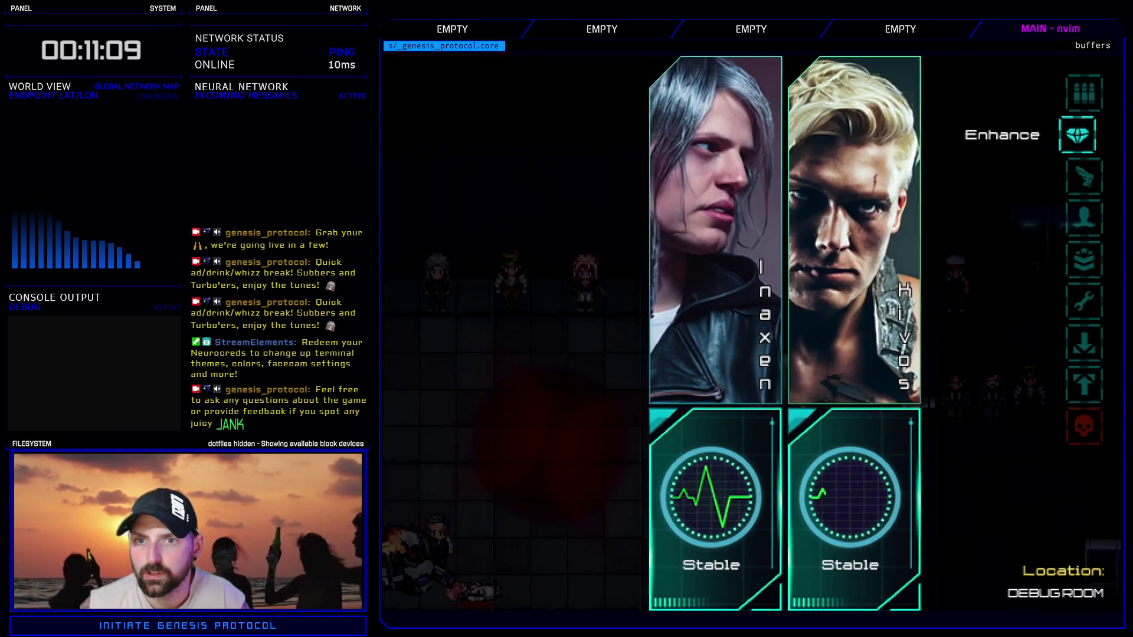
key("Return")
key("Down")
key("Return")
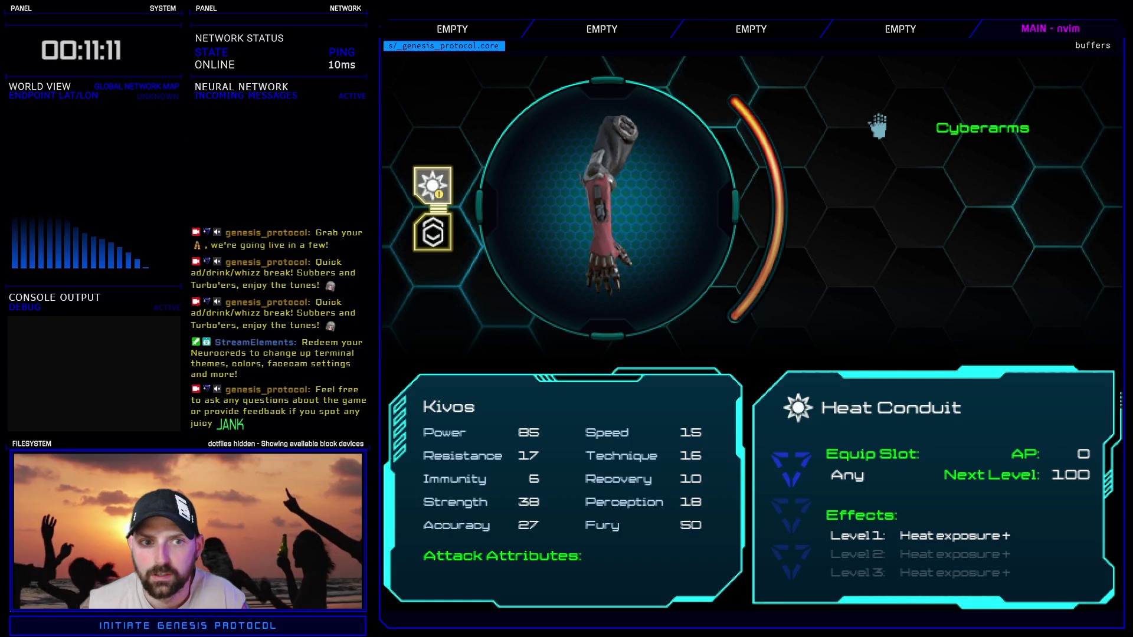
key("Down")
key("Up")
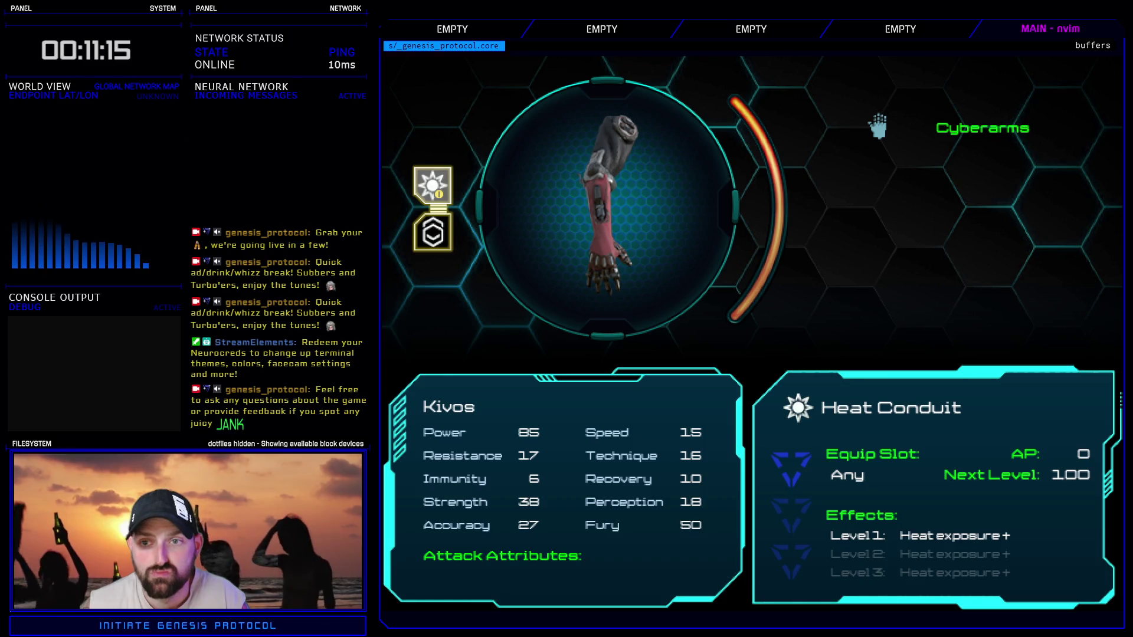
- Equip Kinetics I in the top slot, then the lower slot, removing it each time, and exit to the party menu
key("Return")
key("Return")
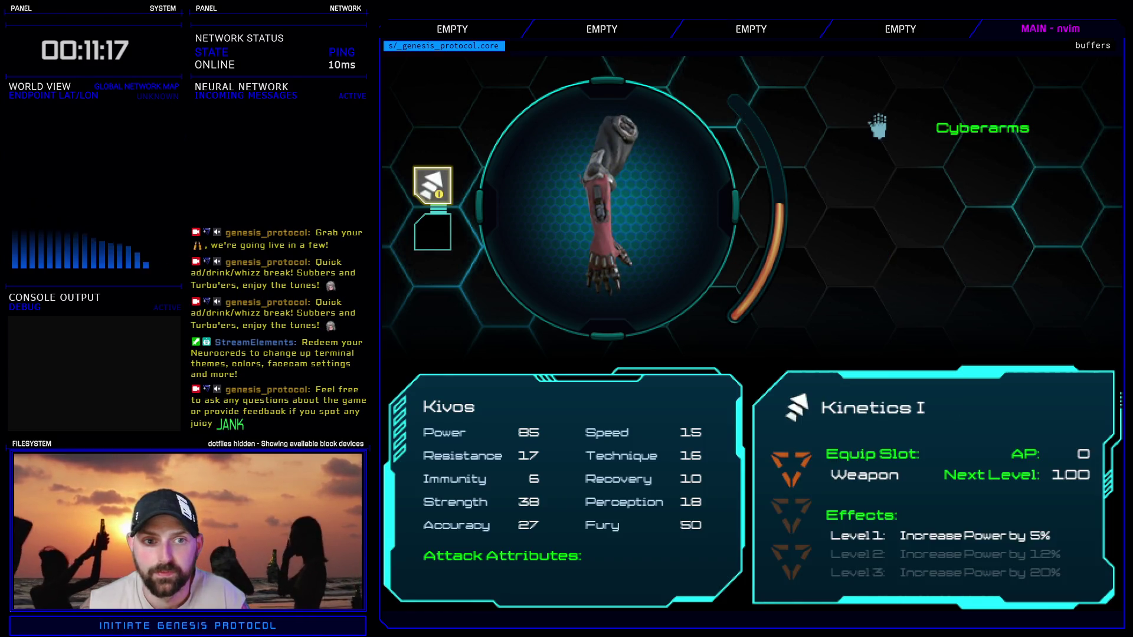
key("Delete")
key("Down")
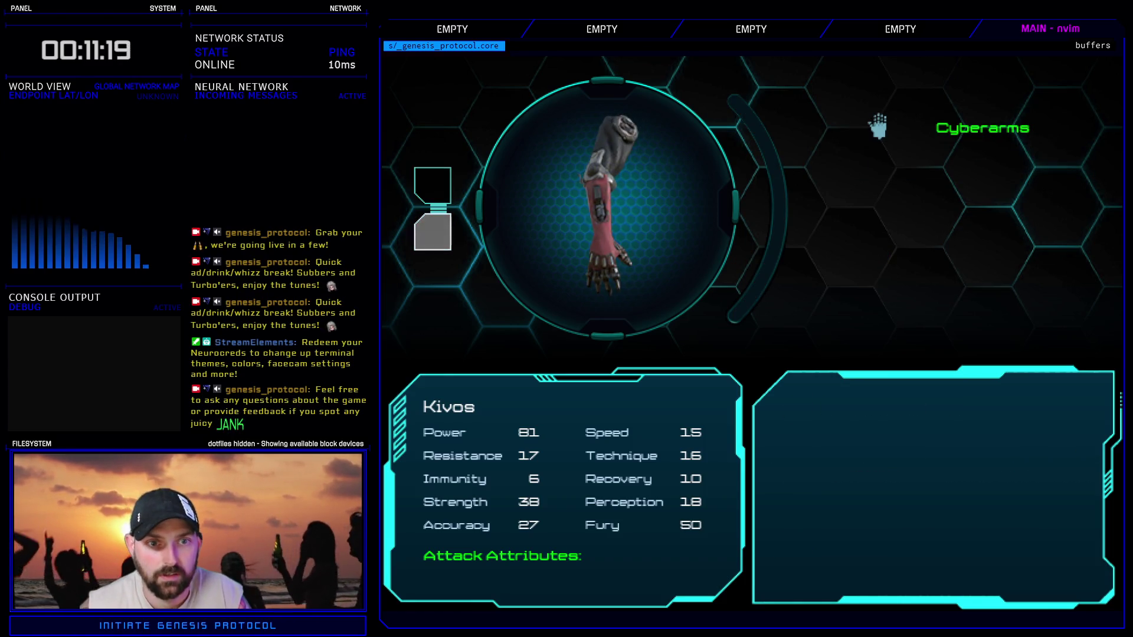
key("Return")
key("Return")
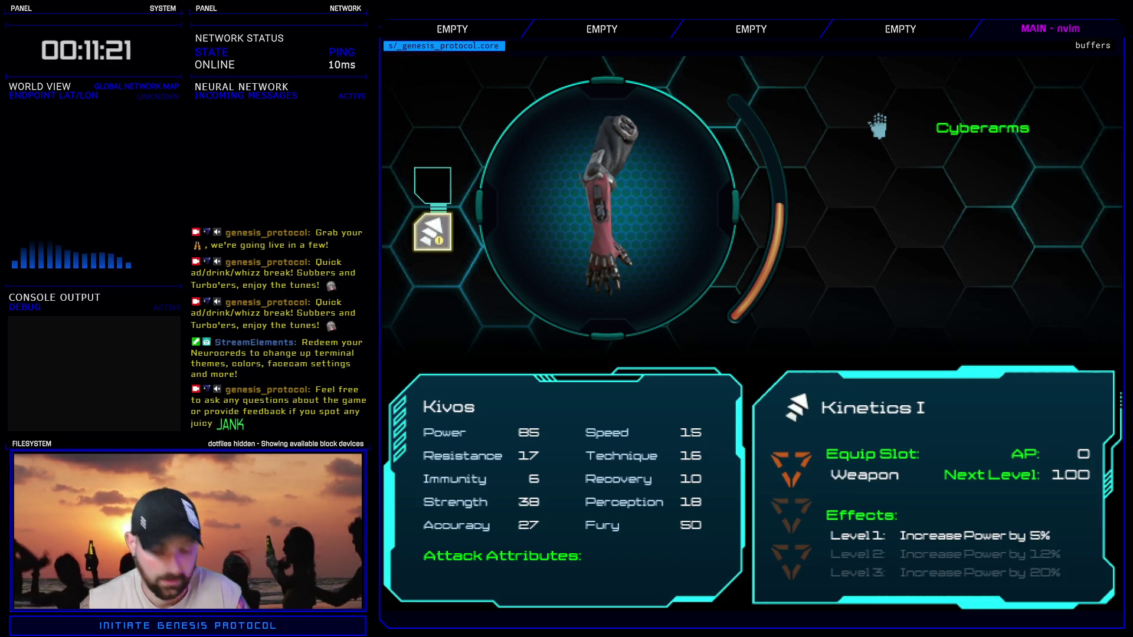
key("Delete")
key("Escape")
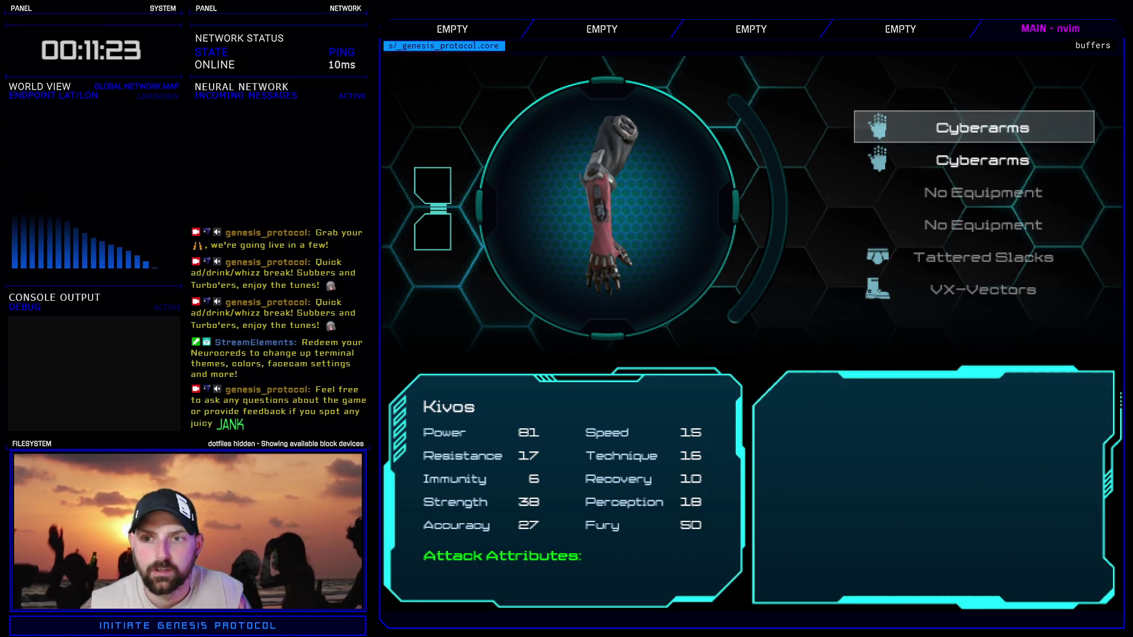
key("Escape")
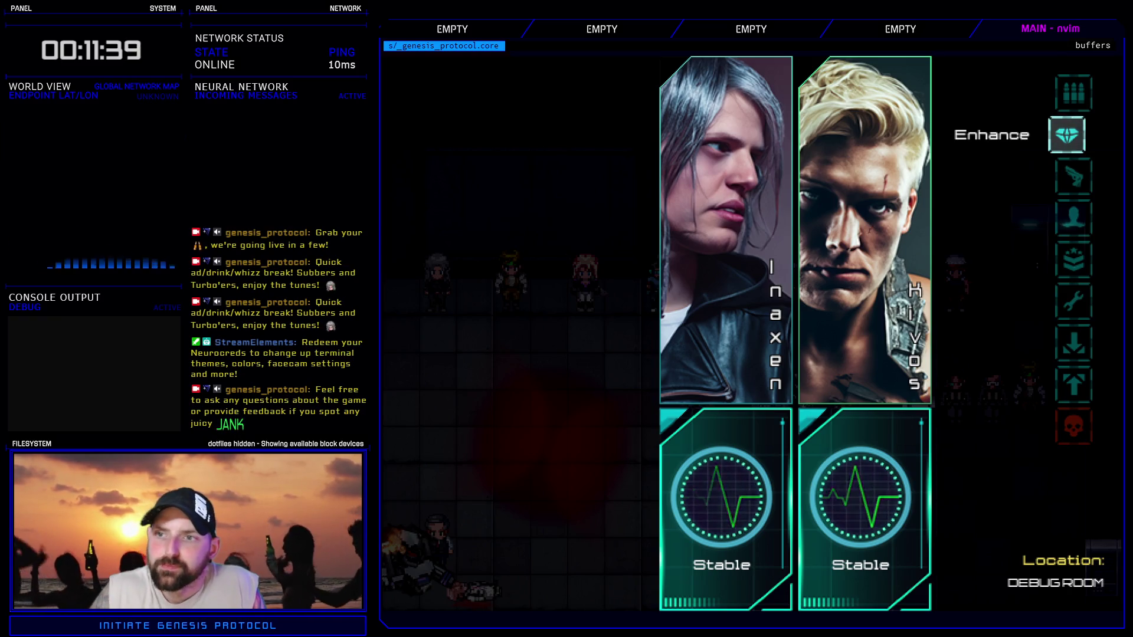
- Open Kivos's Cyberarms mods, then equip and remove Kinetics I in the first slot
key("Right")
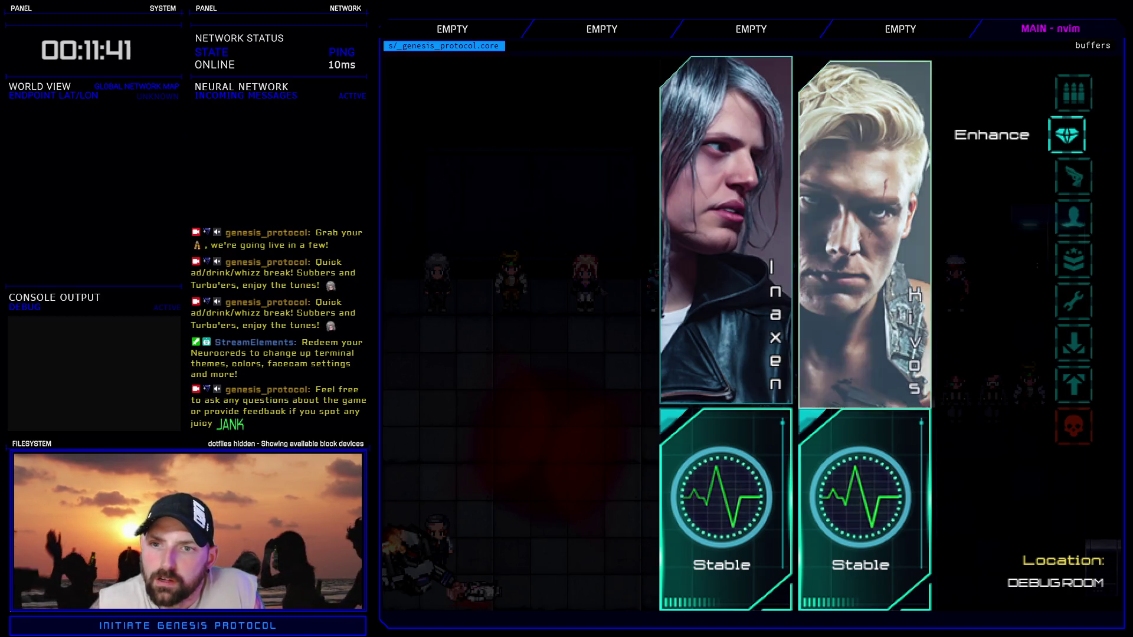
key("Return")
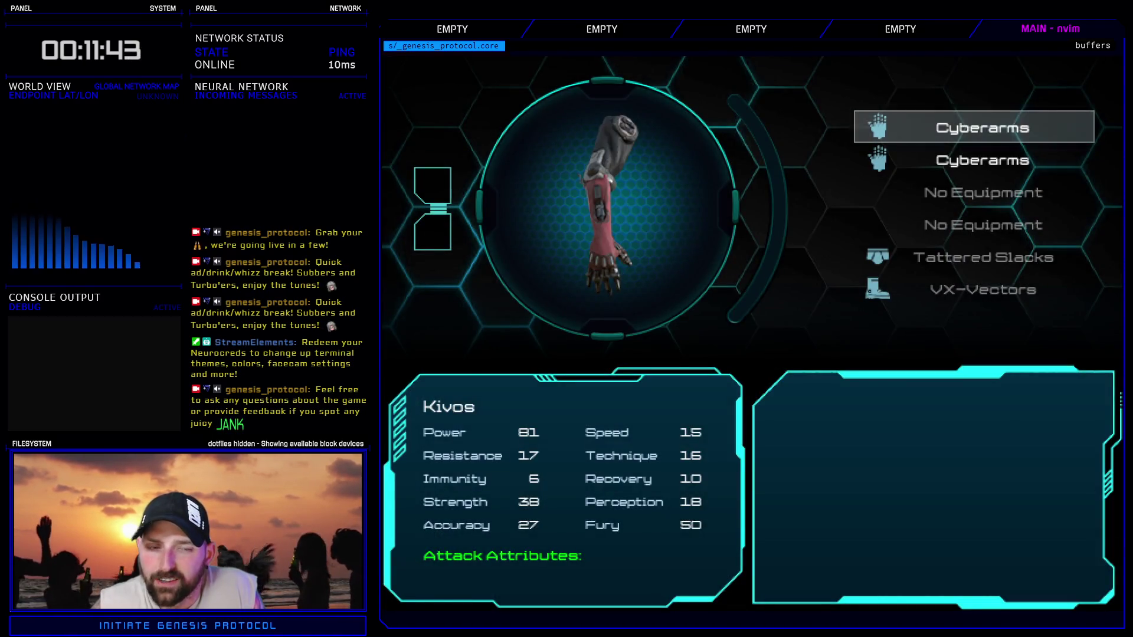
key("Return")
key("Return")
key("Down")
key("Up")
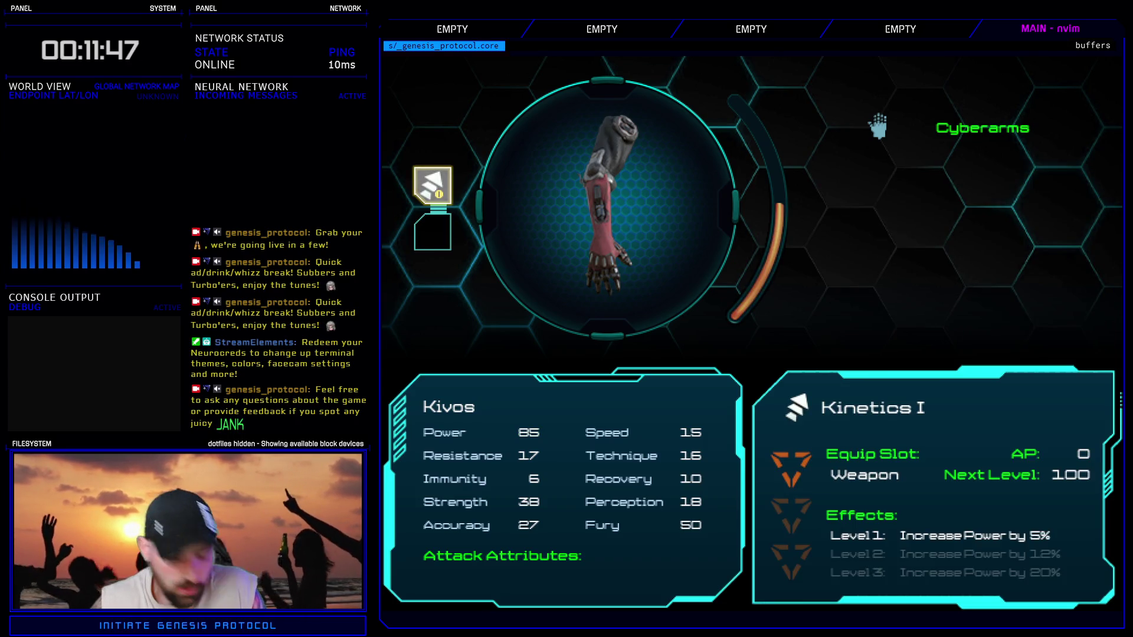
key("Return")
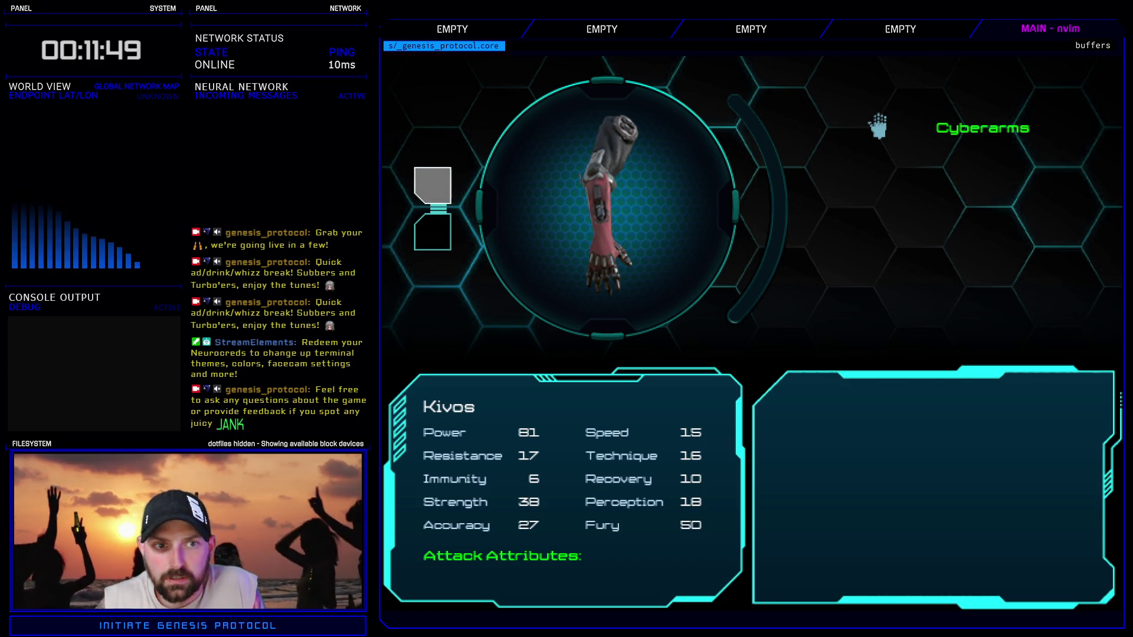
key("Return")
- On the second Cyberarms, inspect the Coupler Link slot and unequip then re-equip Heat Conduit
key("Return")
key("Escape")
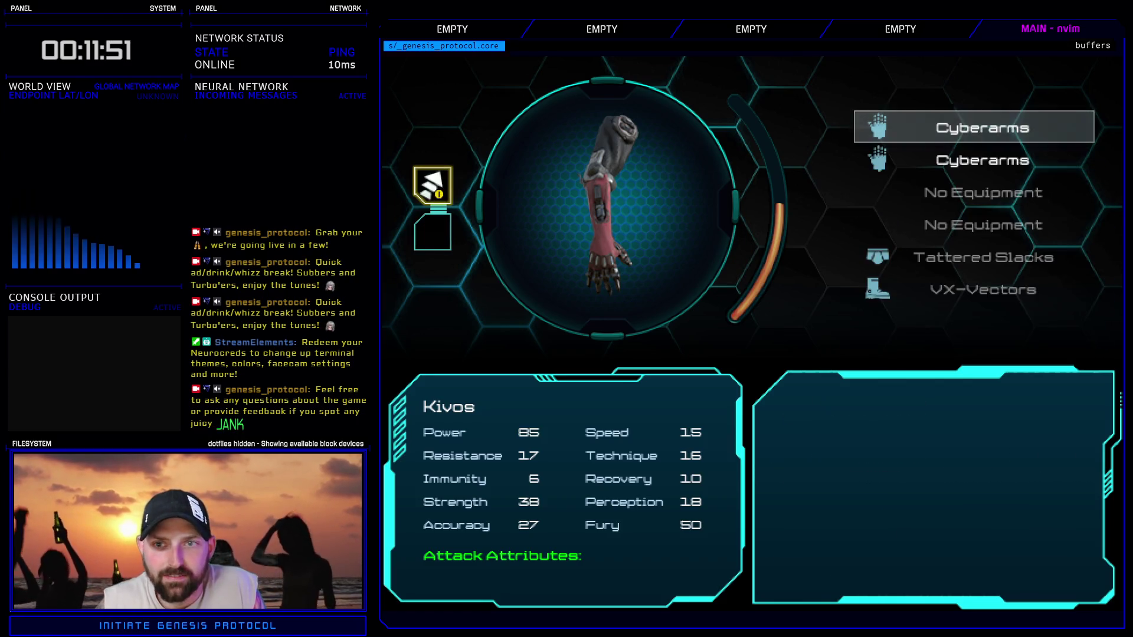
key("Down")
key("Return")
key("Down")
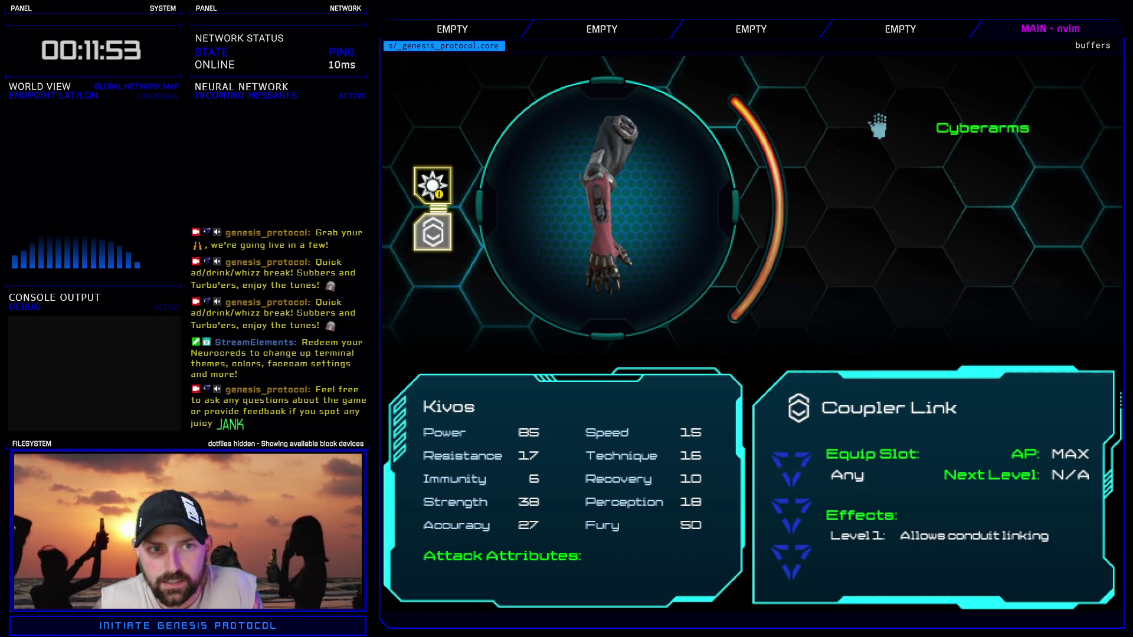
key("Up")
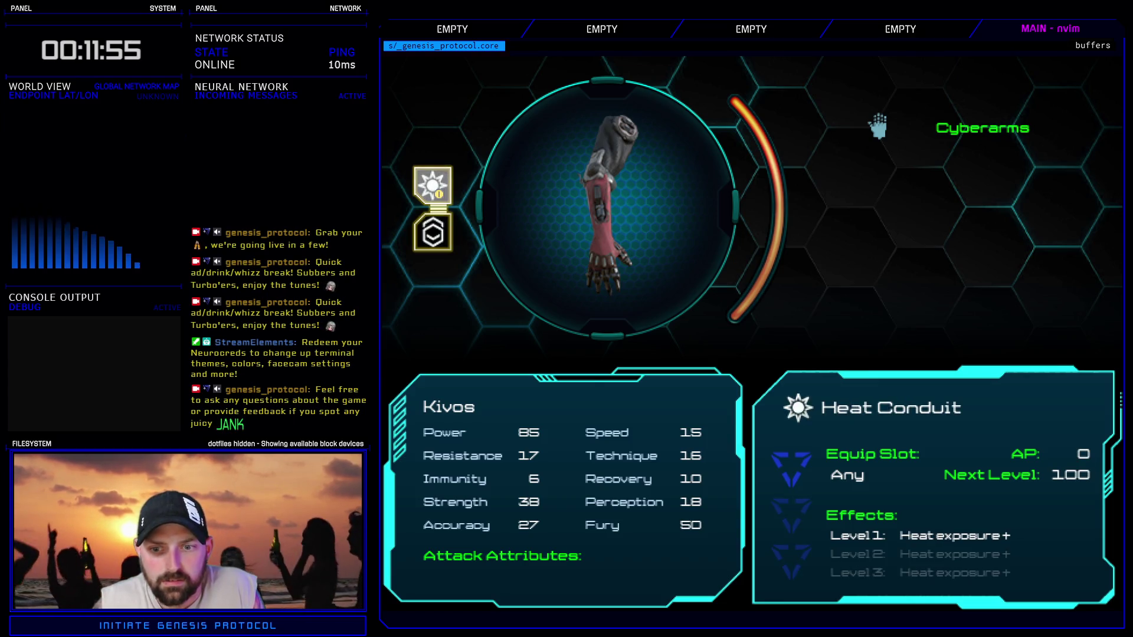
key("Down")
key("Up")
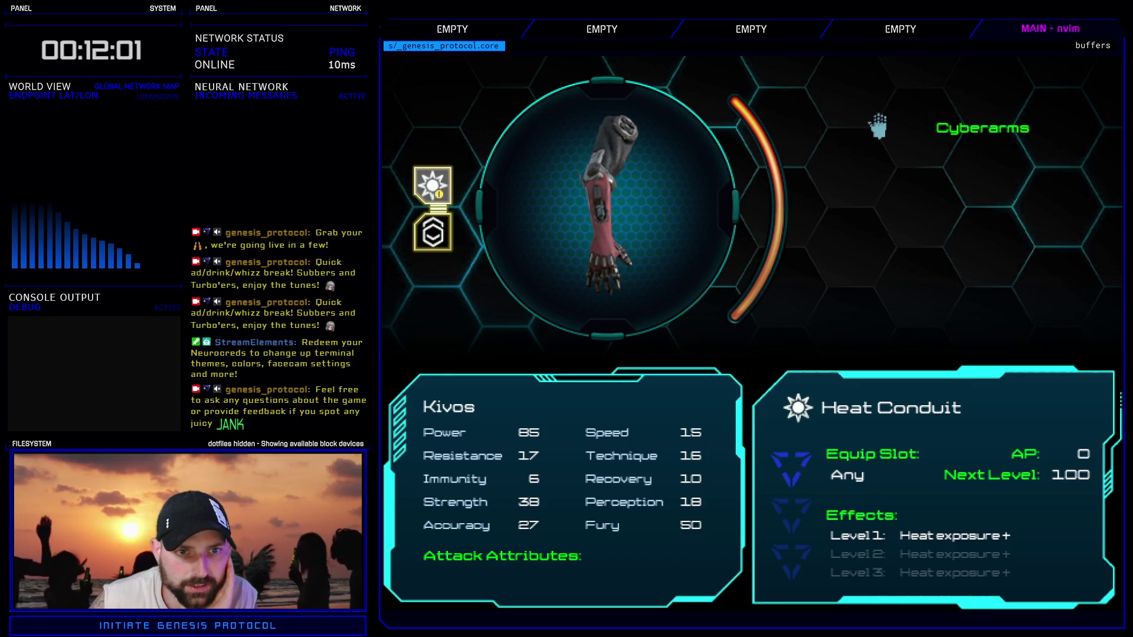
key("Return")
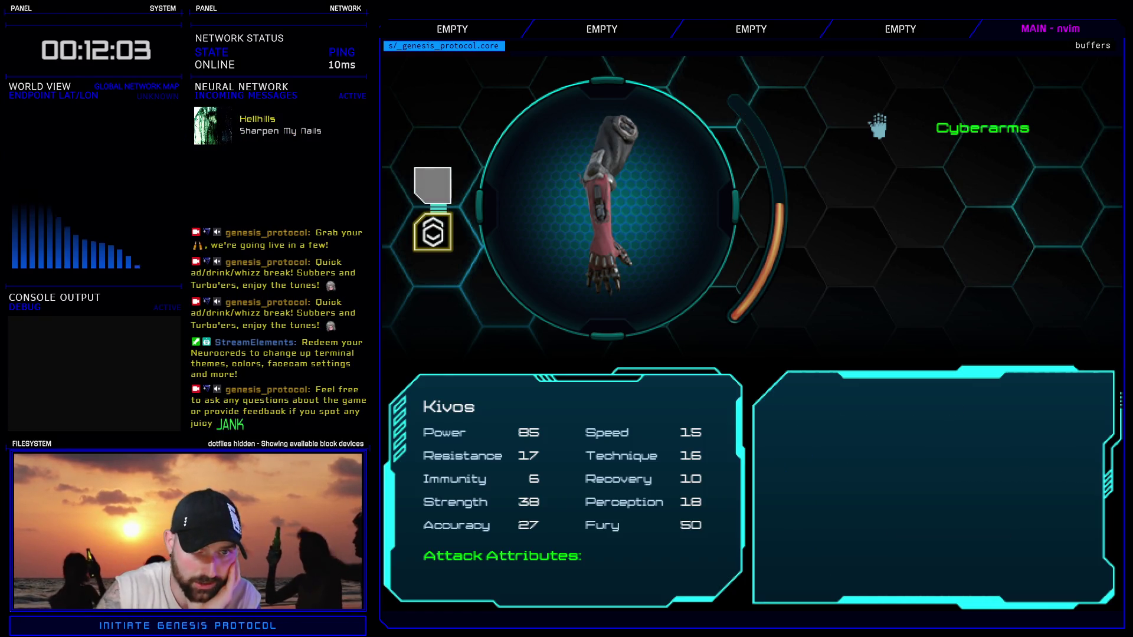
key("Return")
key("Return")
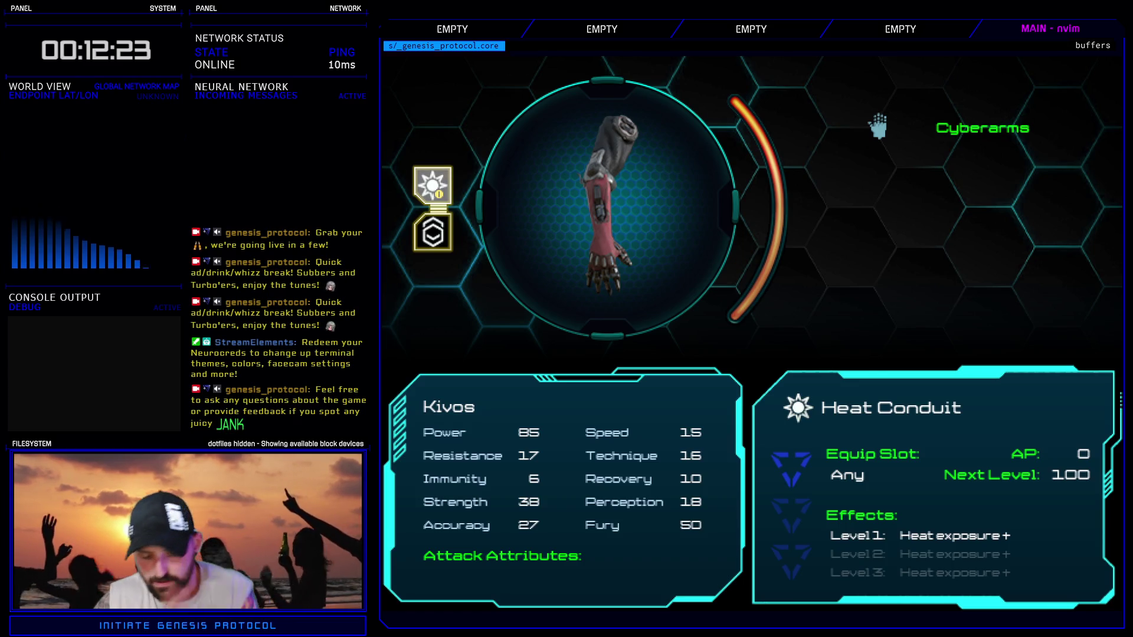
key("Return")
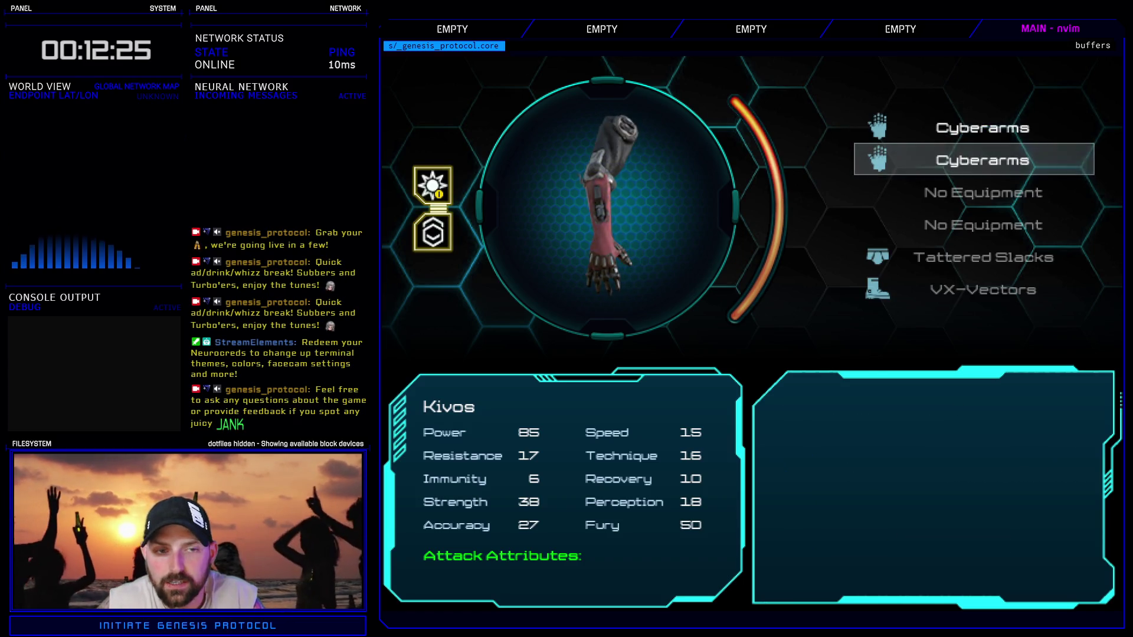
- Remove Heat Conduit, browse the mod list, and equip Heat Conduit back in the top slot
key("Escape")
key("Delete")
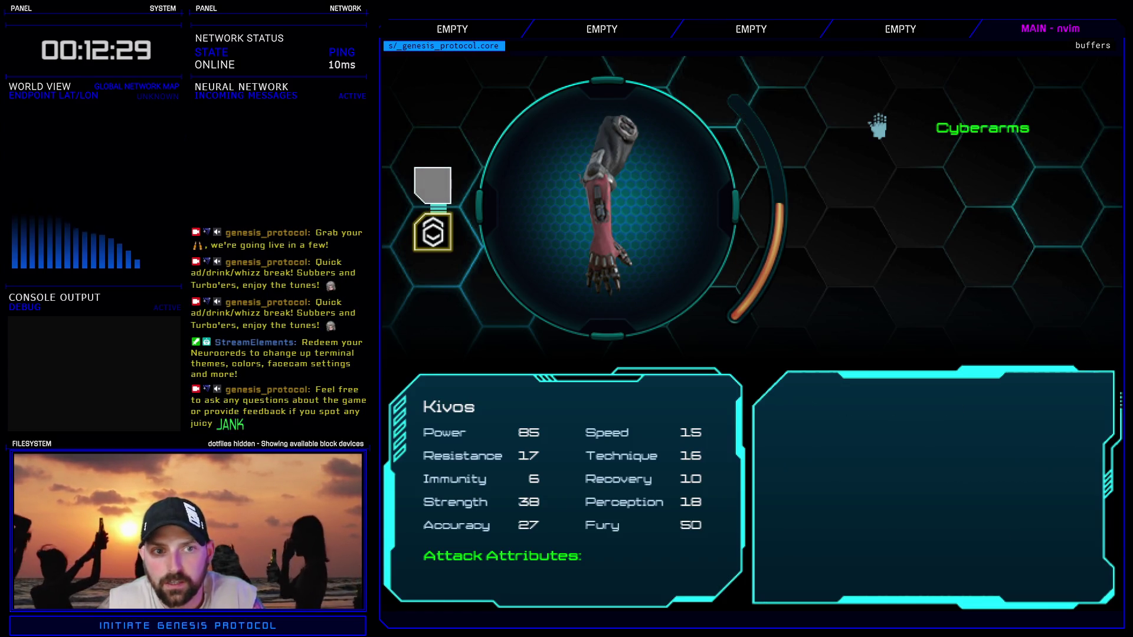
key("Return")
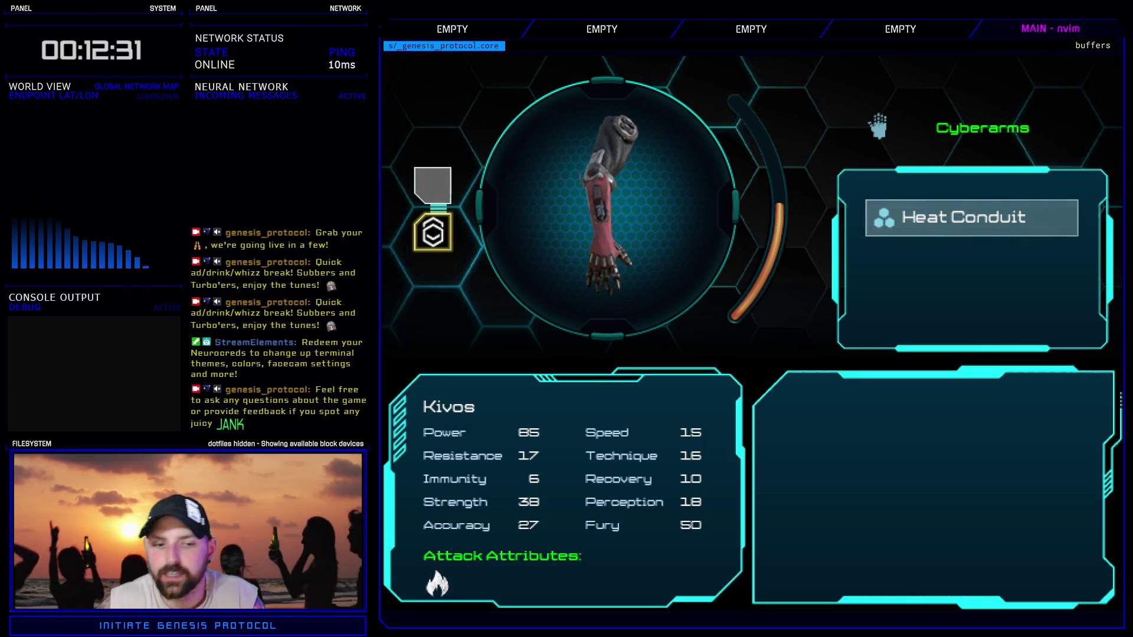
key("Escape")
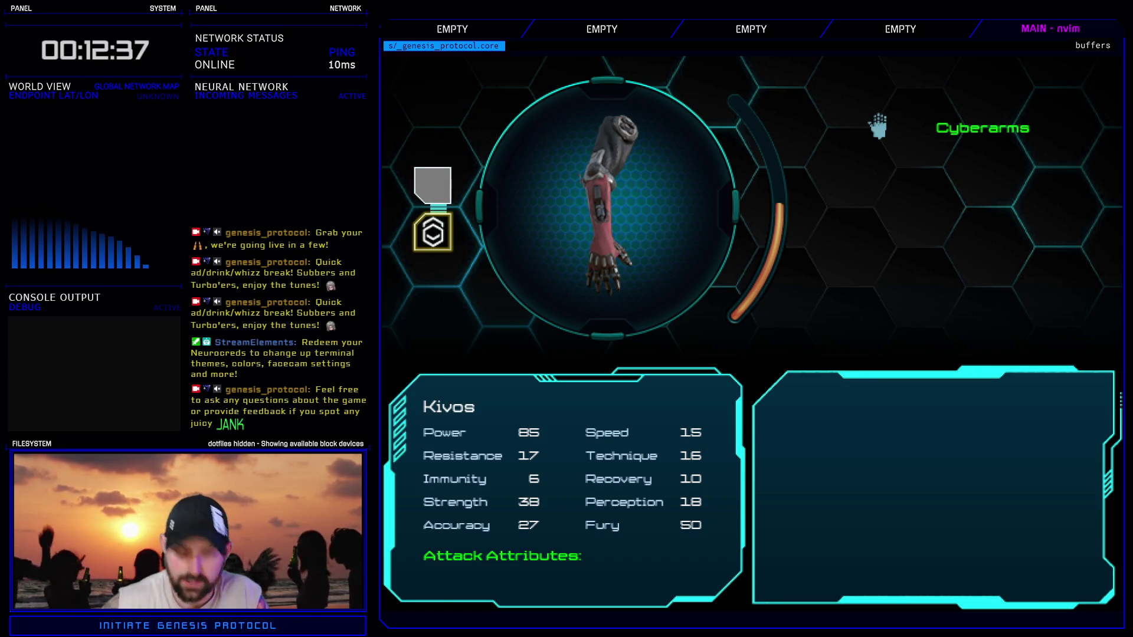
key("Return")
key("Return")
key("Return")
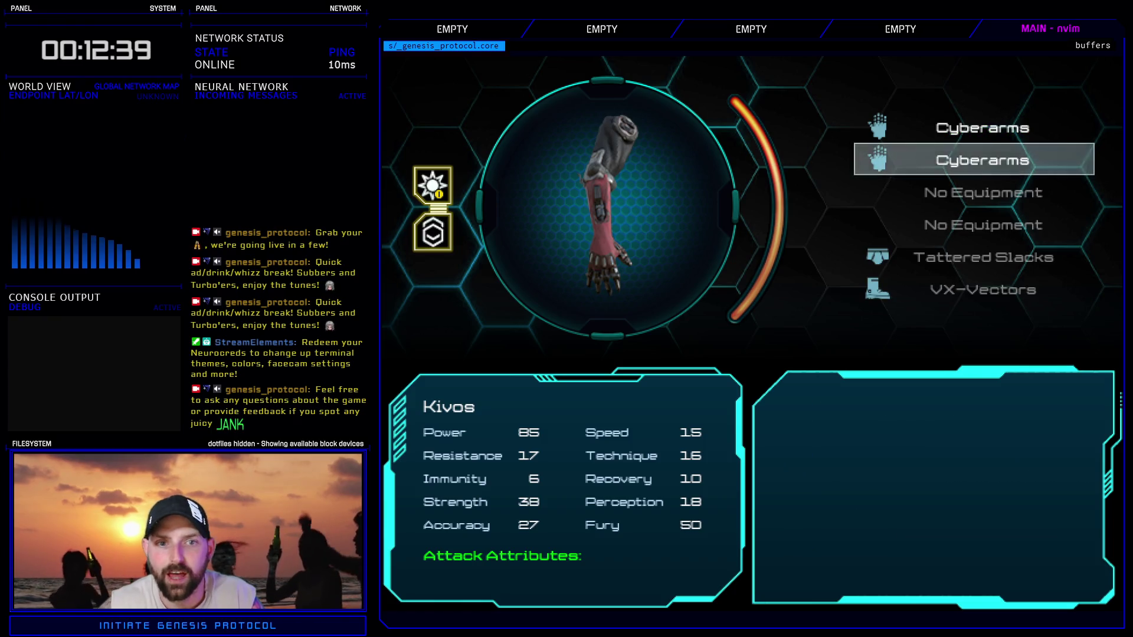
- Recheck both slots, unequip Heat Conduit from the top slot, and return to the main menu
key("Escape")
key("Down")
key("Up")
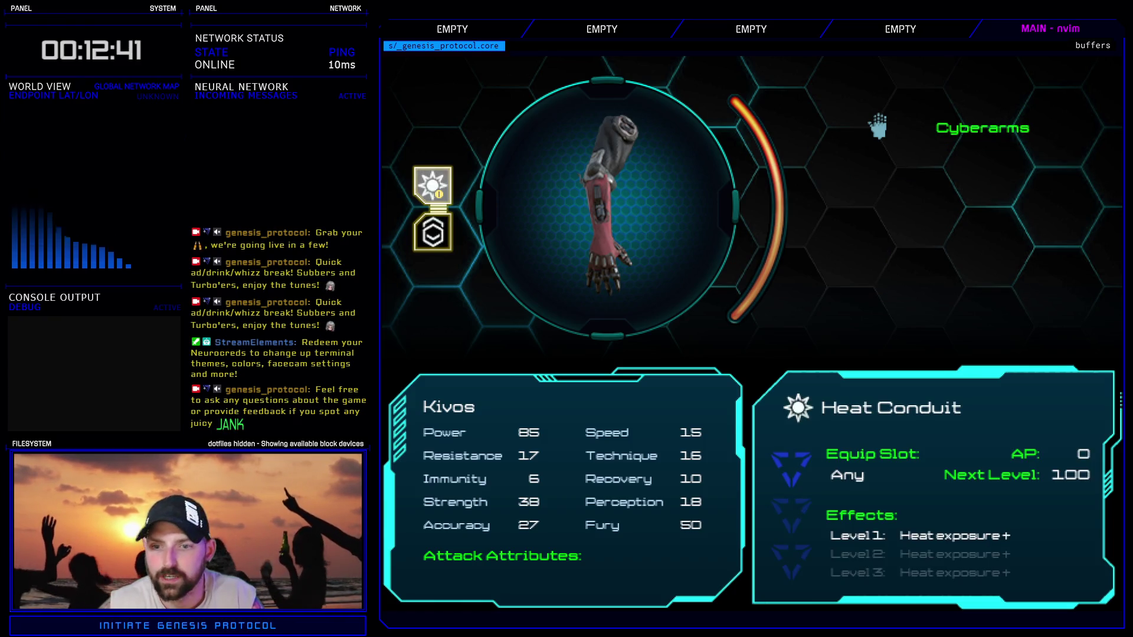
key("Down")
key("Up")
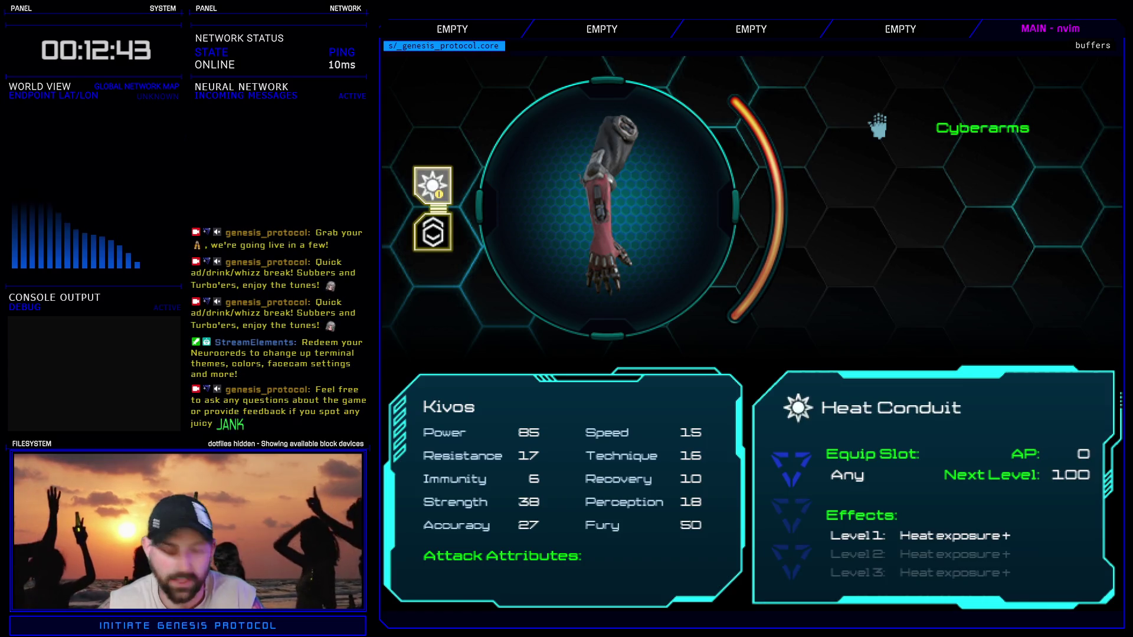
key("Up")
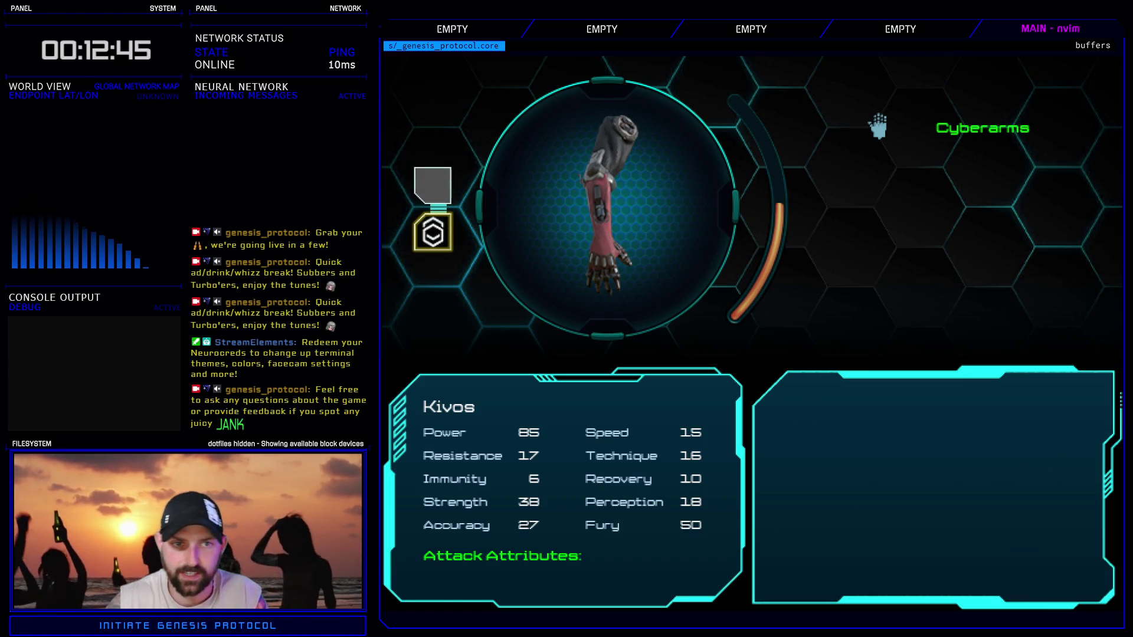
key("Down")
key("Down")
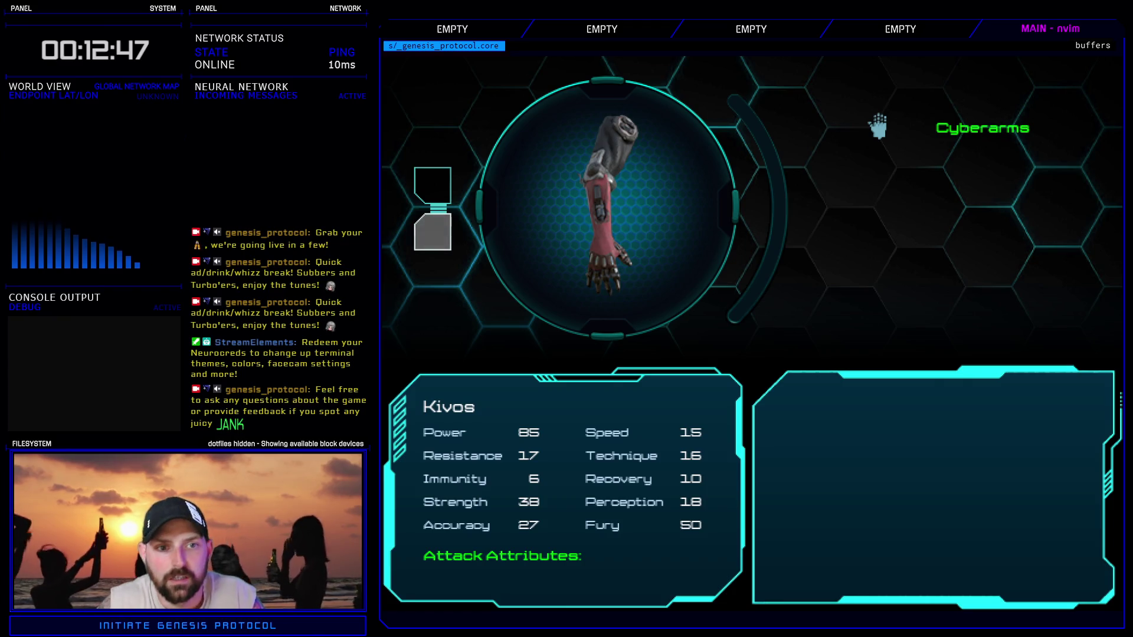
key("Return")
key("Down")
key("Down")
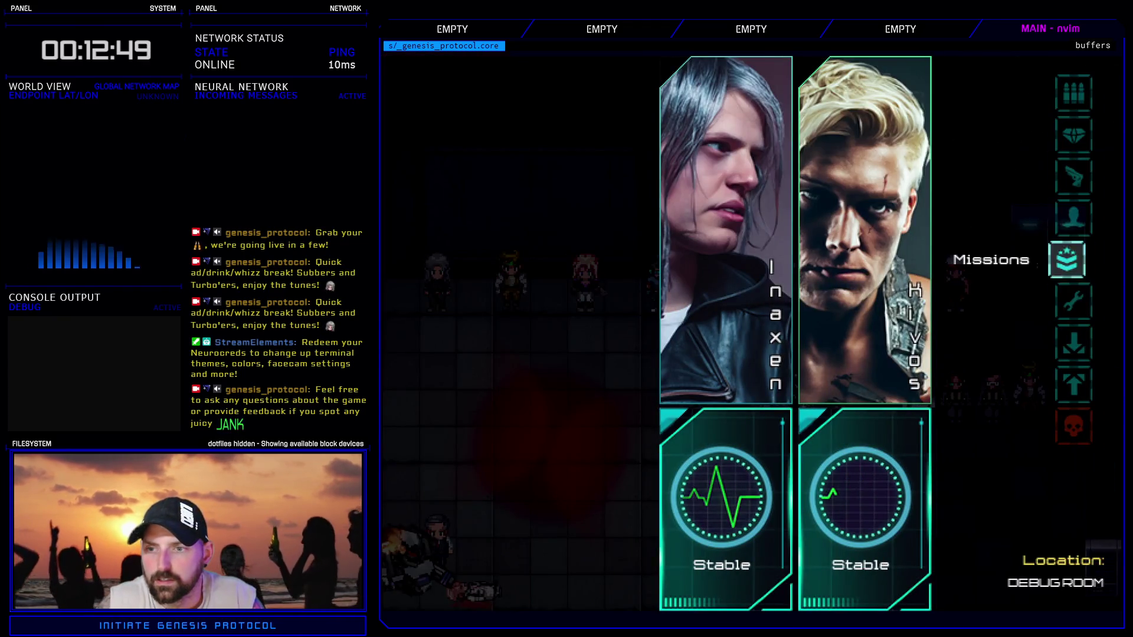
key("Return")
key("Down")
key("Down")
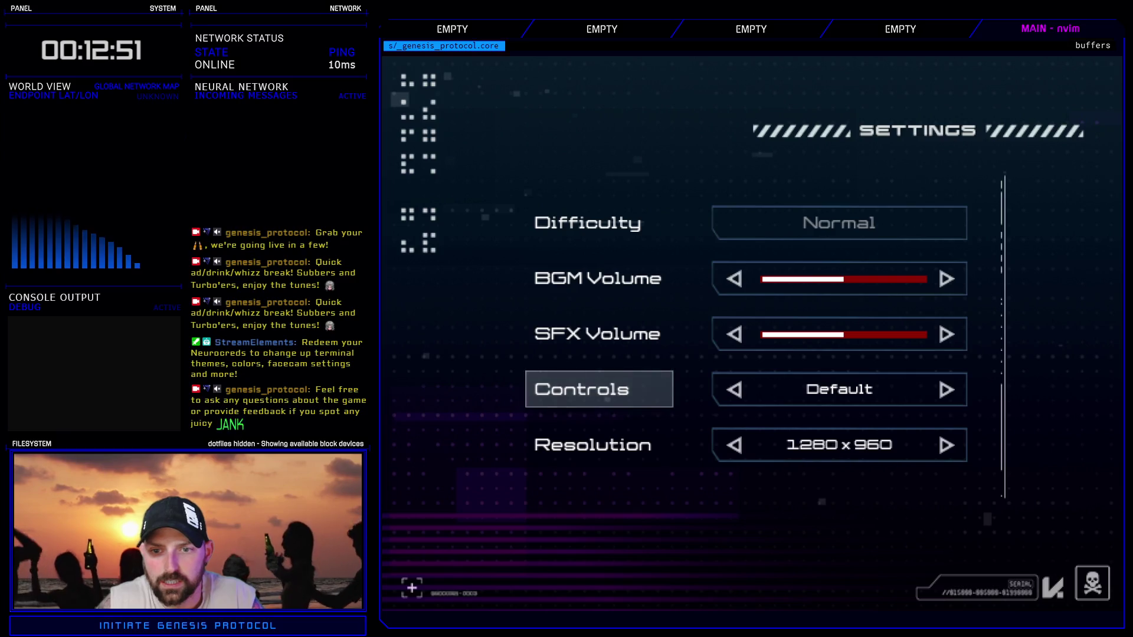
key("Return")
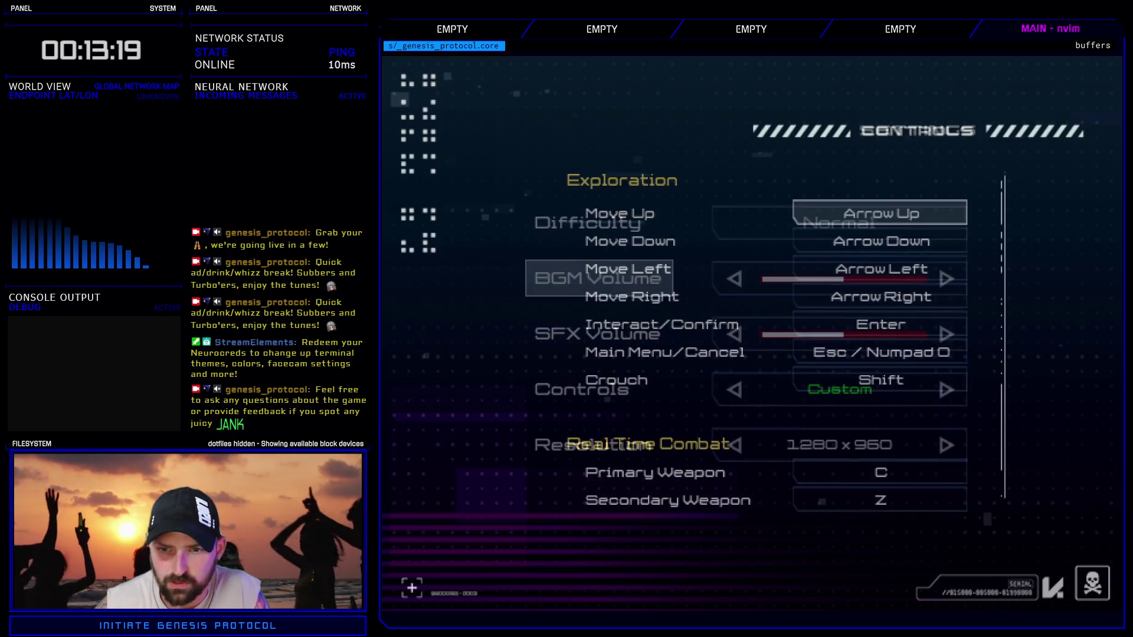
key("Escape")
key("Left")
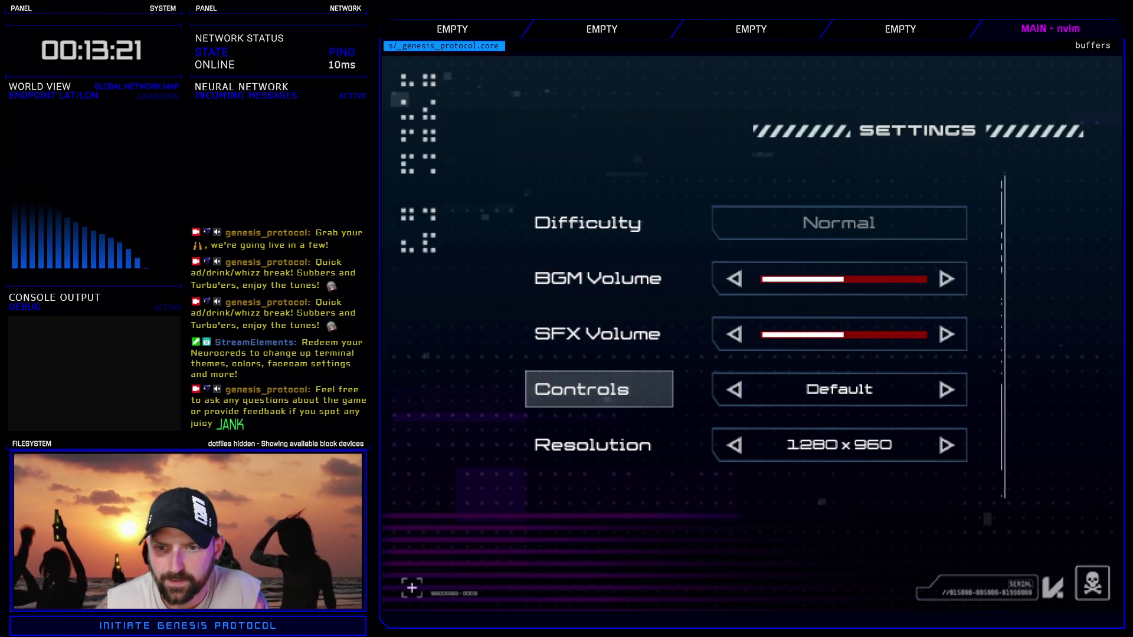
key("Escape")
key("Up")
key("Up")
key("Up")
key("Up")
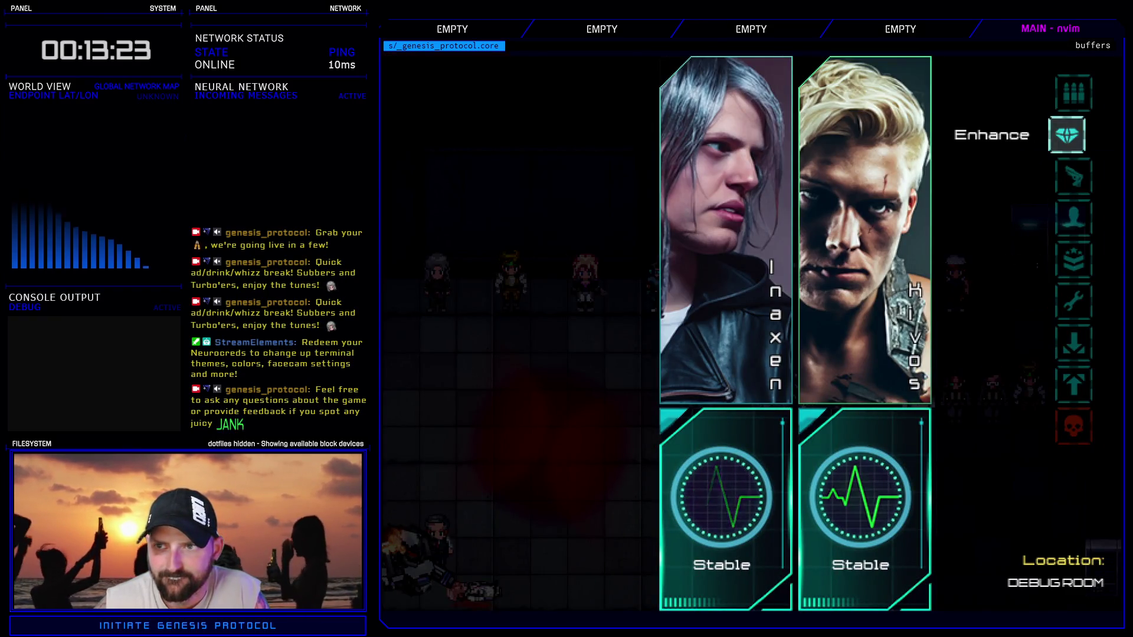
- Open Enhance for Kivos's Cyberarms and equip Heat Conduit in the first slot
key("Return")
key("Right")
key("Return")
key("Return")
key("Escape")
key("Escape")
key("Return")
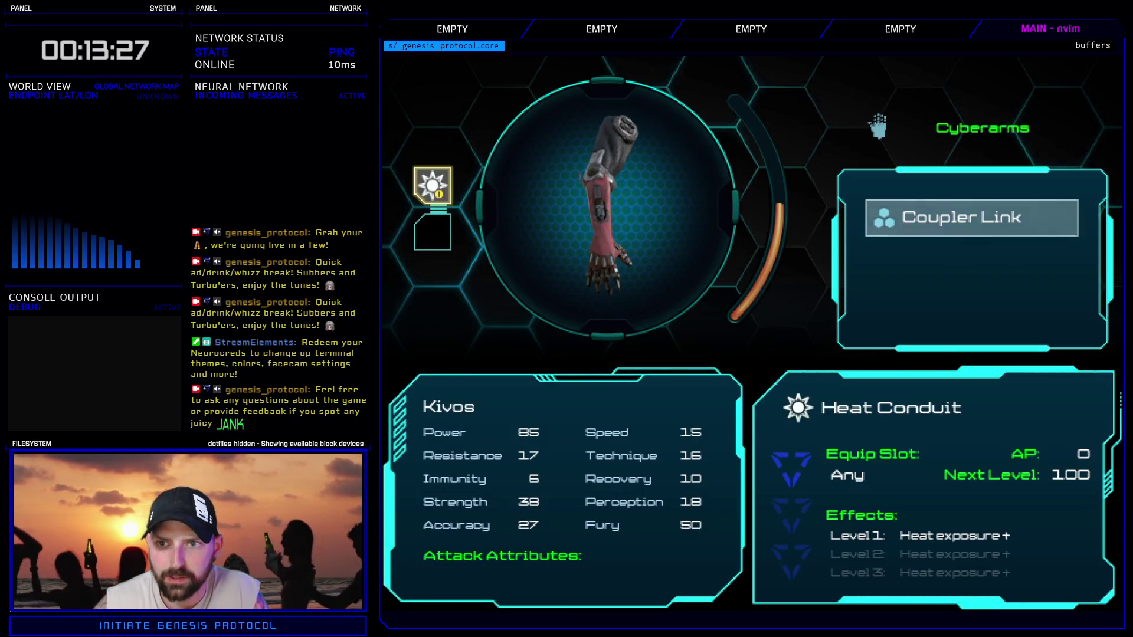
key("Return")
key("Return")
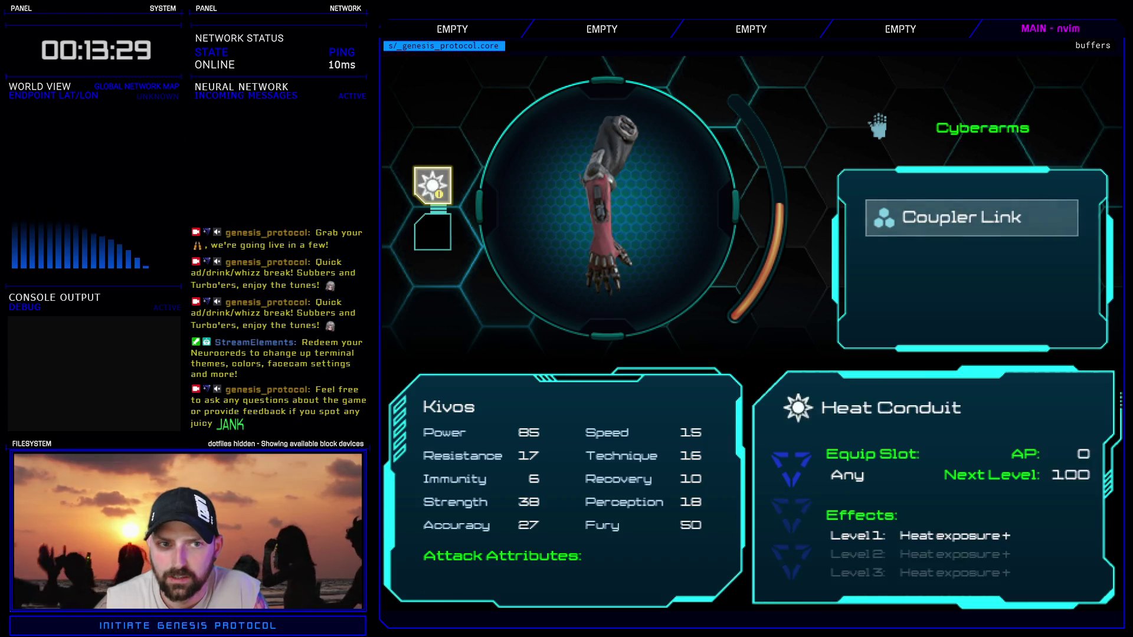
- Try Coupler Link in the first slot, restore Heat Conduit, then put Coupler Link in the second slot
key("Return")
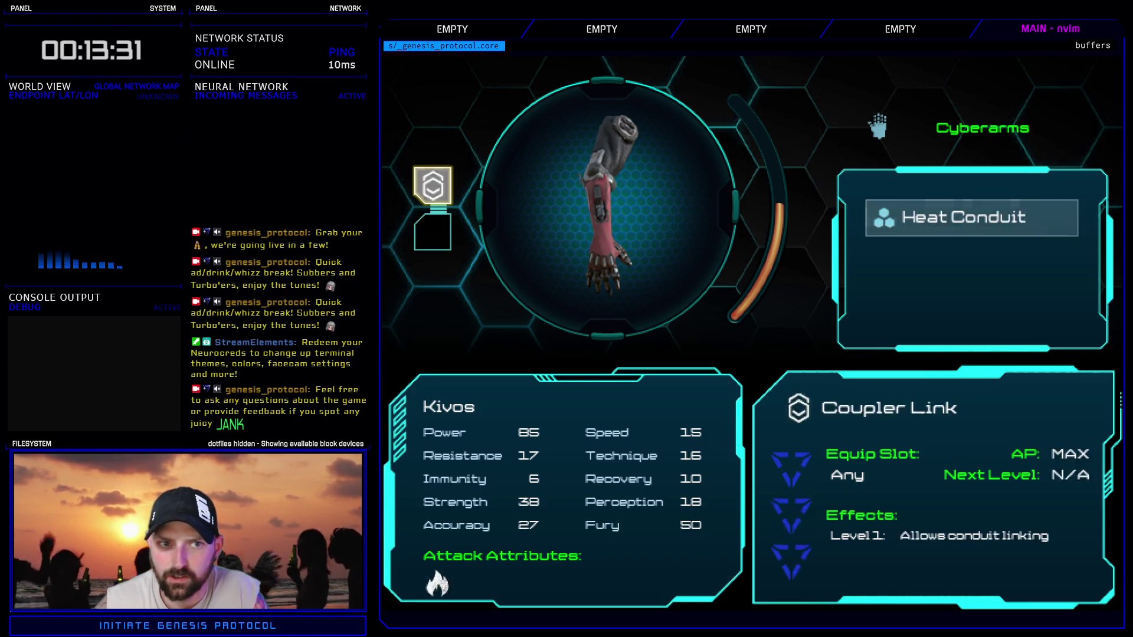
key("Return")
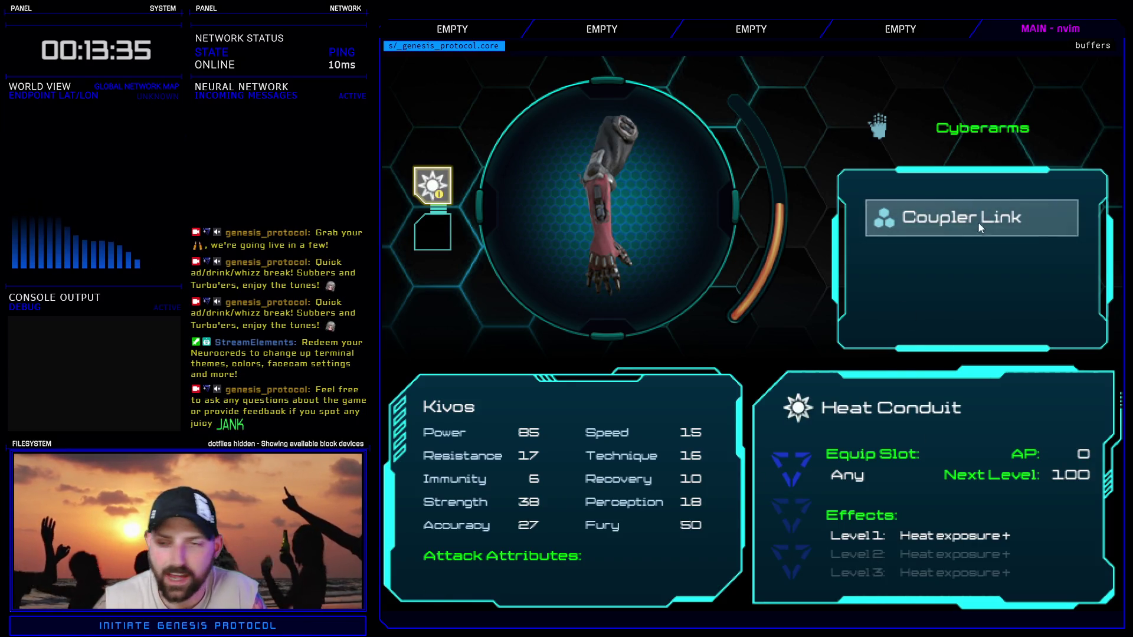
left_click(958, 211)
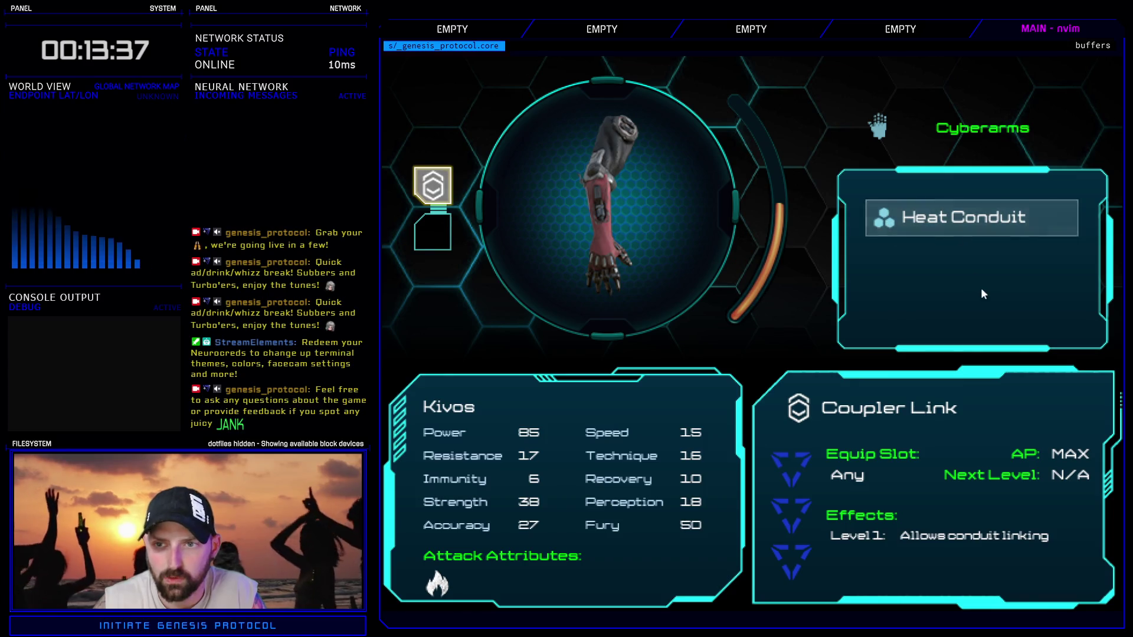
key("Return")
key("Escape")
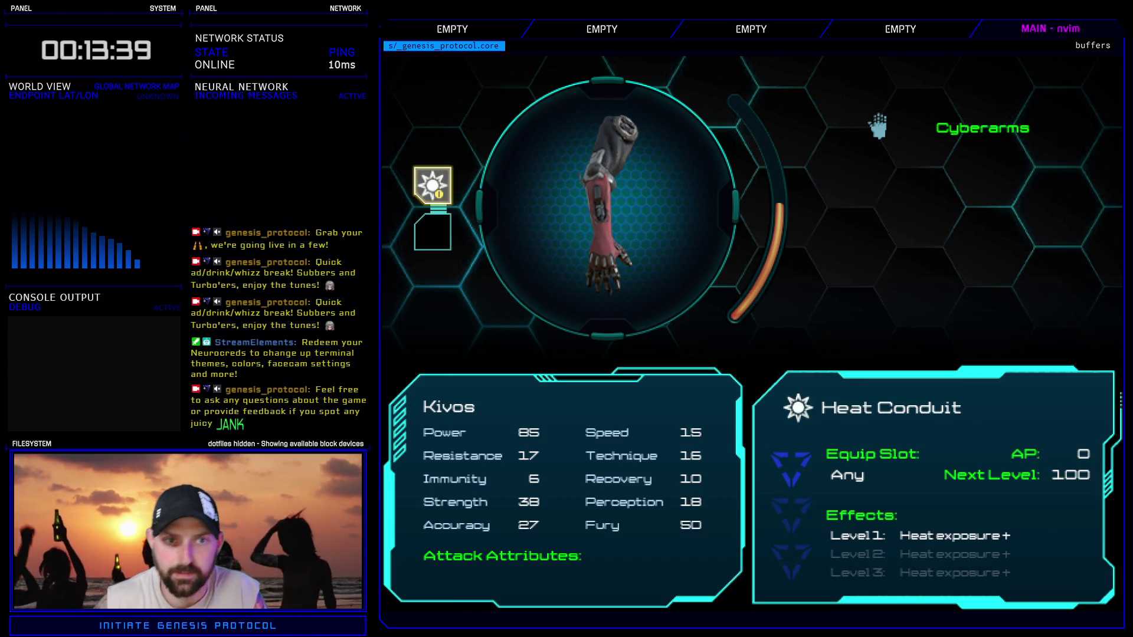
key("Down")
key("Return")
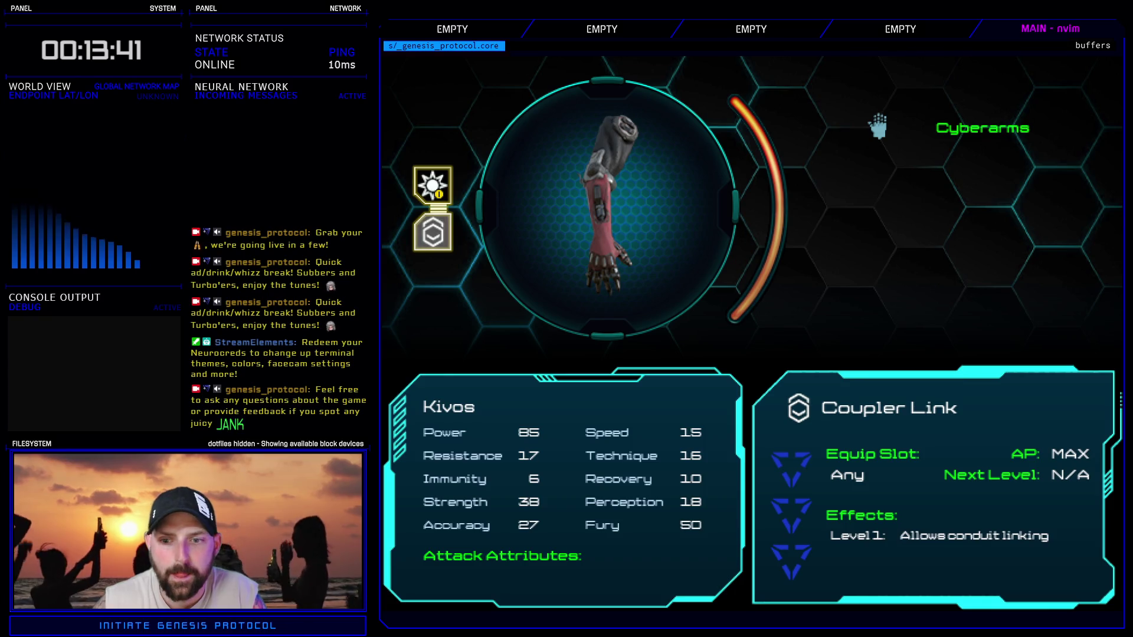
key("Up")
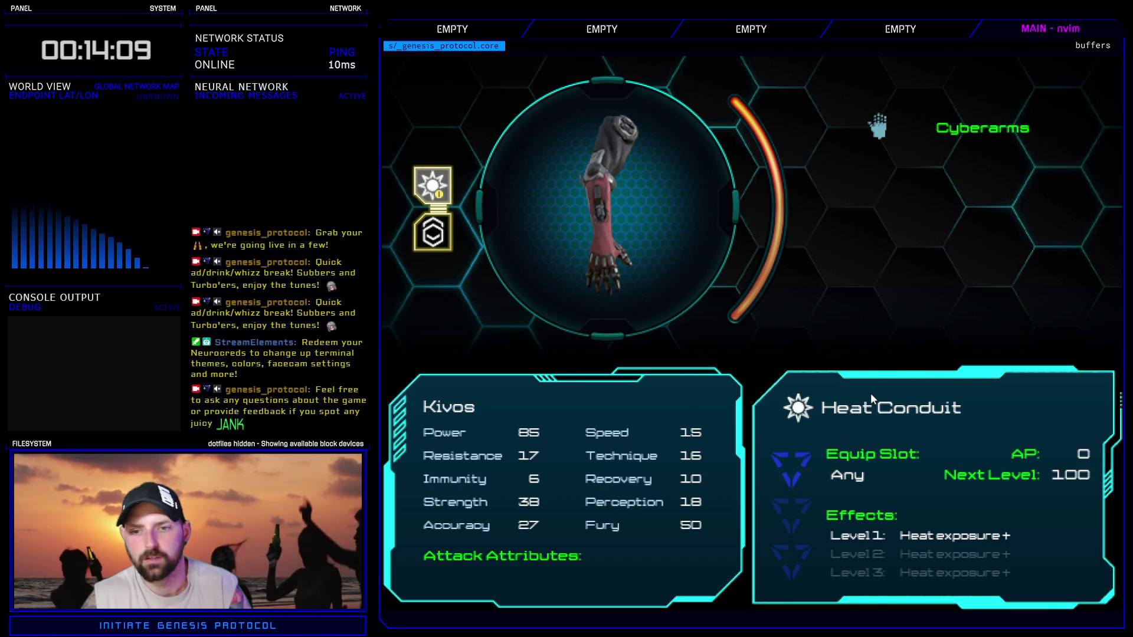
- Compare the Heat Conduit and Coupler Link slots, then reselect the second Cyberarms
key("Down")
key("Up")
key("Down")
key("Up")
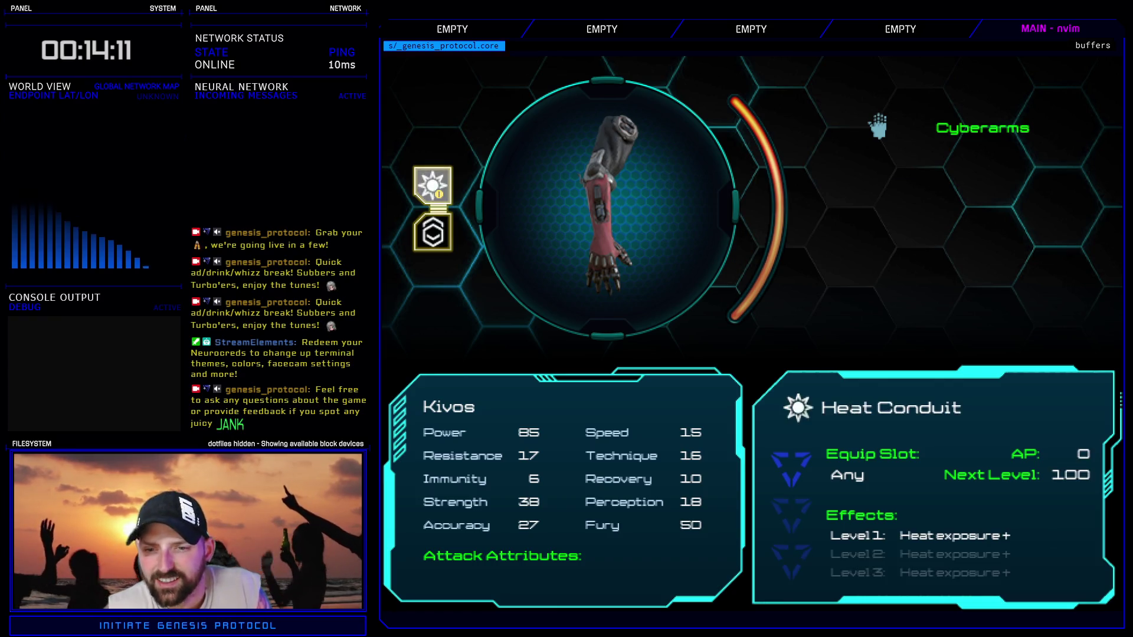
key("Return")
key("Down")
key("Up")
key("Up")
key("Down")
key("Down")
key("Down")
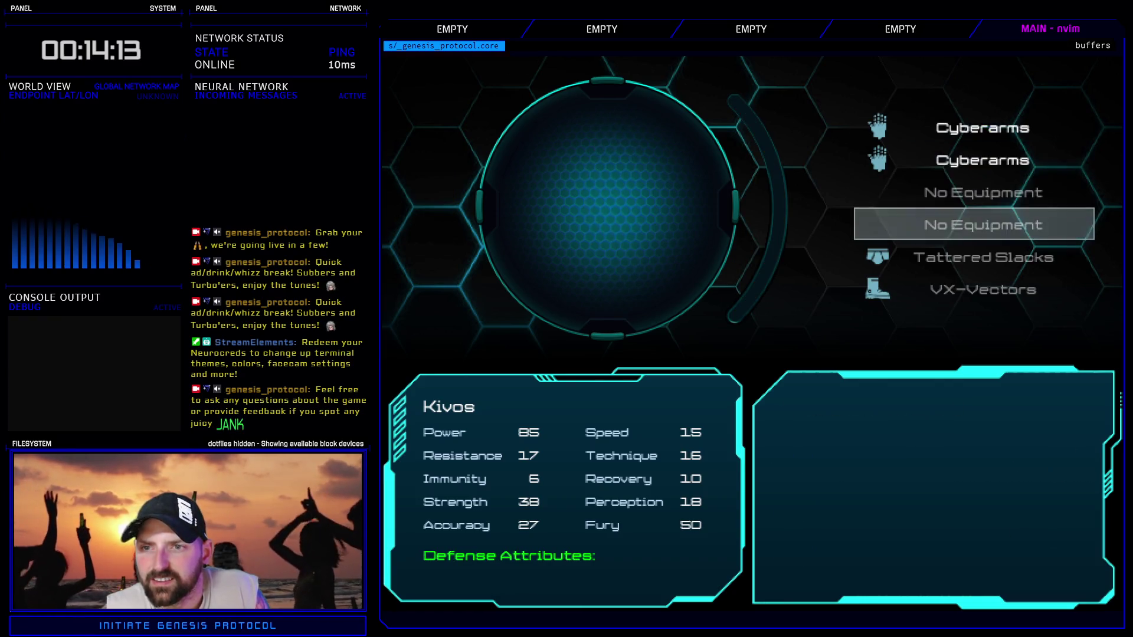
key("Up")
key("Up")
key("Return")
key("Up")
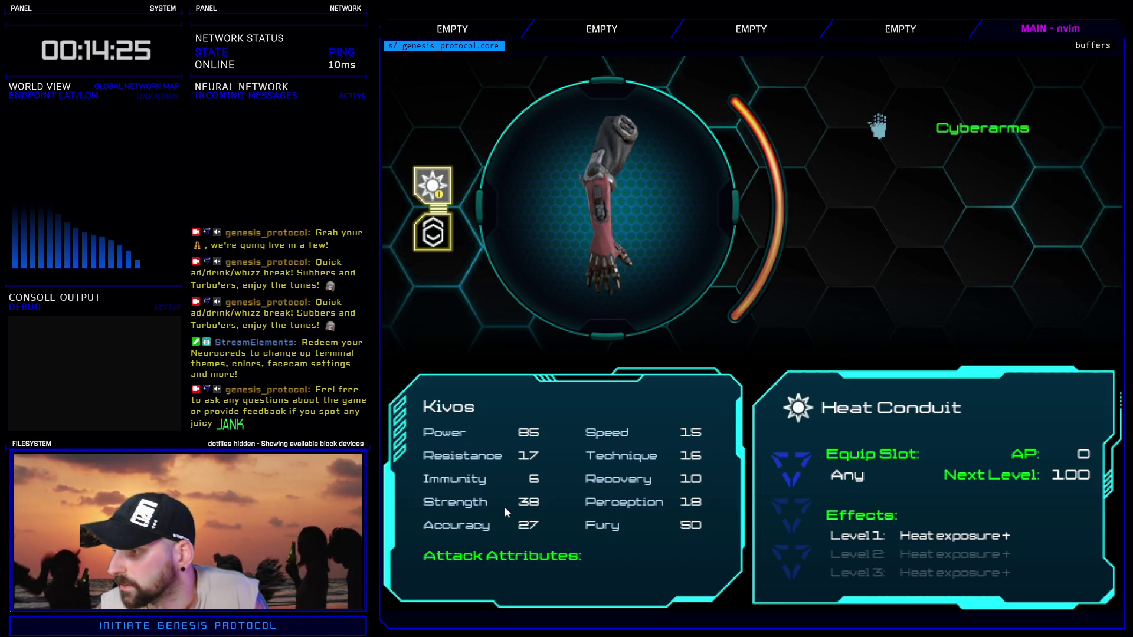
- Recheck the second Cyberarms' nodes, stepping back to the gear list and reopening them
key("Down")
key("Up")
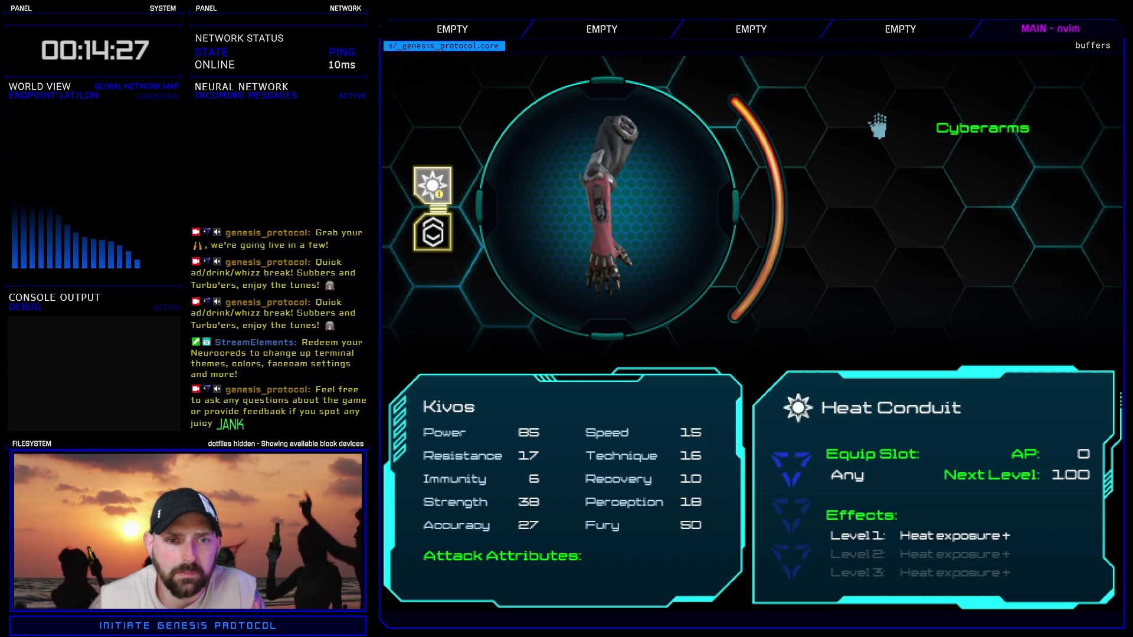
key("Return")
key("Return")
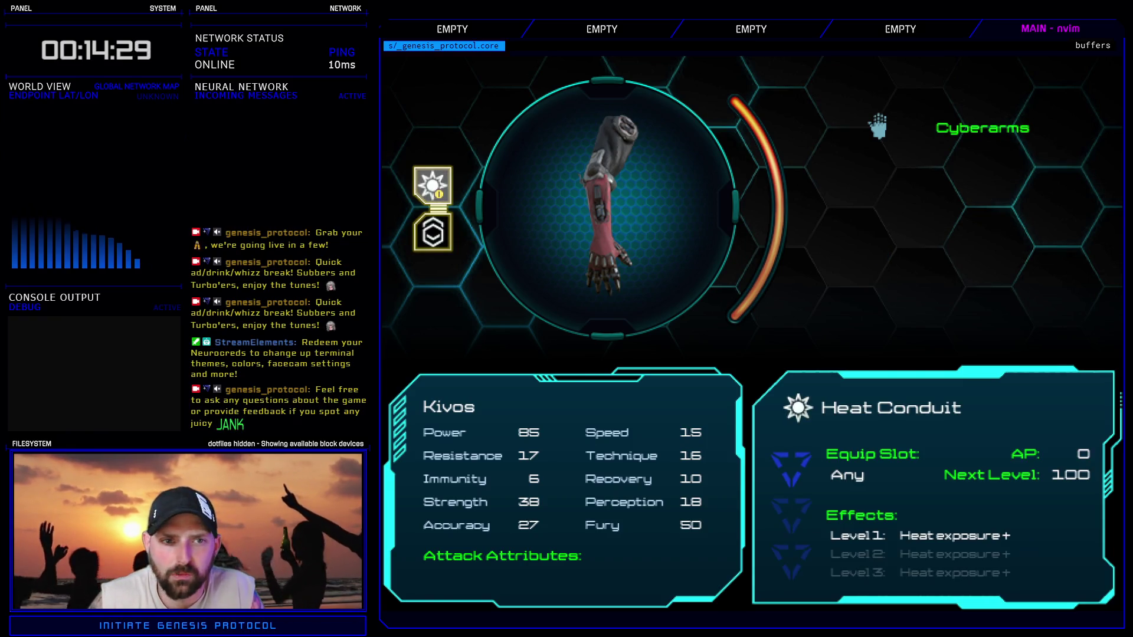
key("Down")
key("Up")
key("Down")
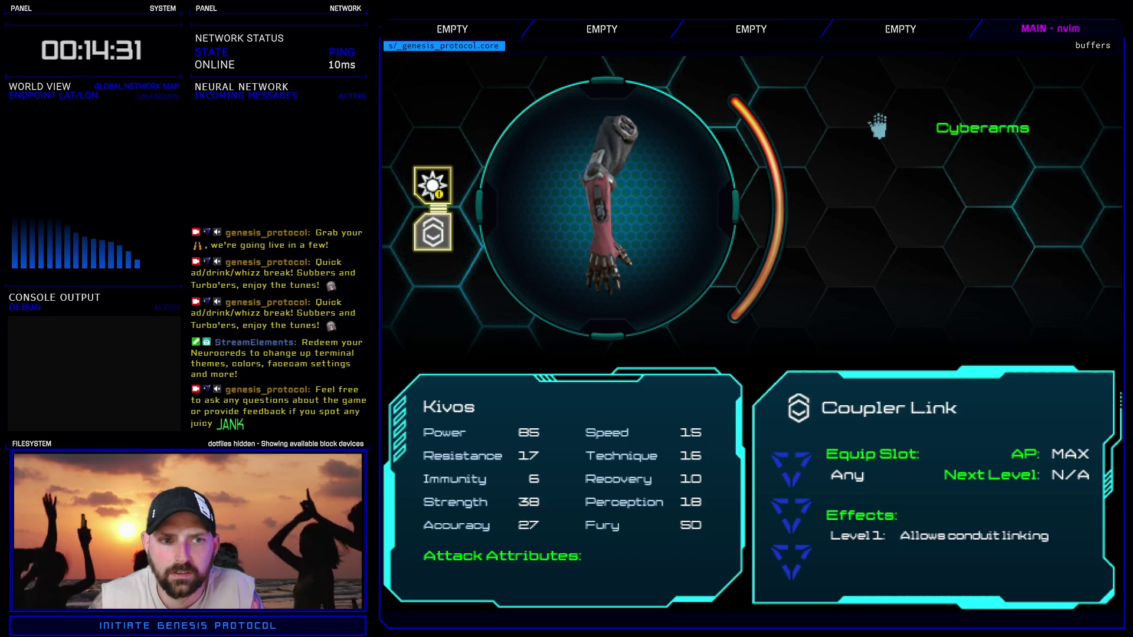
key("Return")
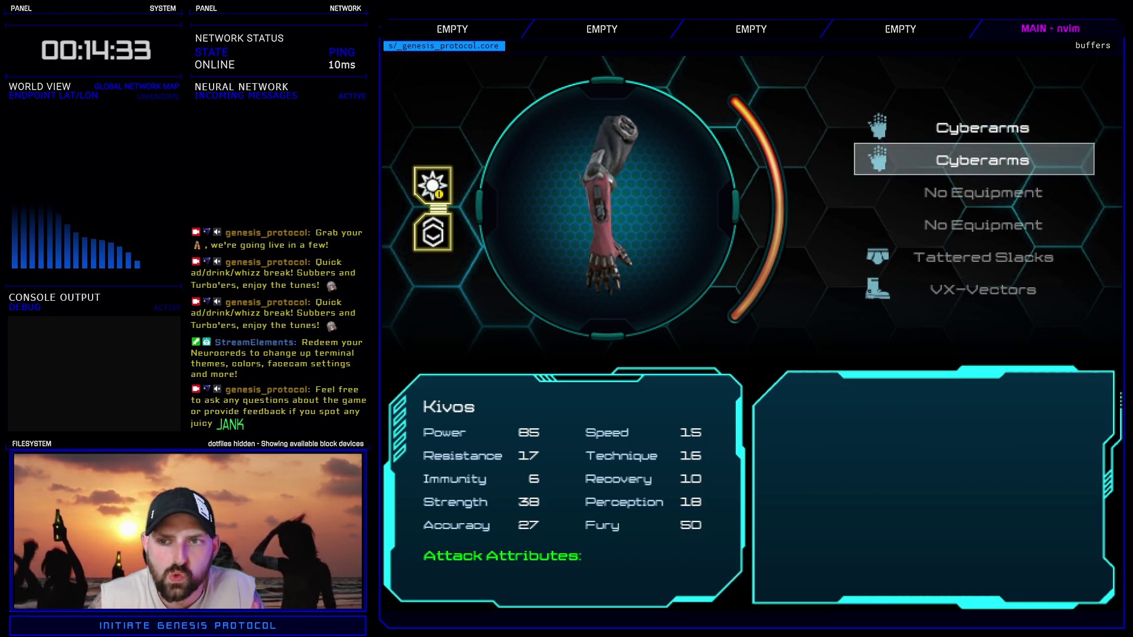
key("Return")
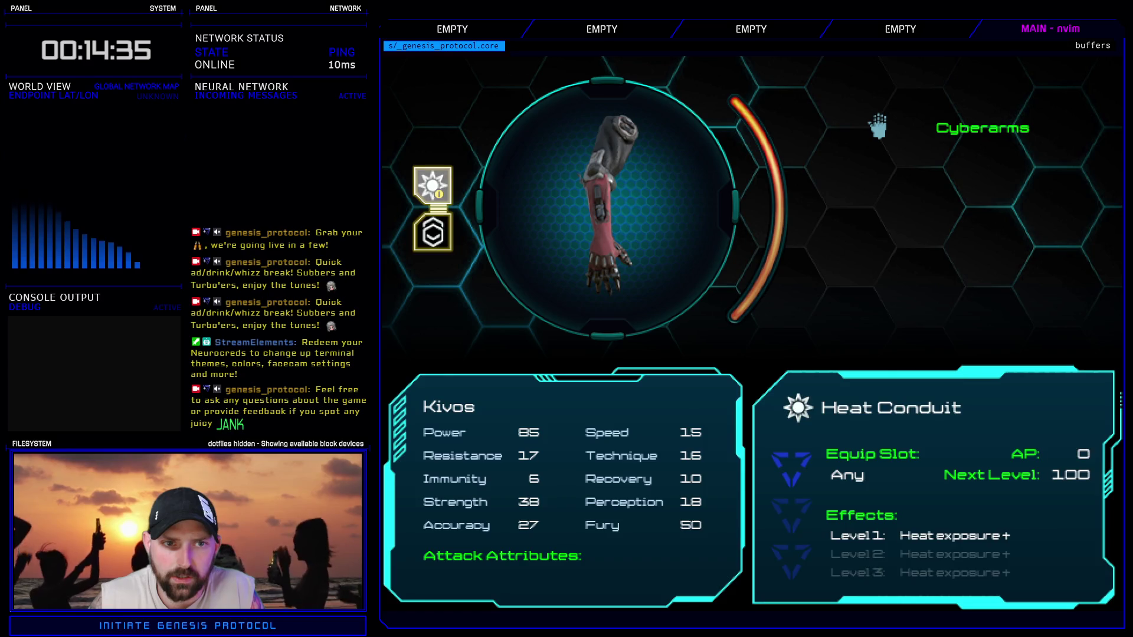
- Remove Heat Conduit from its node and back out to the quit prompt
key("Delete")
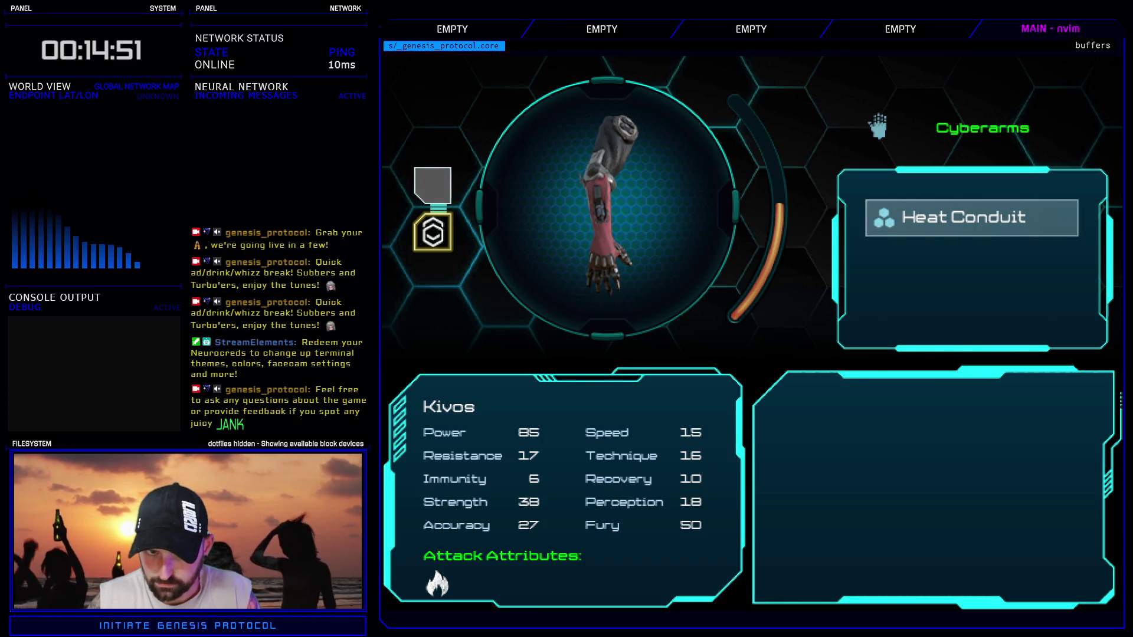
key("Escape")
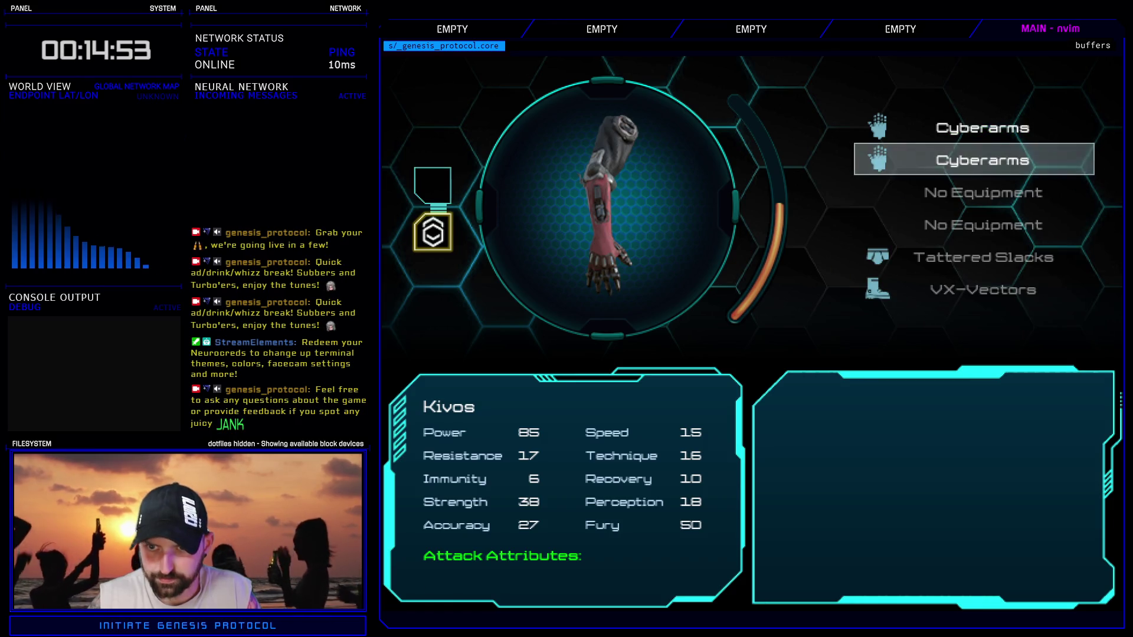
key("Escape")
key("Escape")
key("Return")
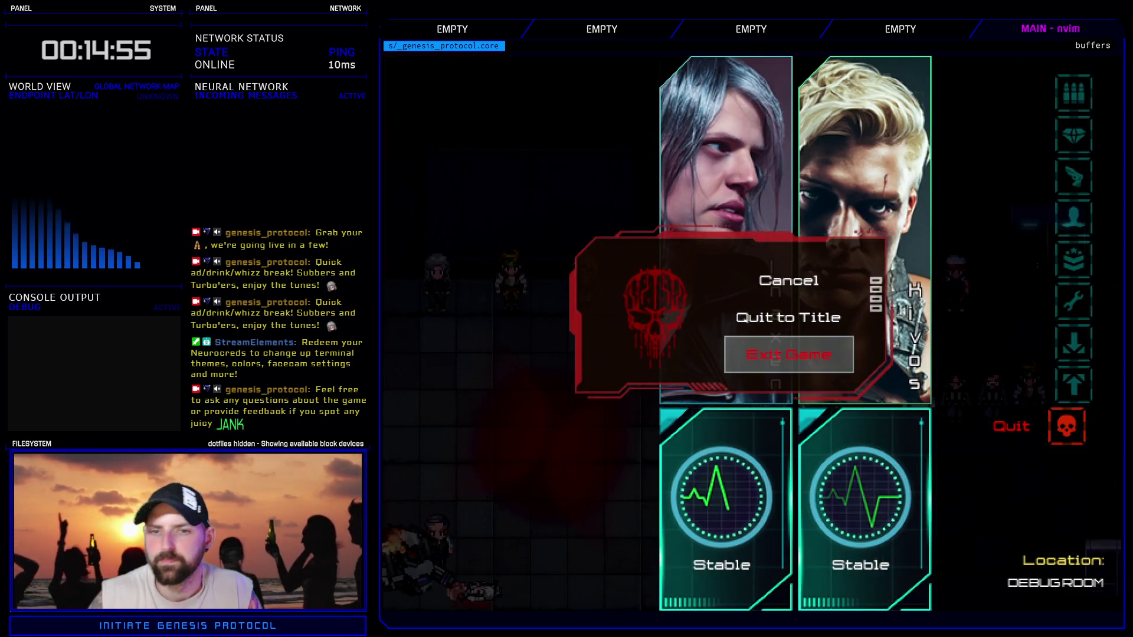
- Exit the playtest and open the Script Editor with F11, dismissing a Ctrl+F search
key("Return")
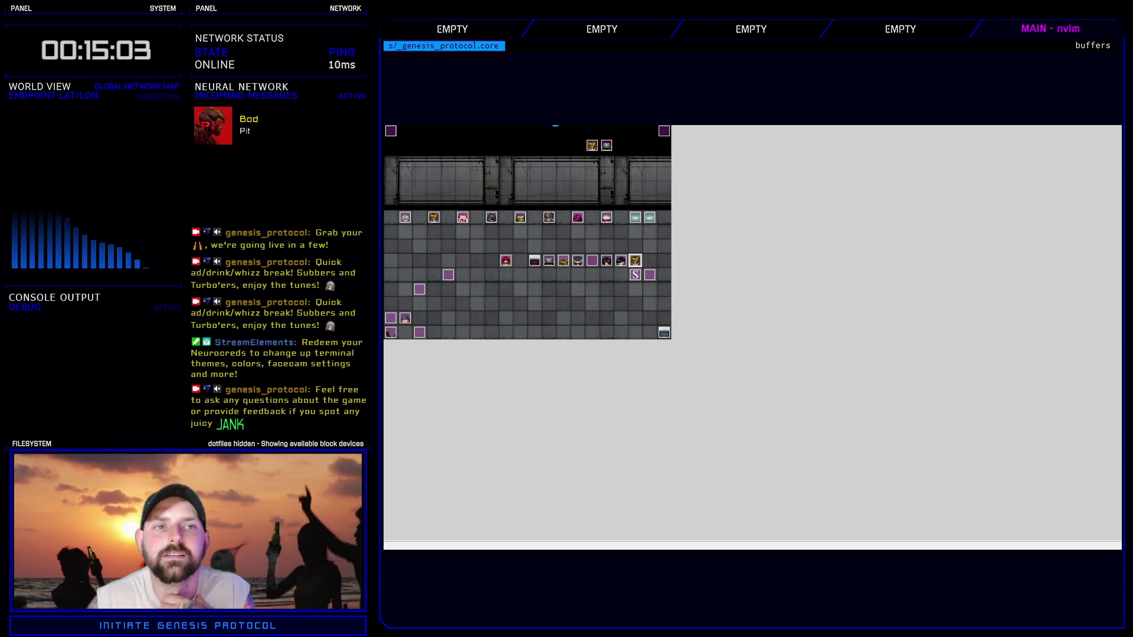
key("F11")
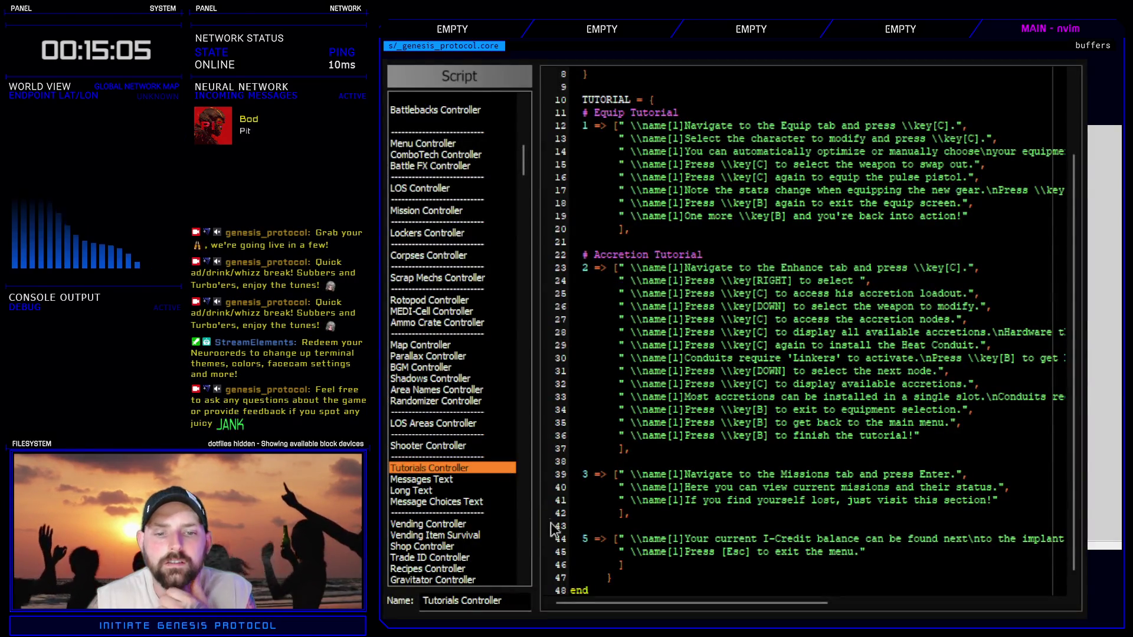
key("ctrl+f")
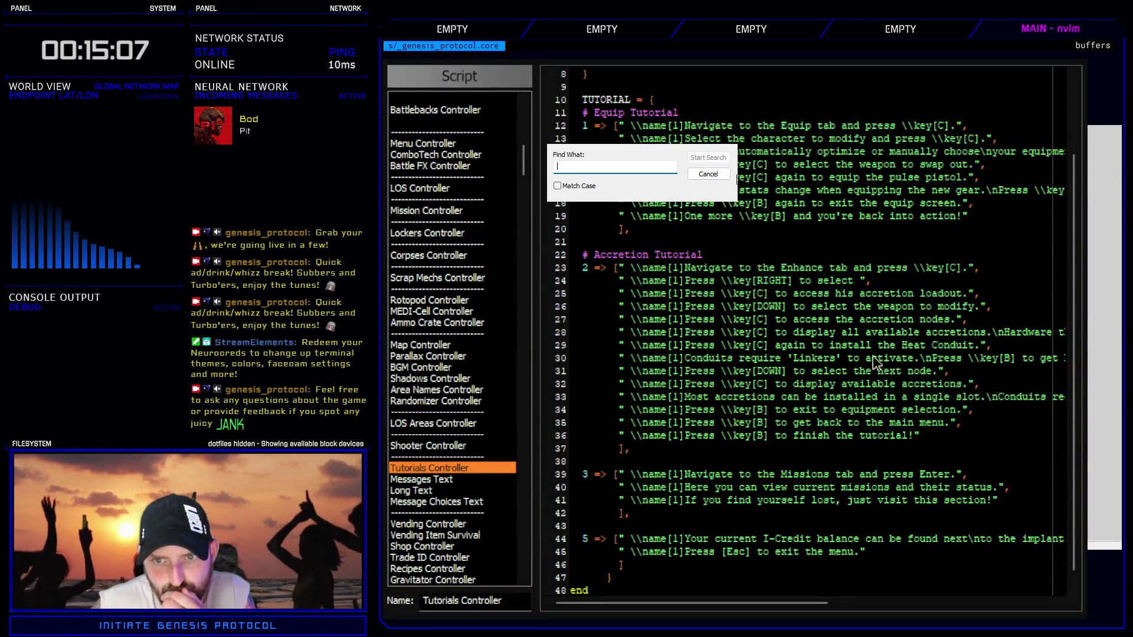
key("Escape")
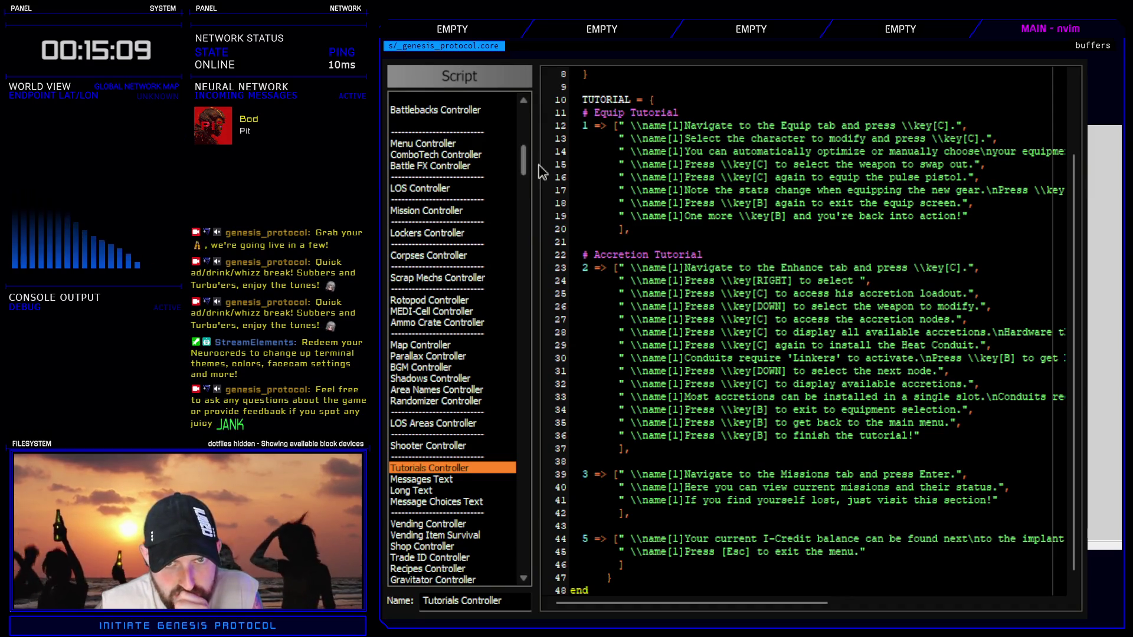
left_click_drag(523, 167, 523, 148)
- Open the Accretion Controller script and highlight the Cold Conduit definition block
left_click(458, 355)
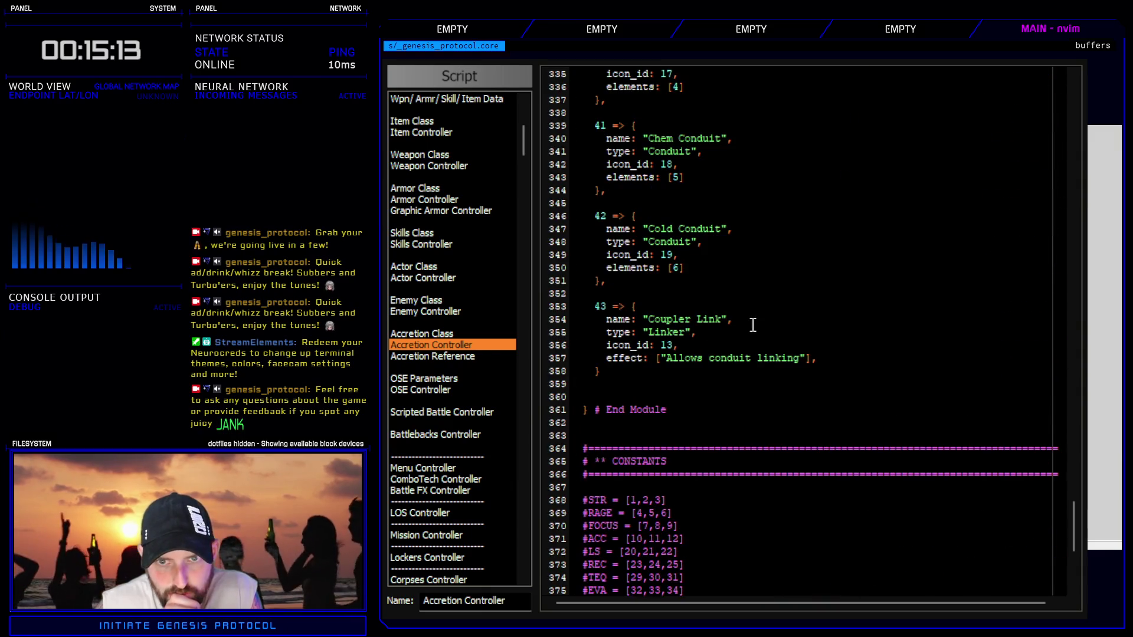
scroll(780, 449, "up", 4)
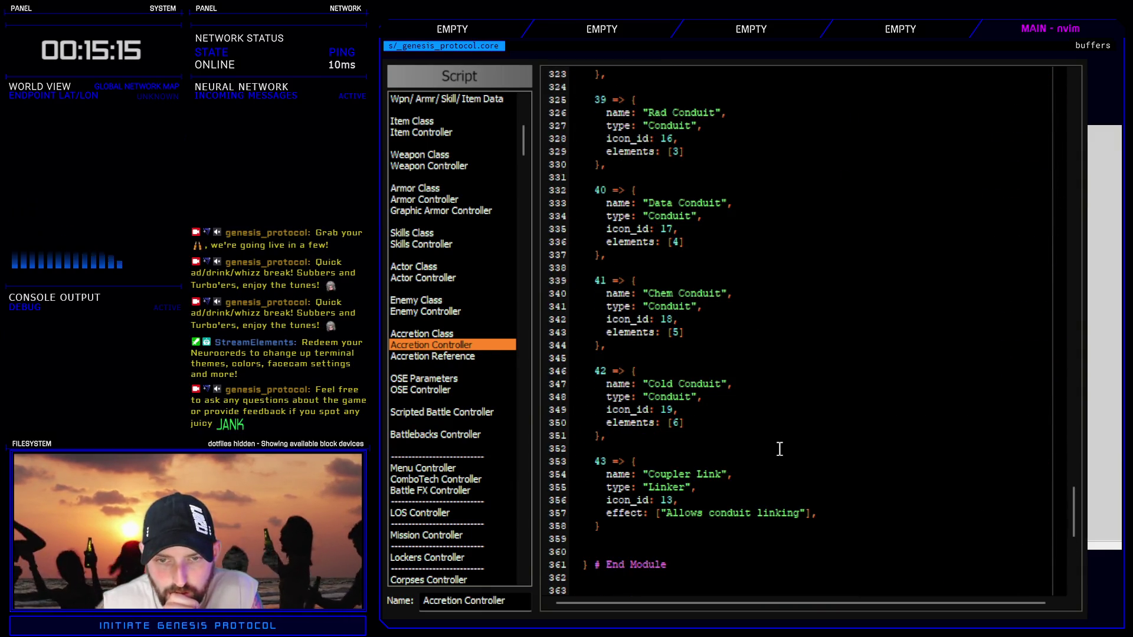
mouse_move(595, 370)
left_mouse_down()
mouse_move(625, 381)
mouse_move(643, 444)
left_mouse_up()
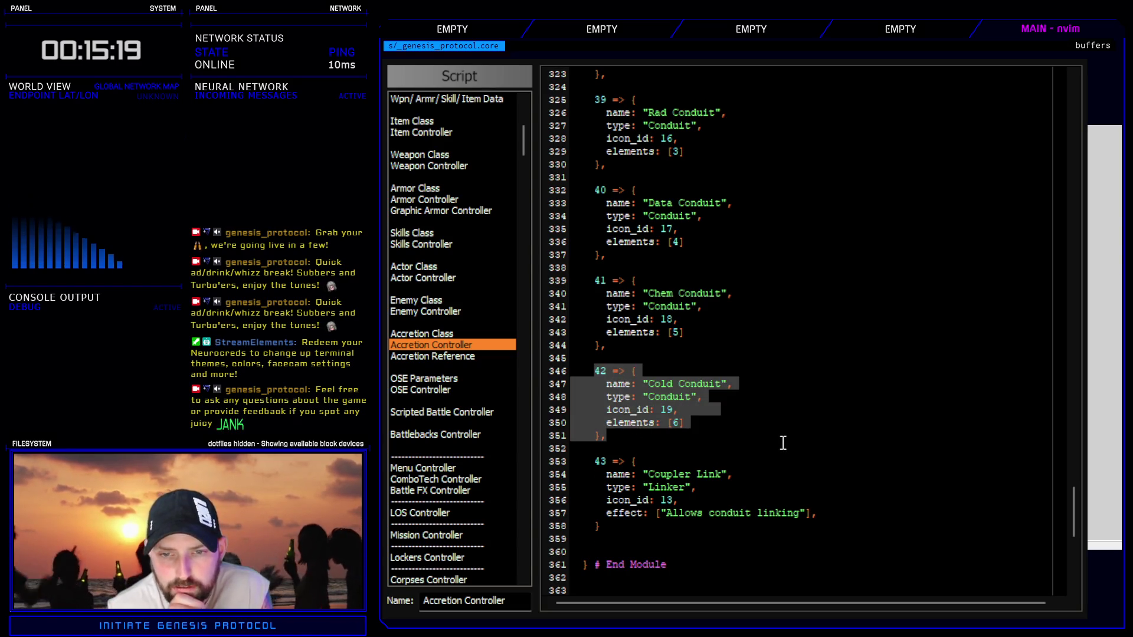
left_click(482, 346)
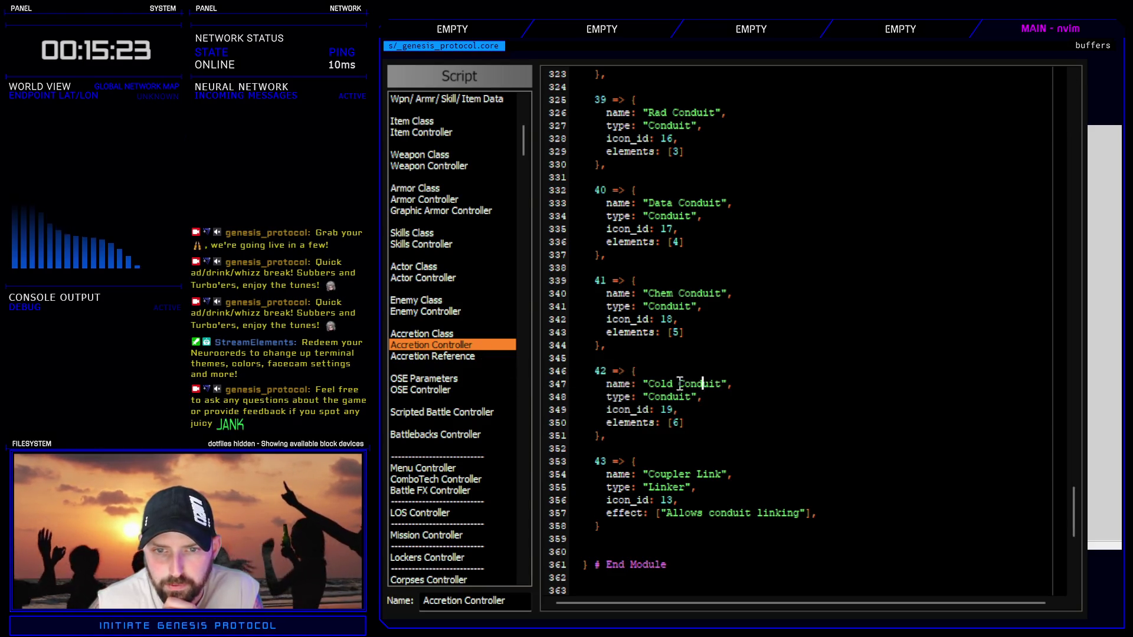
left_click_drag(632, 371, 643, 422)
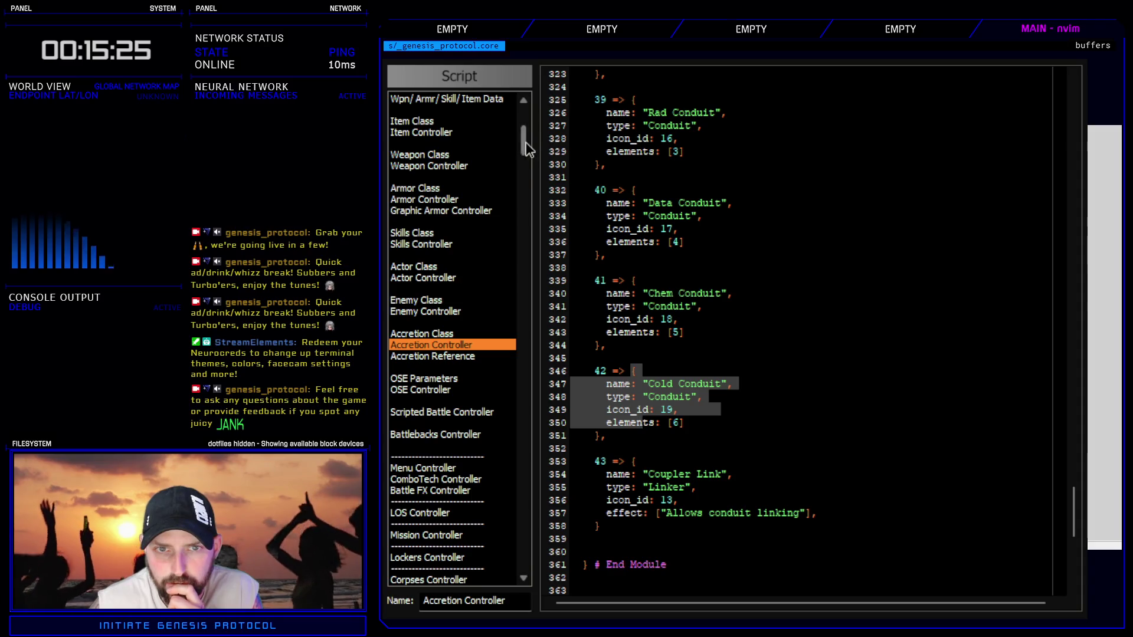
left_click_drag(524, 144, 524, 177)
left_click(702, 383)
left_click_drag(631, 371, 643, 422)
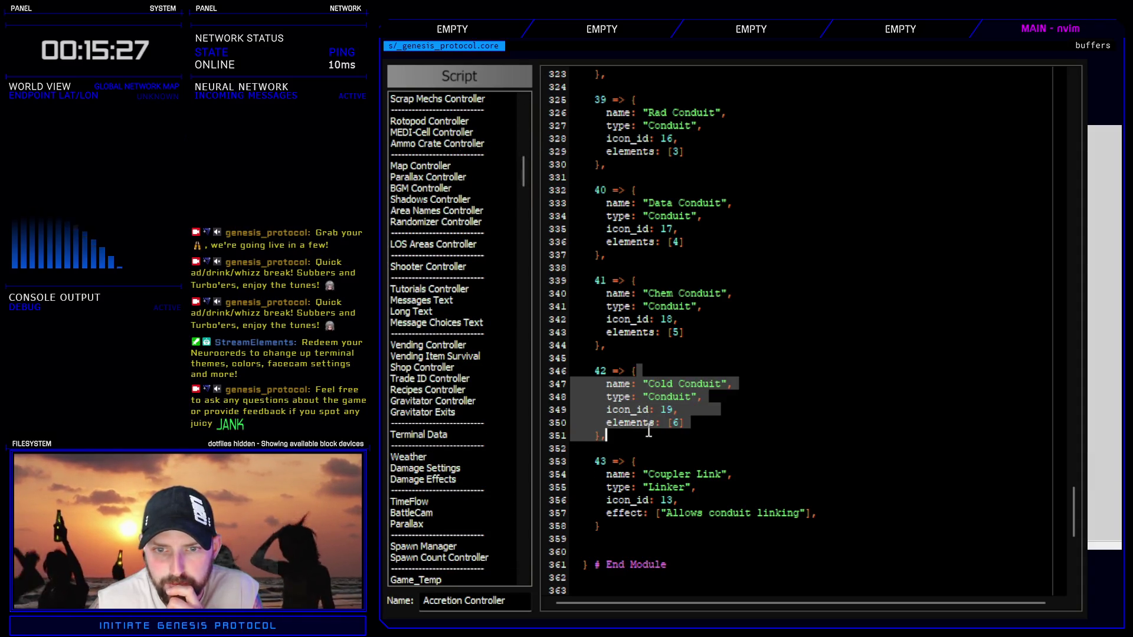
scroll(650, 442, "up", 8)
- Highlight the Heat Conduit definition, then the Cold Conduit fields, and switch to Tutorials Controller
mouse_move(619, 229)
left_mouse_down()
mouse_move(702, 255)
mouse_move(607, 293)
left_mouse_up()
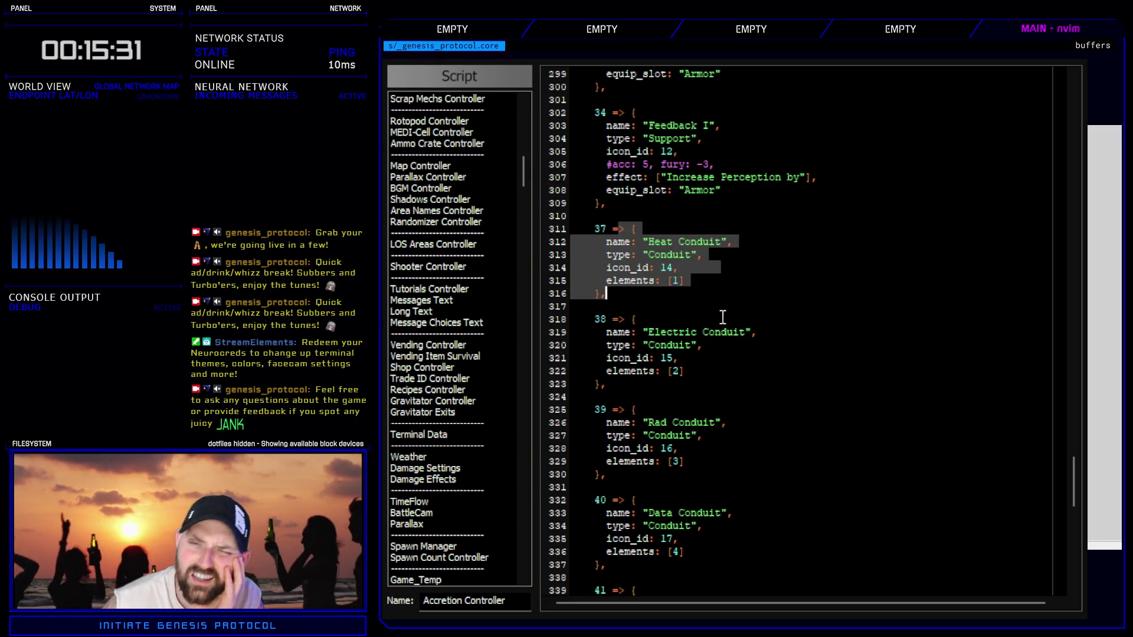
left_click(685, 302)
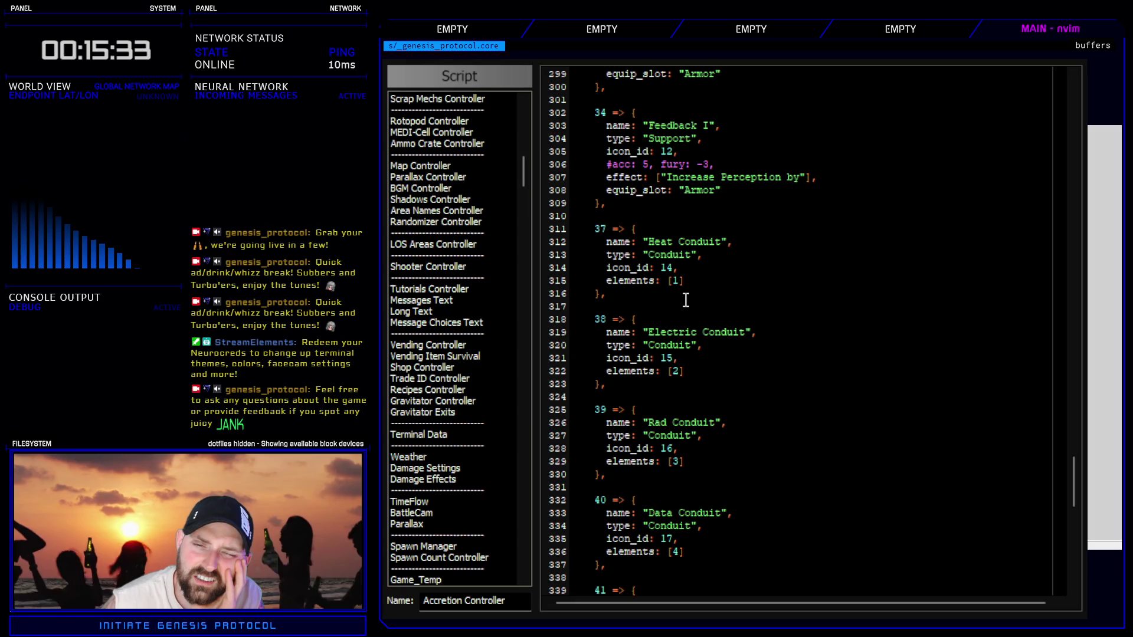
scroll(734, 361, "down", 6)
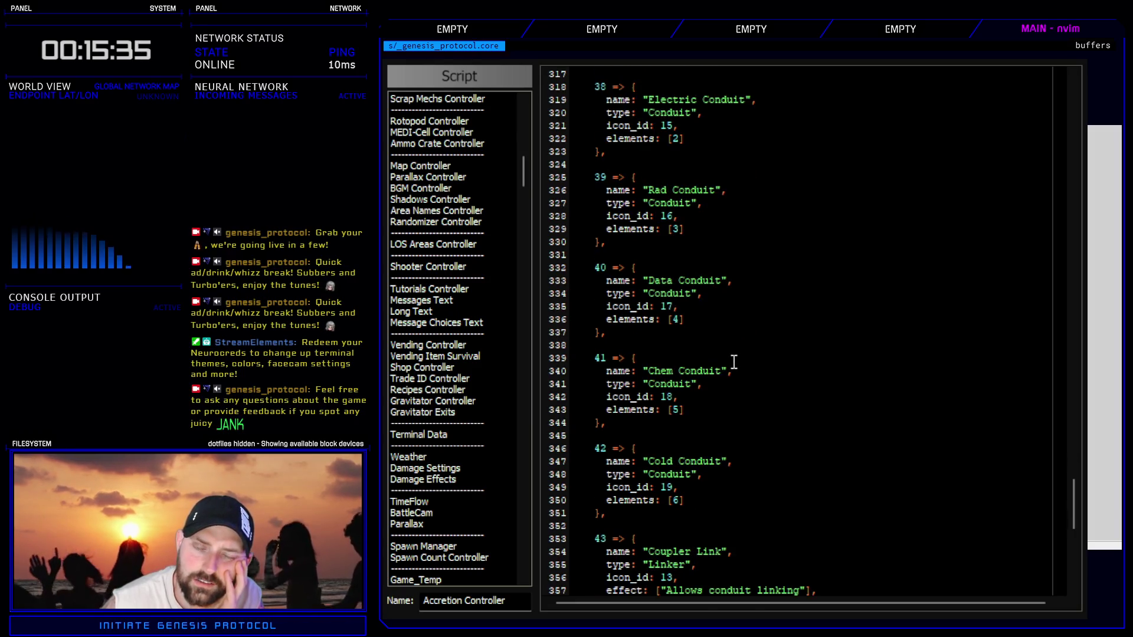
scroll(730, 365, "up", 4)
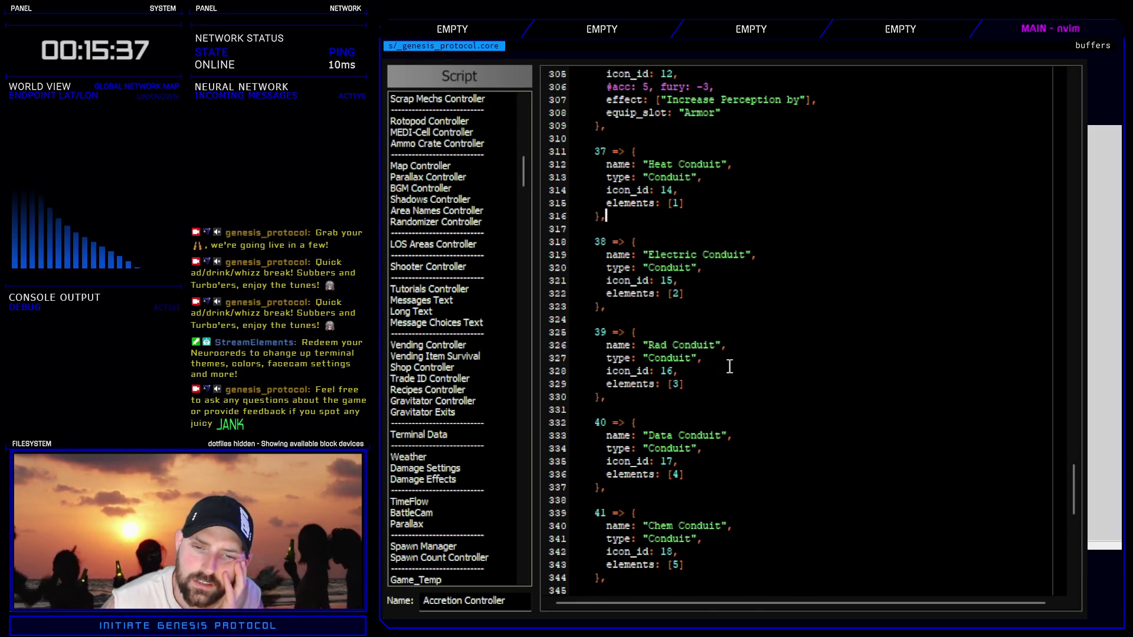
scroll(730, 366, "up", 2)
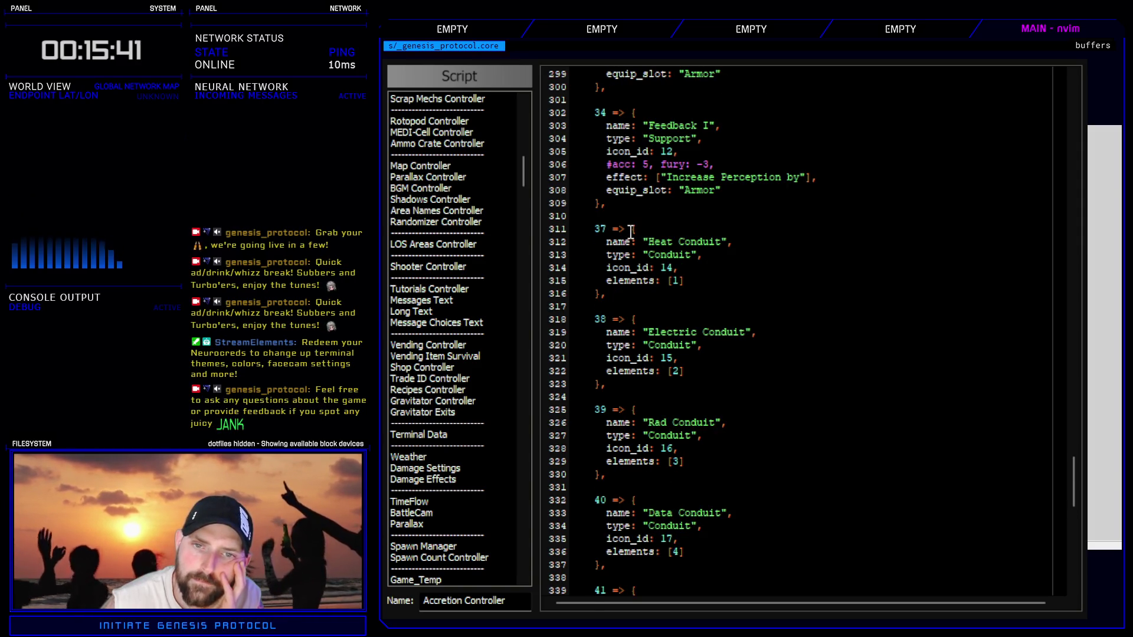
left_click_drag(631, 230, 667, 290)
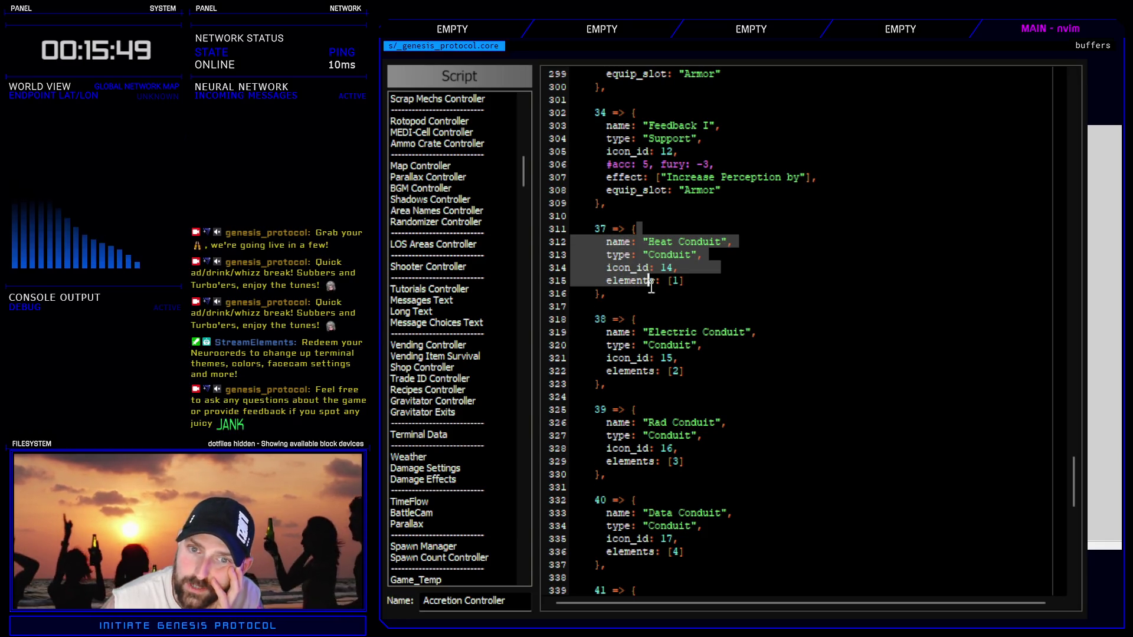
scroll(684, 349, "down", 6)
scroll(682, 513, "down", 2)
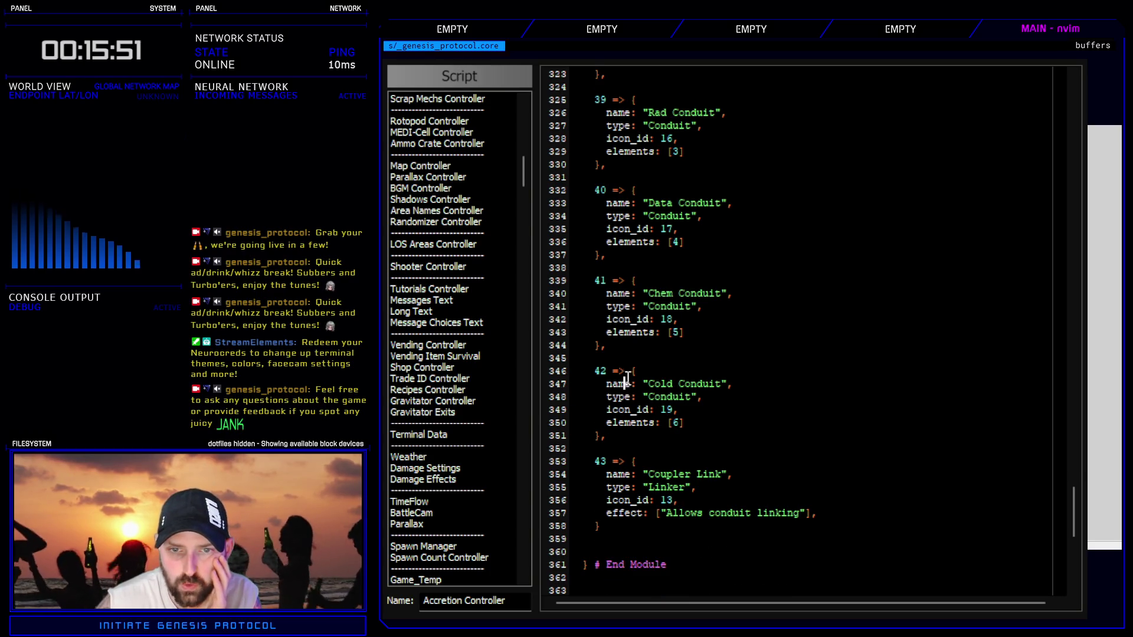
left_click_drag(626, 380, 643, 428)
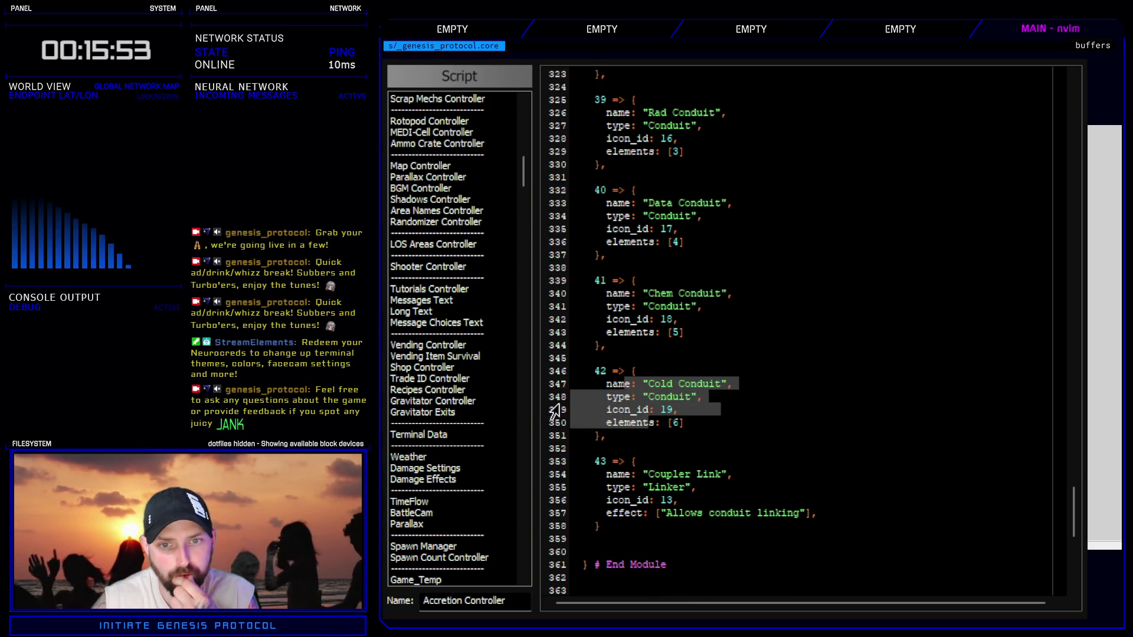
left_click(491, 290)
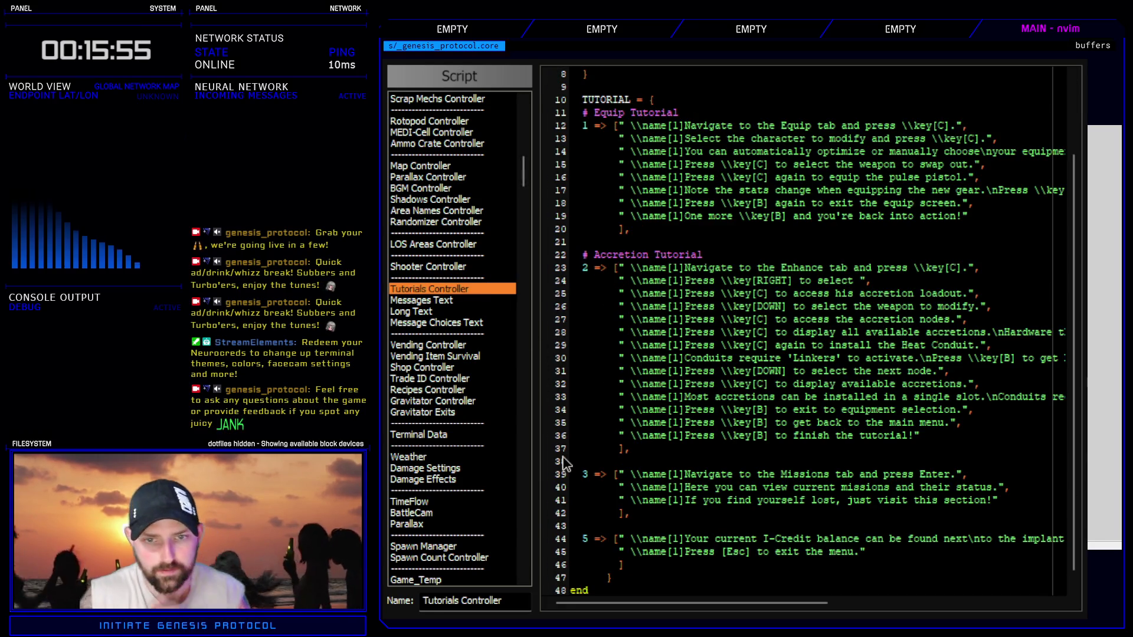
- Search the scripts for 'gain_accretion' and jump to the gain_accretion call in Interpreter Map
key("ctrl+f")
type("gain_accretion")
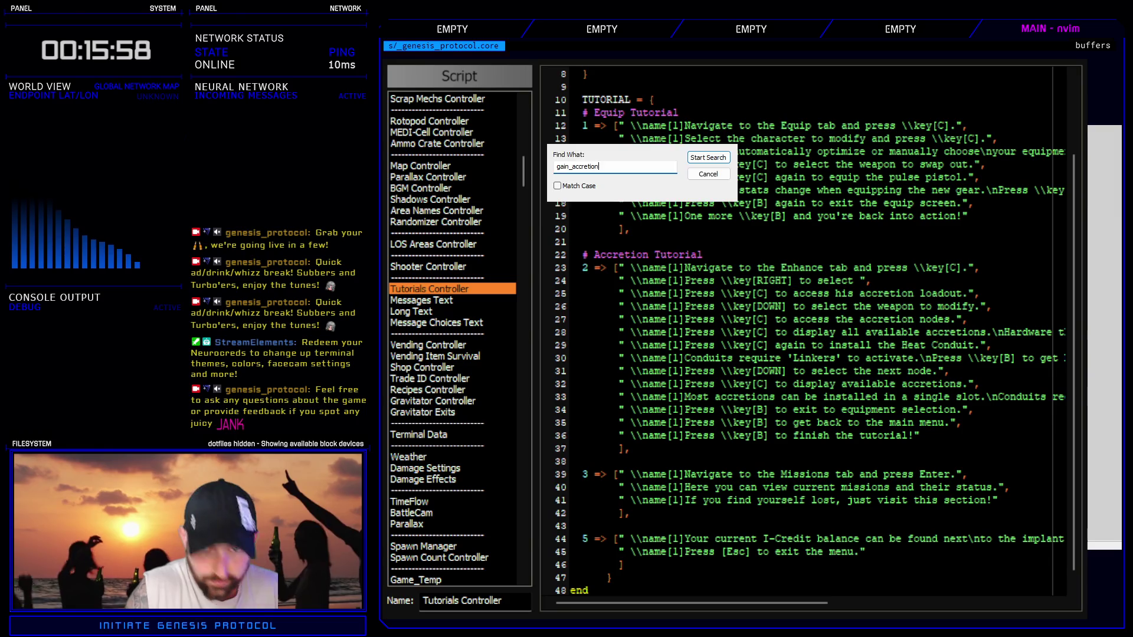
key("Escape")
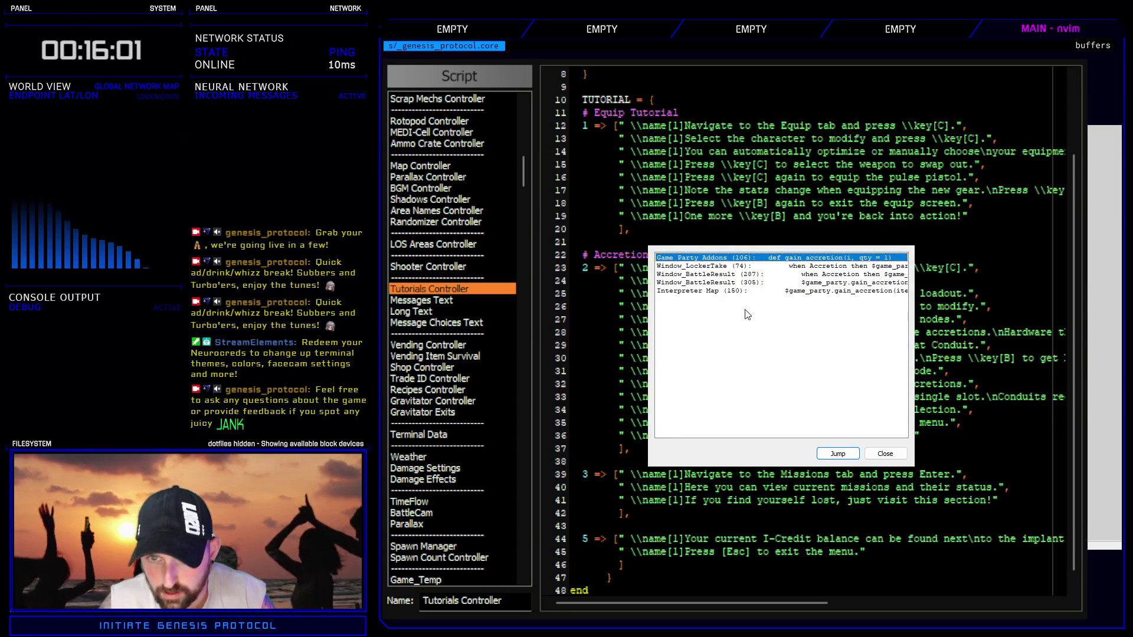
double_click(708, 291)
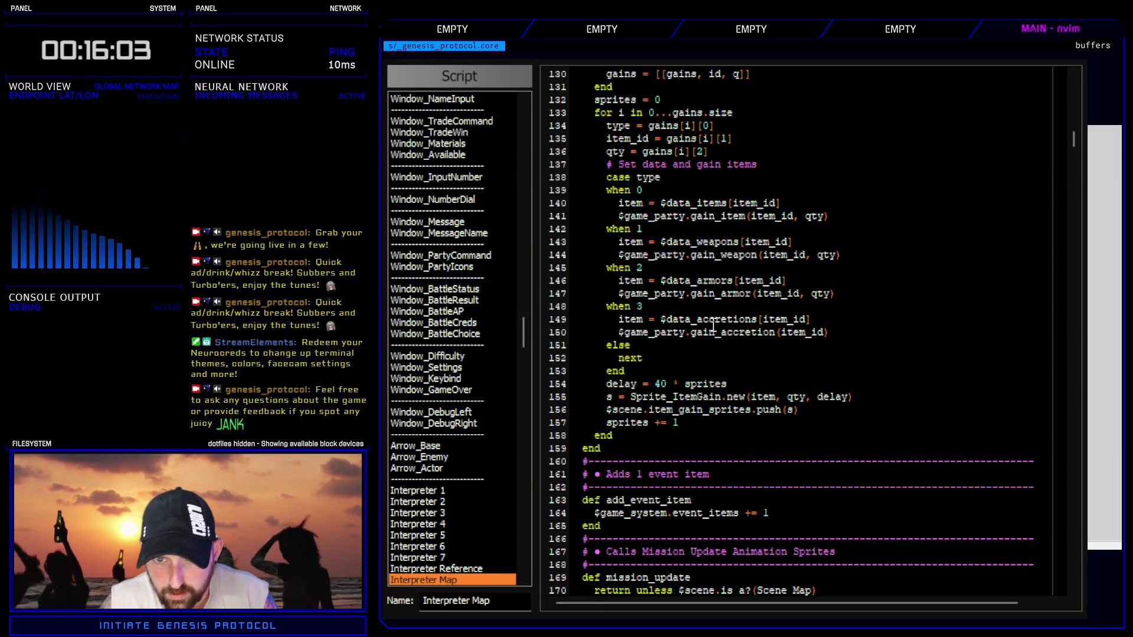
- Open the Accretion Controller script to view the conduit and Coupler Link definitions
scroll(726, 342, "up", 6)
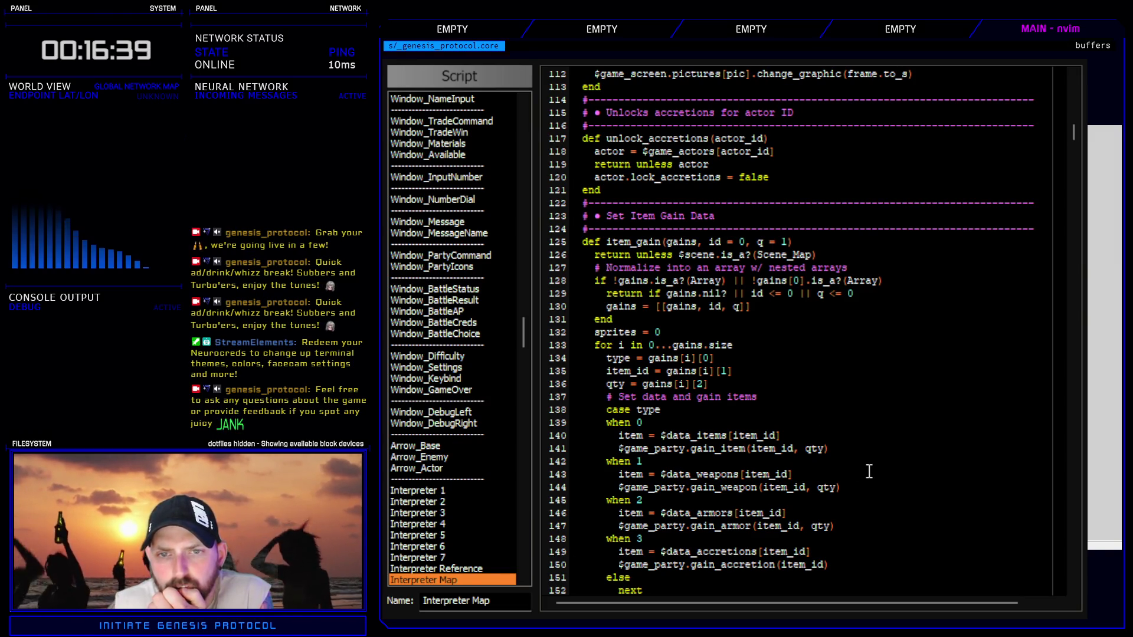
scroll(869, 471, "down", 2)
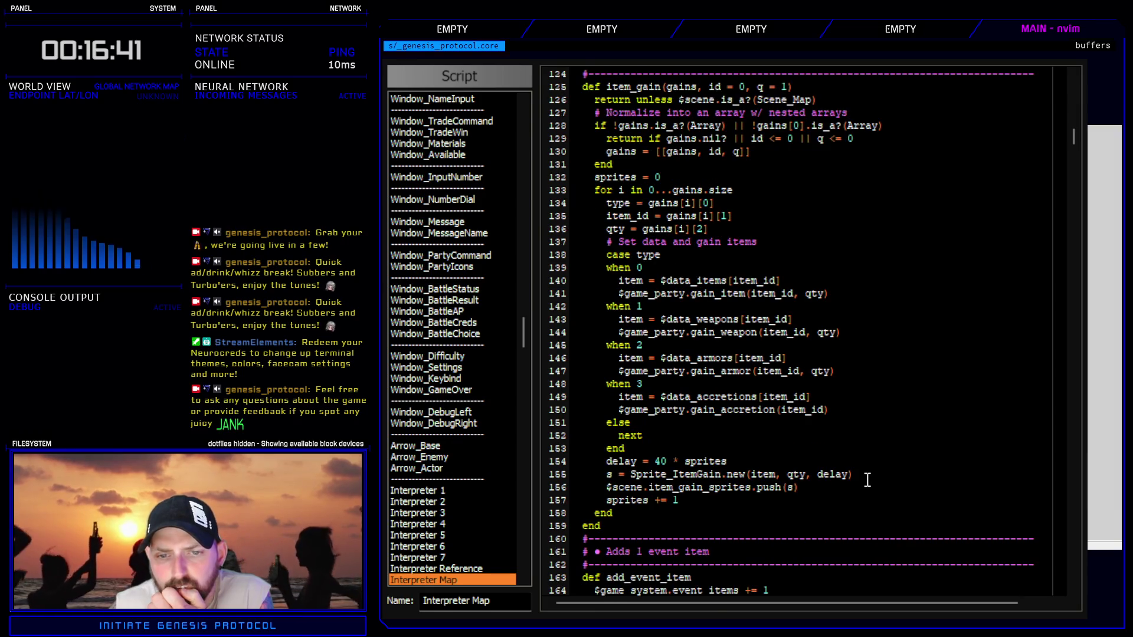
scroll(861, 478, "up", 4)
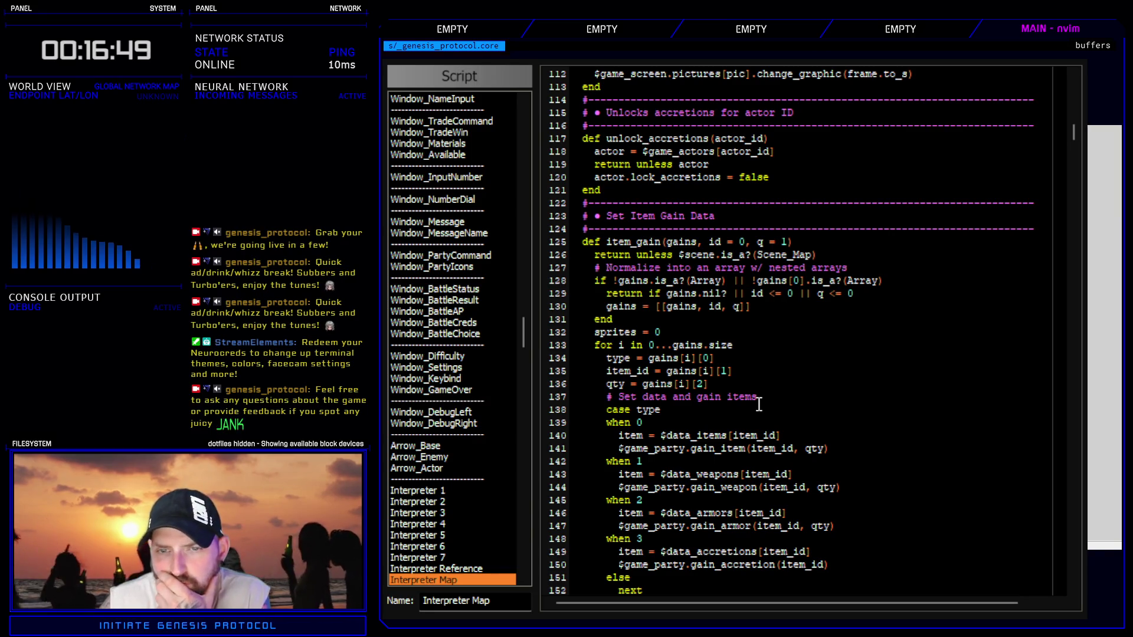
left_click_drag(528, 330, 497, 165)
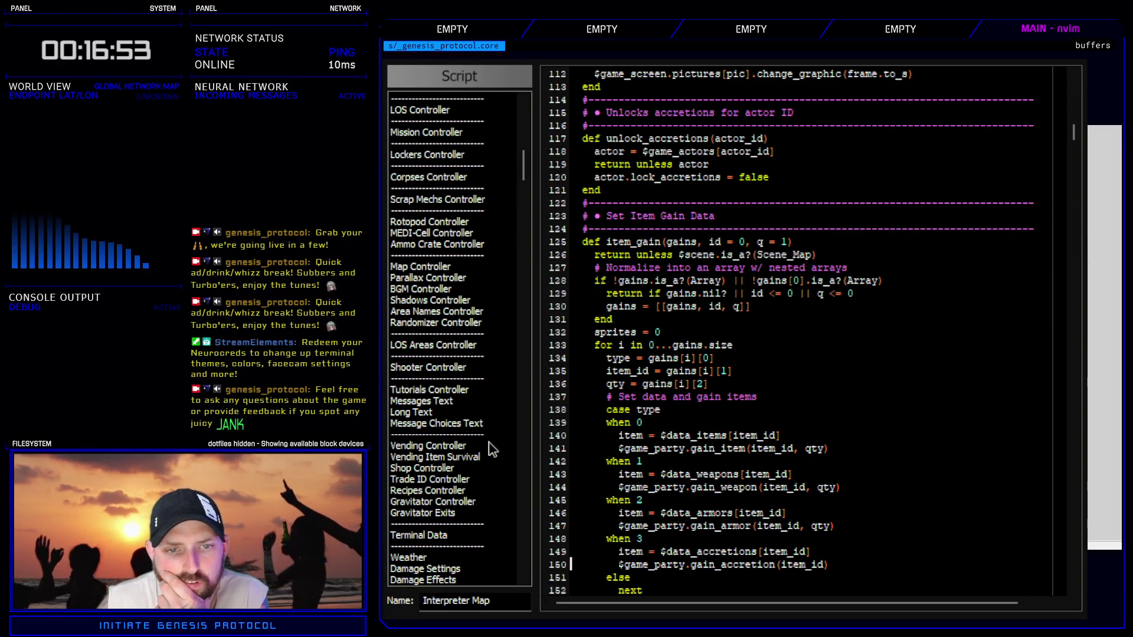
scroll(484, 460, "up", 6)
scroll(471, 509, "up", 4)
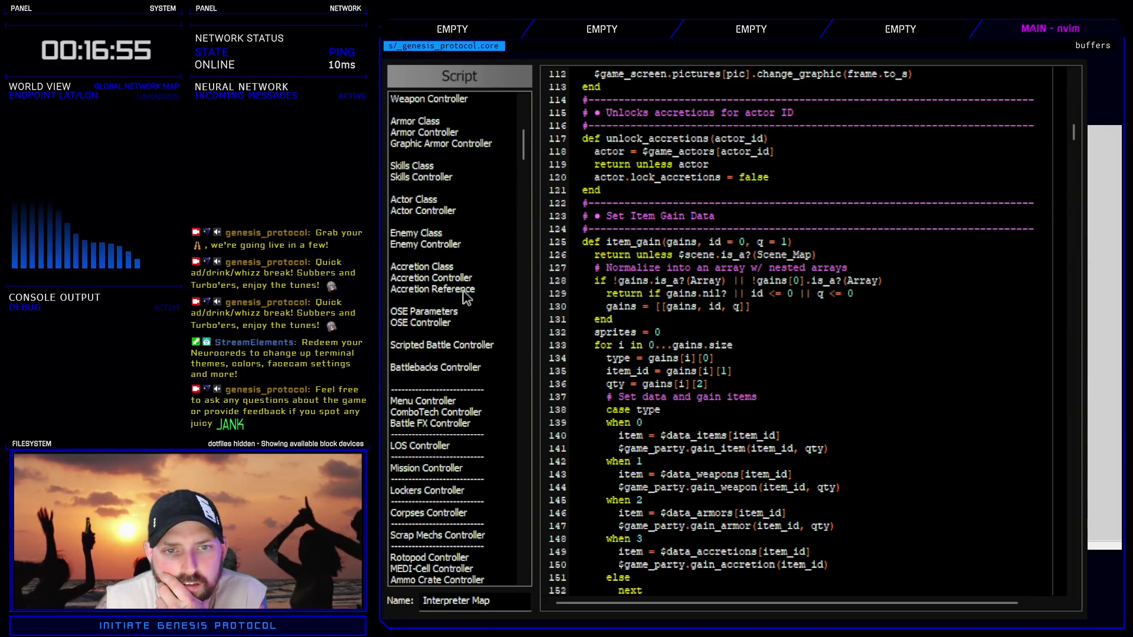
left_click(464, 278)
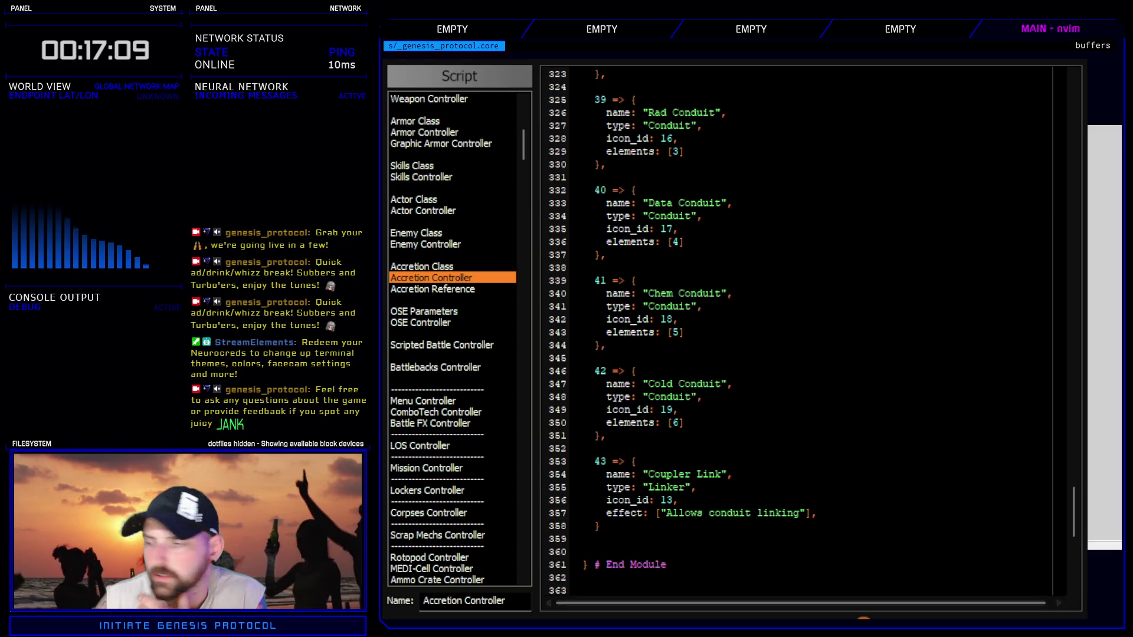
- Find 'def item_gai' in Interpreter Map, select its line-150 gain_accretion call, and return to the map
key("Escape")
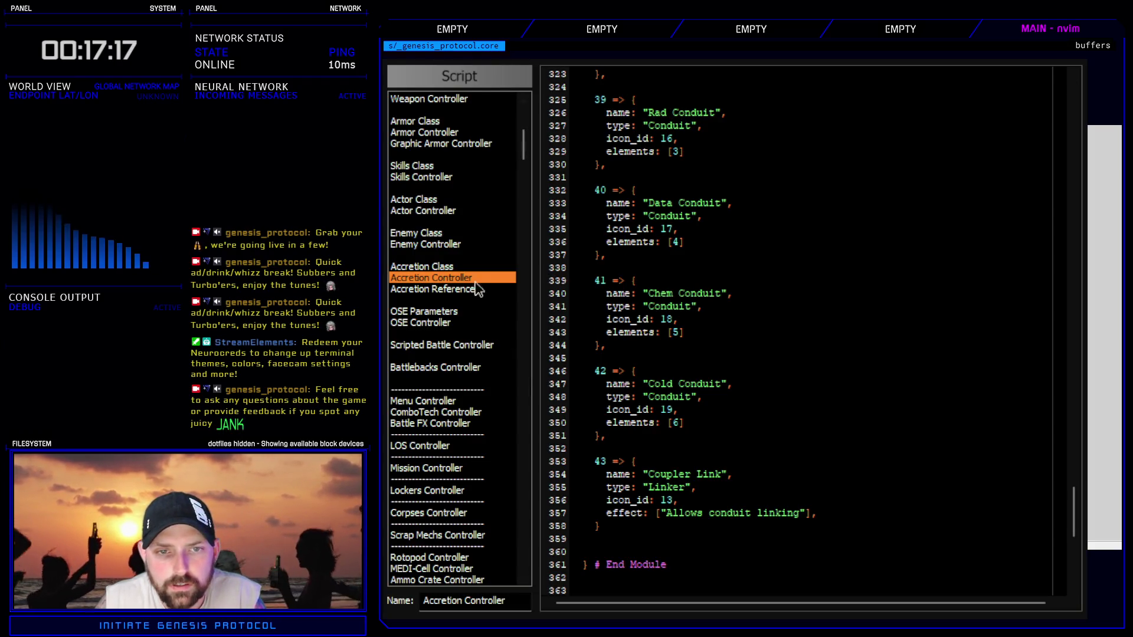
key("ctrl+f")
type("def item_gai")
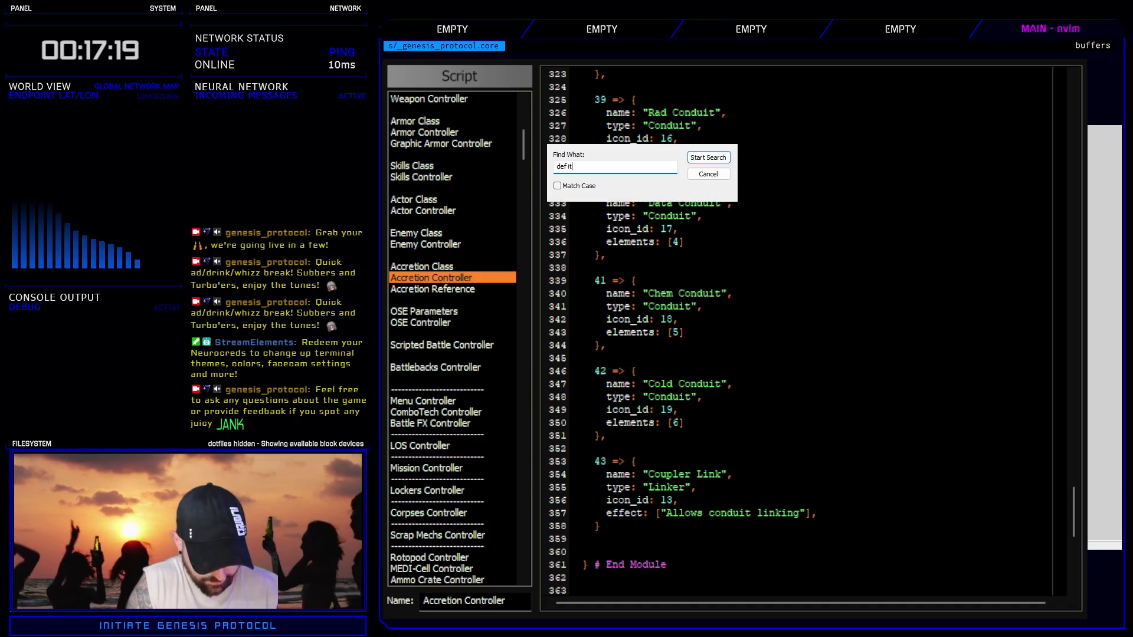
key("Return")
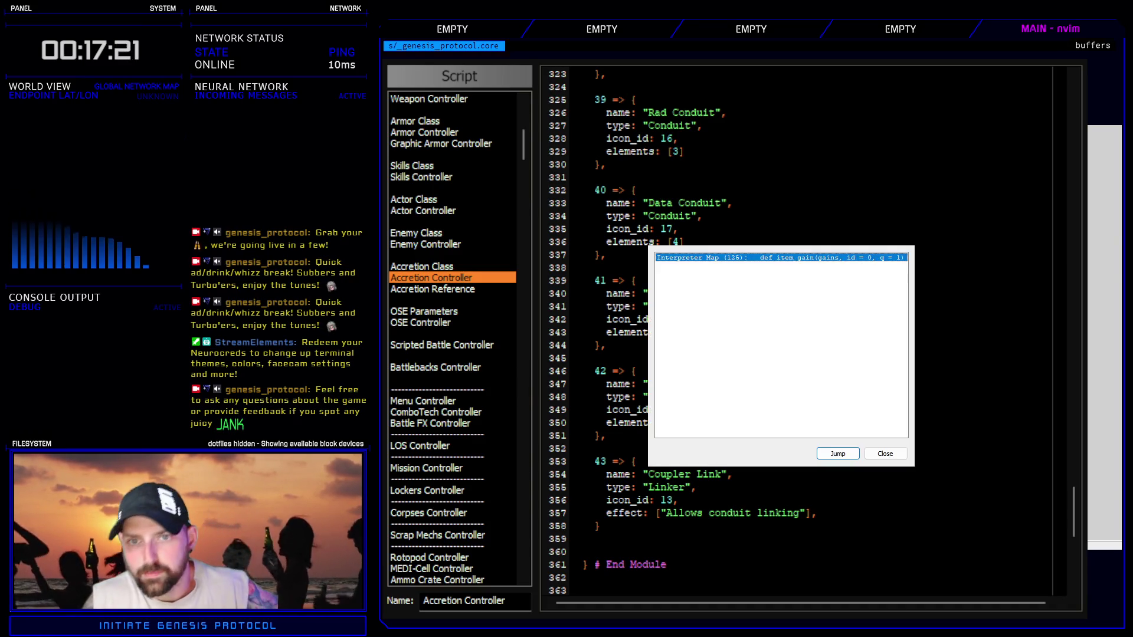
double_click(817, 260)
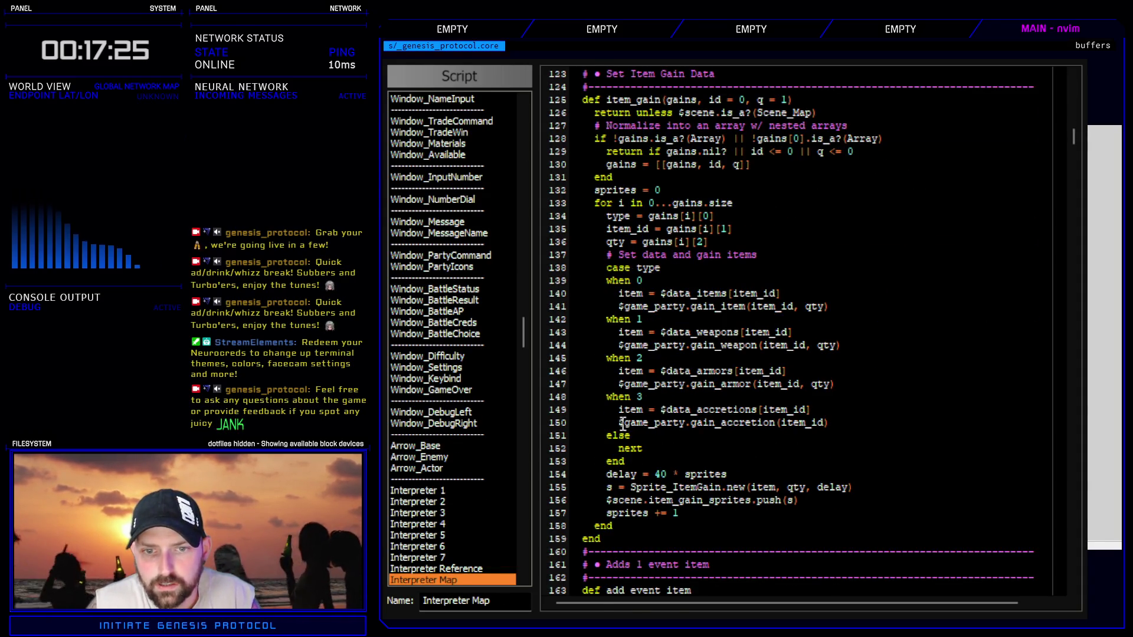
left_click_drag(620, 423, 827, 425)
key("ctrl+c")
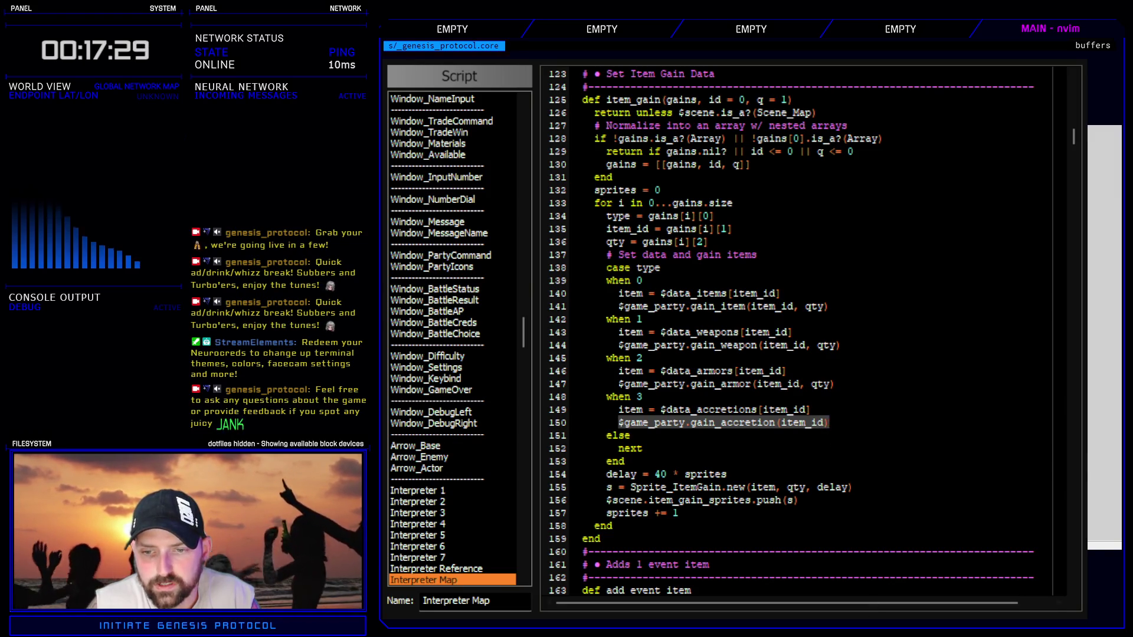
key("alt+Tab")
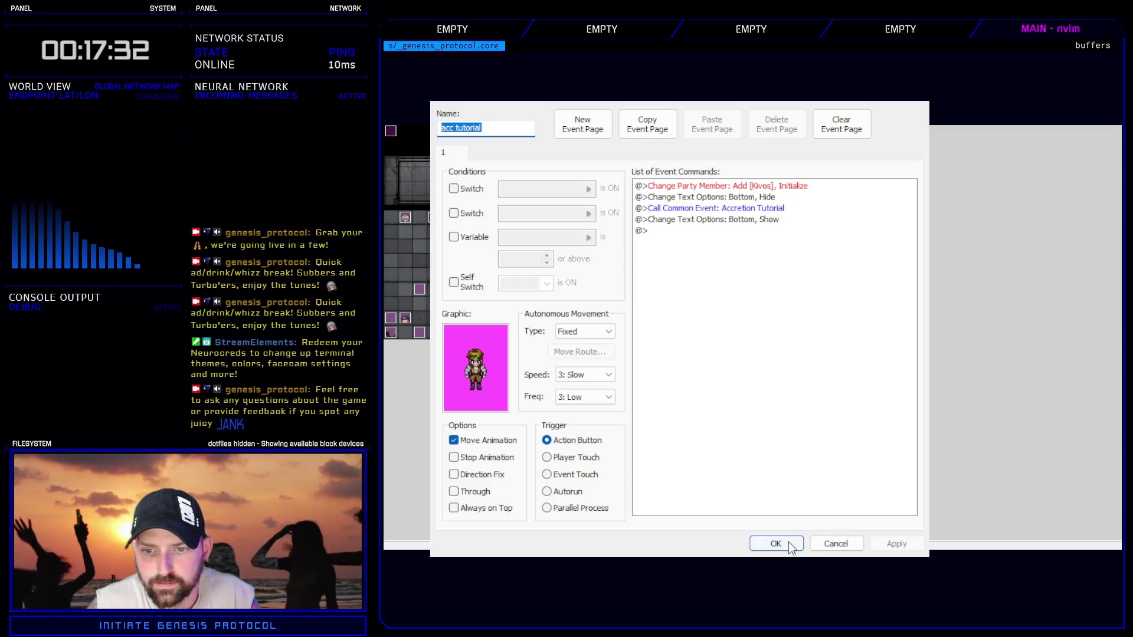
left_click(787, 548)
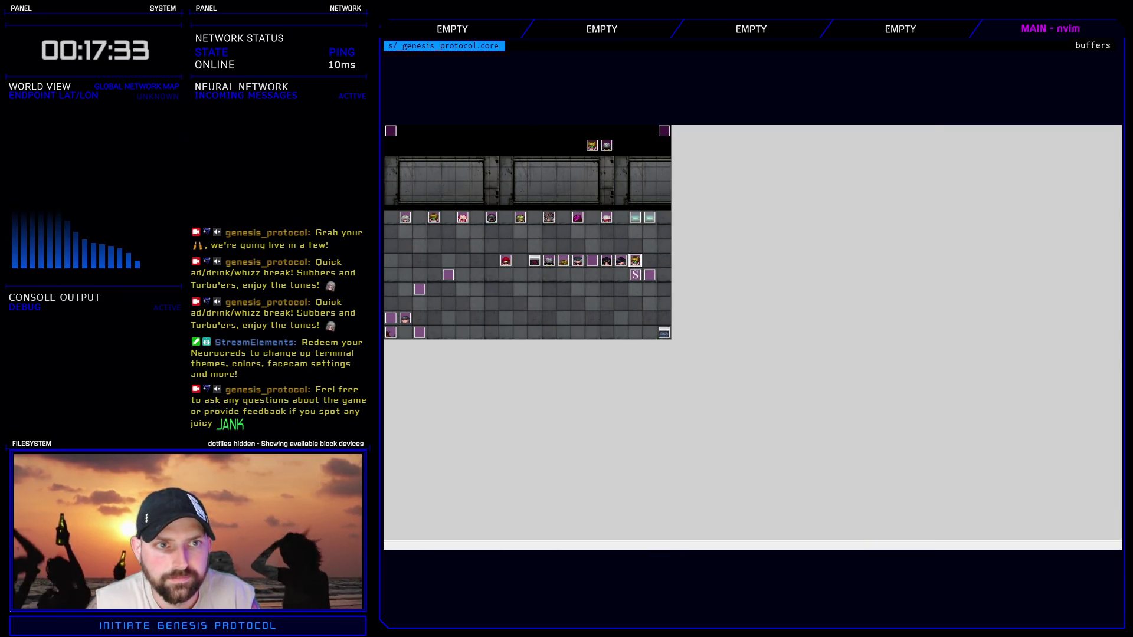
- Replace the unequip loop in Accretion Tutorial's first script with $game_party.gain_accretion(42), and save
key("F9")
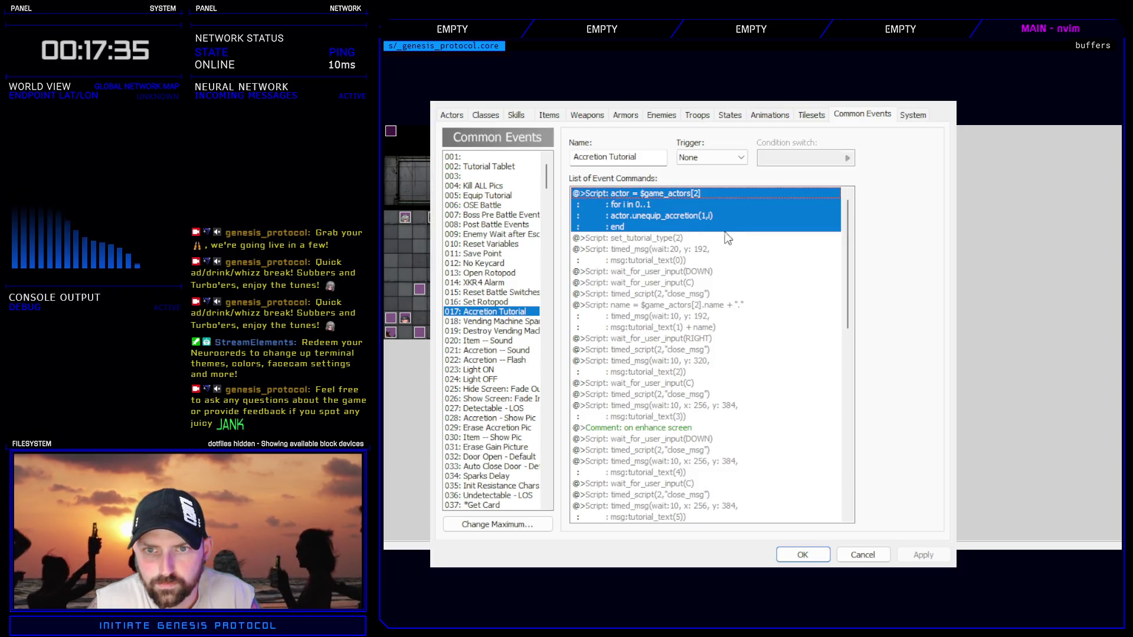
double_click(667, 195)
left_click(753, 291)
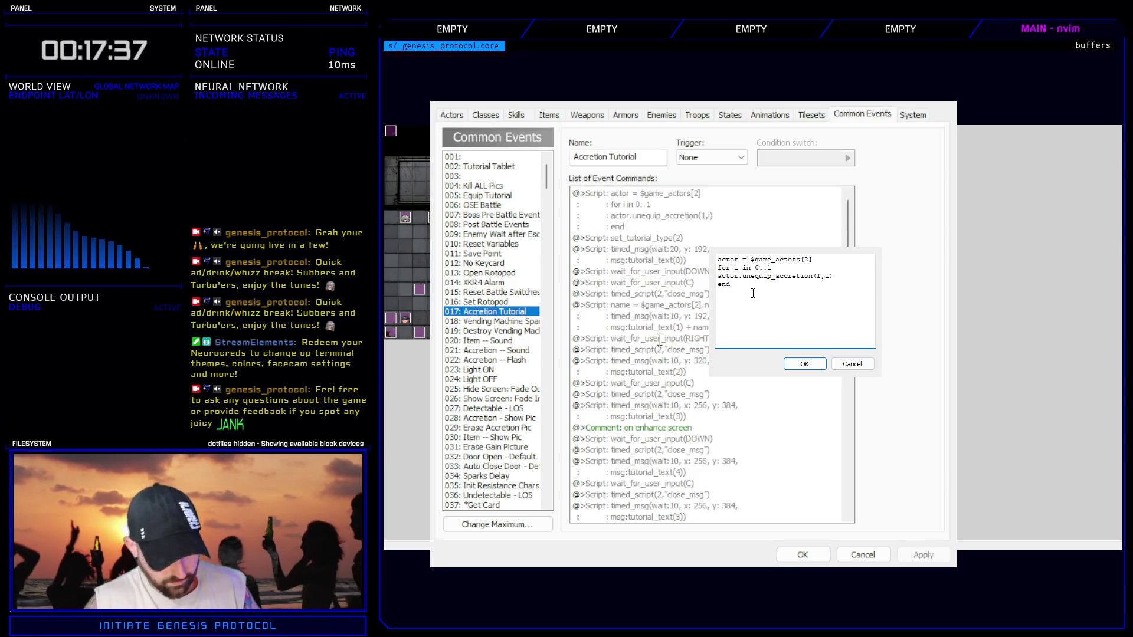
key("ctrl+v")
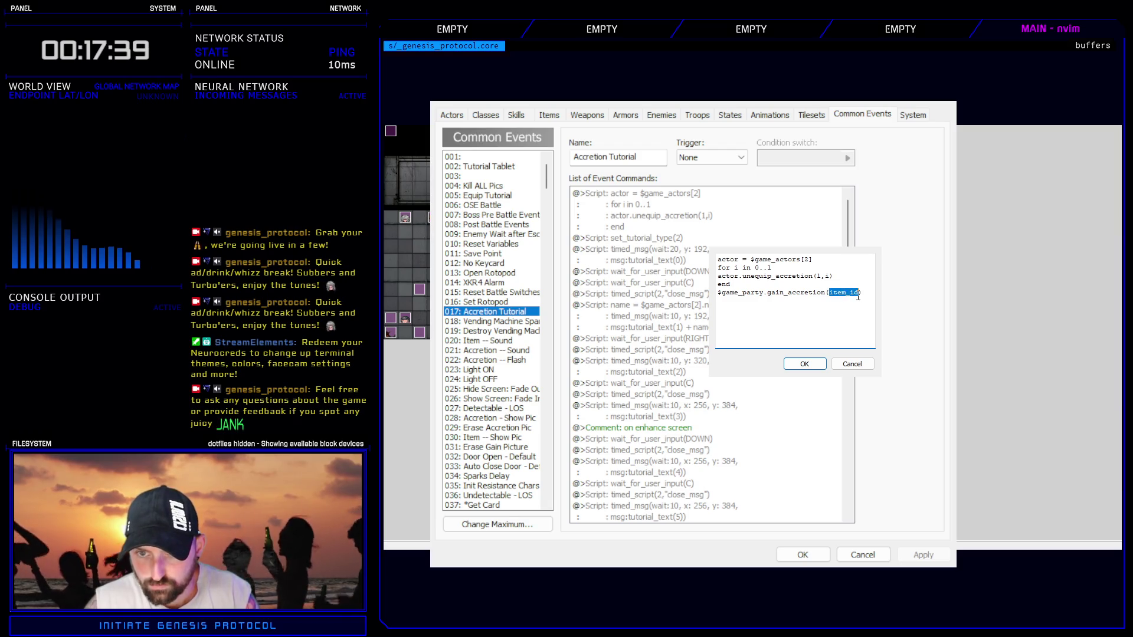
type("42")
left_click(842, 279)
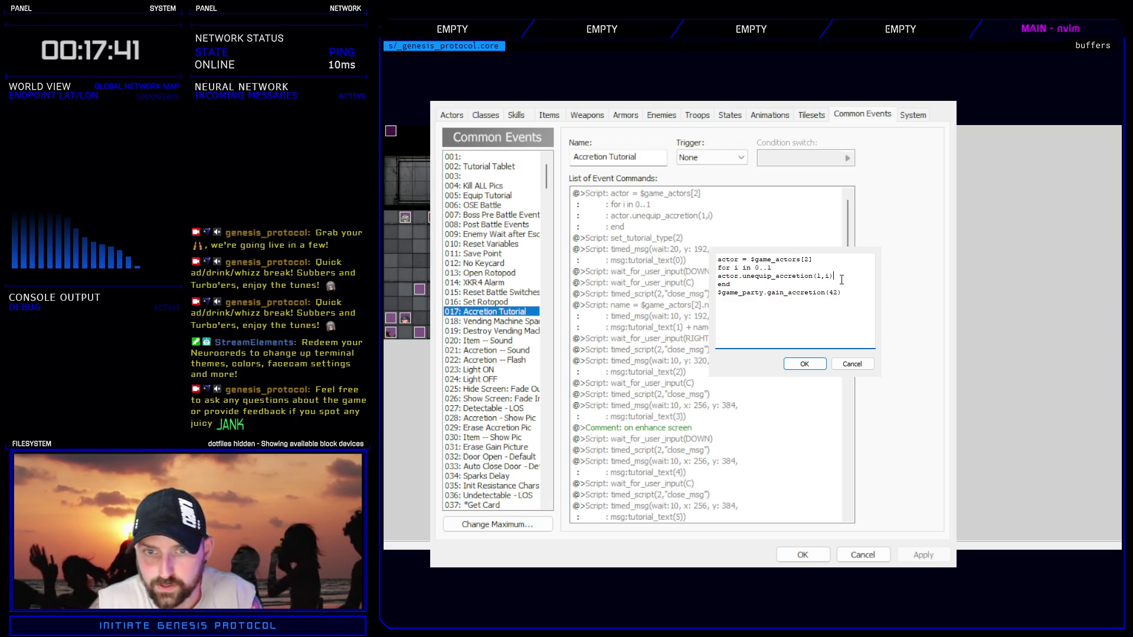
mouse_move(730, 284)
left_mouse_down()
mouse_move(767, 268)
mouse_move(717, 260)
left_mouse_up()
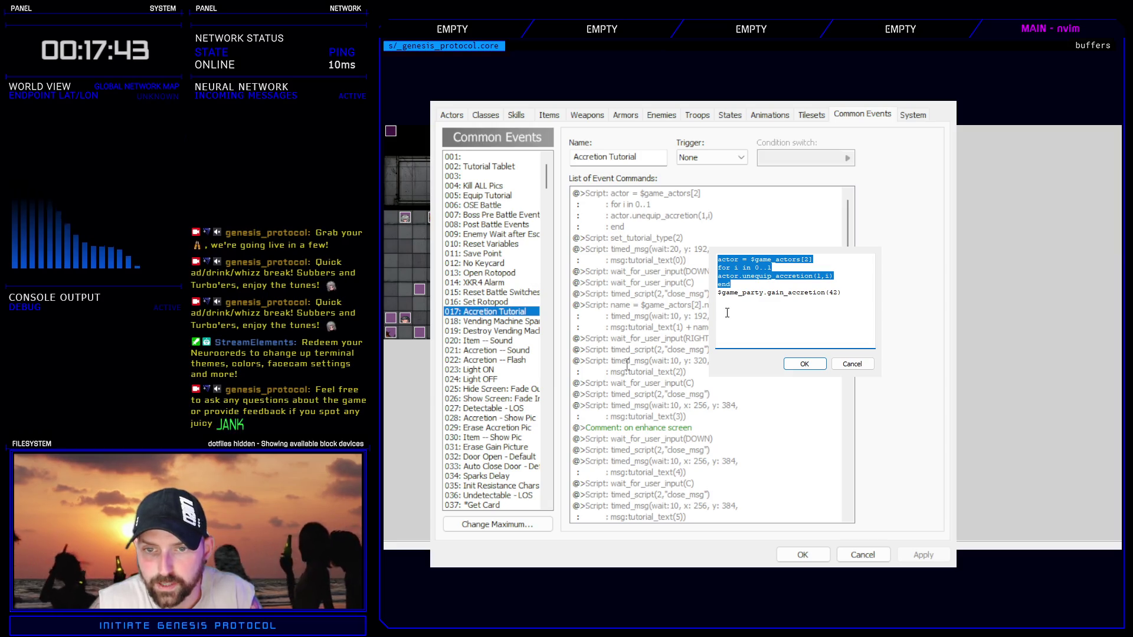
key("Delete")
key("Delete")
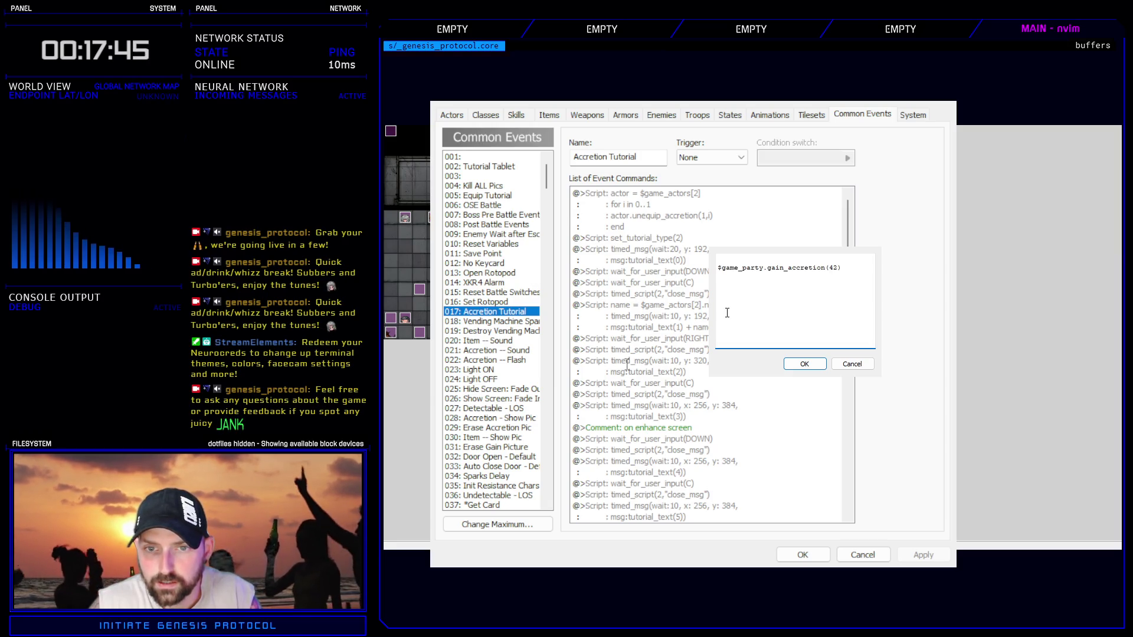
left_click(804, 364)
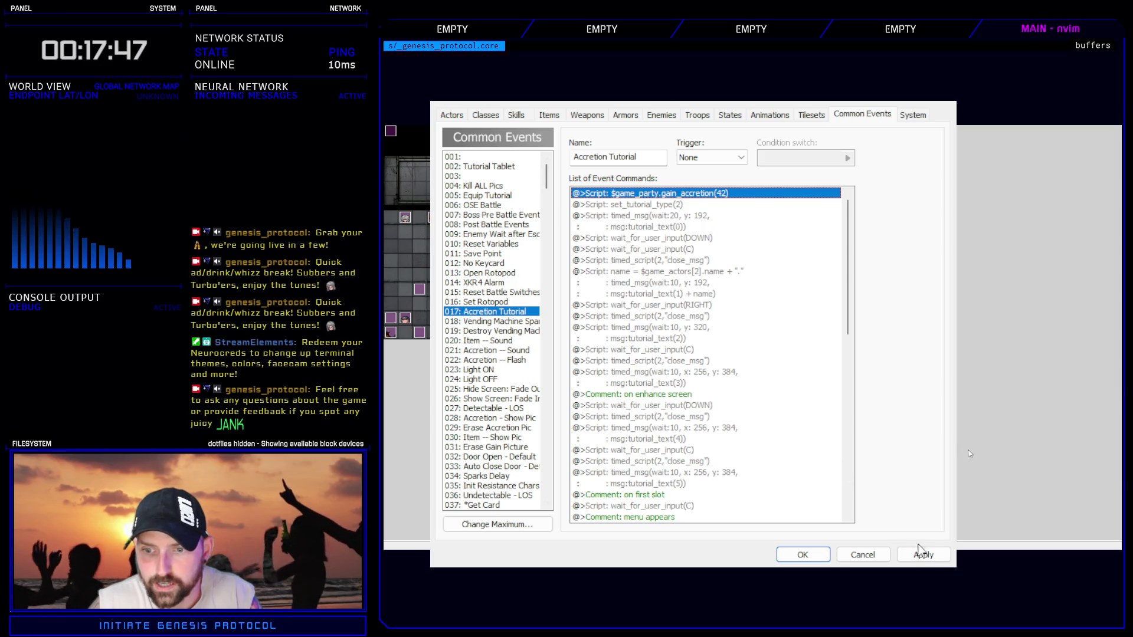
left_click(921, 552)
left_click(803, 555)
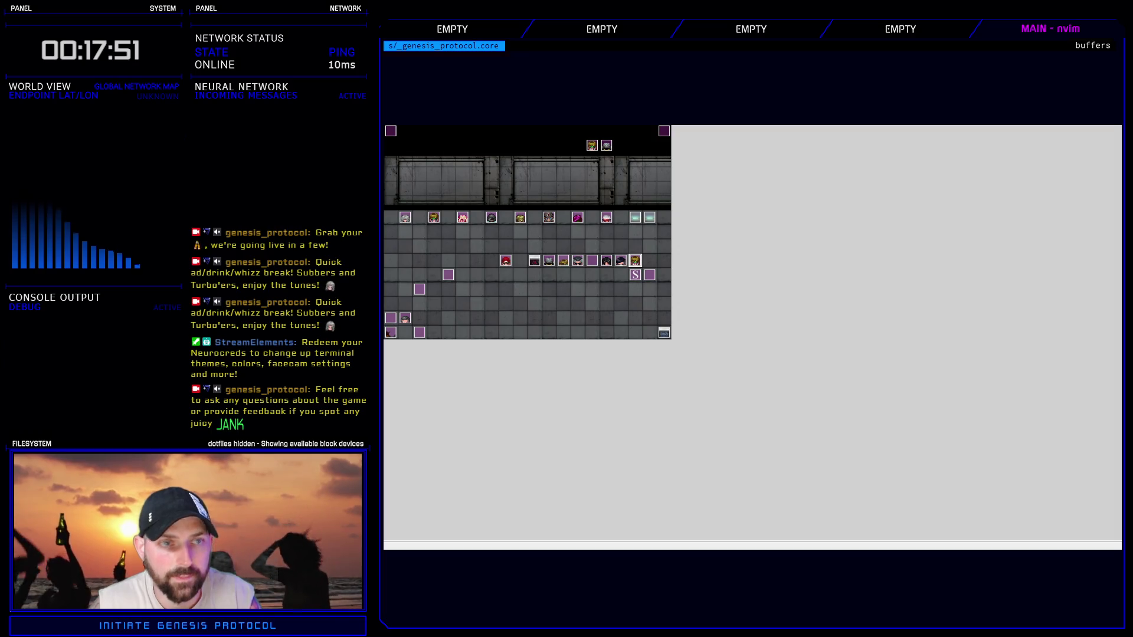
- Playtest a new Normal game and install a conduit in Kivos's Cyberarms first node via Enhance
key("ctrl+r")
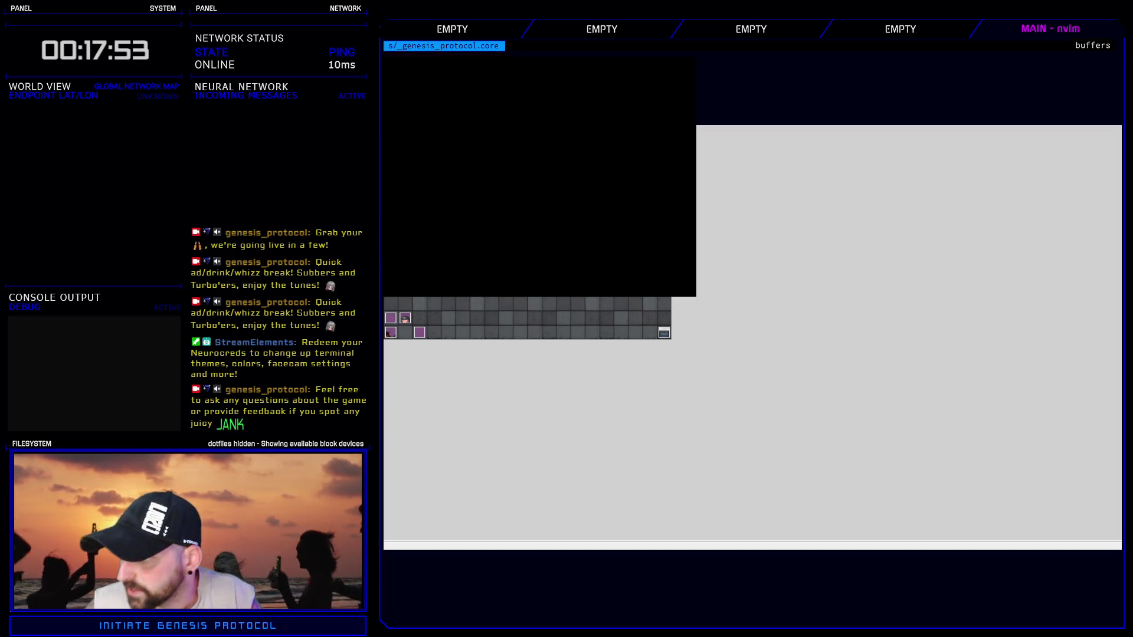
key("Return")
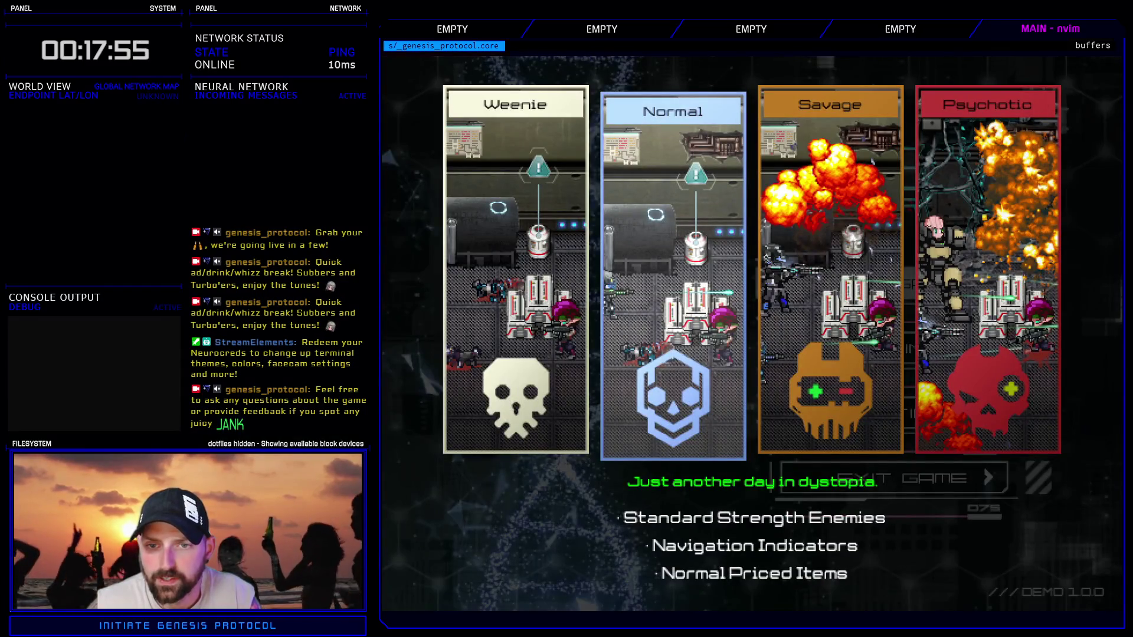
key("Return")
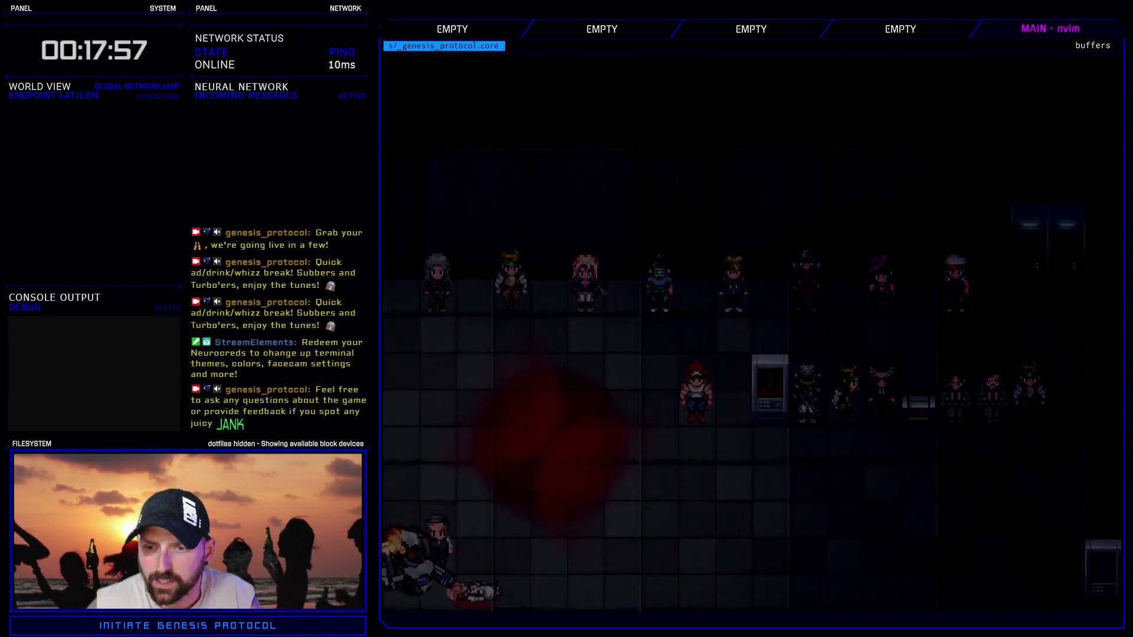
key("Down")
key("Return")
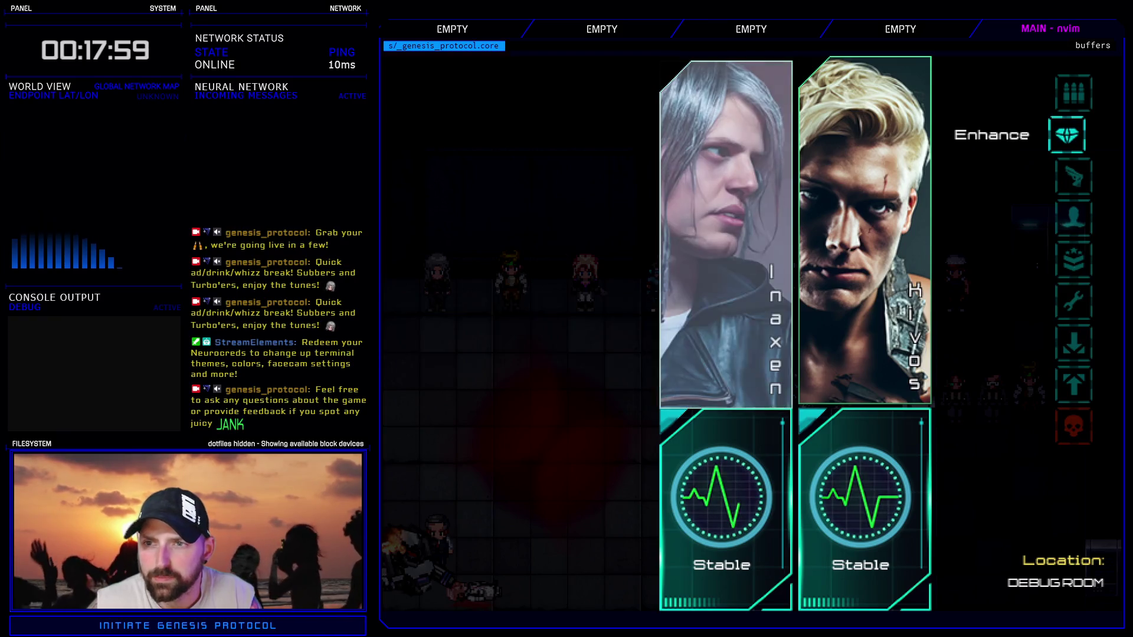
key("Right")
key("Return")
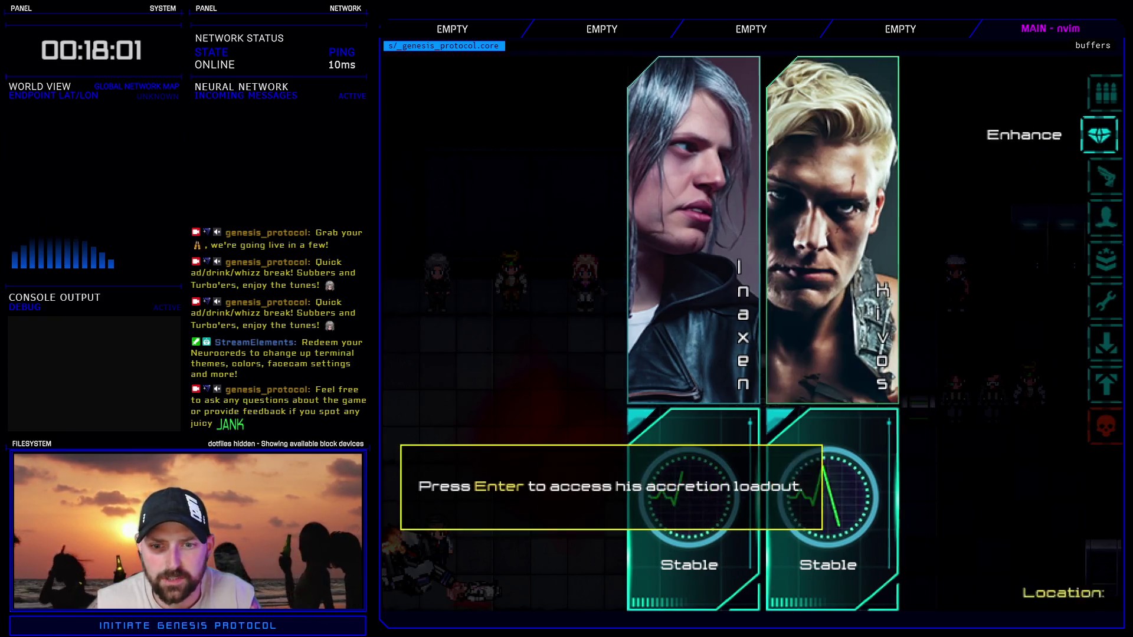
key("Return")
key("Down")
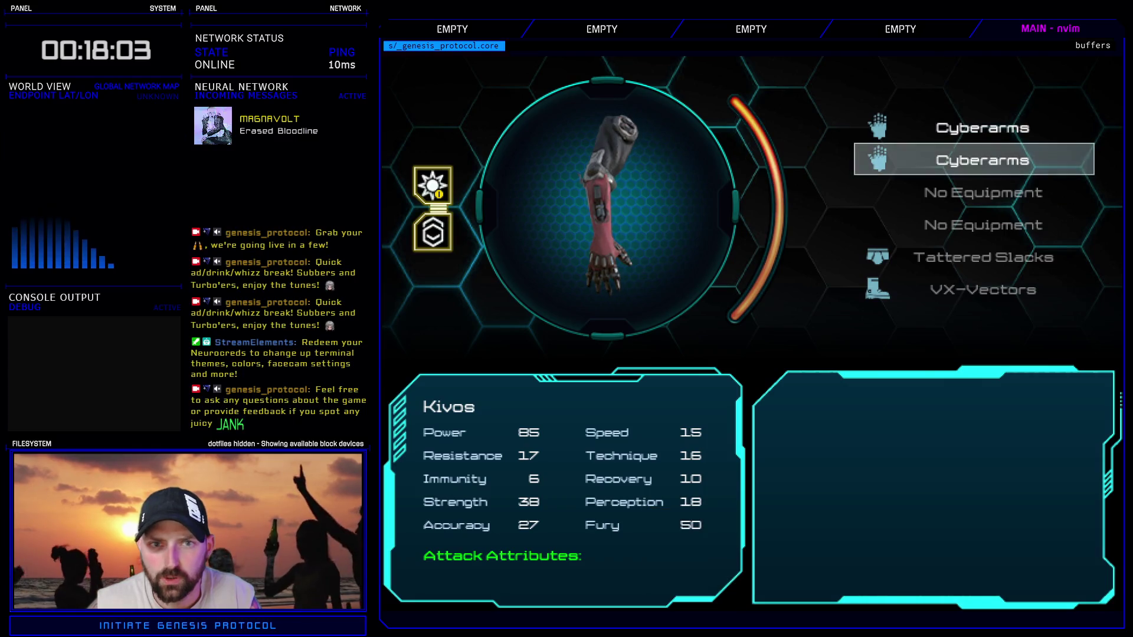
key("Return")
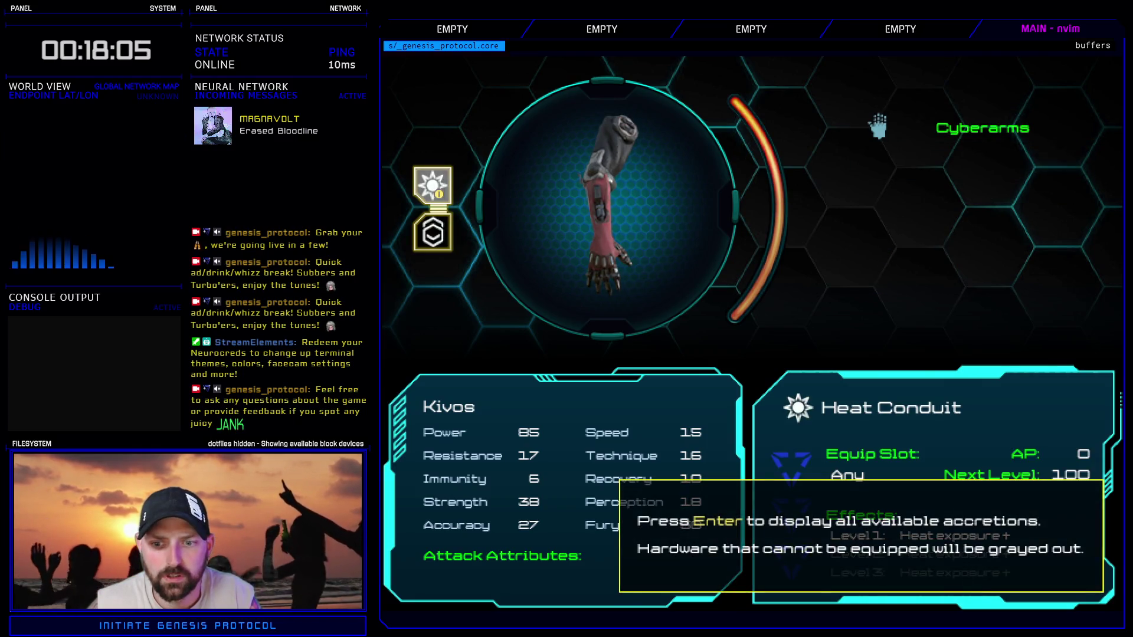
key("Return")
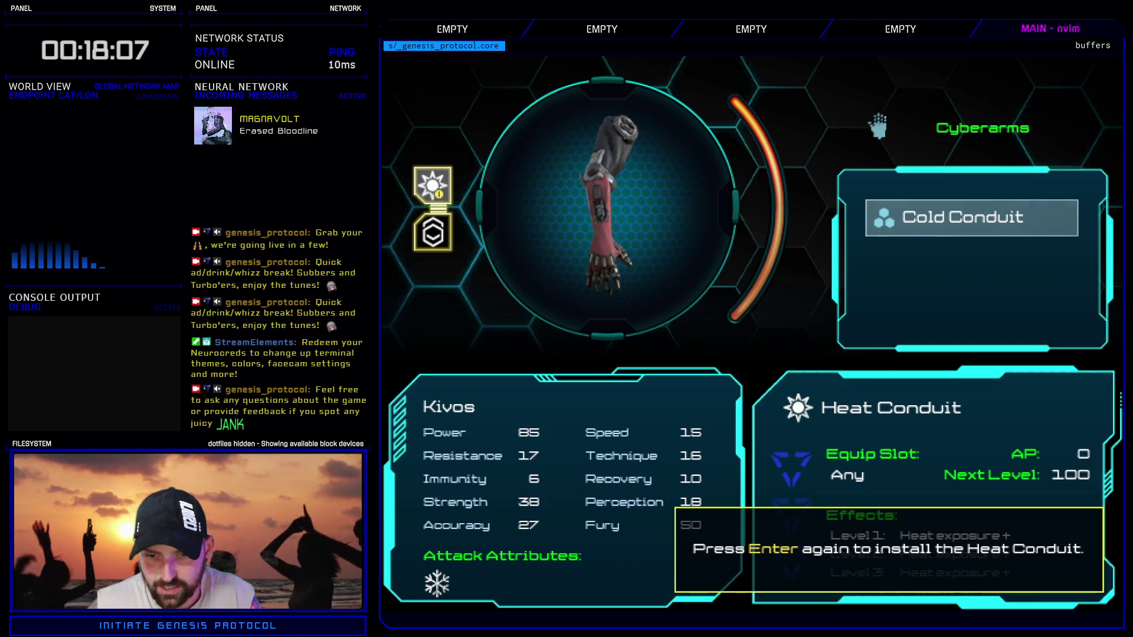
key("Return")
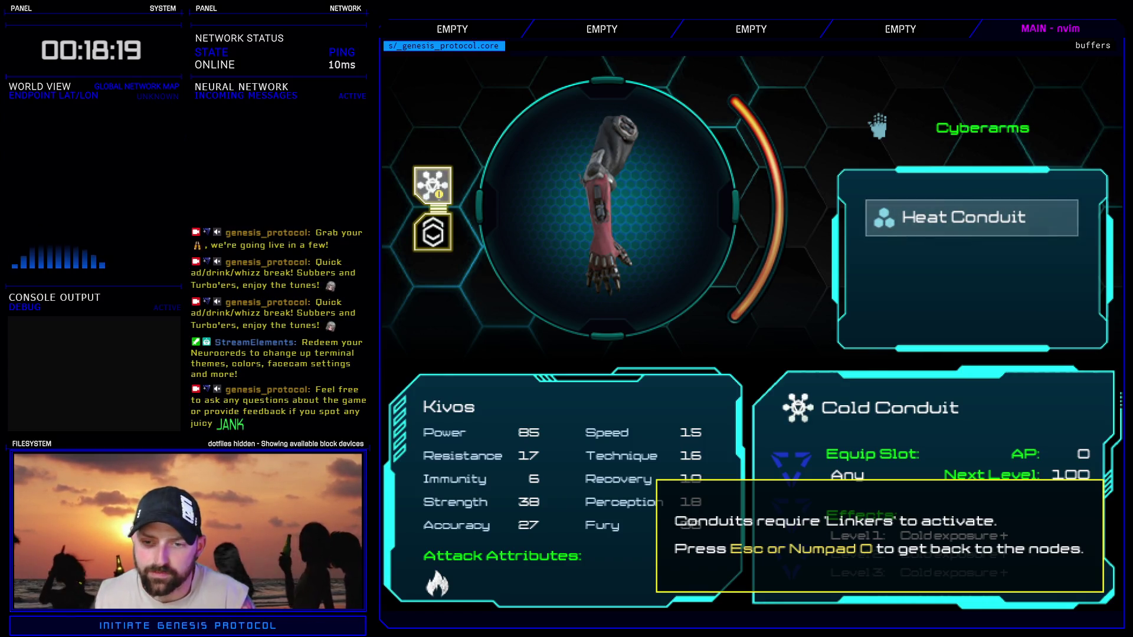
- Equip an accretion into the second node, then back out of the menus and exit the game
key("Escape")
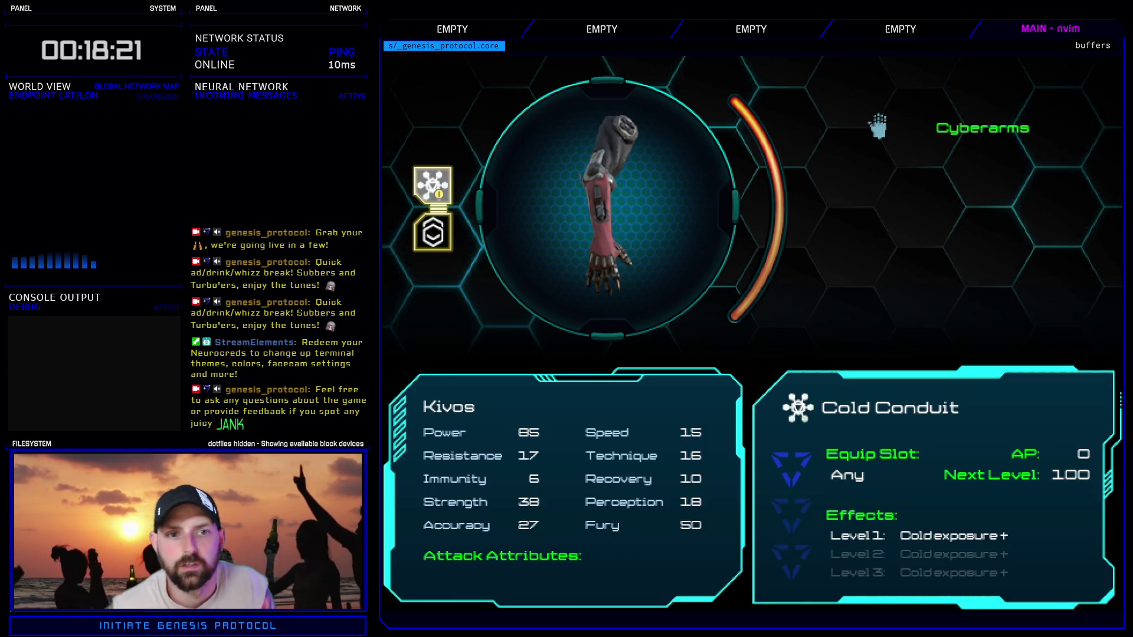
key("Down")
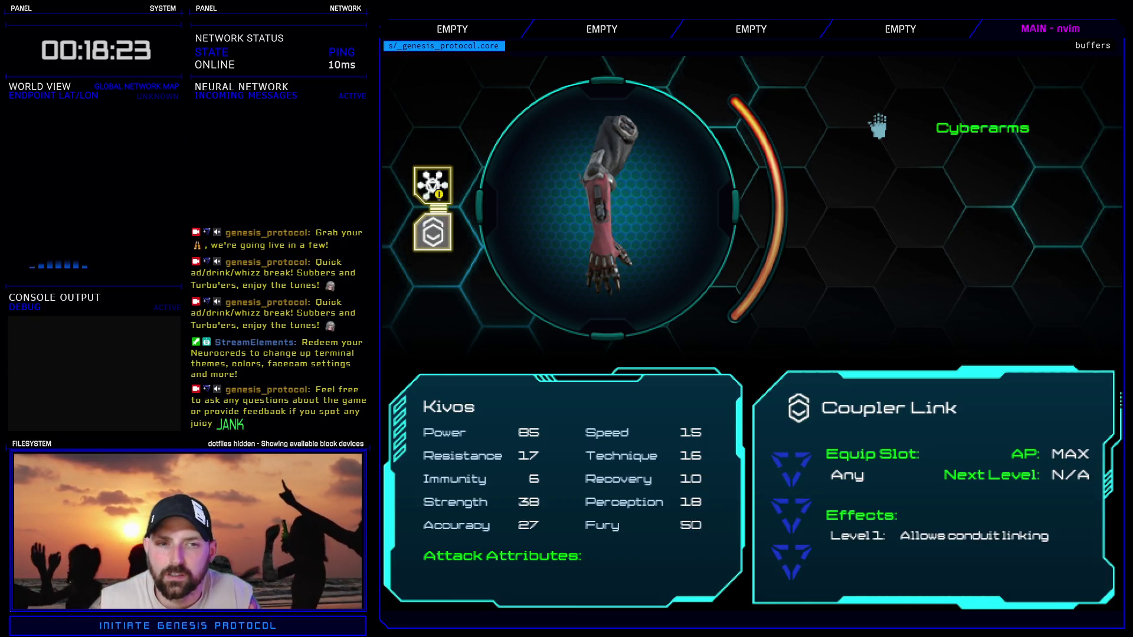
key("Return")
key("Return")
key("Escape")
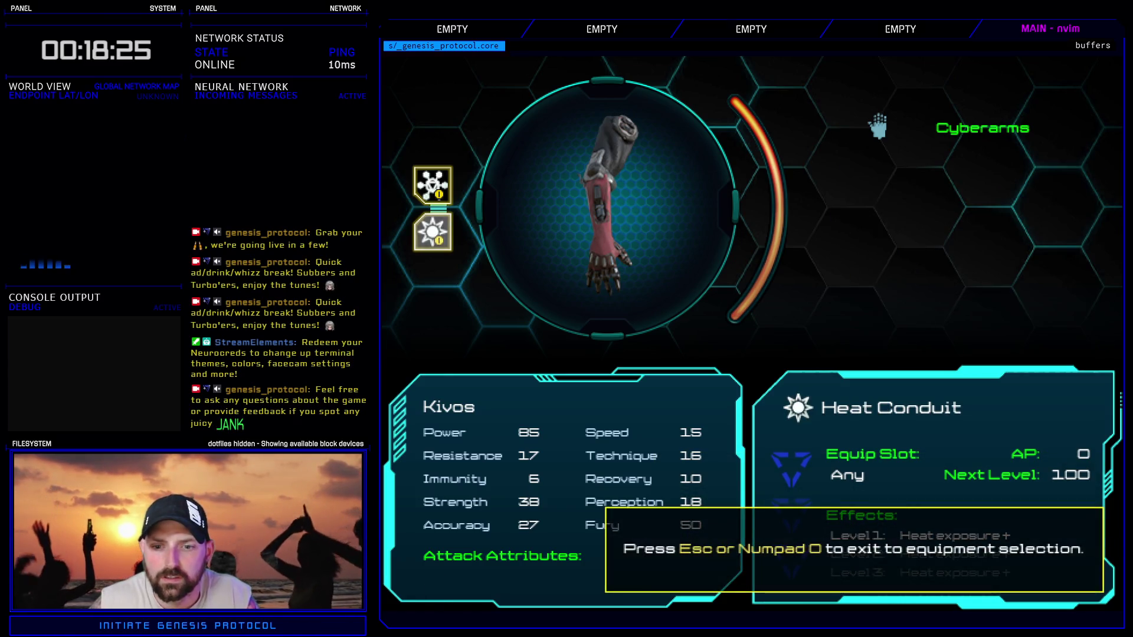
key("Escape")
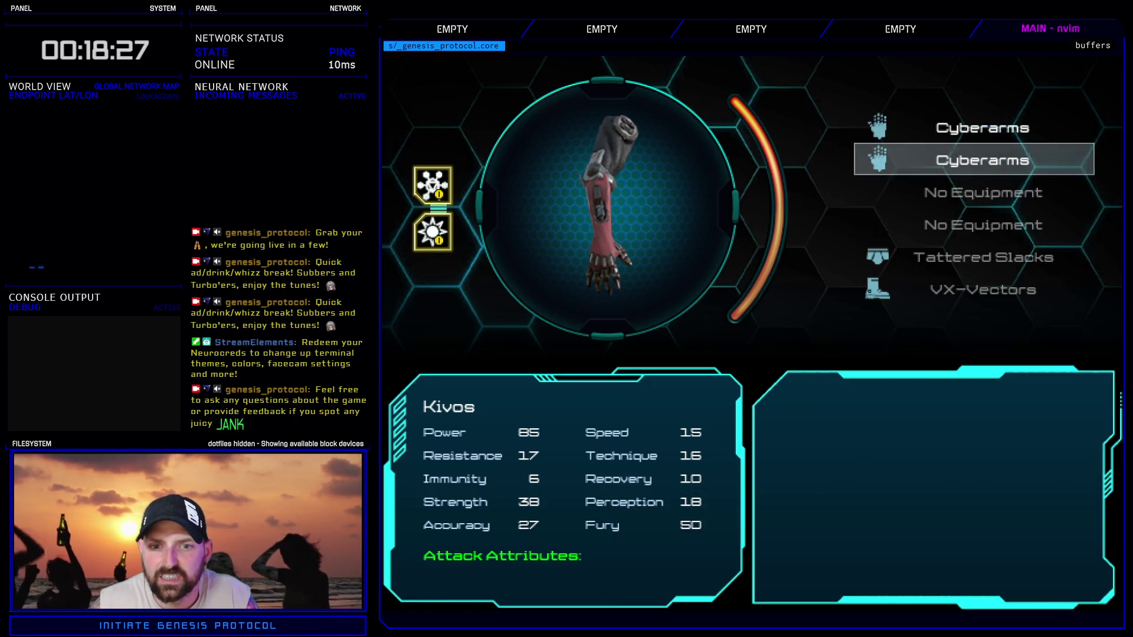
key("Escape")
key("Up")
key("Up")
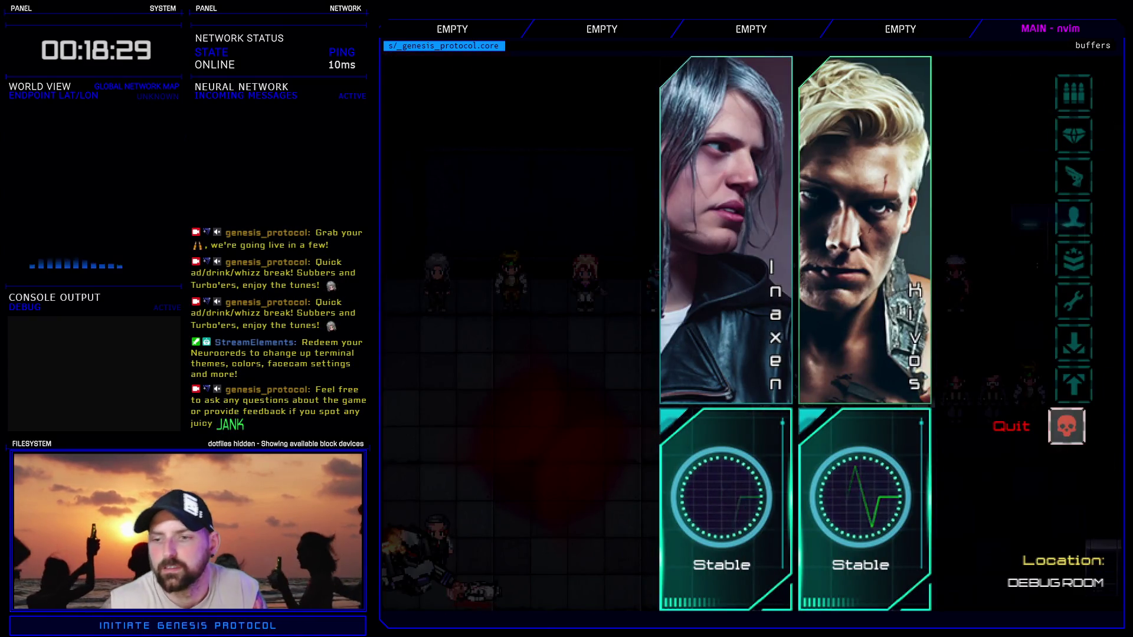
key("Return")
key("Down")
key("Return")
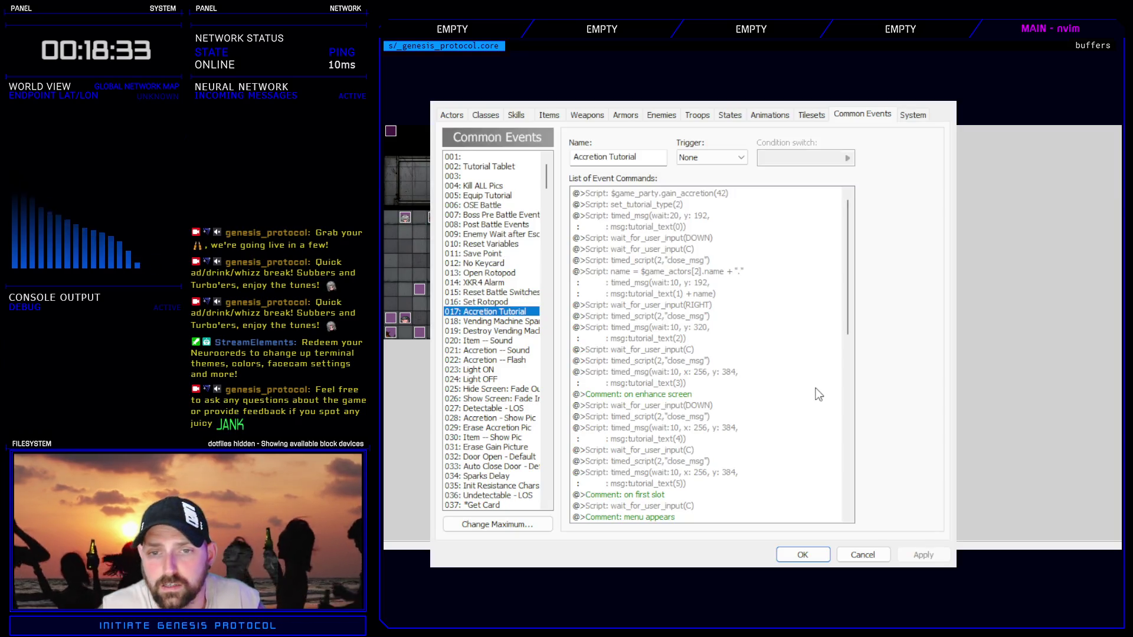
- Review the on-enhance-screen, on-first-slot and wait_for_user_input(C) commands, then close the database
left_click(671, 399)
scroll(670, 398, "down", 6)
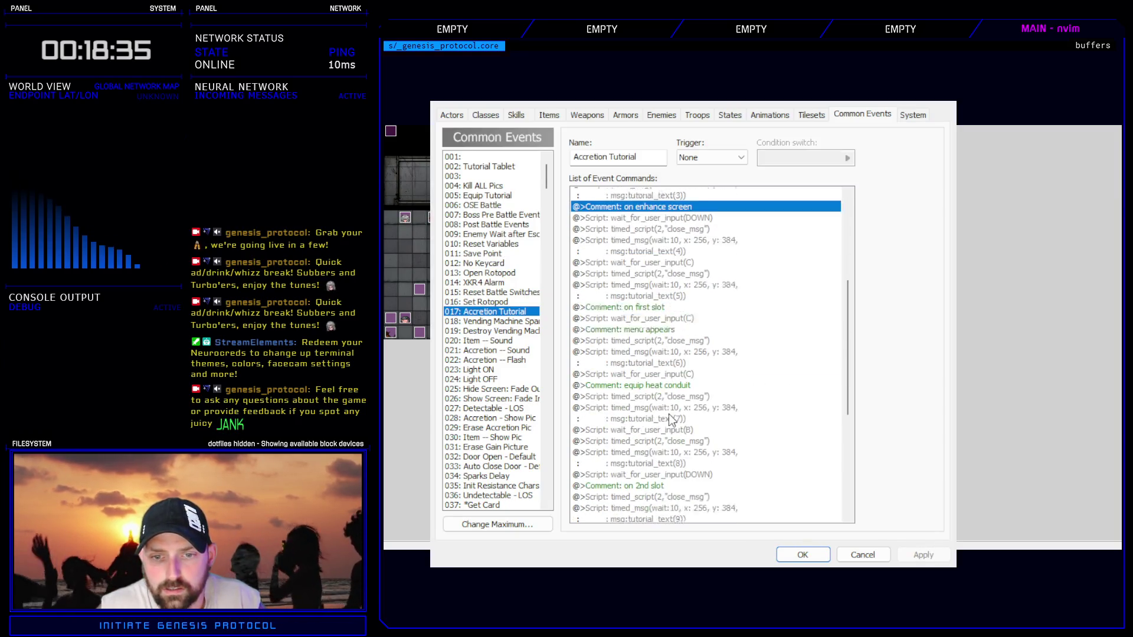
left_click(639, 294)
left_click(659, 306)
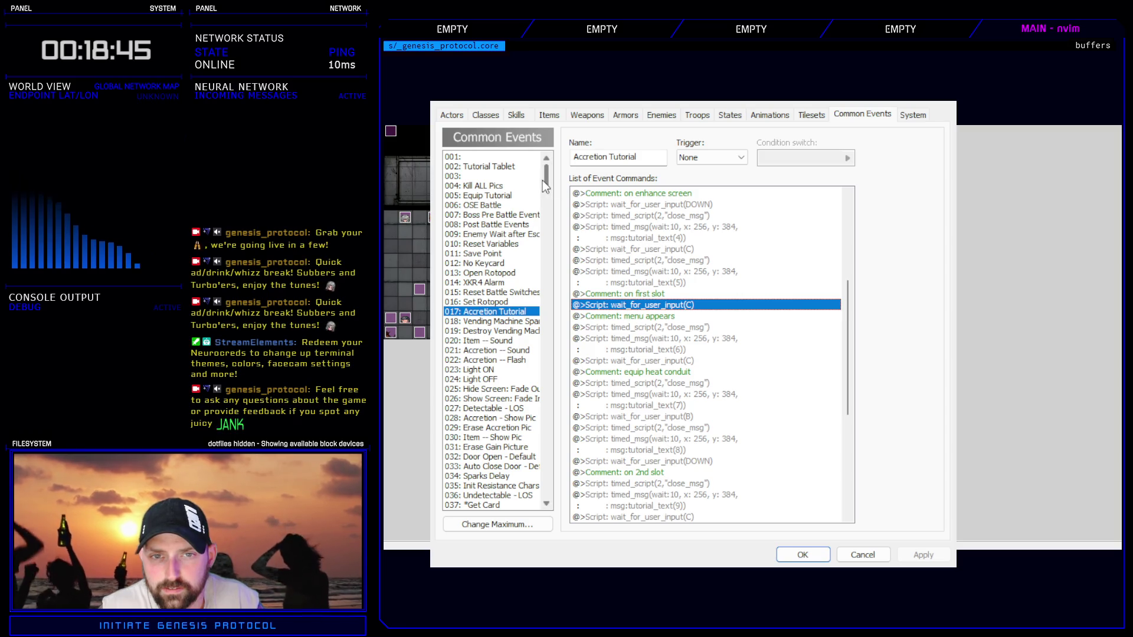
mouse_move(543, 181)
left_mouse_down()
mouse_move(565, 361)
mouse_move(561, 248)
left_mouse_up()
left_click(804, 553)
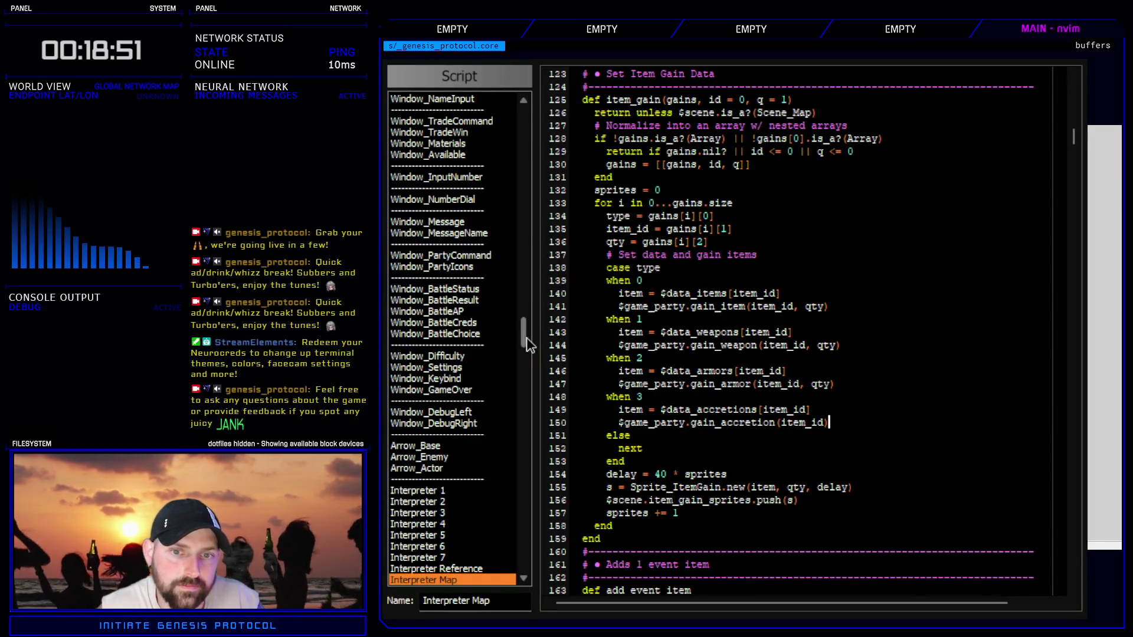
- Open Key Remap and mark line 139 mapping Z to the C key
left_click_drag(527, 338, 534, 459)
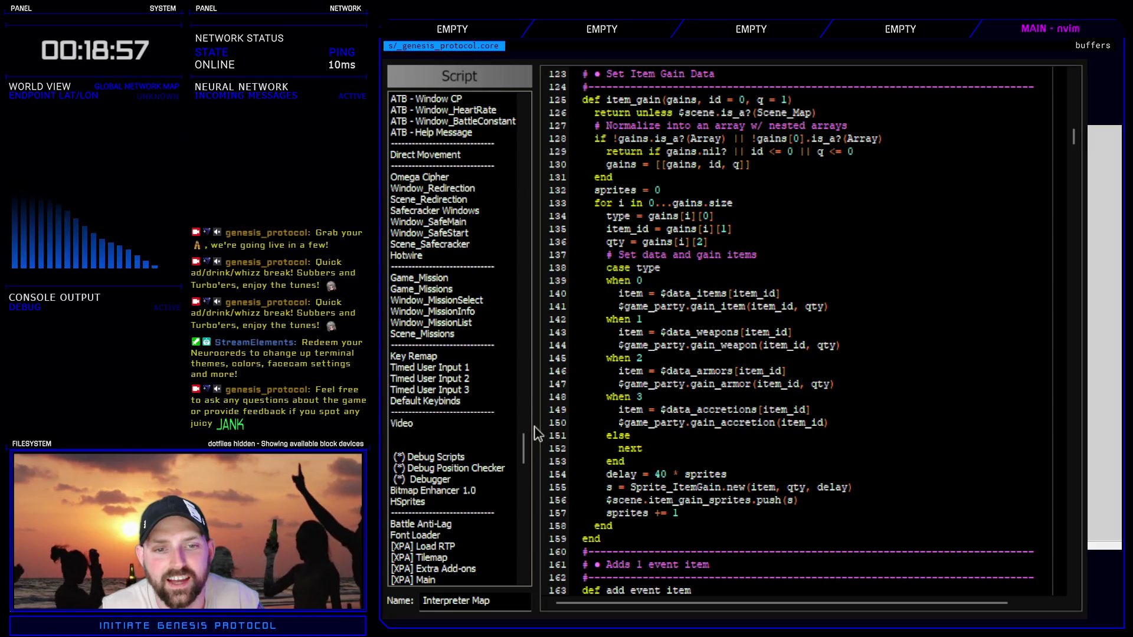
left_click(454, 357)
scroll(748, 469, "down", 12)
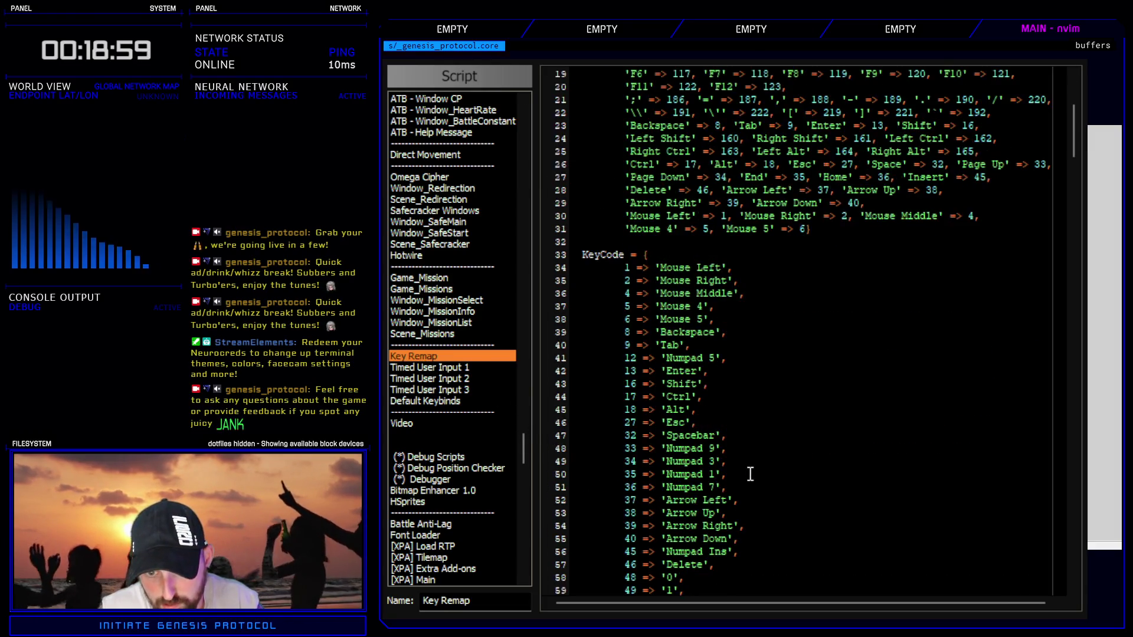
scroll(748, 476, "up", 4)
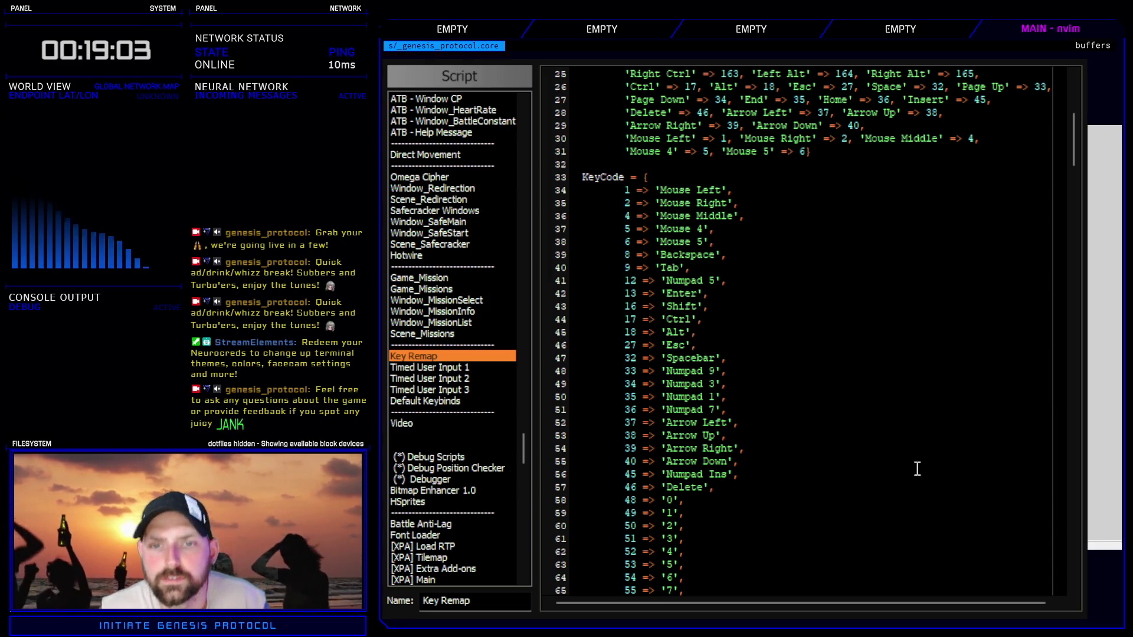
scroll(873, 448, "down", 20)
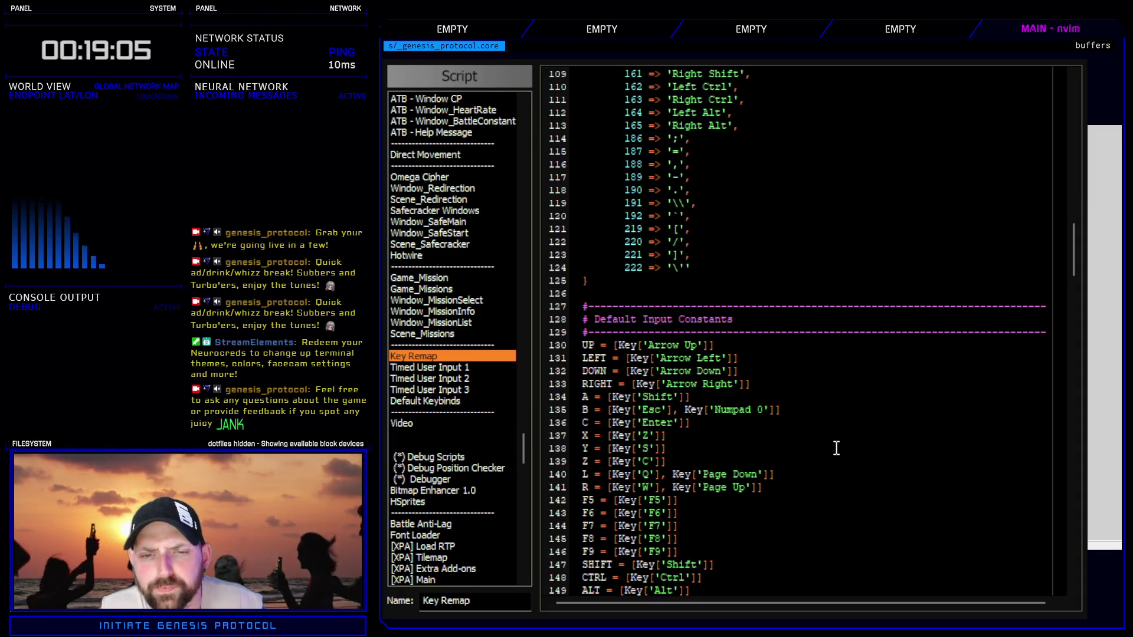
scroll(803, 433, "down", 4)
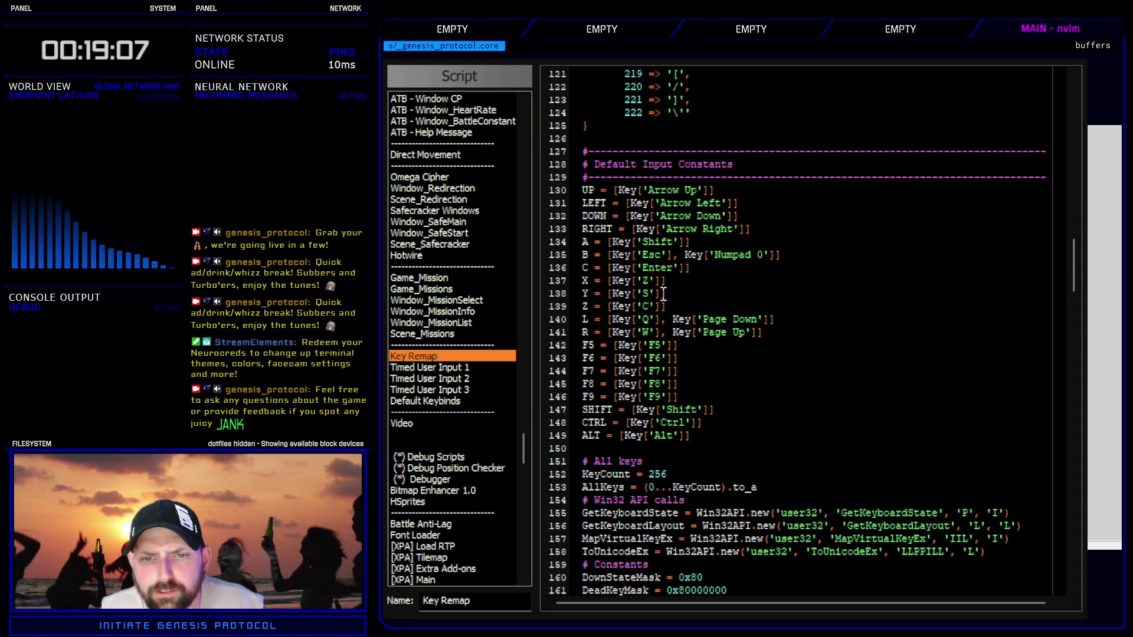
key("y")
key("y")
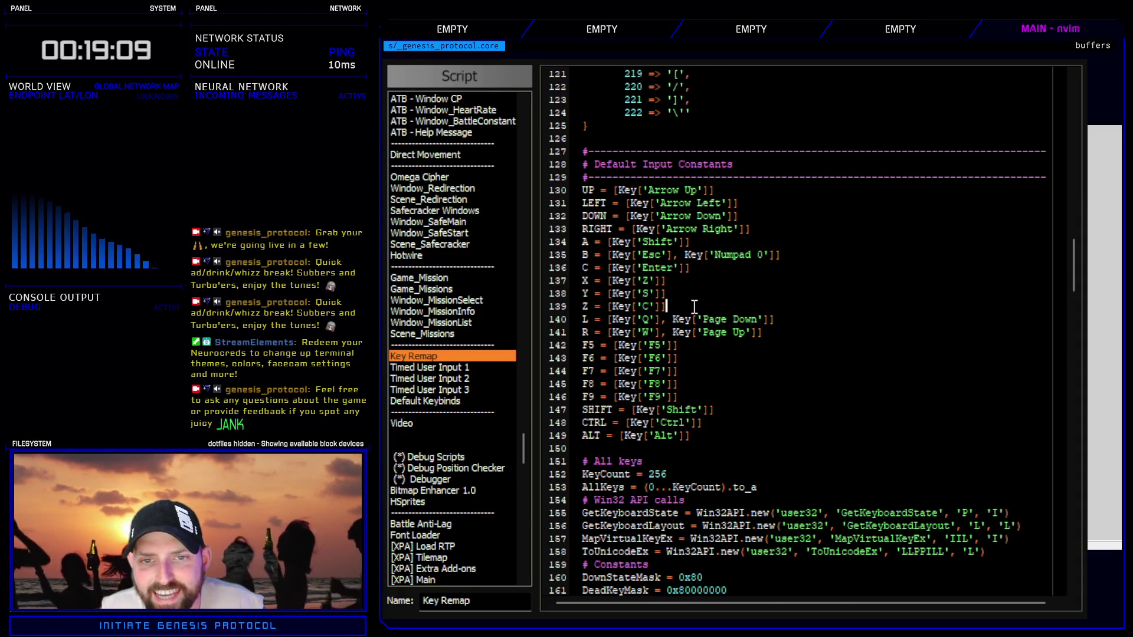
left_click_drag(593, 306, 694, 302)
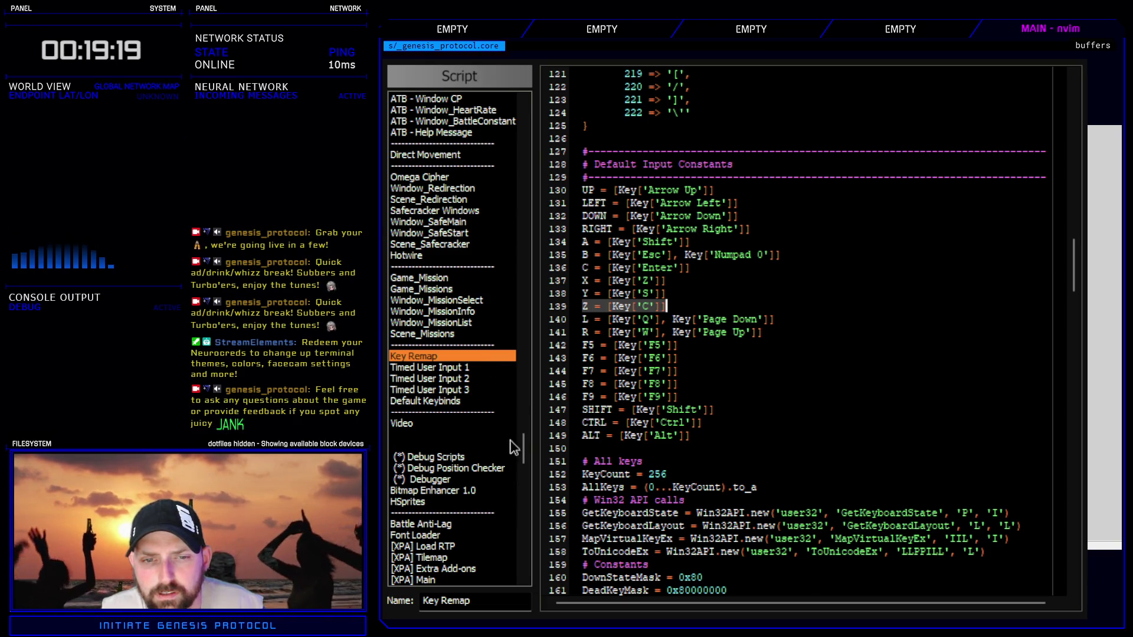
- Open the Tutorials Controller script showing the Accretion Tutorial steps
left_click_drag(511, 447, 511, 151)
scroll(485, 484, "down", 4)
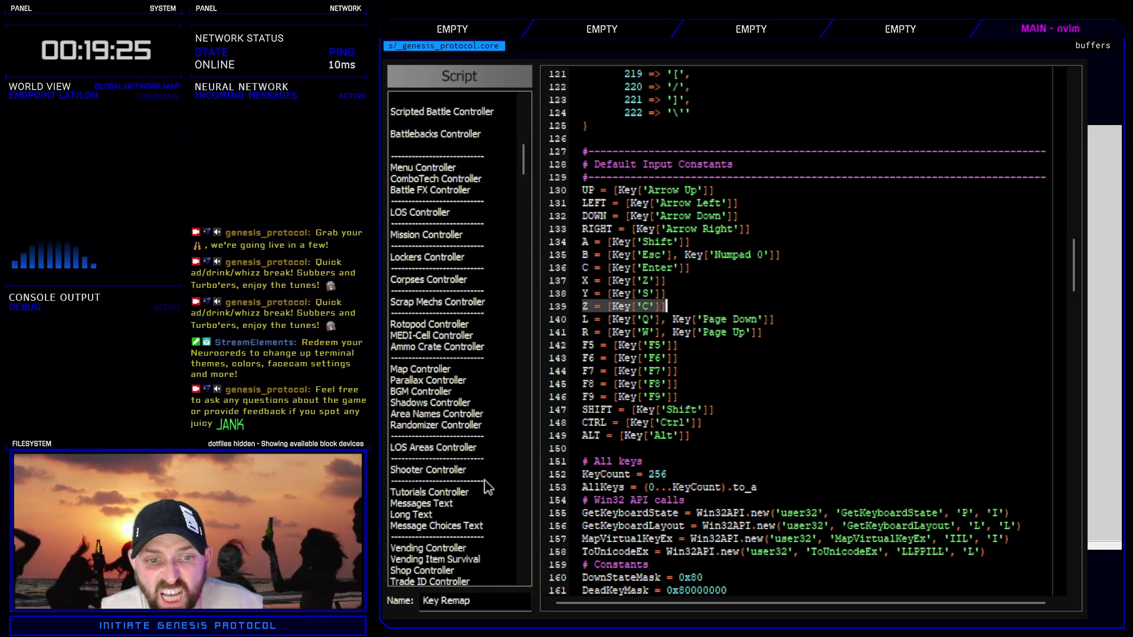
left_click(480, 480)
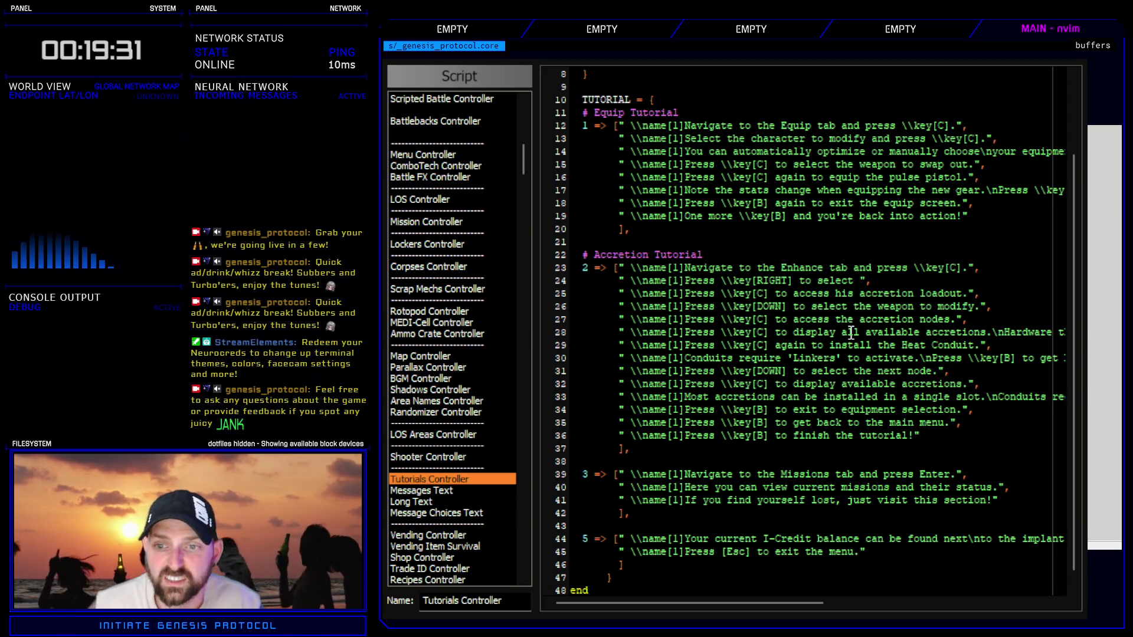
- Duplicate tutorial line 28, comment one copy out with #, and start the other with Z
left_click_drag(765, 334, 981, 339)
left_click_drag(765, 319, 915, 318)
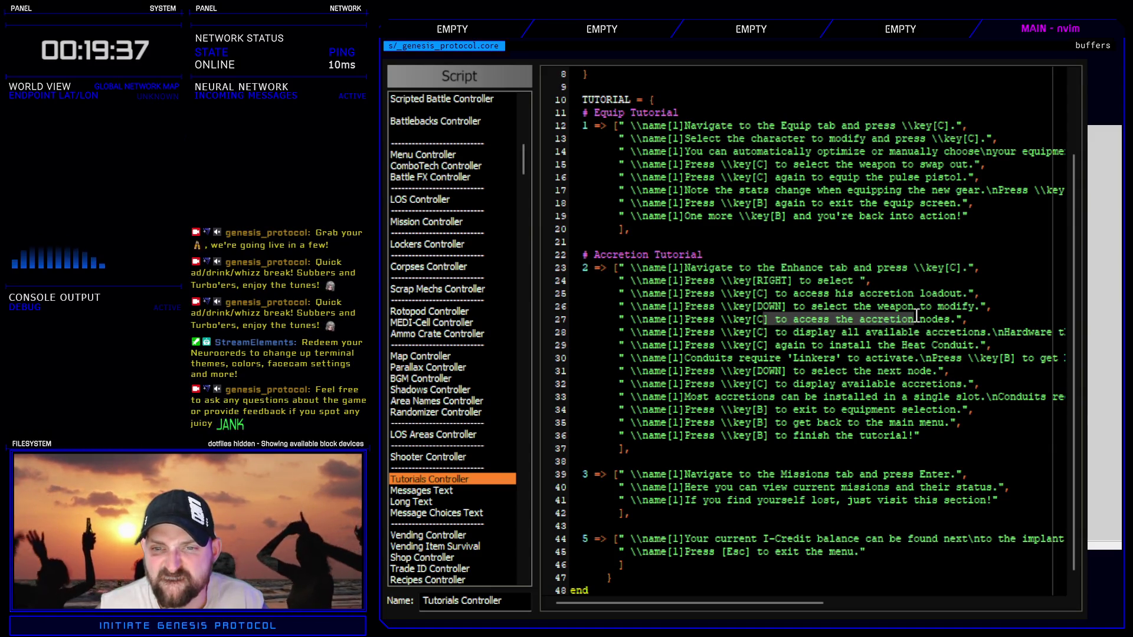
left_click(861, 335)
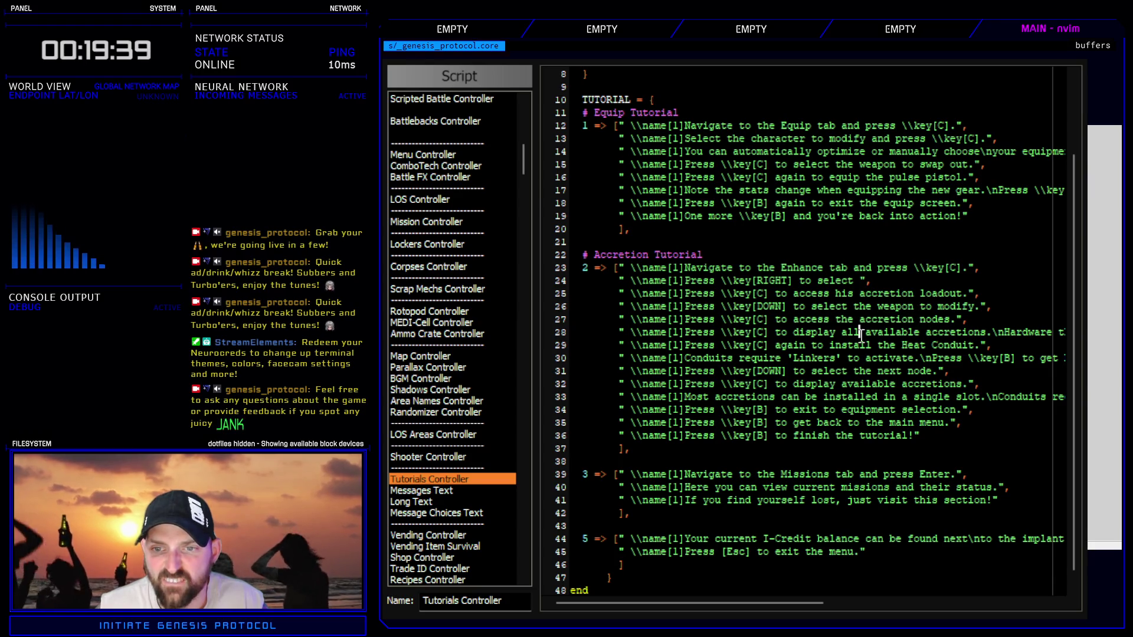
left_click(697, 333)
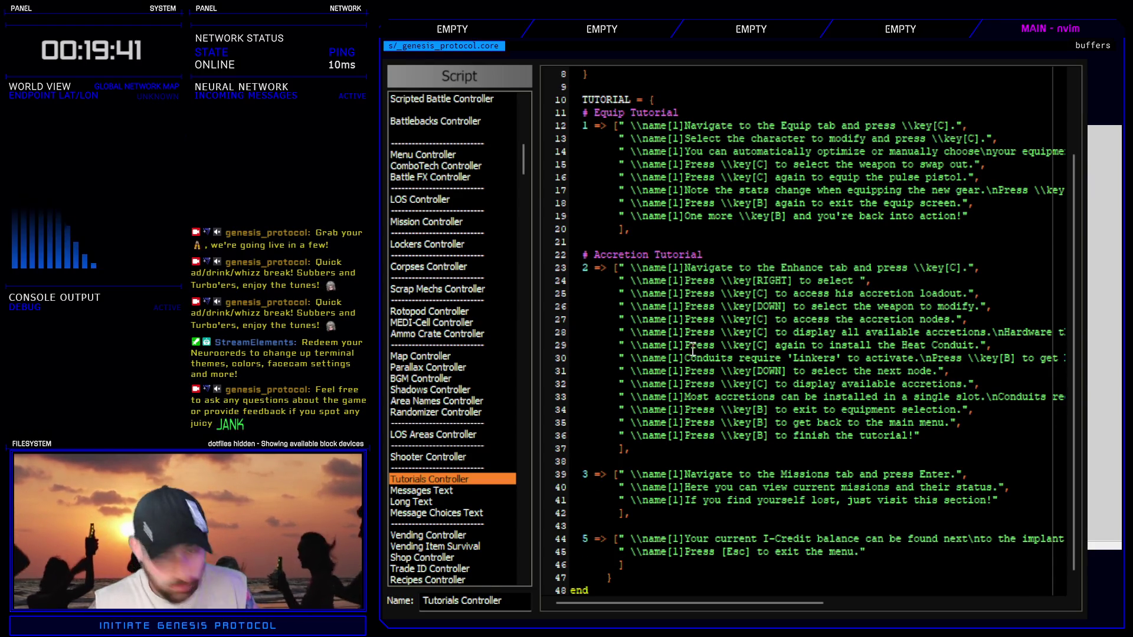
key("y")
key("y")
key("p")
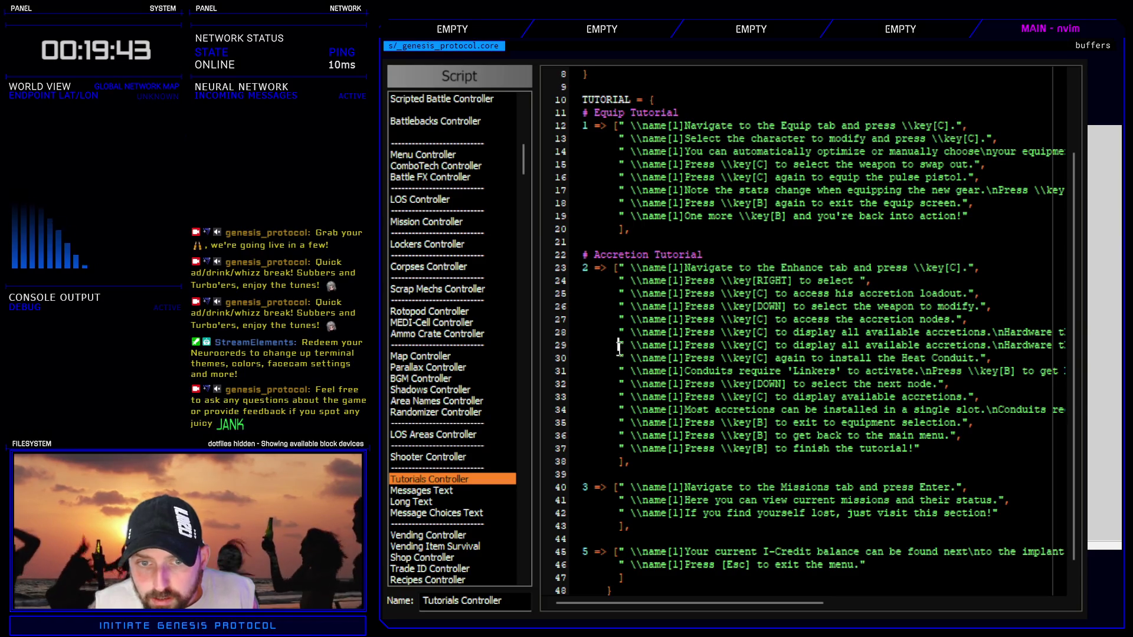
type("i#")
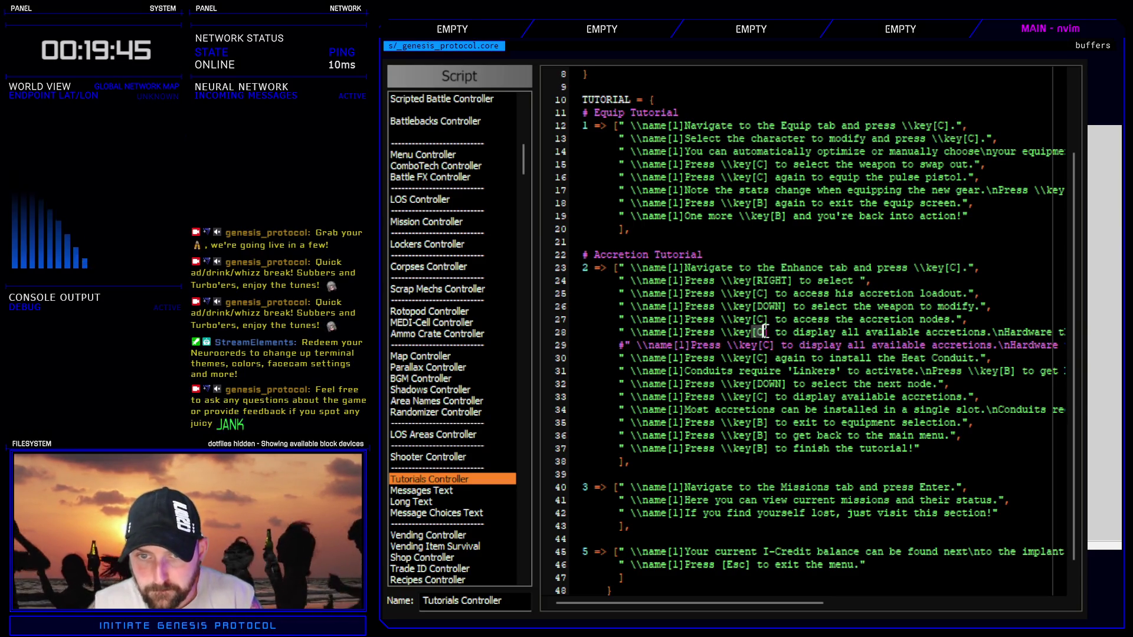
type("x")
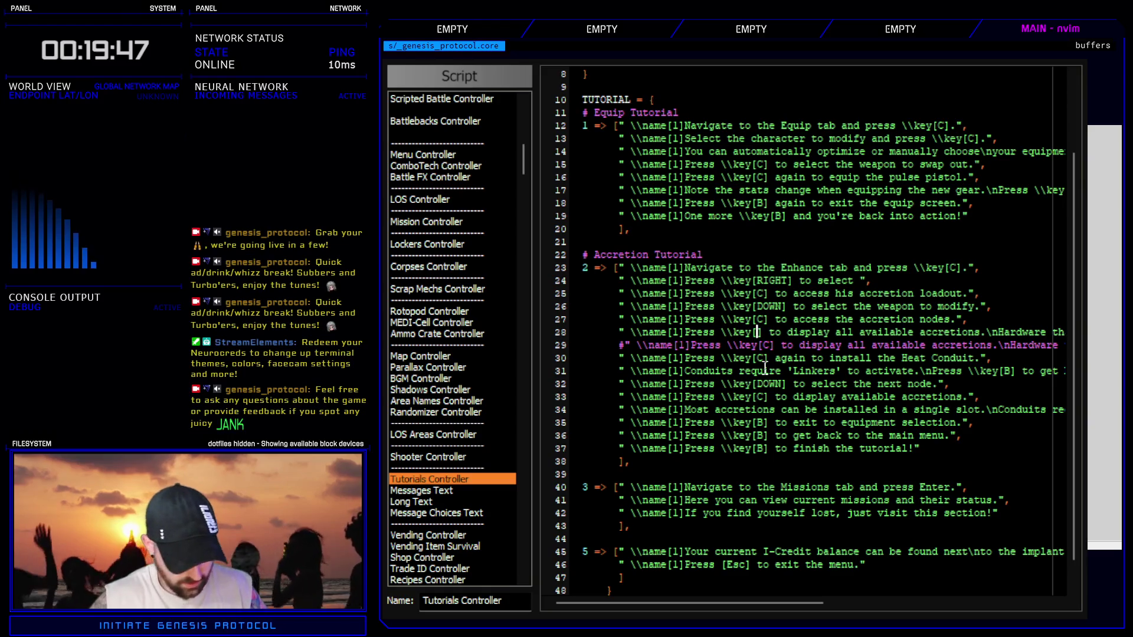
type("iZ")
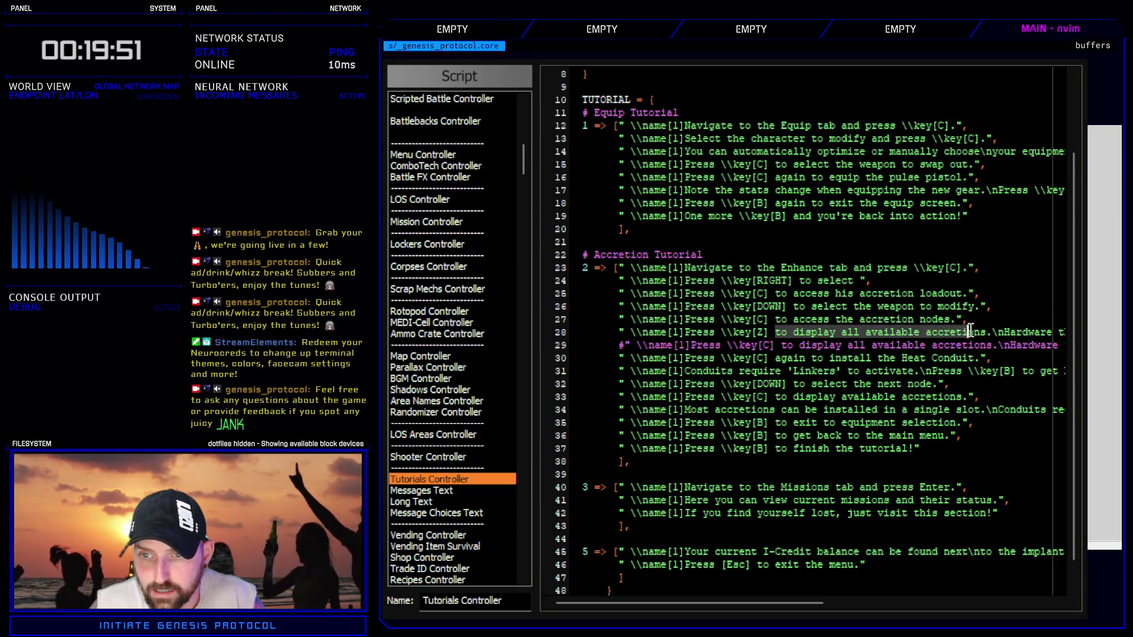
type("dtw")
type("dw")
- Reword line 28 to say Z removes the currently selected accretion, then close the Script Editor
key("period")
key("period")
key("period")
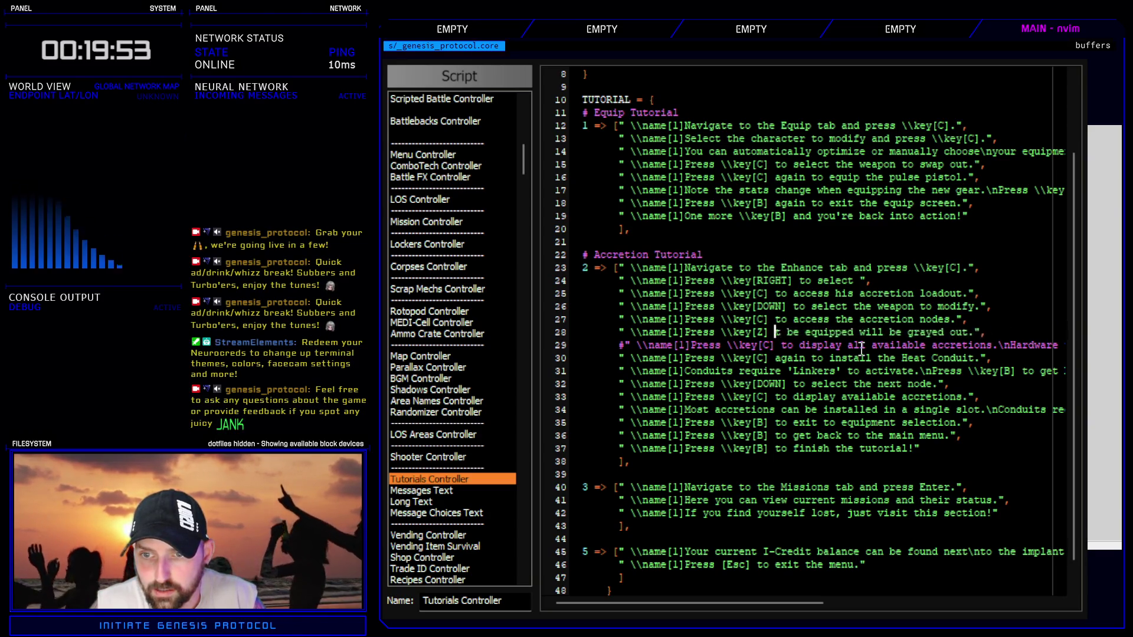
key("period")
key("period")
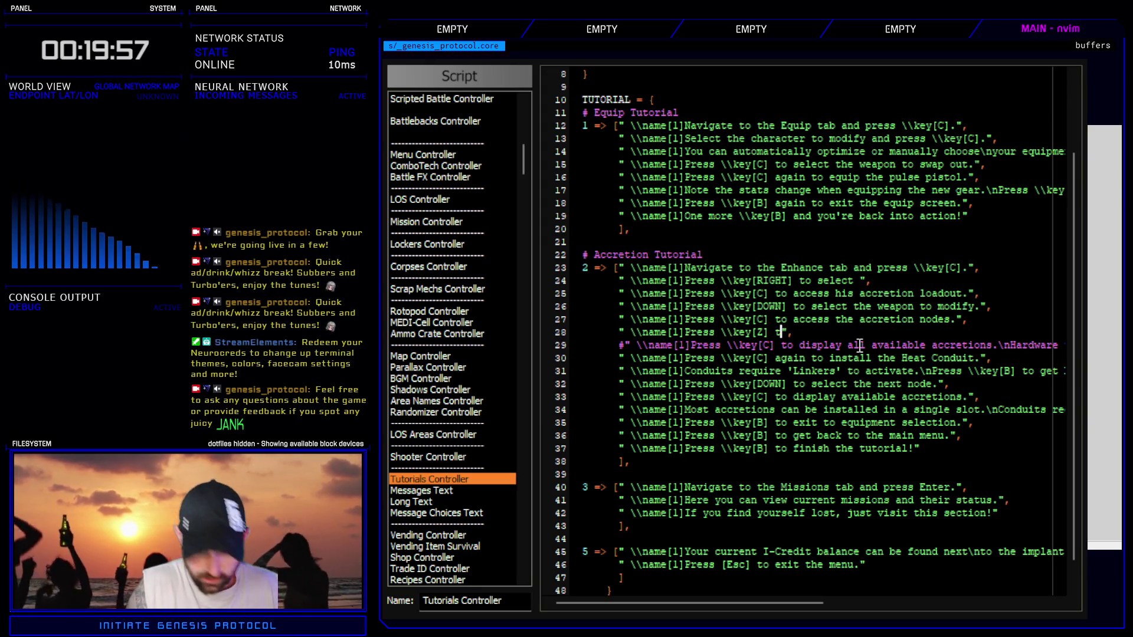
type("o ")
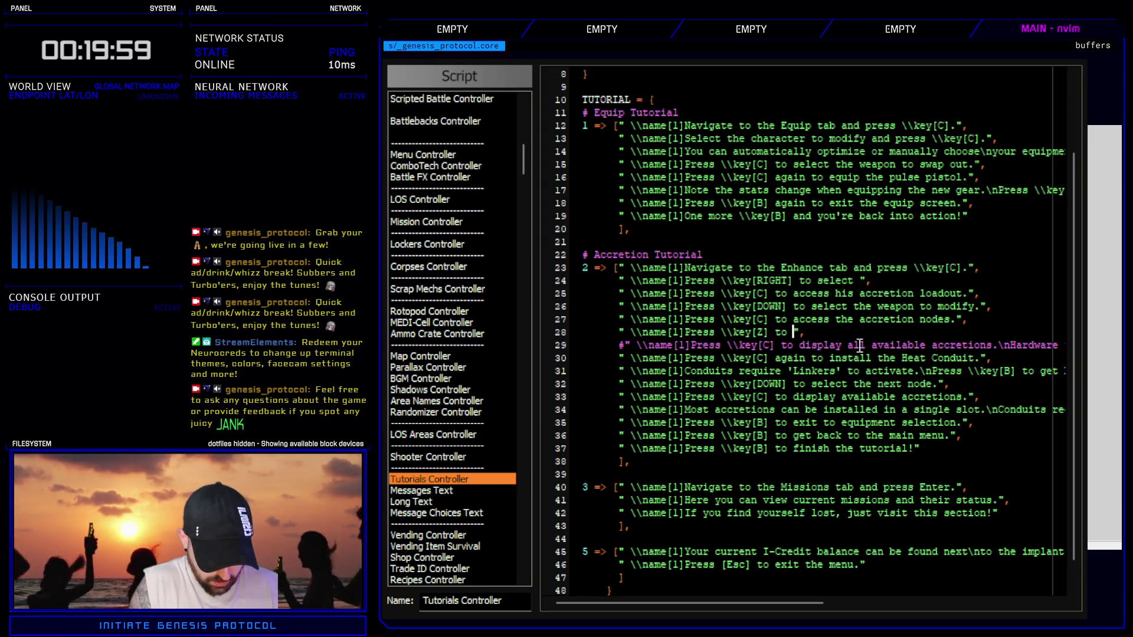
type("remove the")
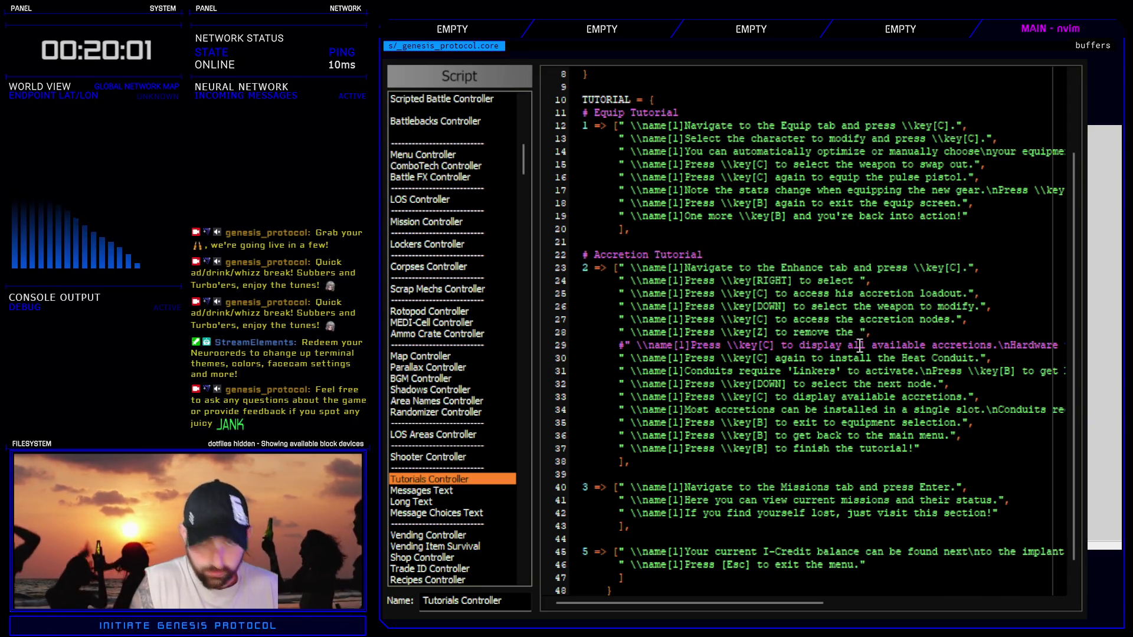
type("currently ")
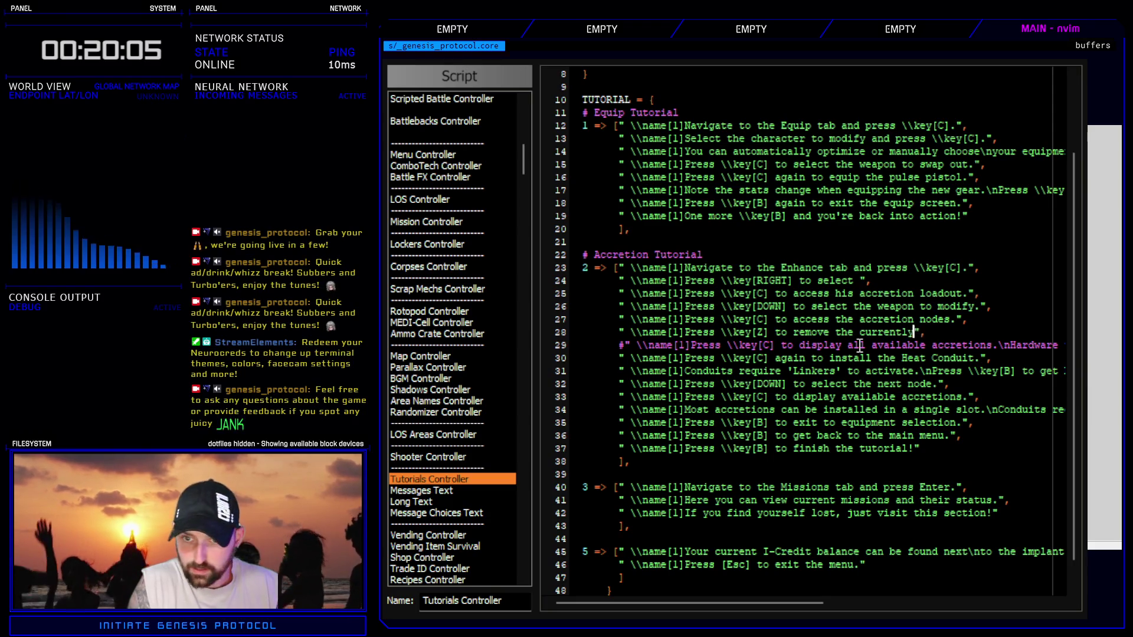
type("selected a")
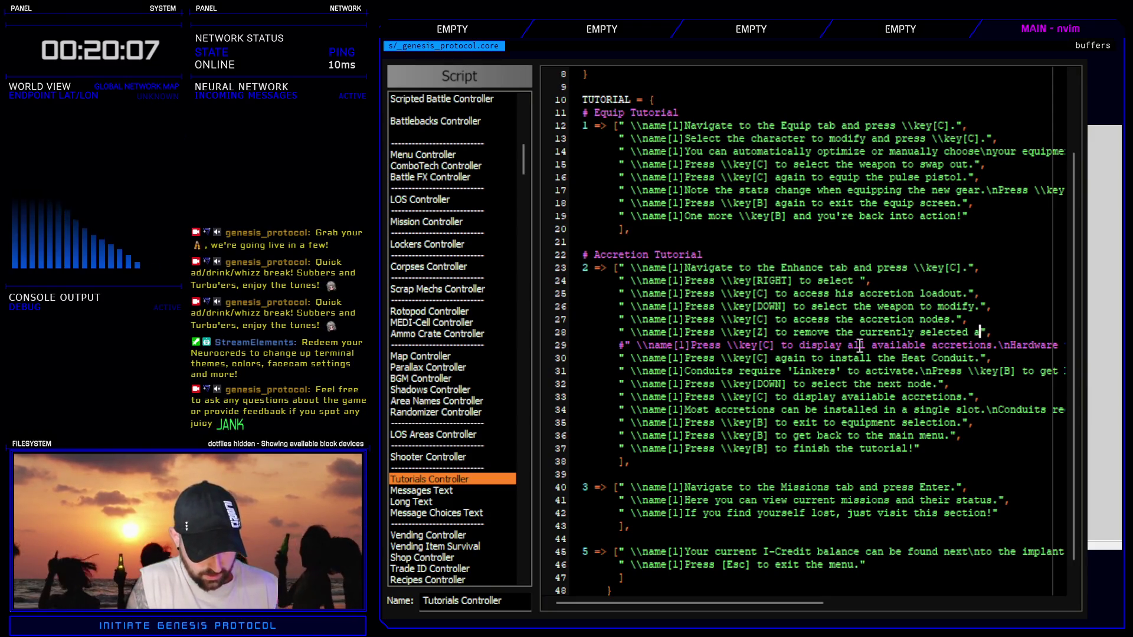
type("ccret")
key("BackSpace")
key("BackSpace")
key("BackSpace")
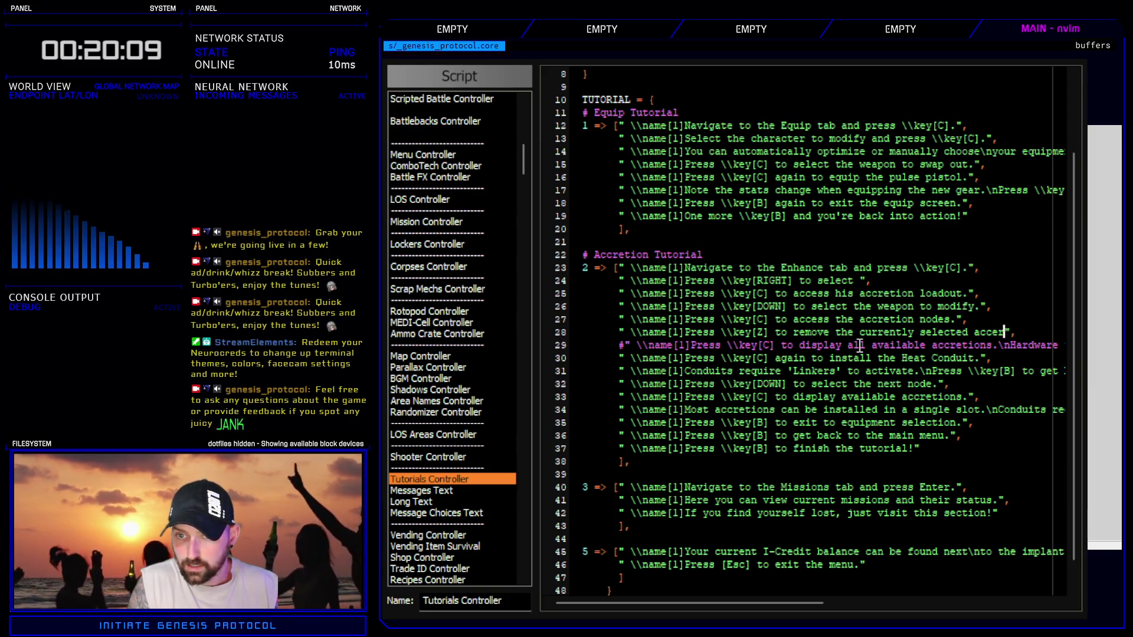
type("tio")
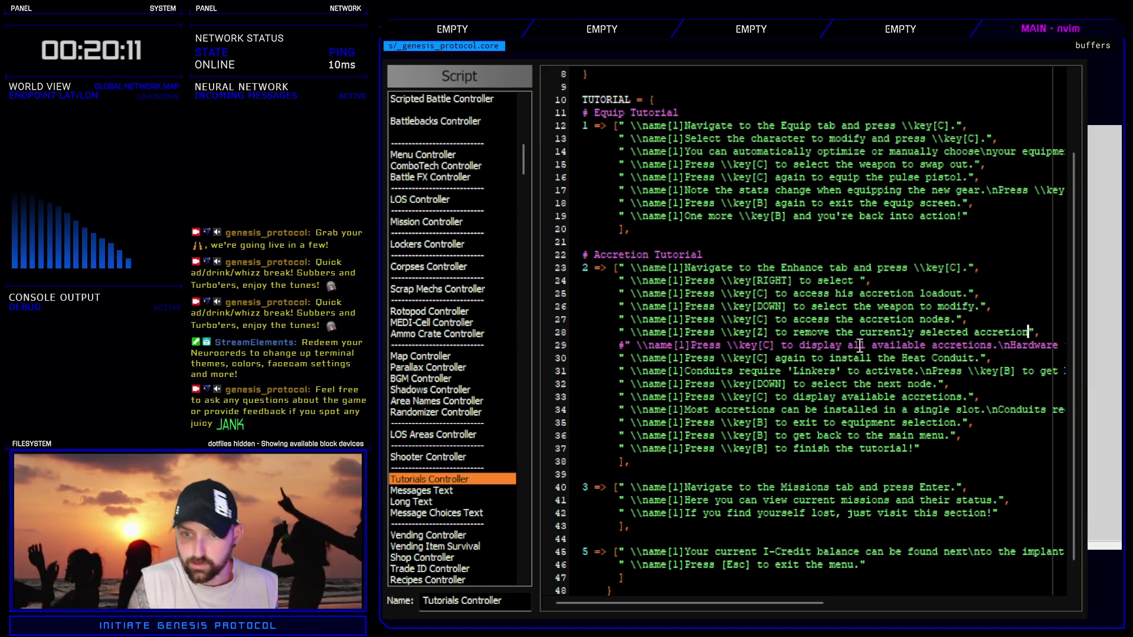
type("n.")
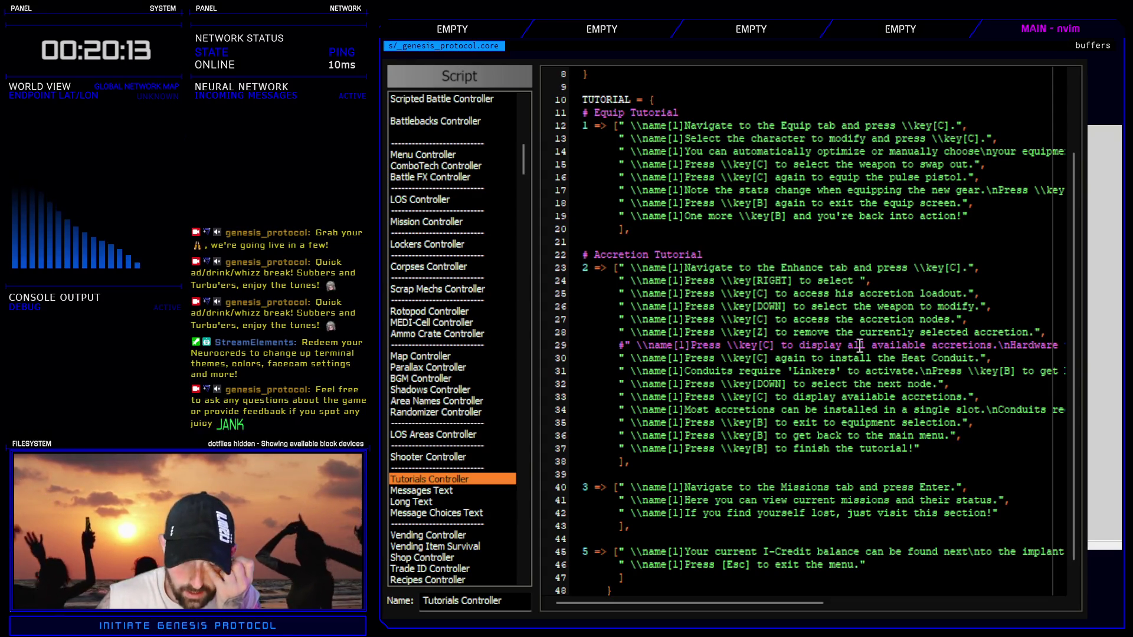
key("Escape")
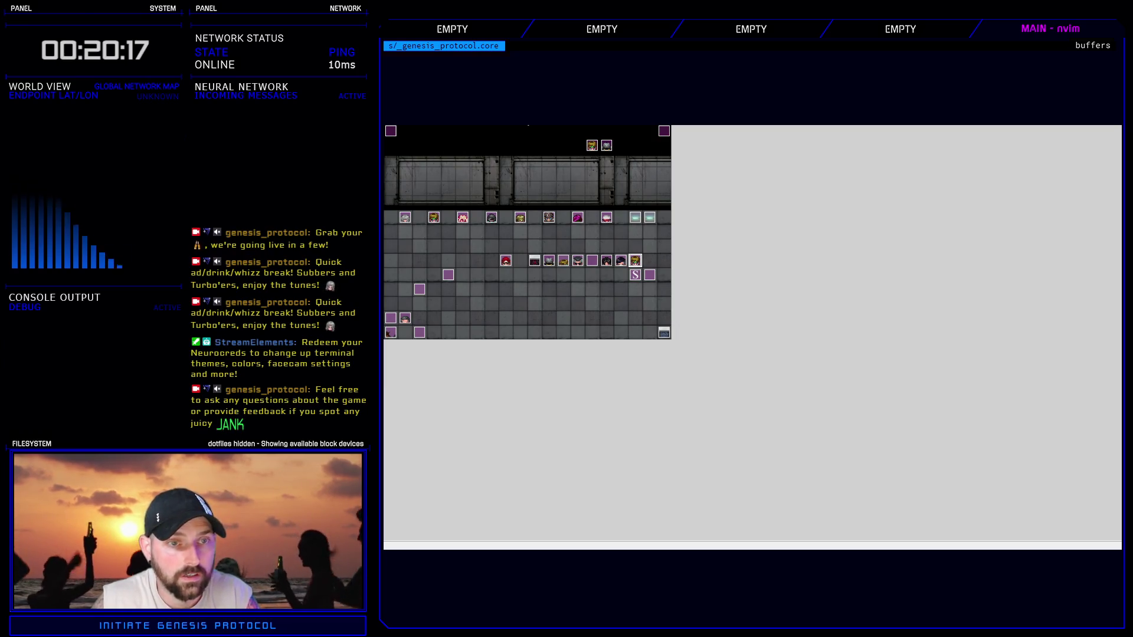
- Change the Accretion Tutorial's first-slot wait to expect Z
key("F9")
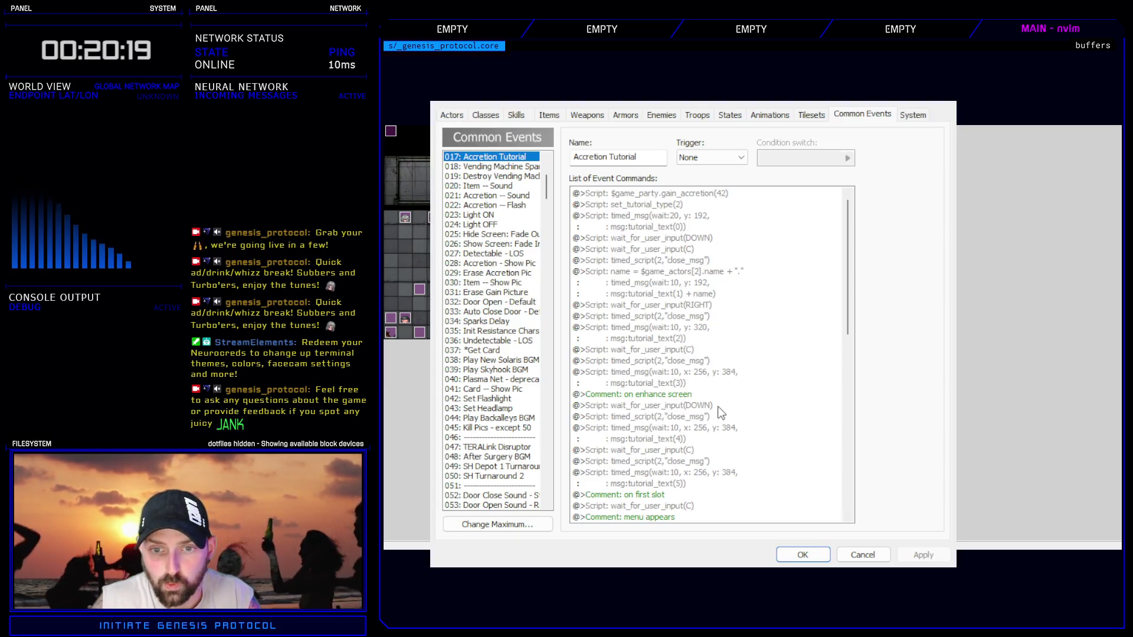
left_click(724, 406)
scroll(724, 407, "down", 4)
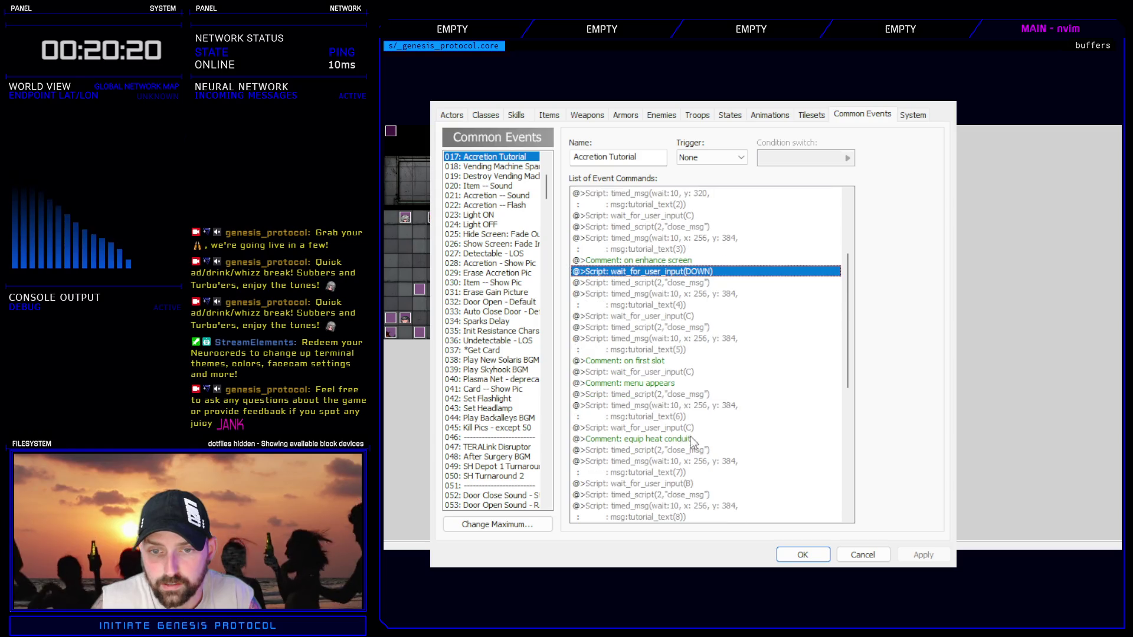
left_click(665, 371)
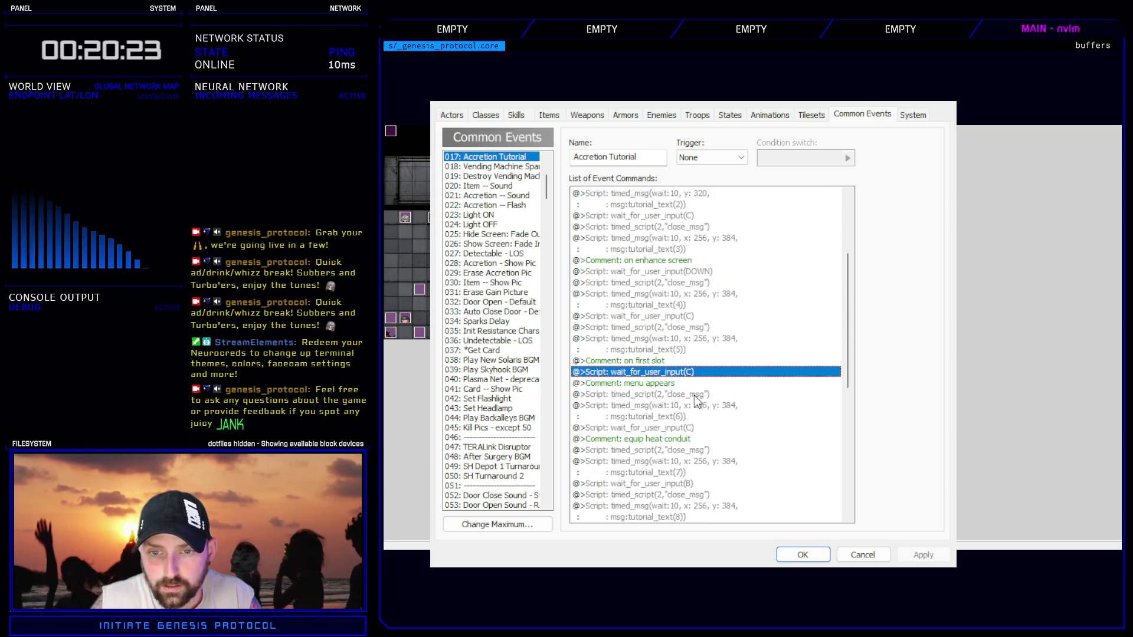
double_click(696, 372)
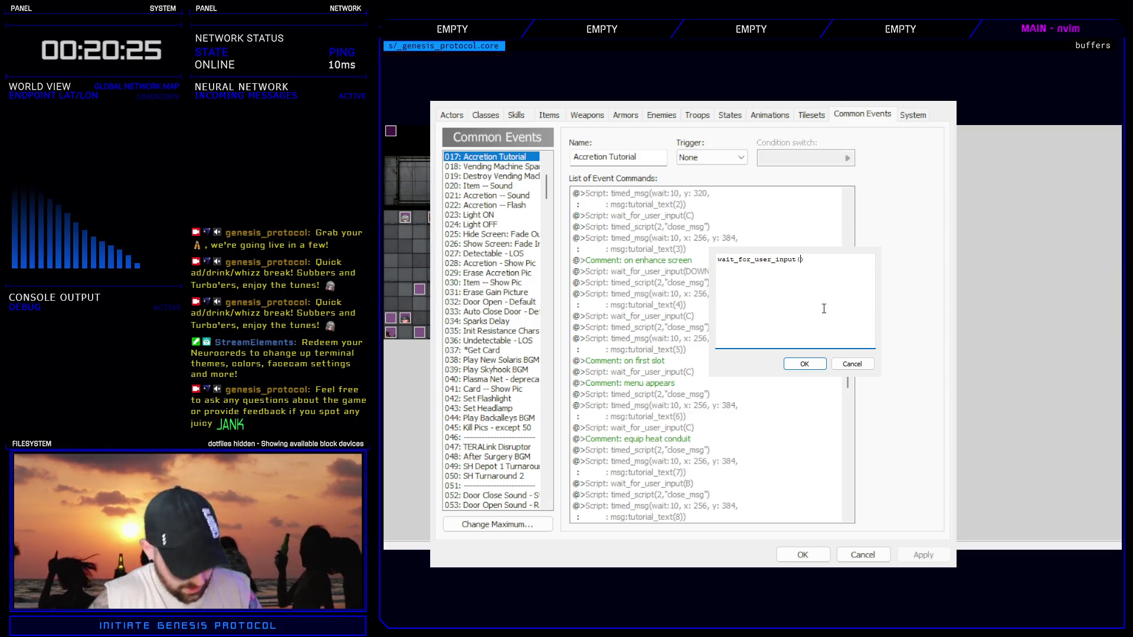
left_click(819, 367)
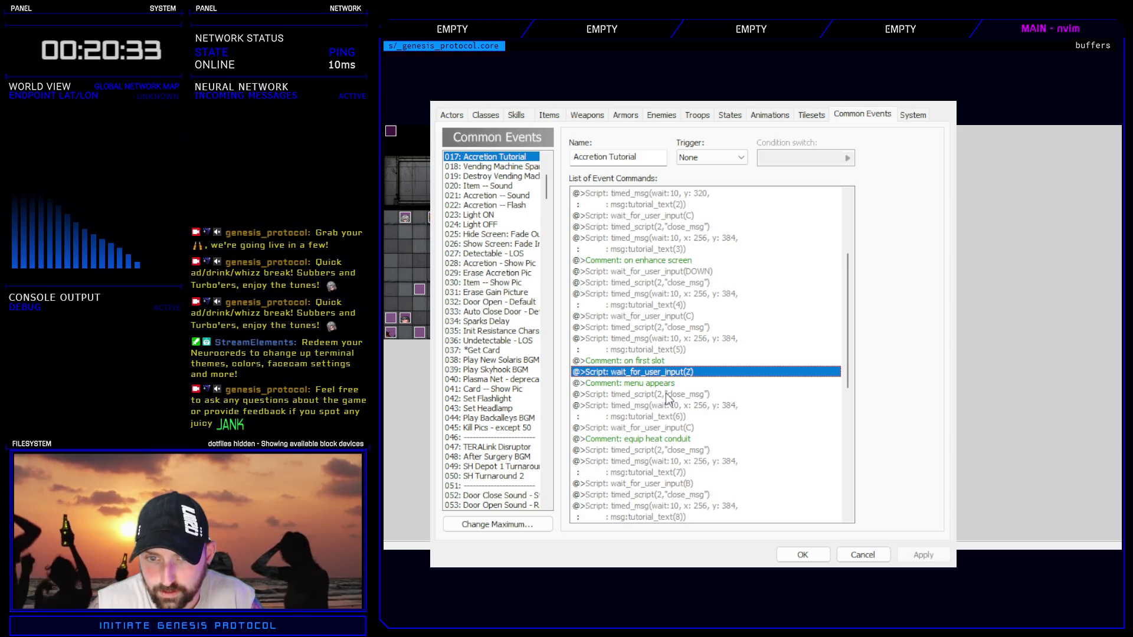
- Rename the menu appears comment to 'uninstall'
left_click(664, 360)
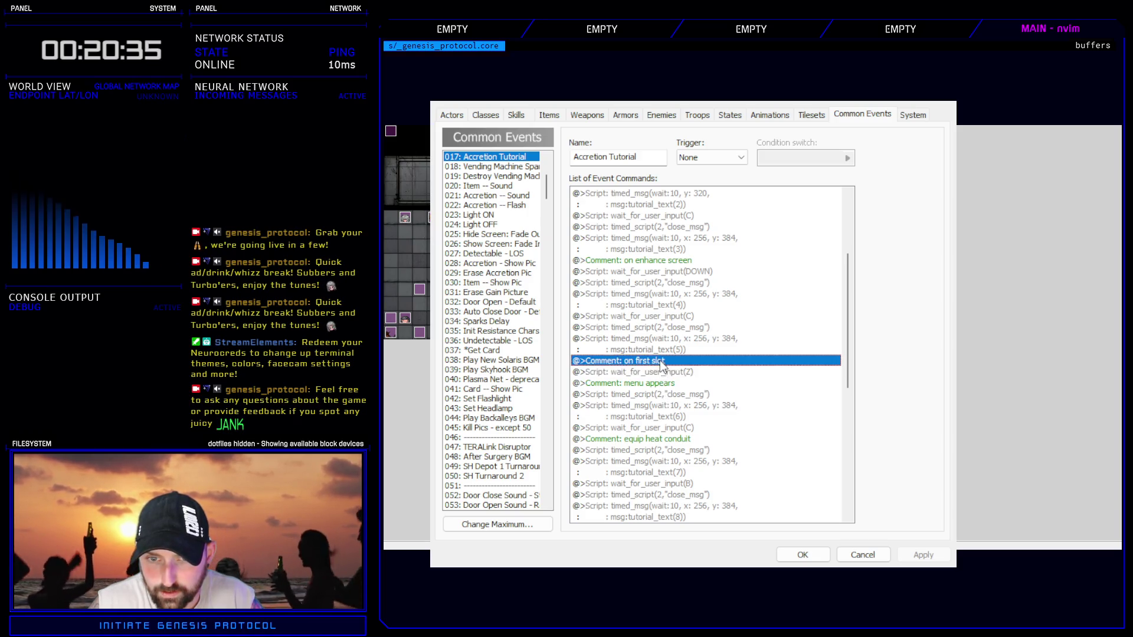
left_click(664, 372)
left_click(663, 383)
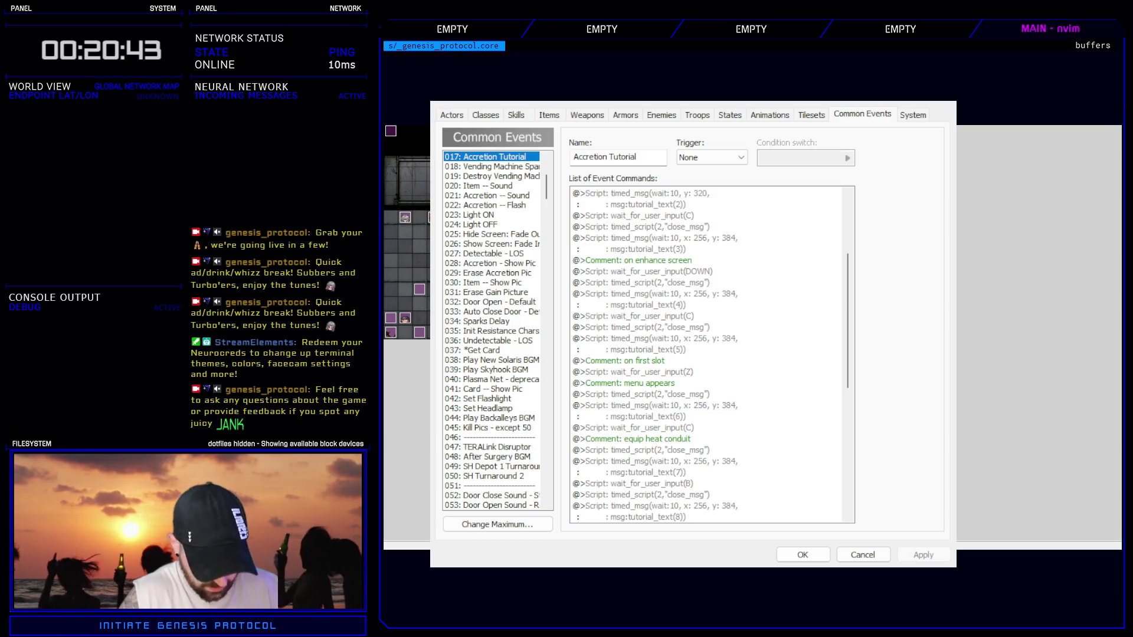
left_click(738, 383)
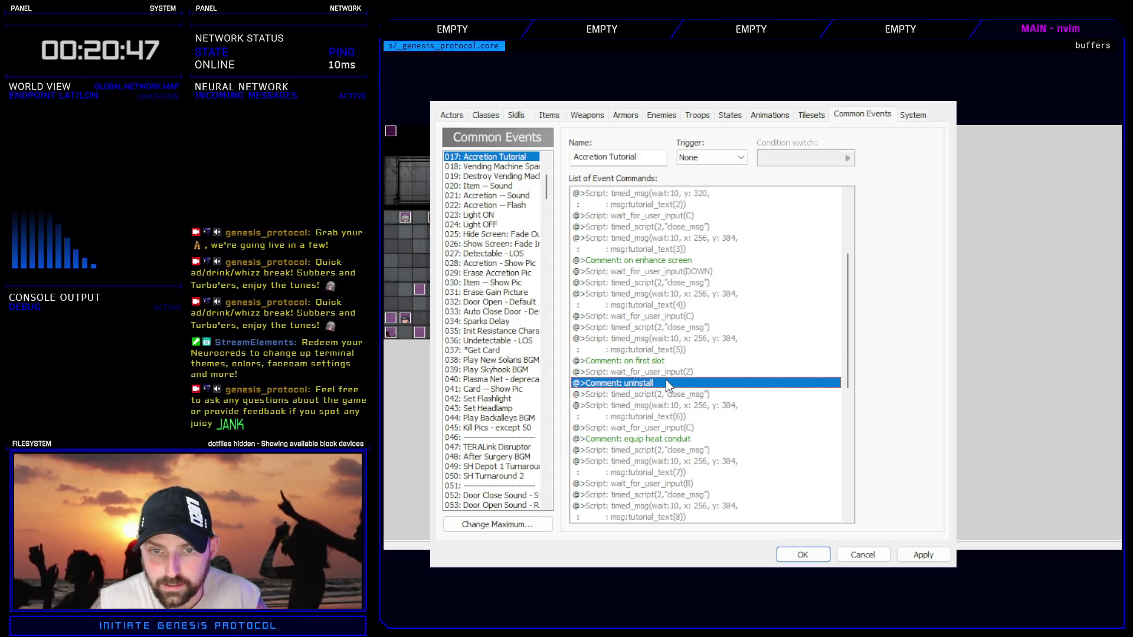
left_click(668, 393)
left_click(673, 405)
- Rename the equip heat conduit comment after the sixth message to 'menu pops'
left_click(680, 374)
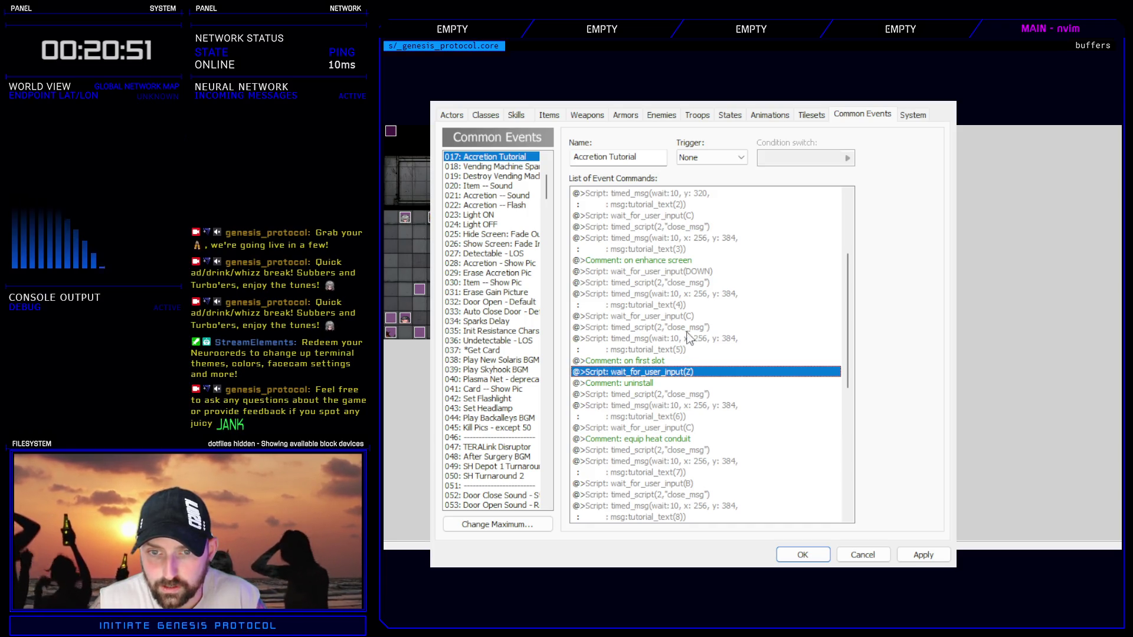
left_click(687, 327)
left_click(686, 341)
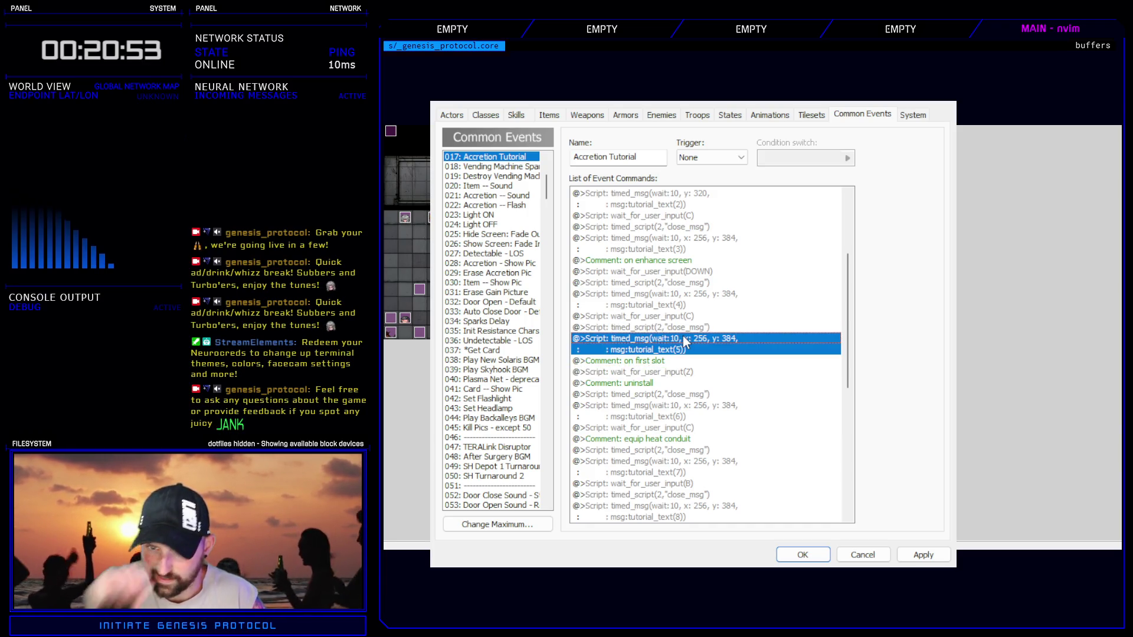
left_click(663, 373)
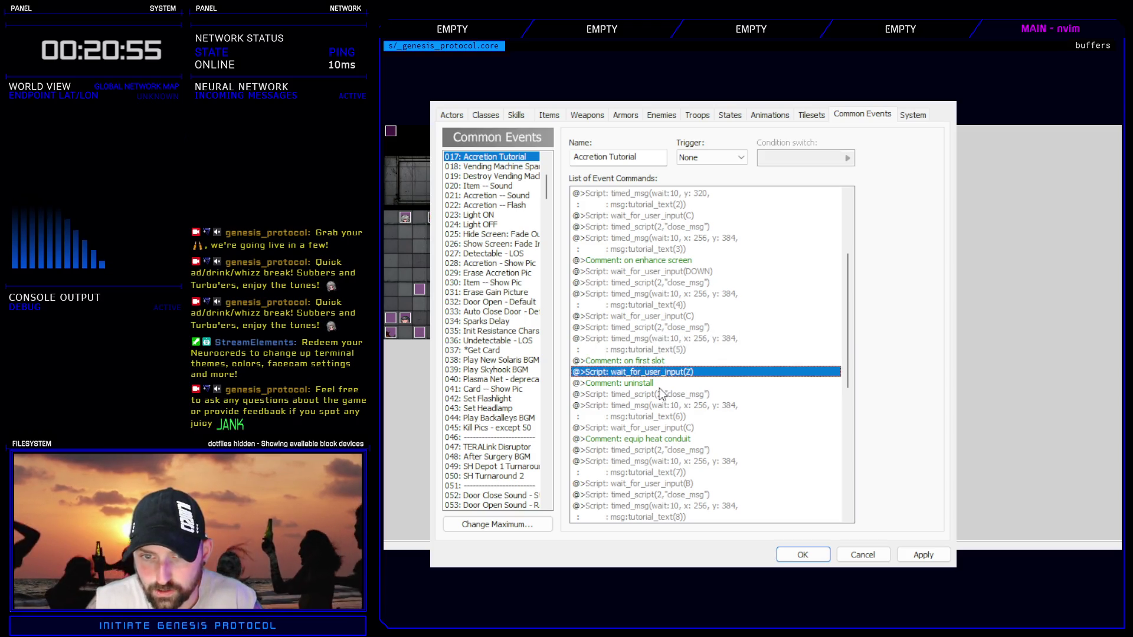
left_click(662, 396)
left_click(661, 411)
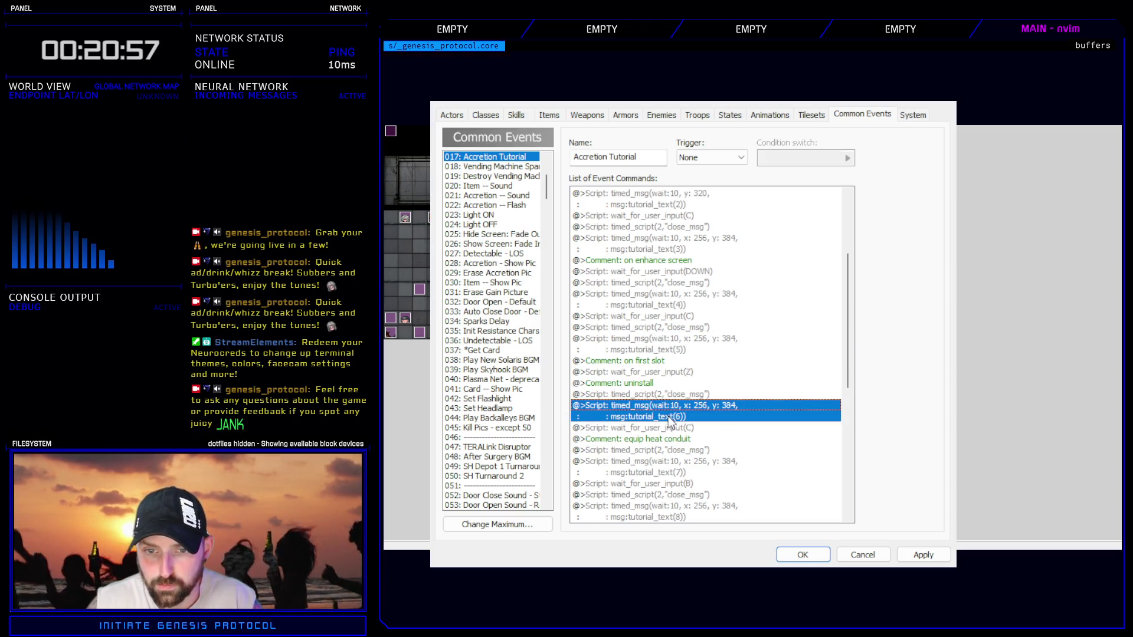
left_click(667, 429)
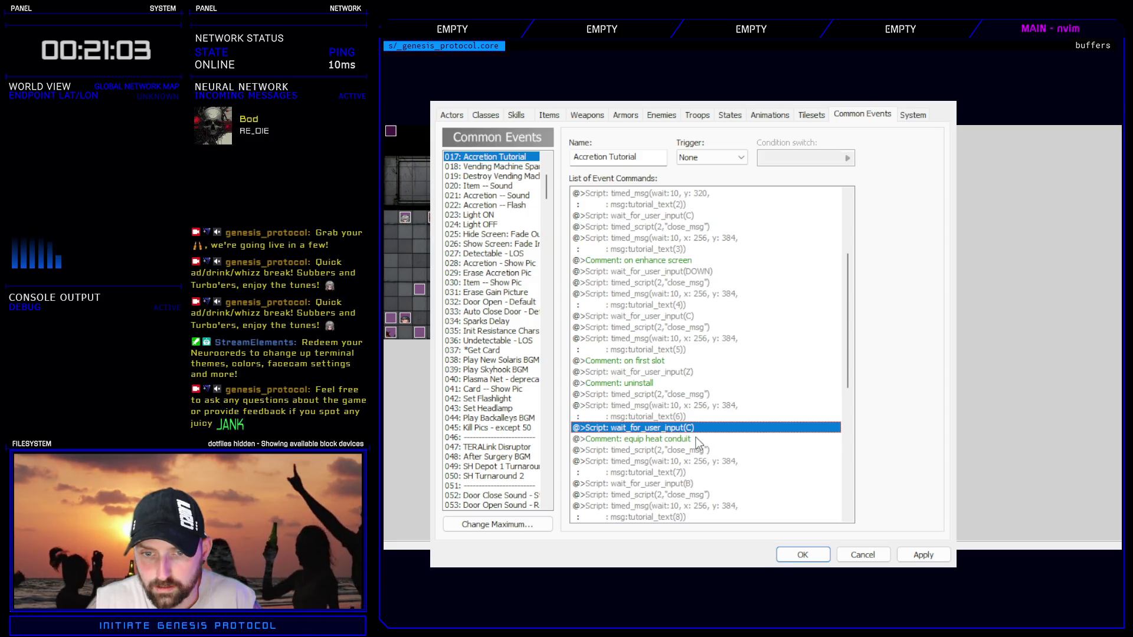
double_click(699, 440)
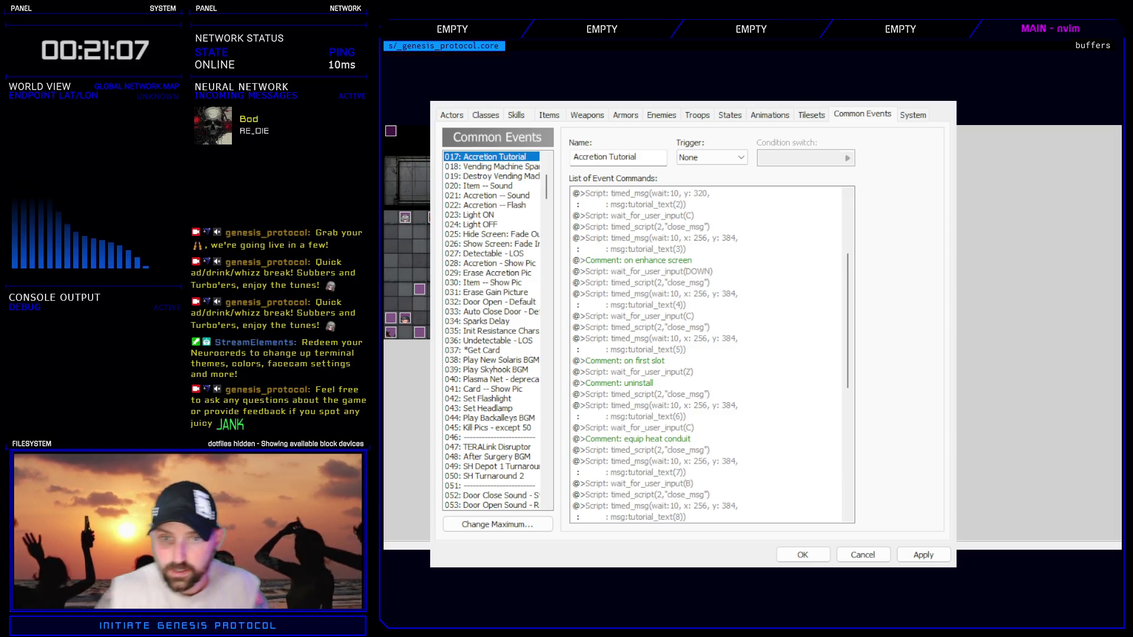
type("menu pops")
key("Return")
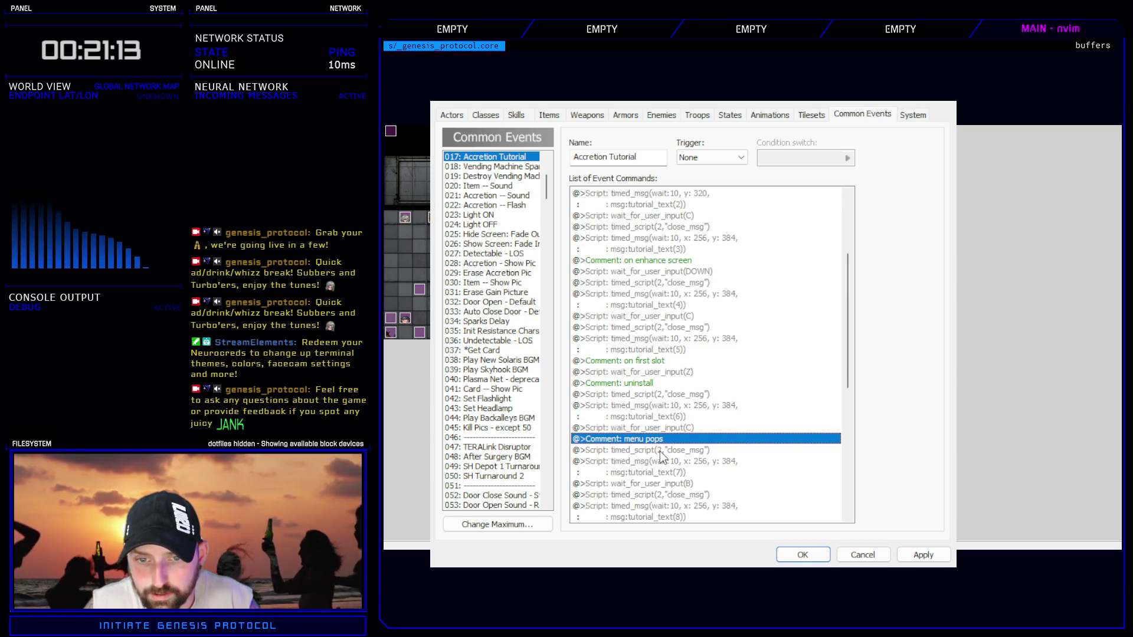
- Replace the B wait after the seventh message with a pasted wait expecting C
left_click(662, 451)
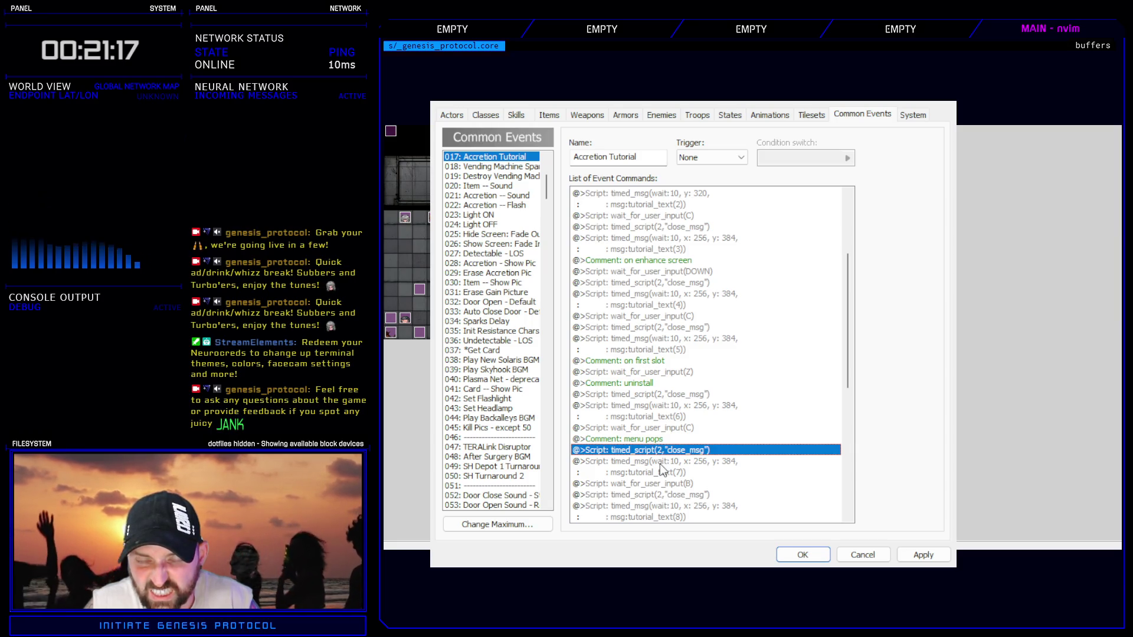
left_click(660, 463)
left_click(676, 428)
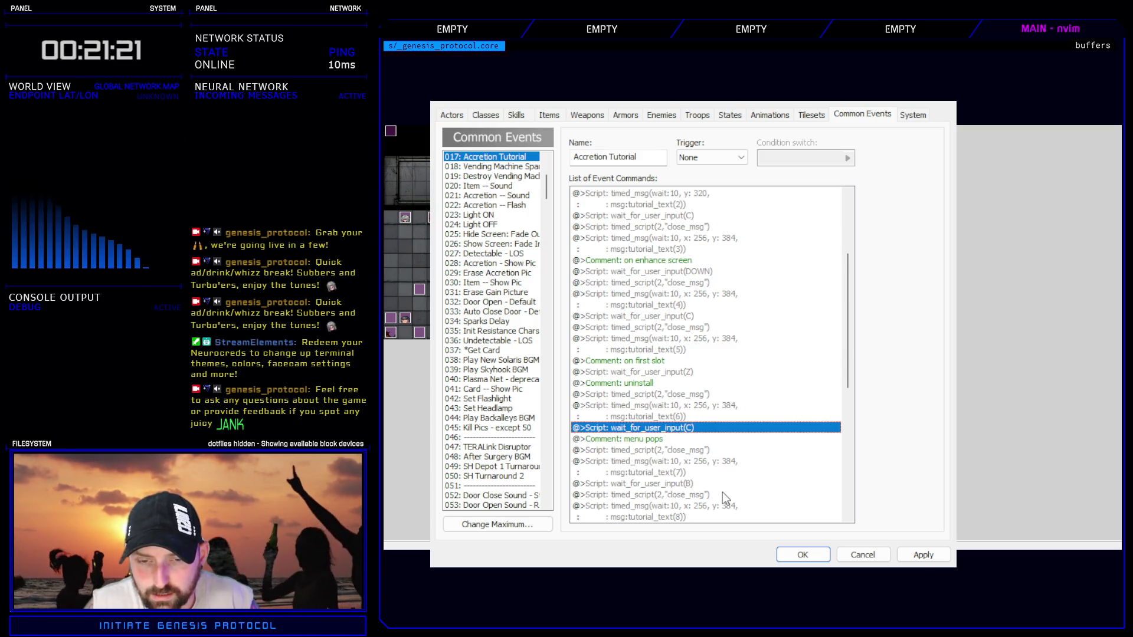
scroll(724, 478, "down", 2)
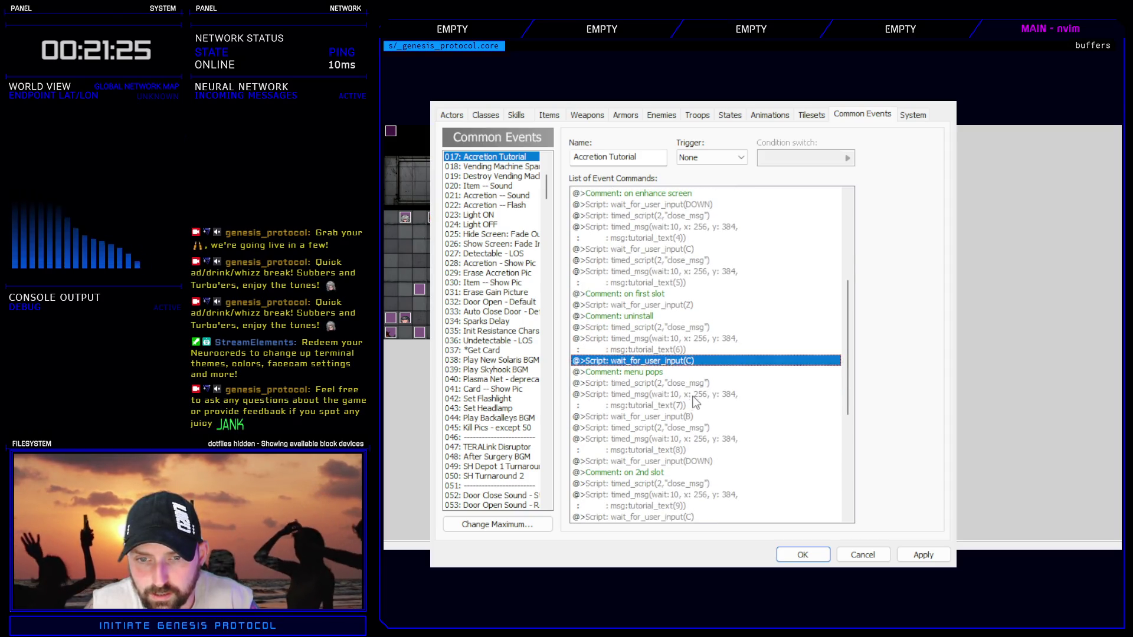
left_click(688, 416)
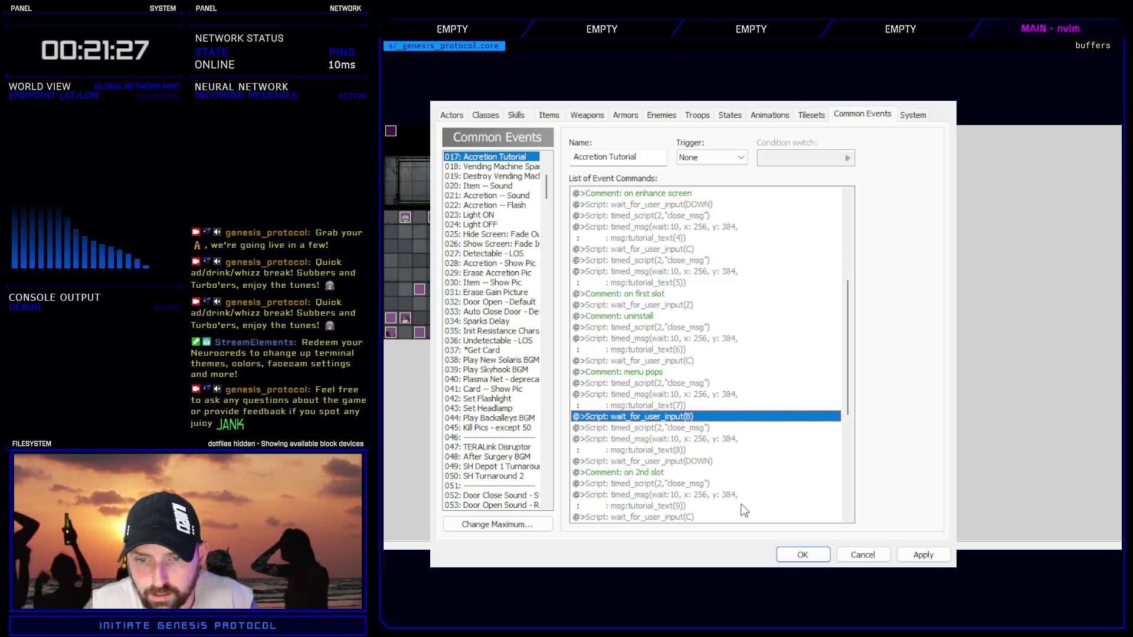
key("ctrl+v")
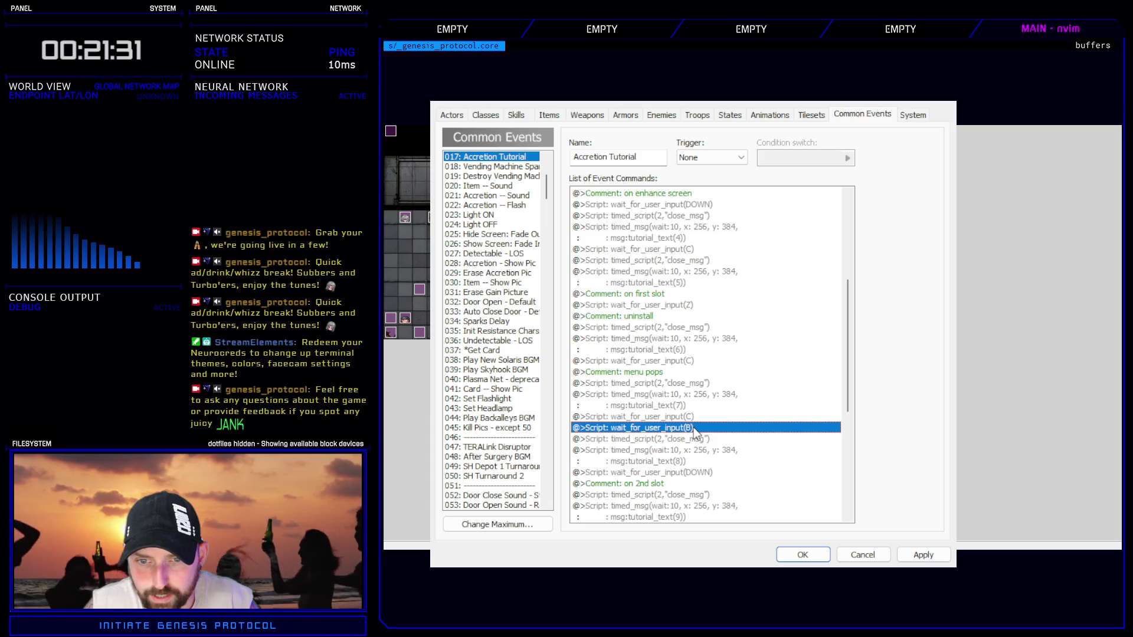
key("Delete")
left_click(696, 461)
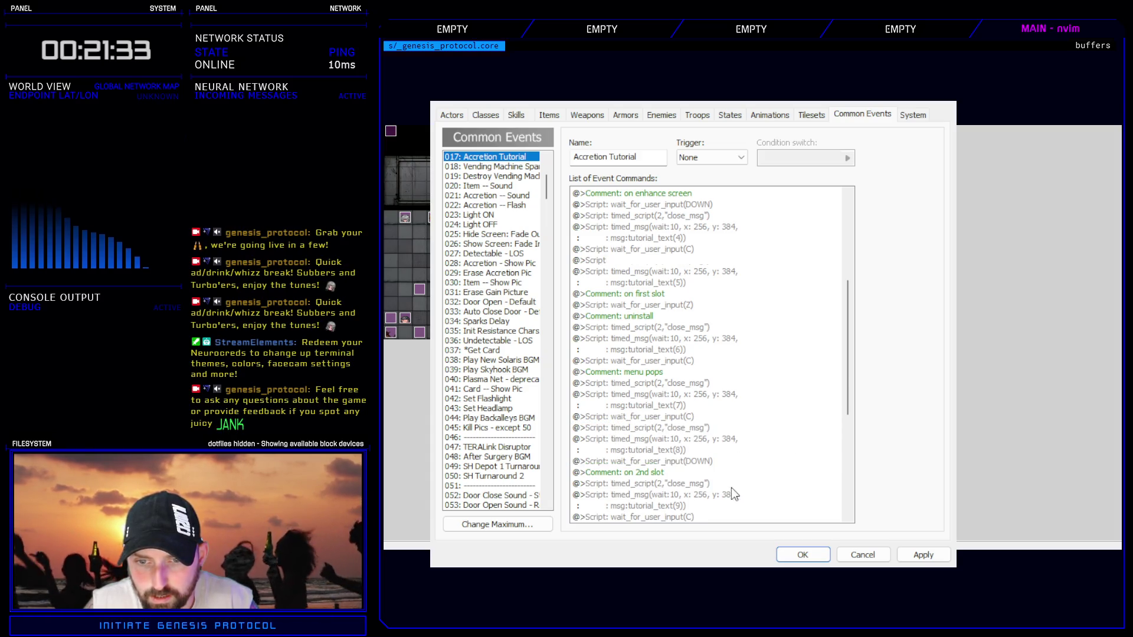
- Change the wait after the eighth message from DOWN to B, and the ninth's from C to DOWN
key("Return")
left_click_drag(813, 260, 819, 265)
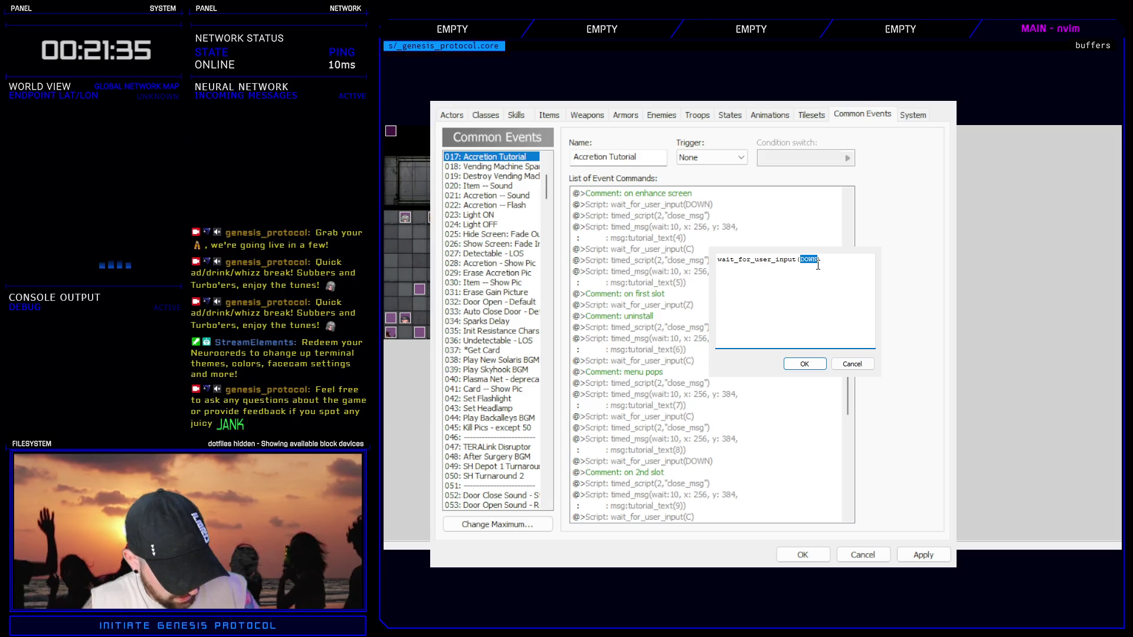
key("Return")
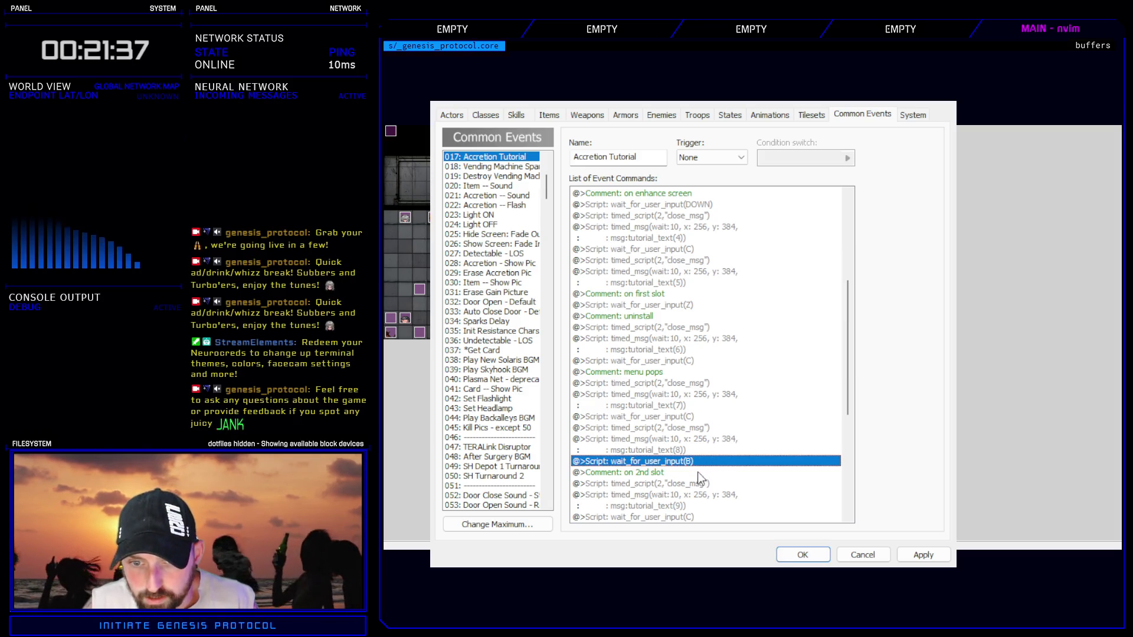
left_click(684, 516)
scroll(685, 517, "down", 2)
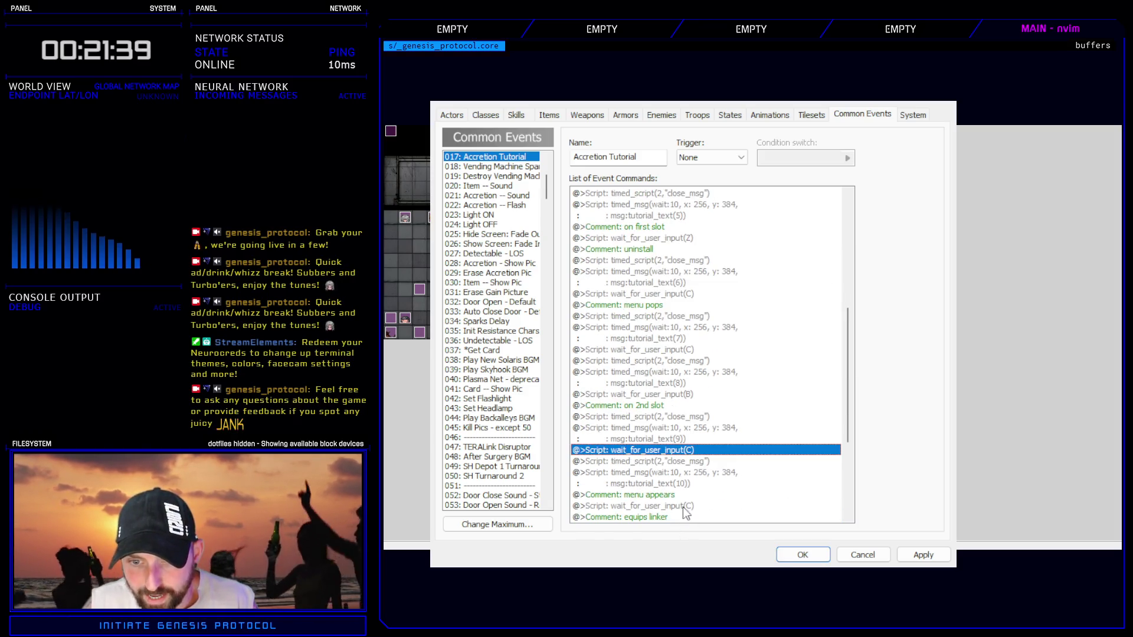
double_click(701, 451)
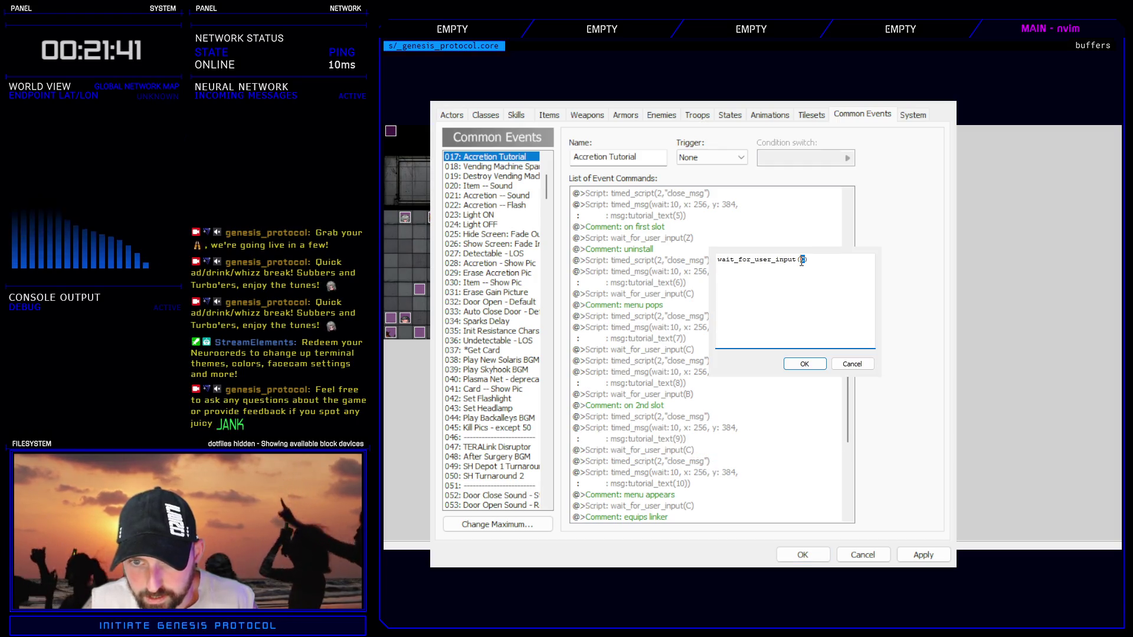
type("DOWN")
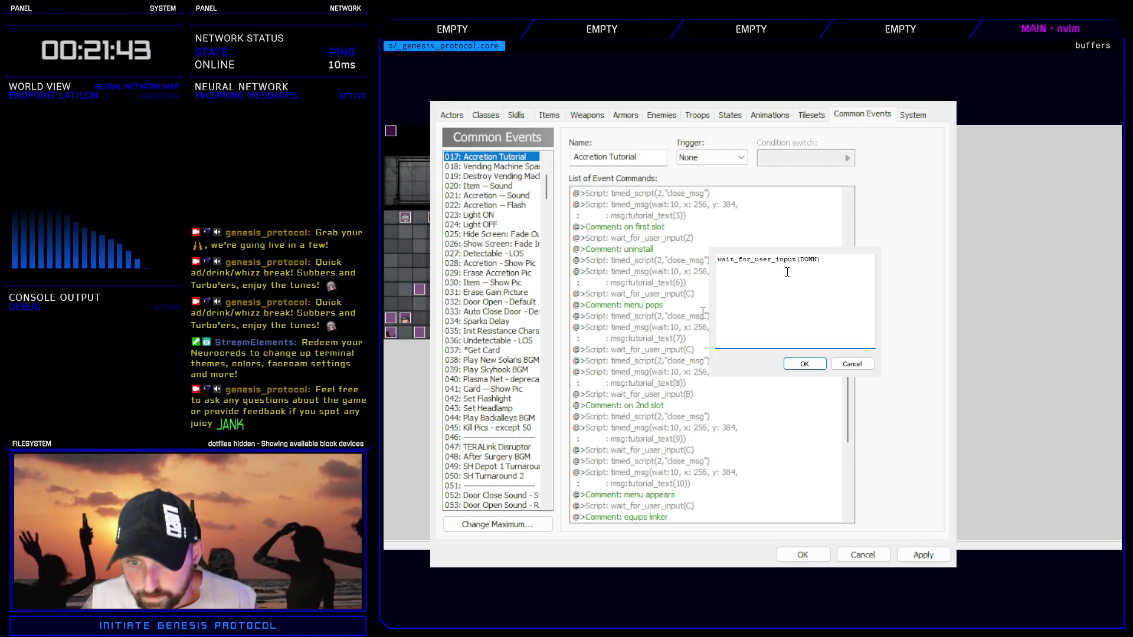
key("Return")
- Change the wait after the eleventh message from B to C
scroll(732, 438, "down", 2)
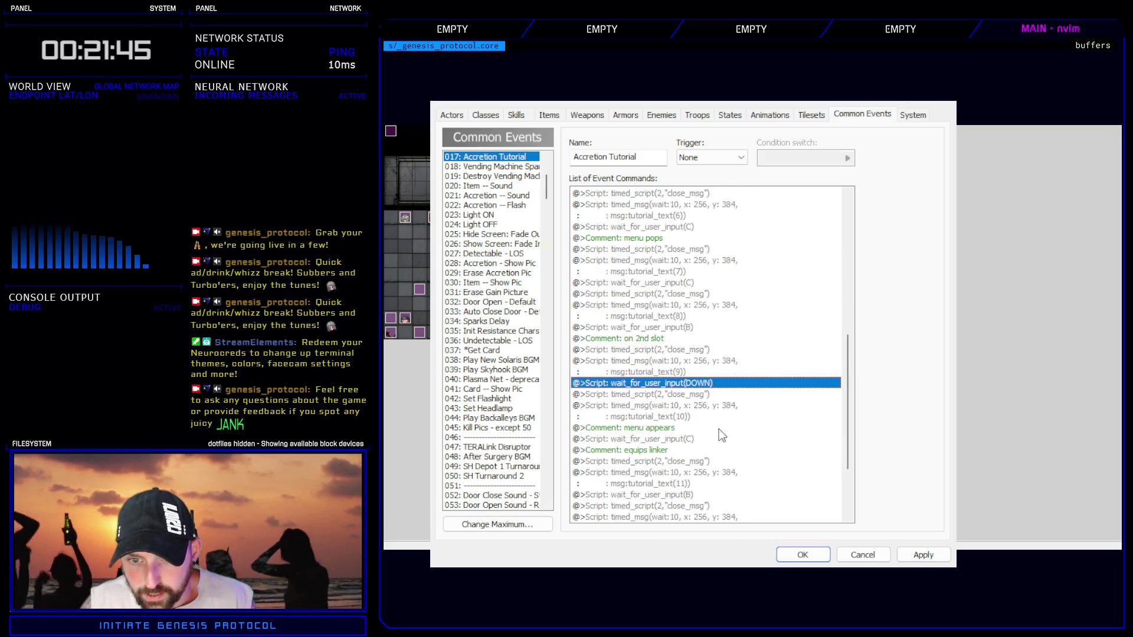
left_click(700, 439)
scroll(701, 441, "down", 2)
left_click(680, 428)
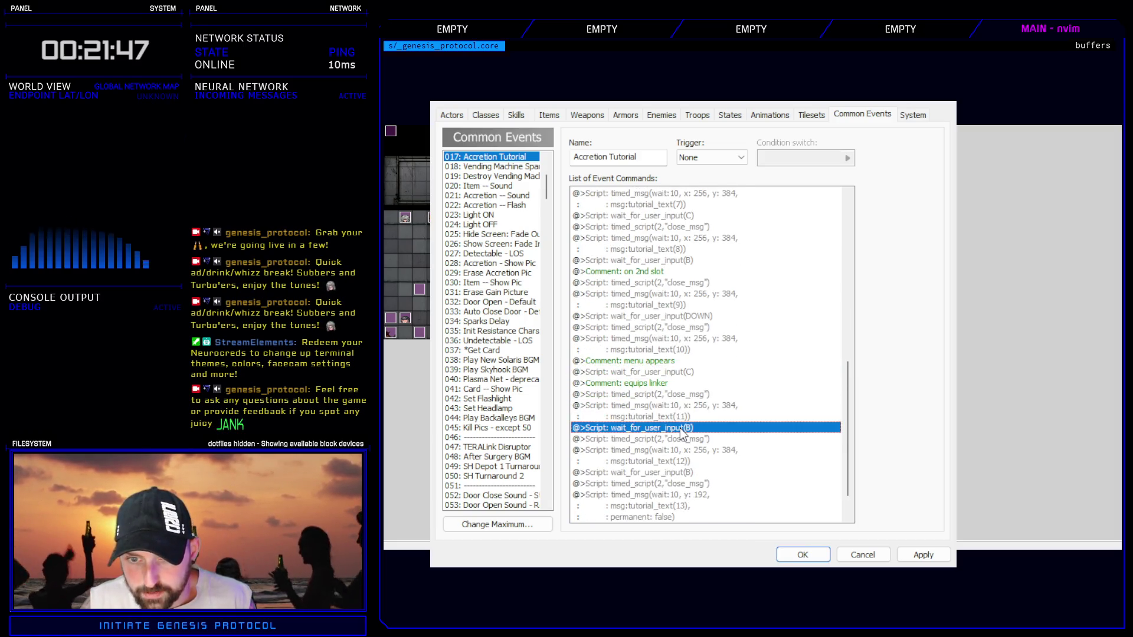
key("Return")
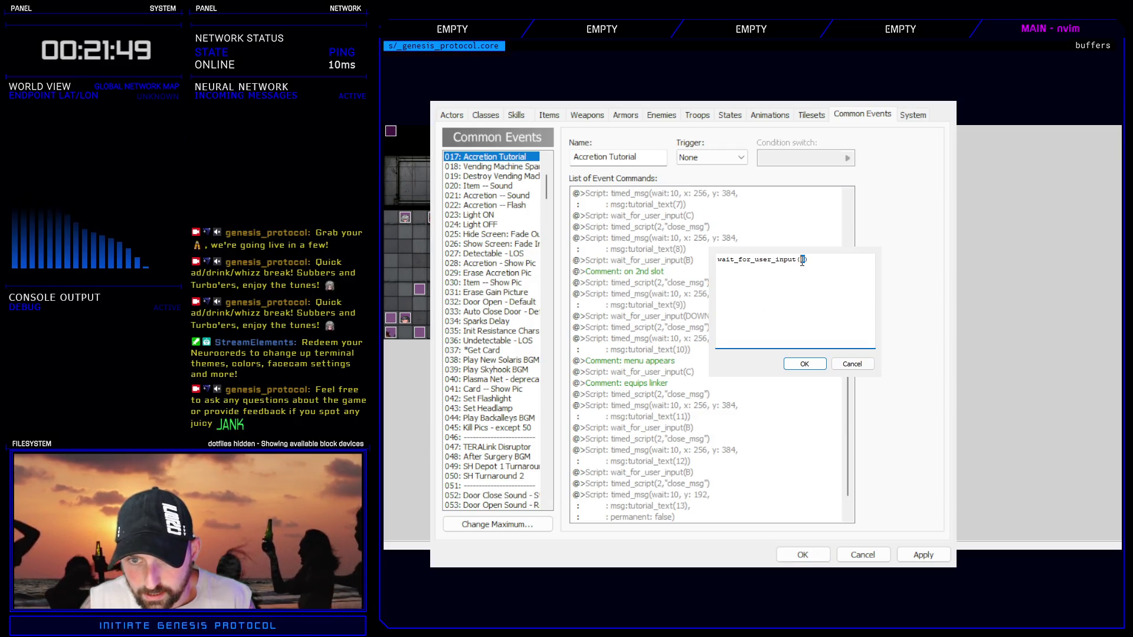
left_click(804, 364)
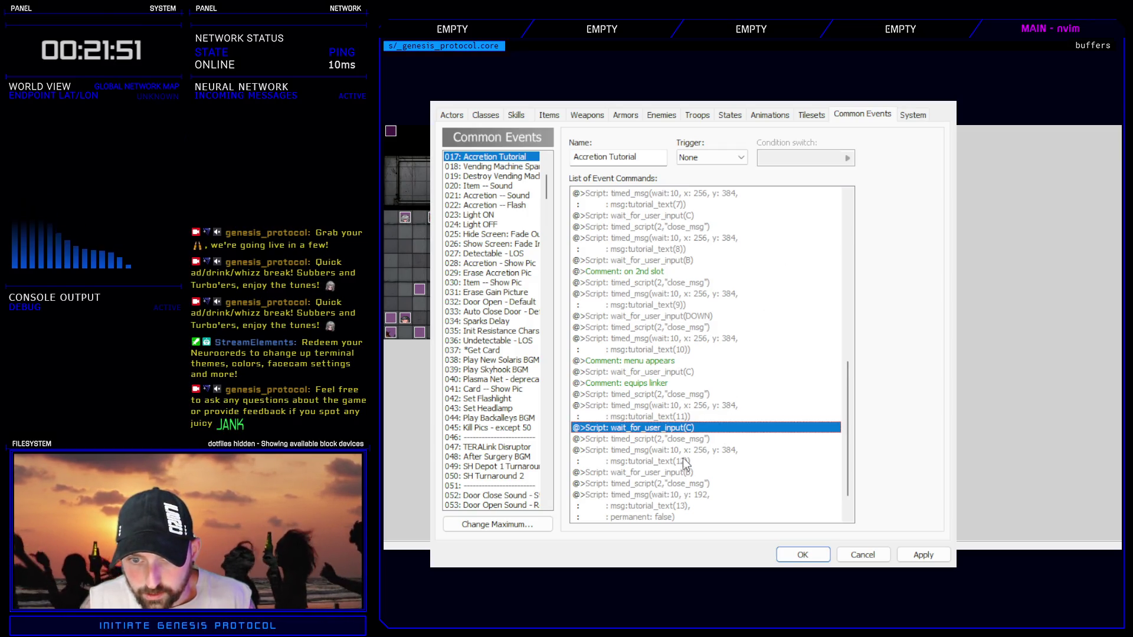
left_click(682, 472)
scroll(682, 475, "down", 1)
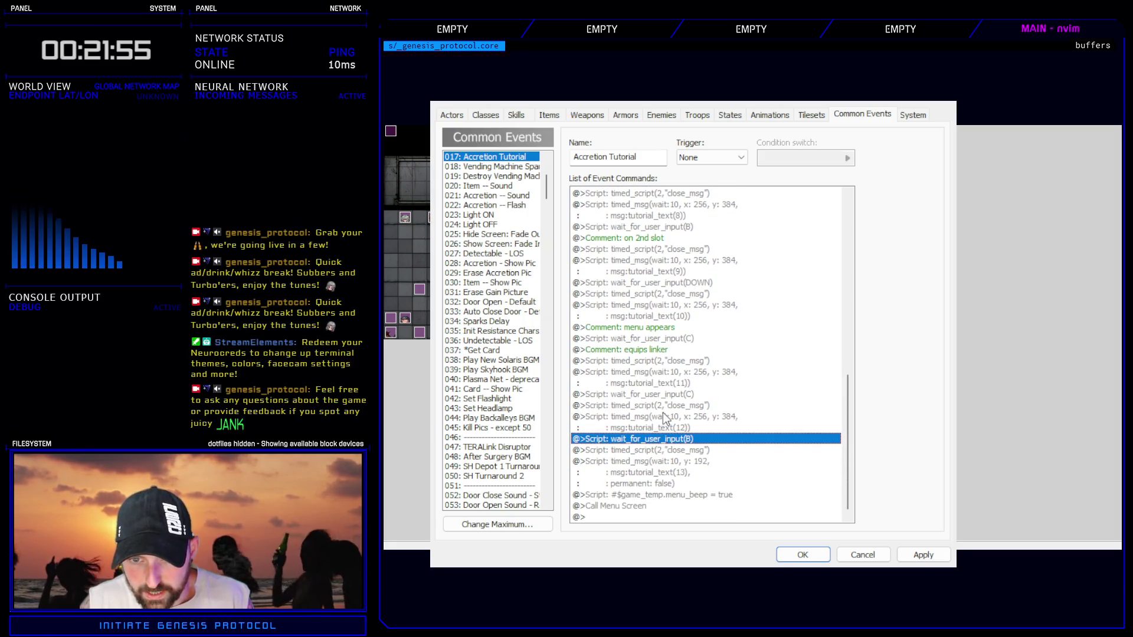
- Duplicate the tutorial_text(12) message block and the wait-for-B command at the end of the event
left_click_drag(663, 406, 669, 429)
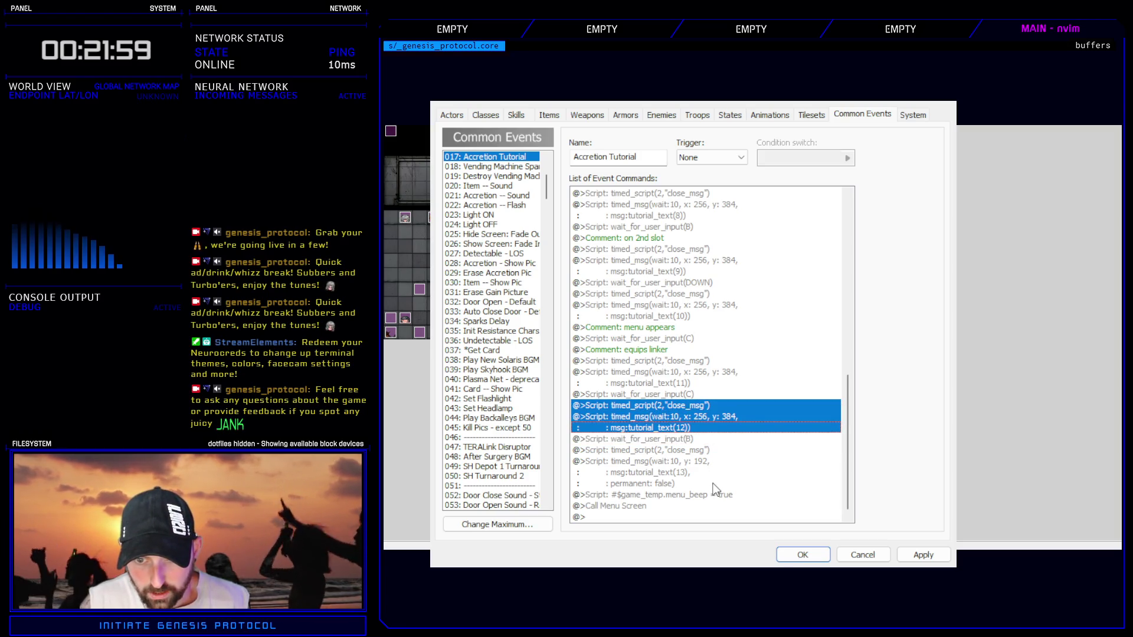
left_click(687, 450)
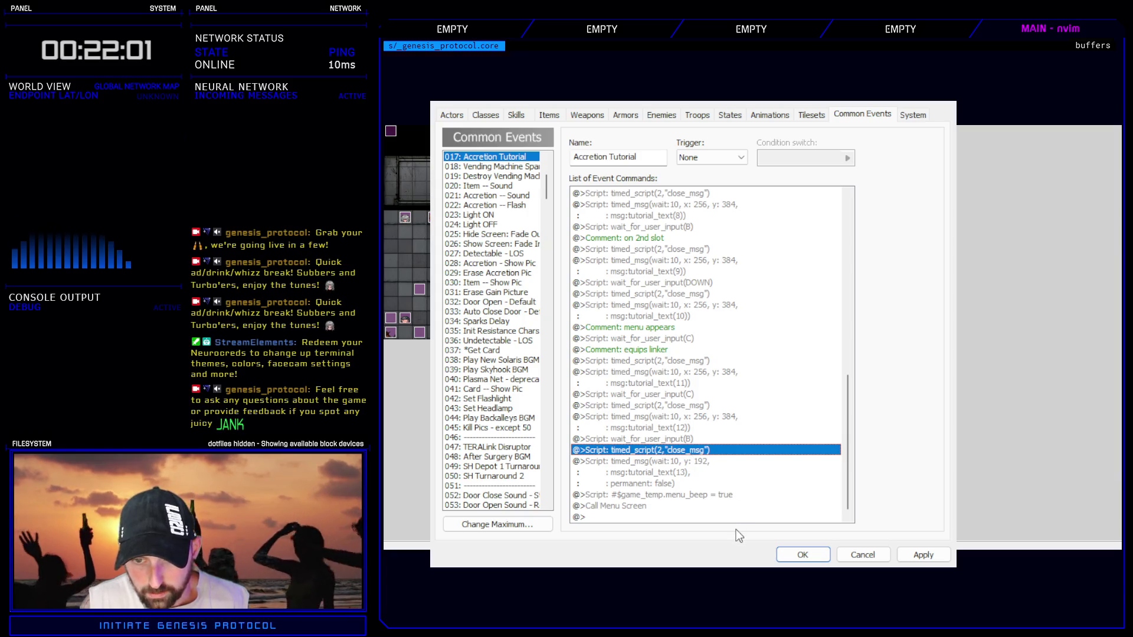
key("ctrl+v")
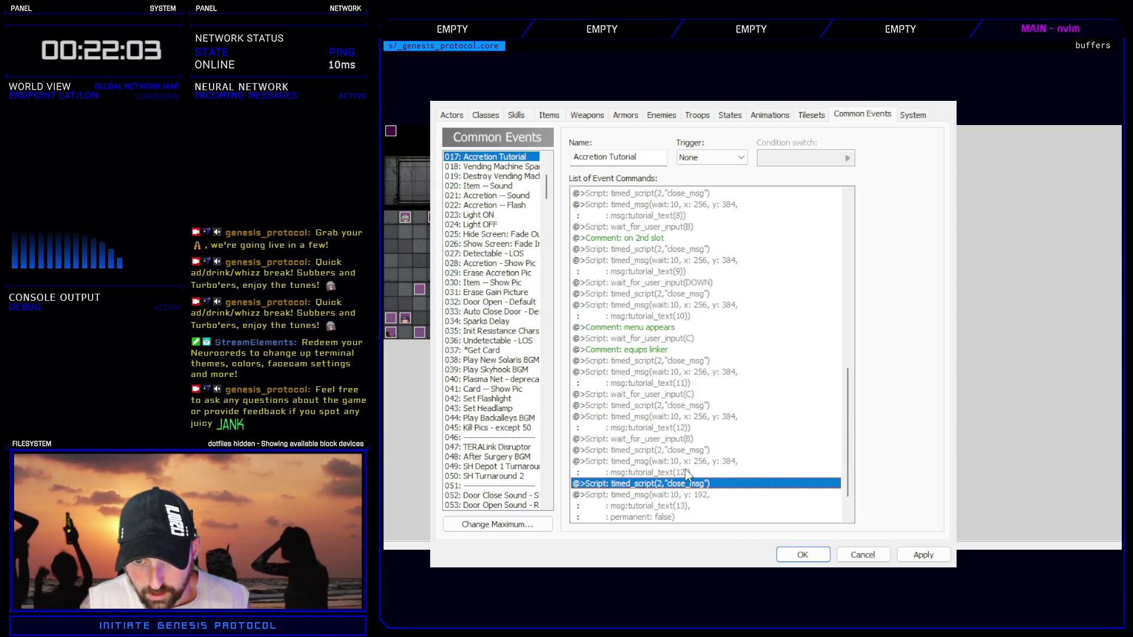
left_click(682, 439)
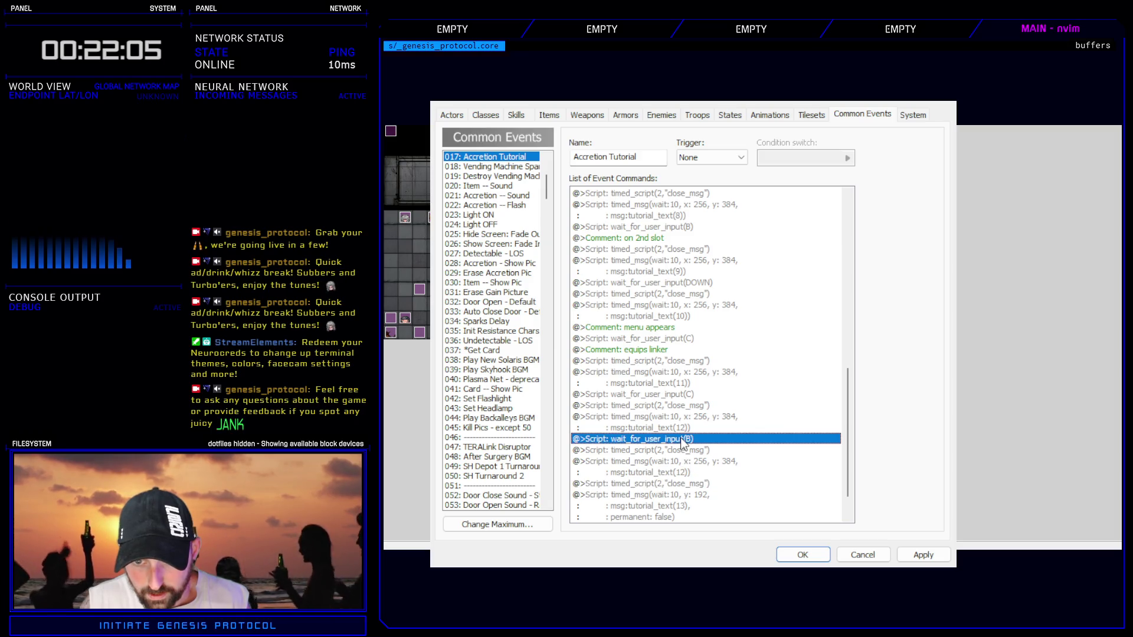
left_click(692, 483)
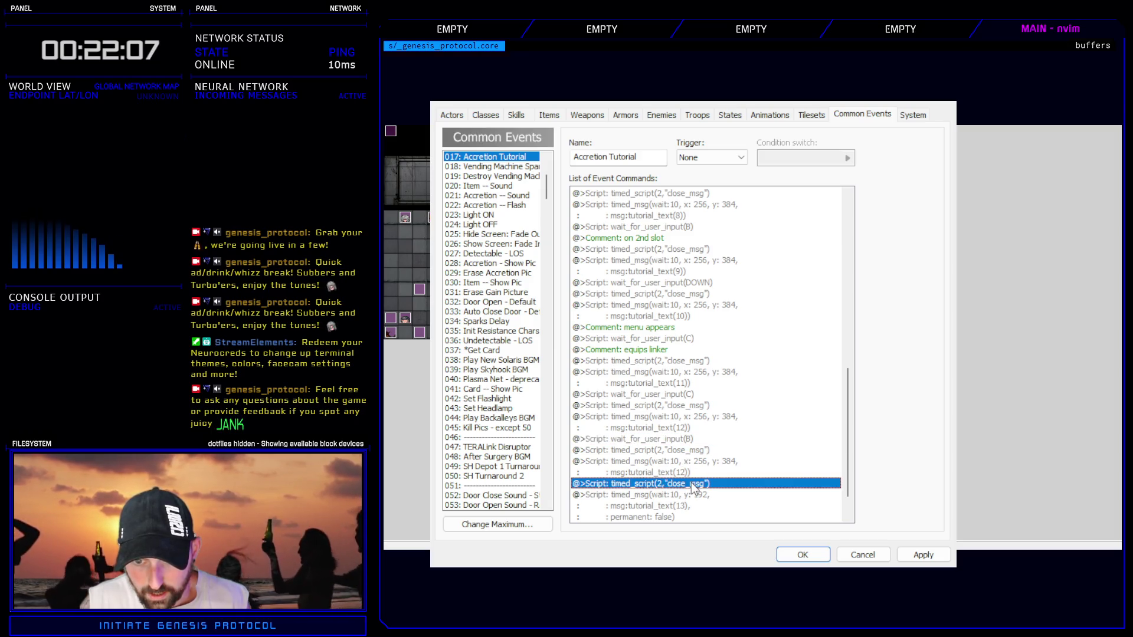
scroll(687, 486, "down", 2)
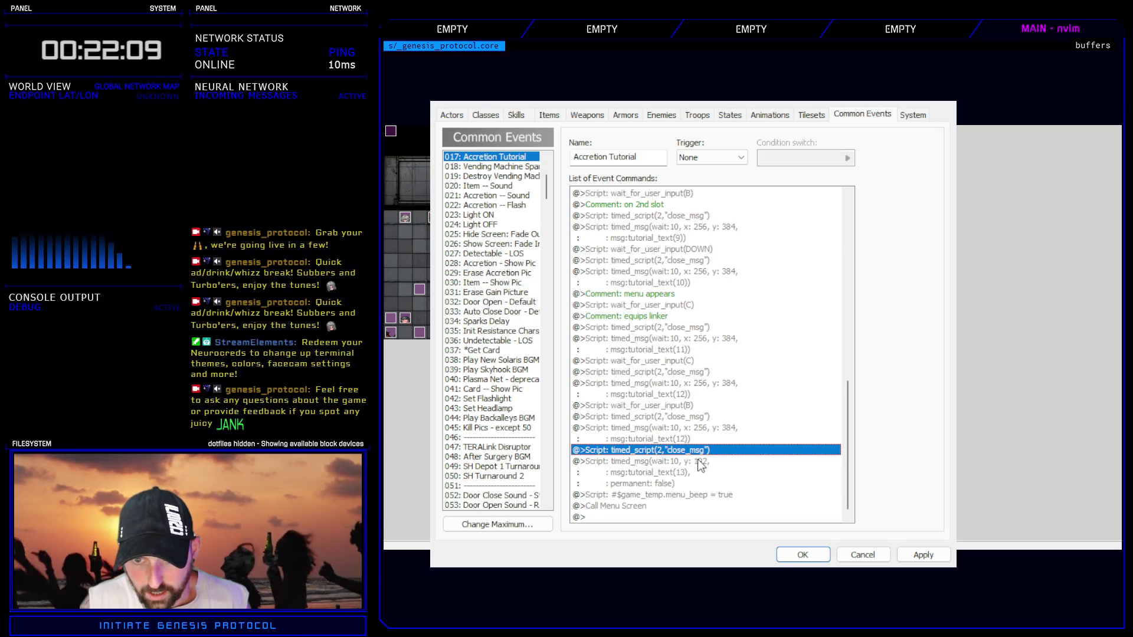
key("ctrl+v")
left_click(679, 407)
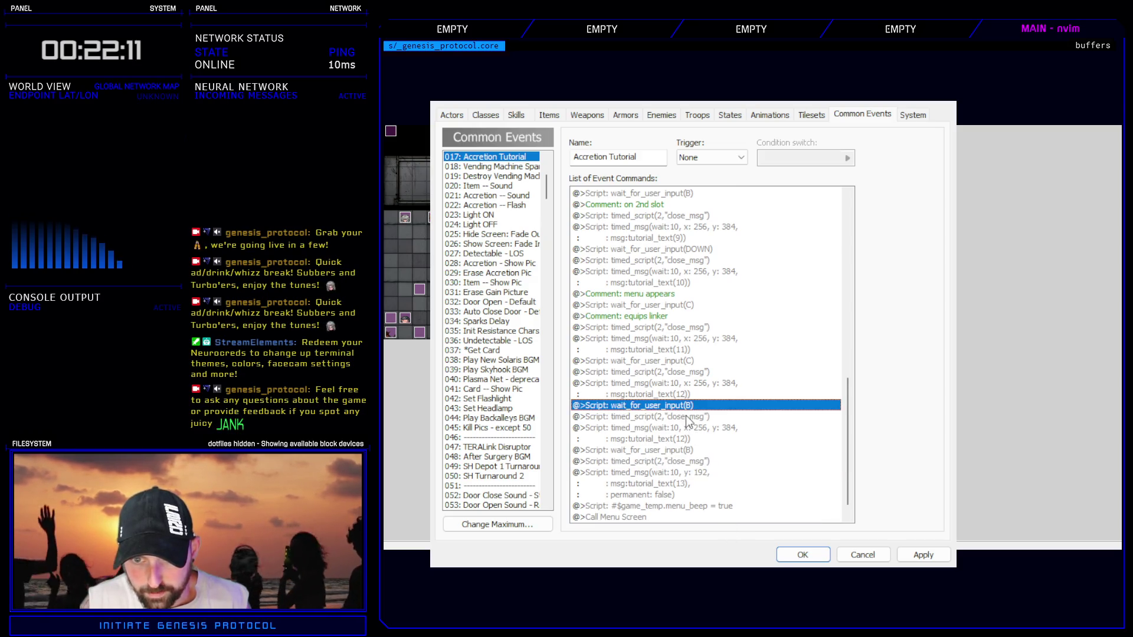
- Change the duplicated messages to tutorial_text(13) and tutorial_text(14), then confirm with OK
left_click(679, 418)
left_click(659, 433)
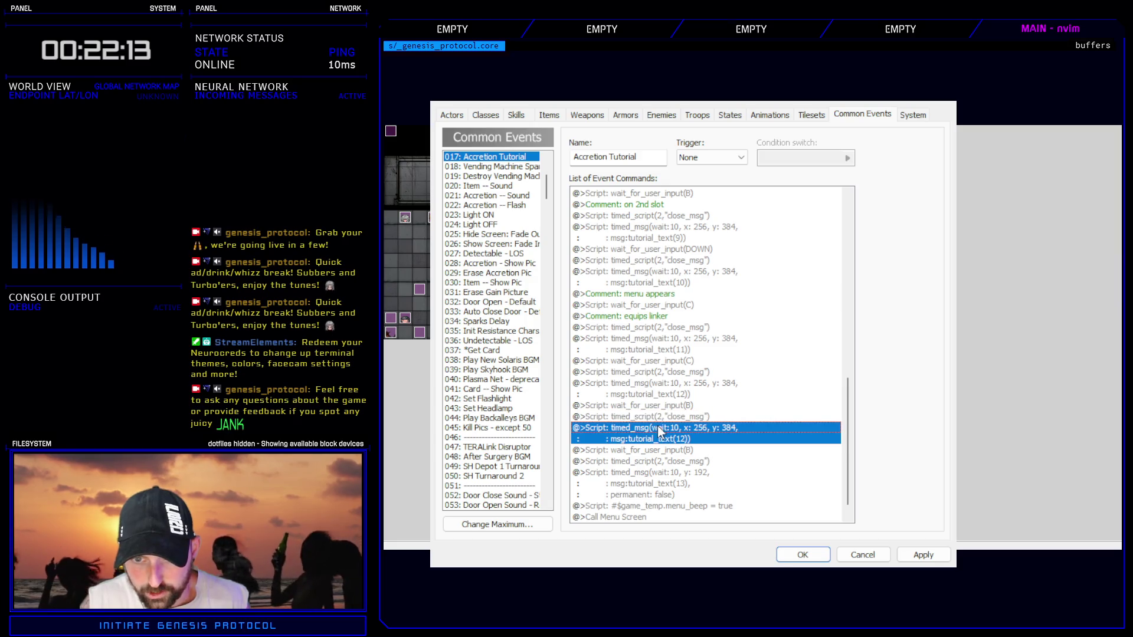
key("Return")
key("BackSpace")
type("3")
key("Return")
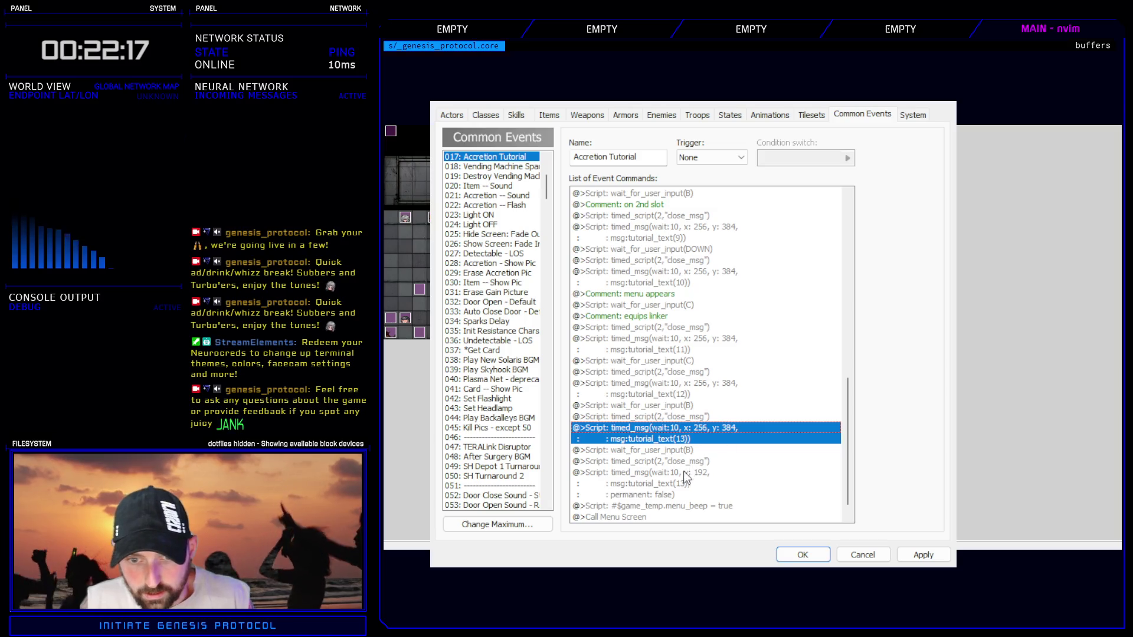
left_click(684, 476)
key("Return")
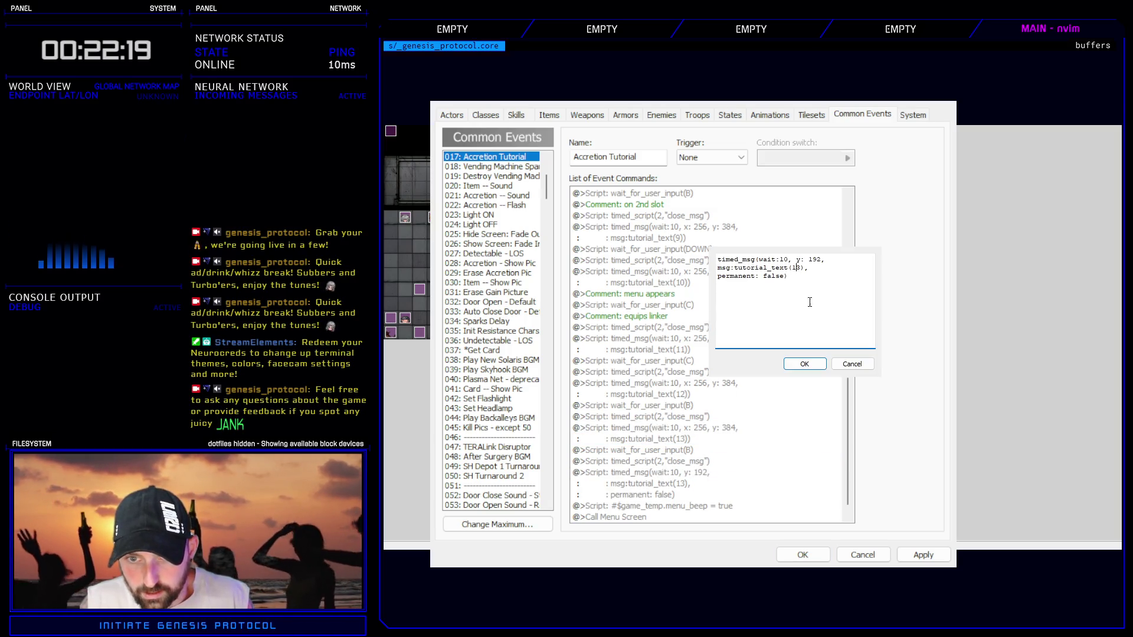
left_click(804, 363)
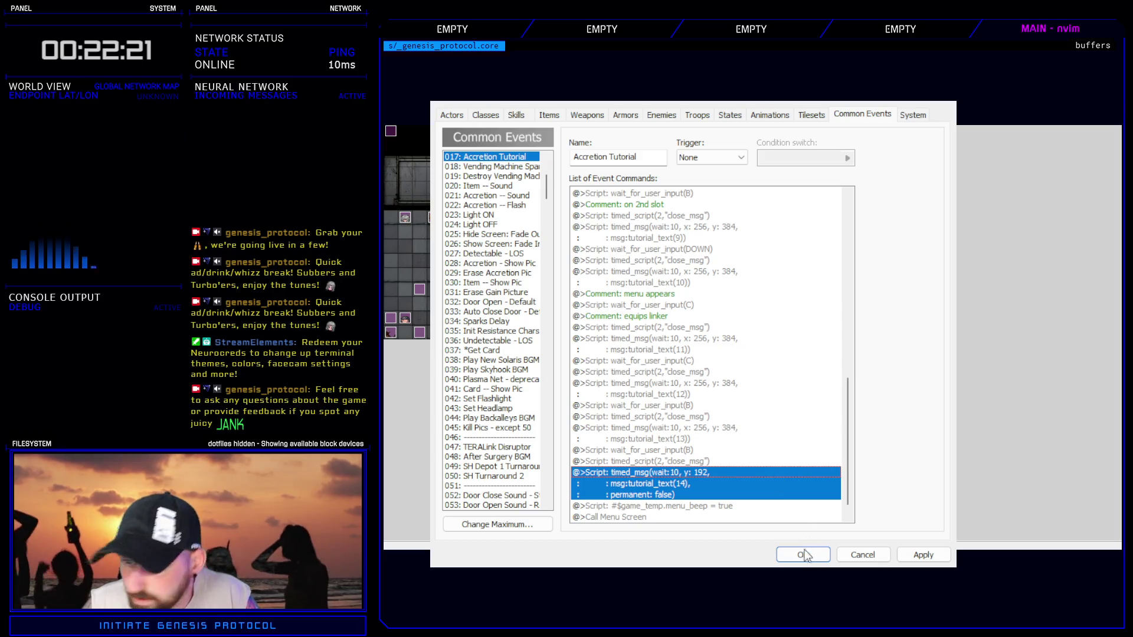
left_click(802, 554)
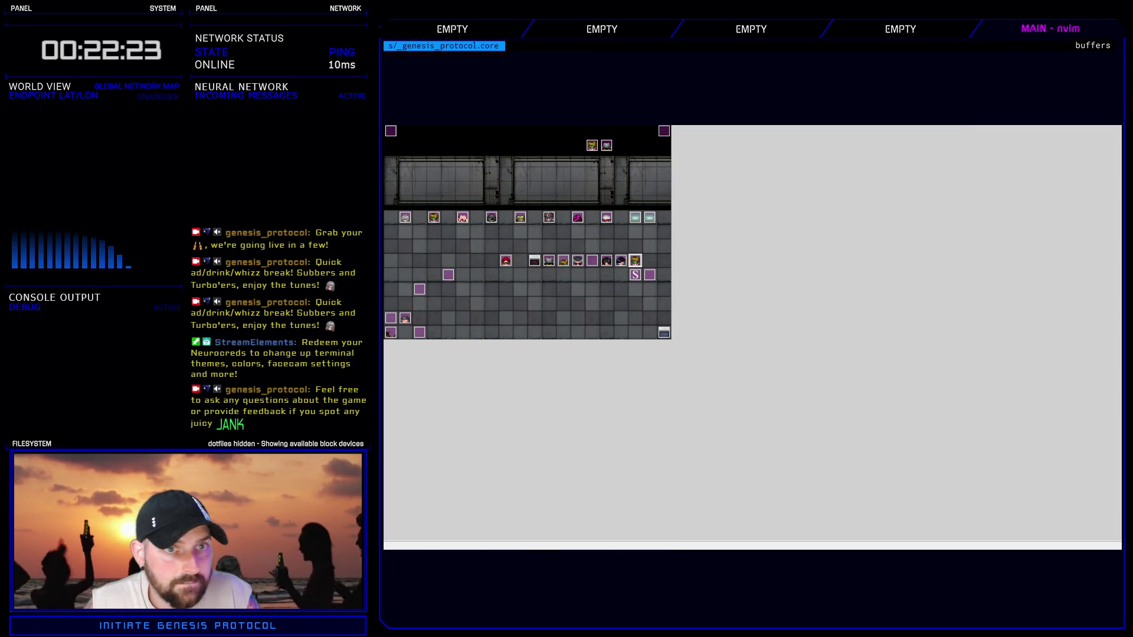
- Uncomment line 29 in Tutorials Controller to restore the 'display all available accretions' text
key("F11")
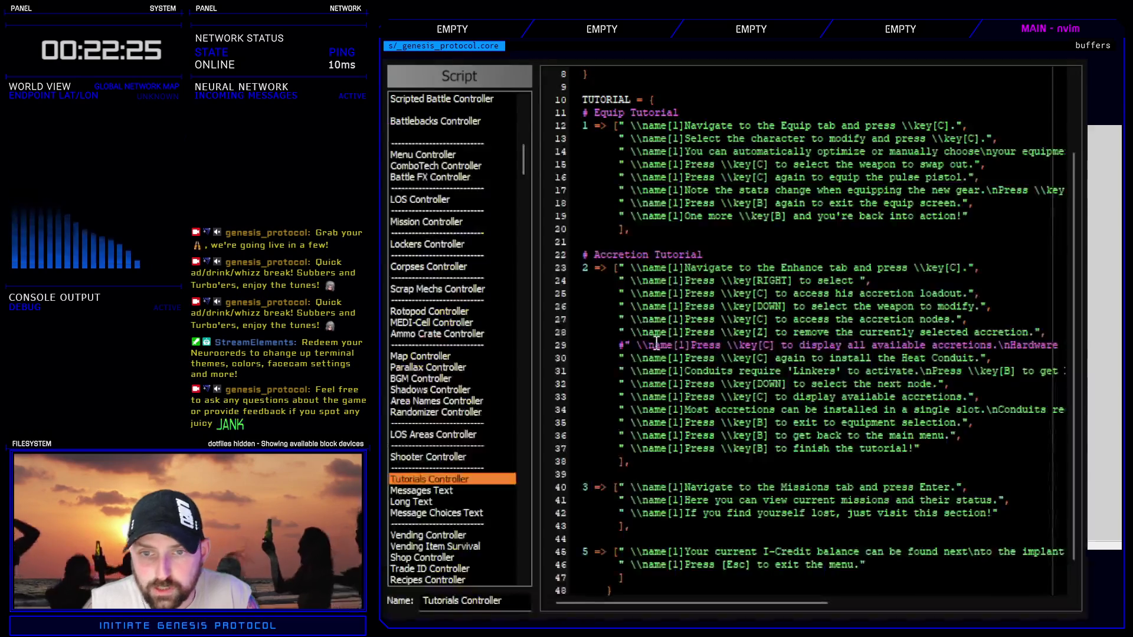
key("BackSpace")
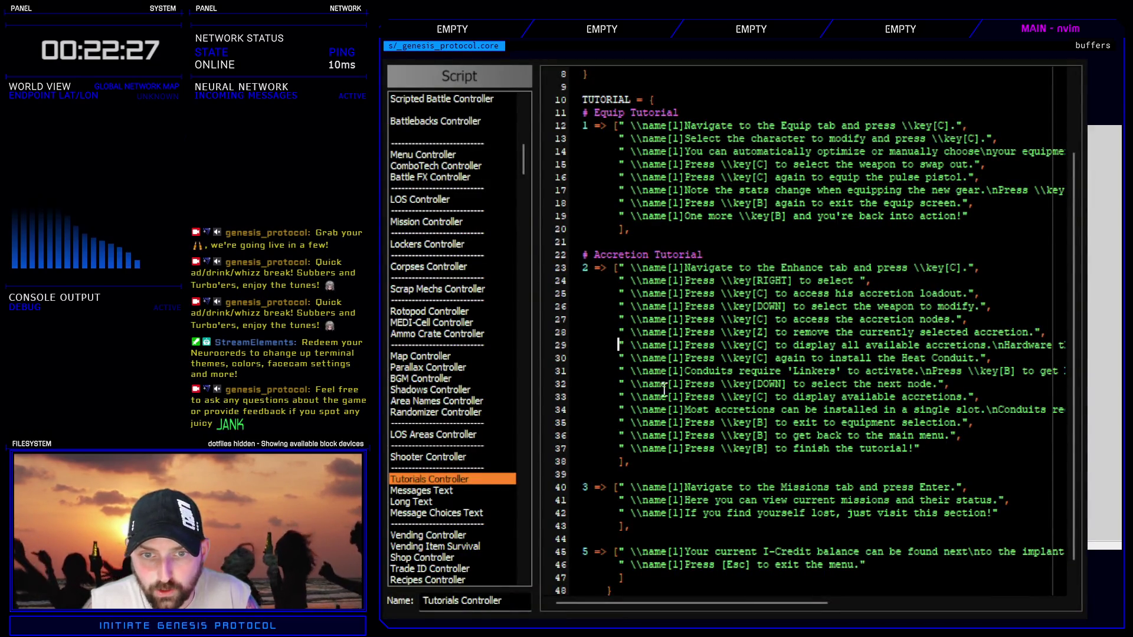
key("Escape")
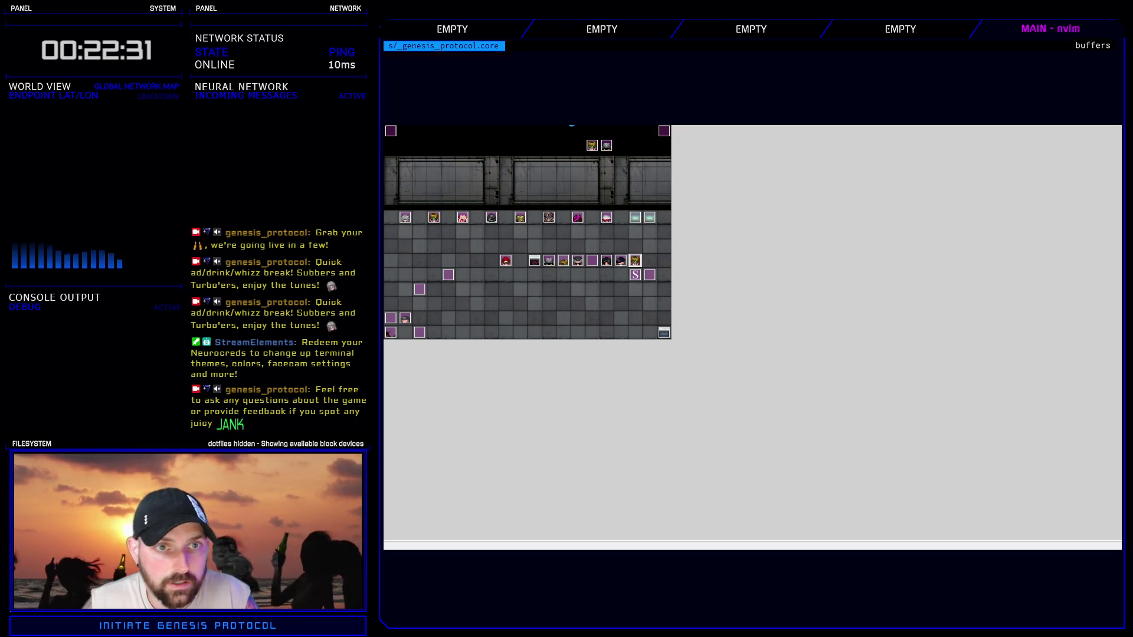
- Playtest a Normal new game and open the accretion nodes of Kivos's second Cyberarms
key("ctrl+r")
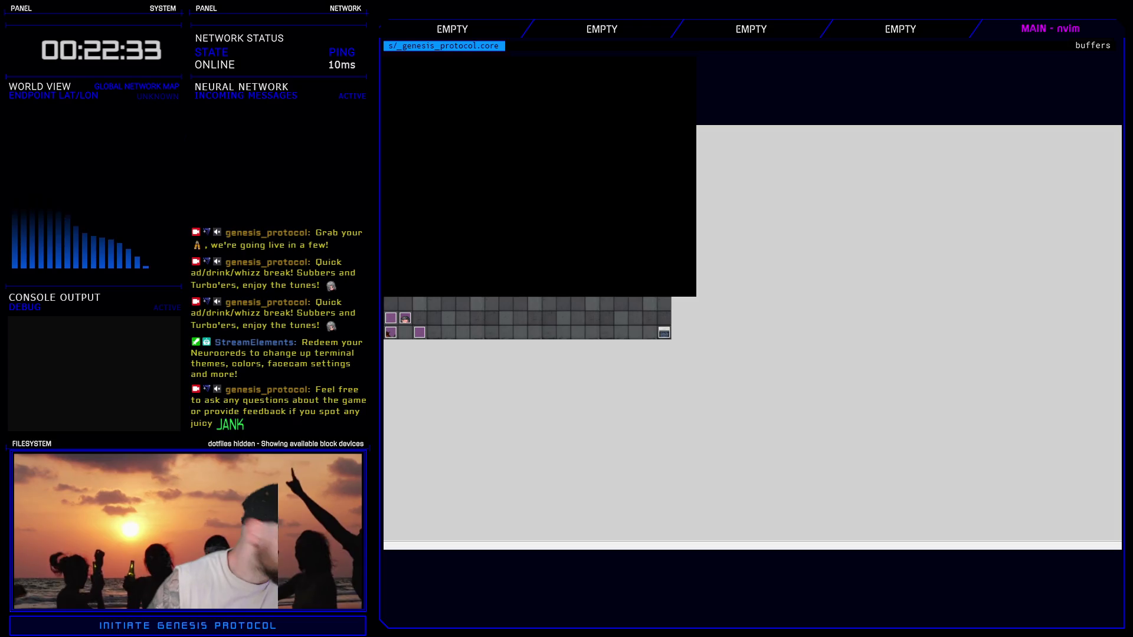
key("Return")
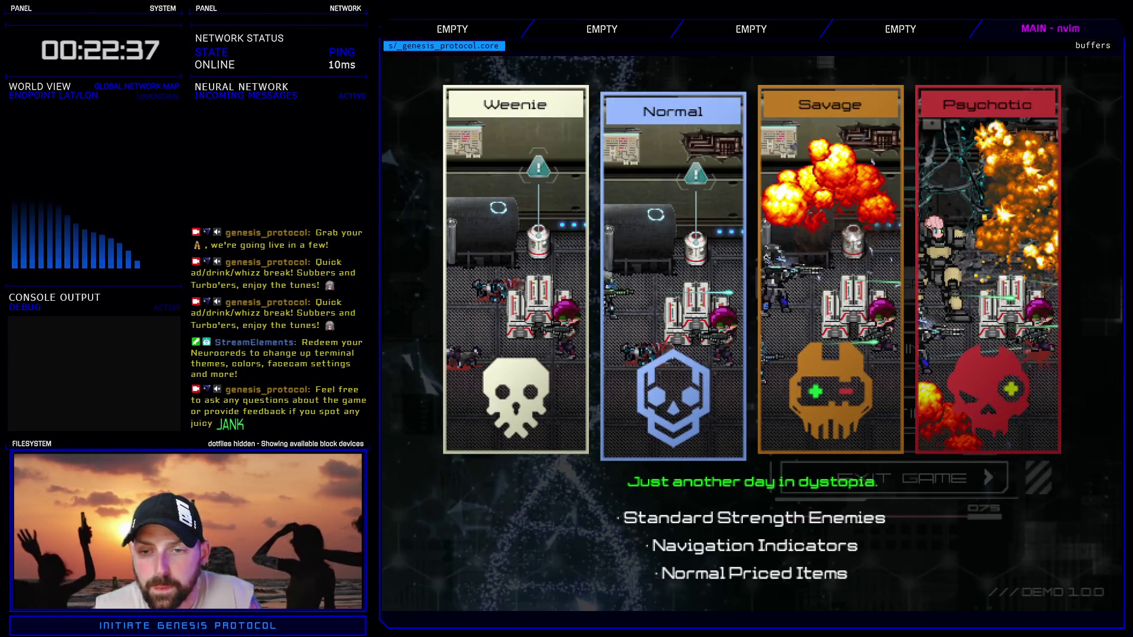
key("Return")
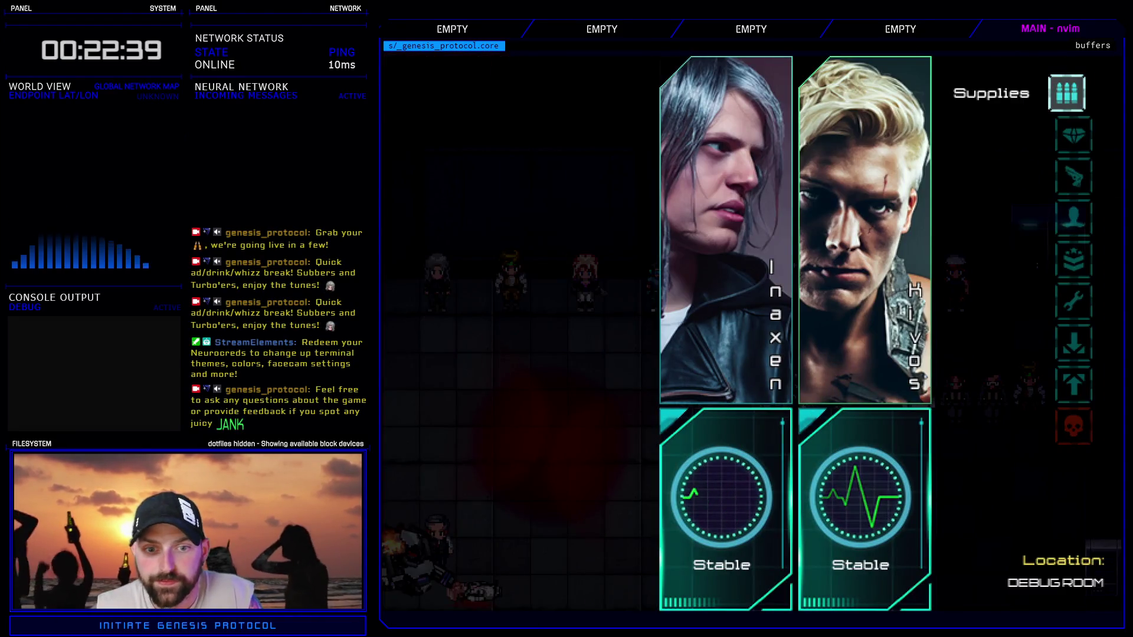
key("Down")
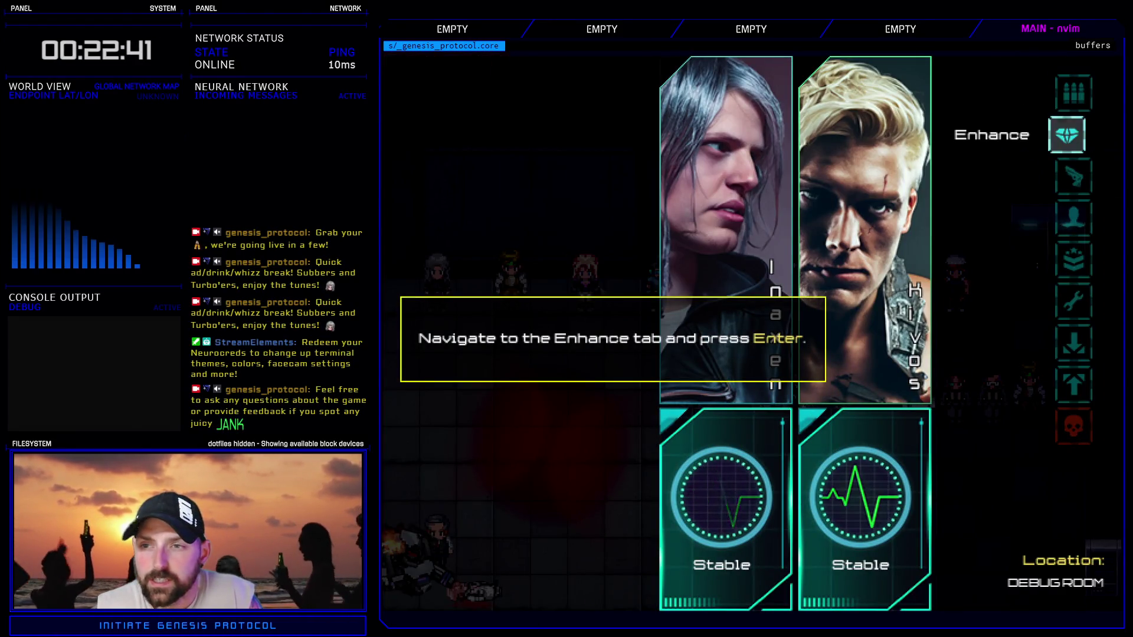
key("Return")
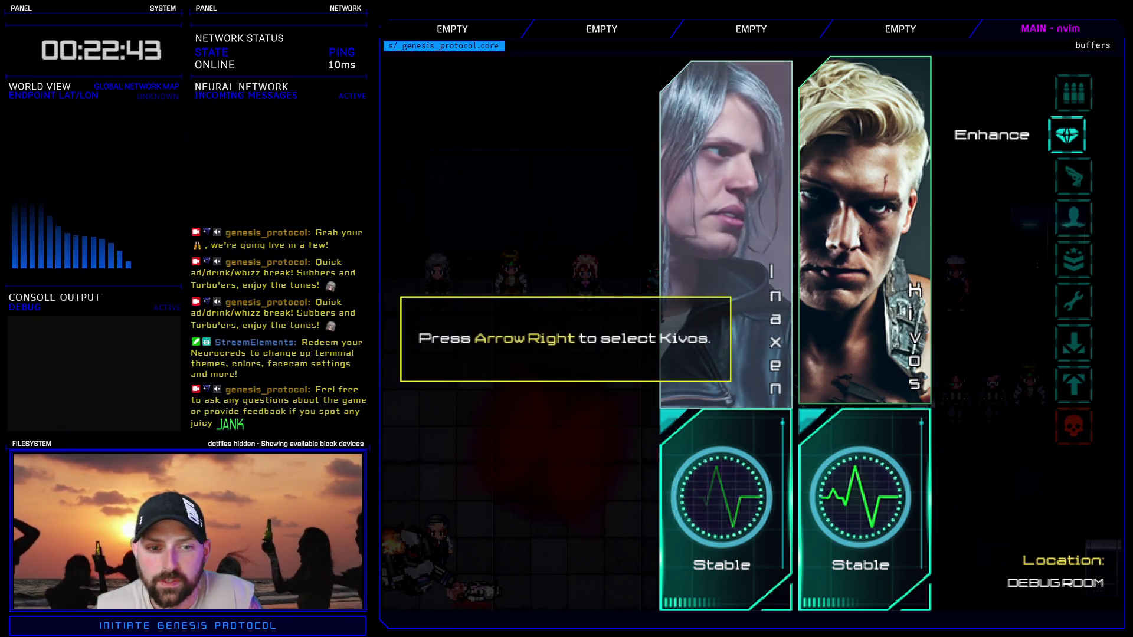
key("Right")
key("Return")
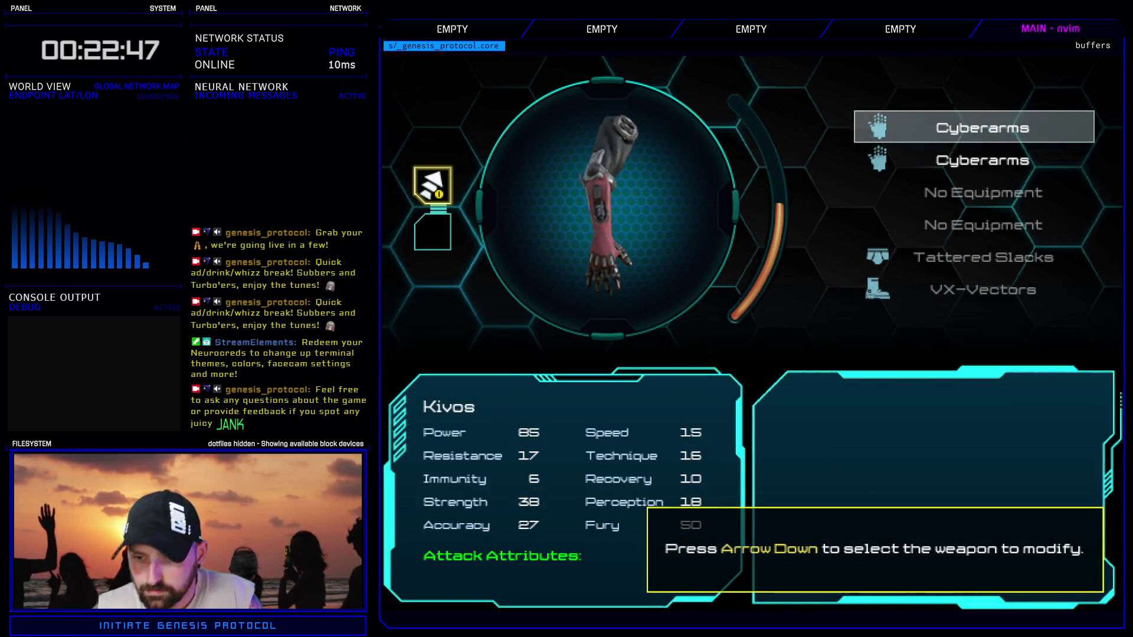
key("Down")
key("Return")
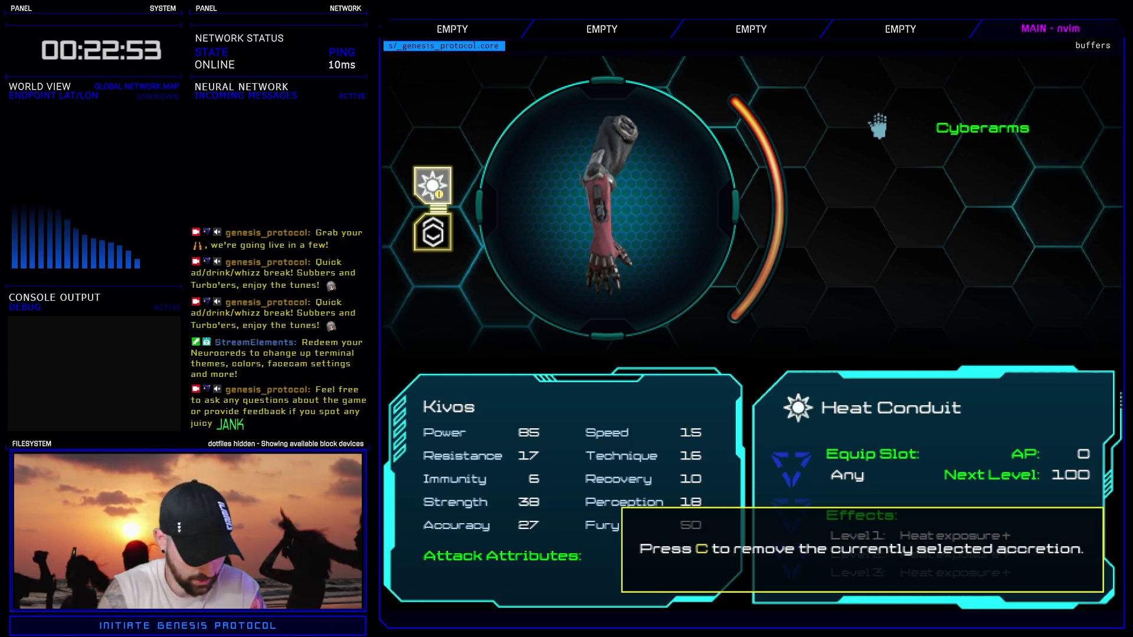
- Remove and reinstall the Heat Conduit, then equip a Cold Conduit on the Coupler Link node
key("c")
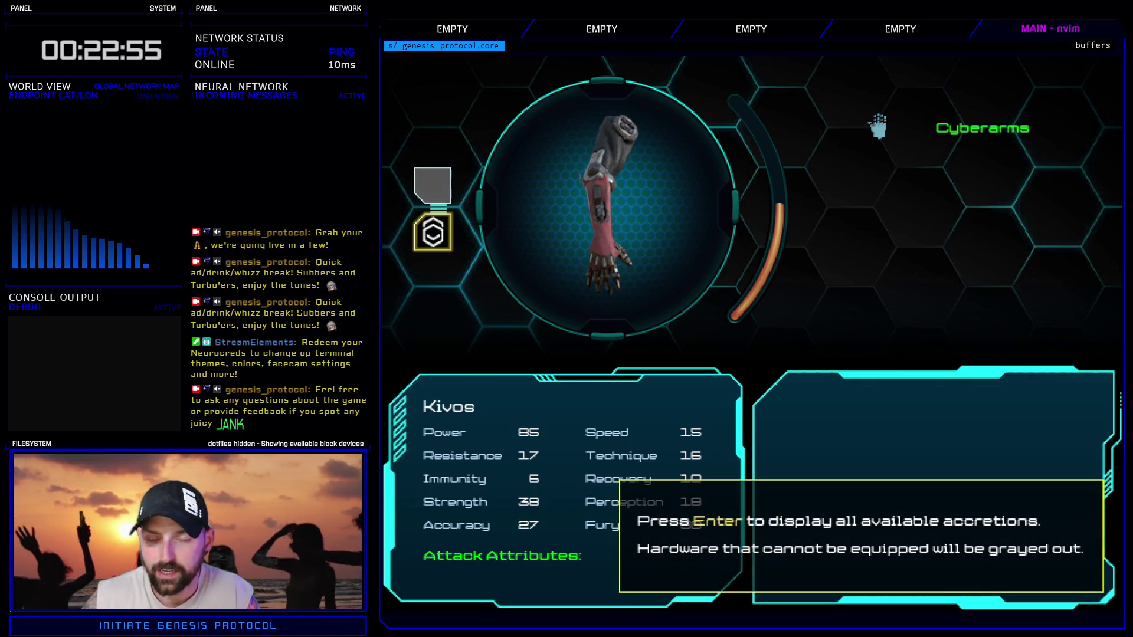
key("Return")
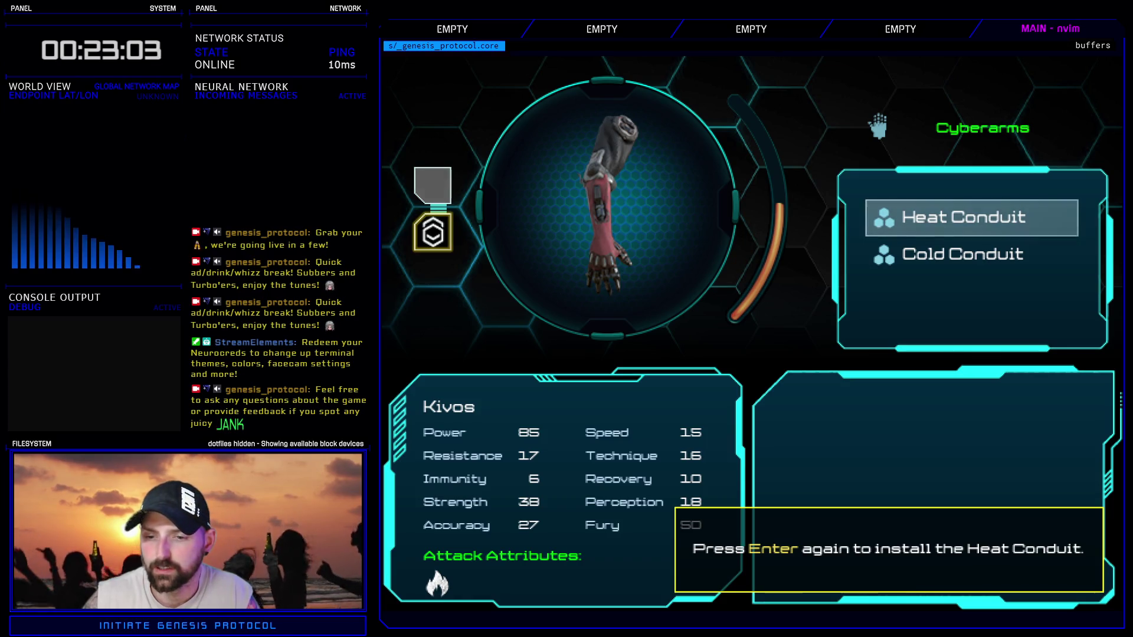
key("Return")
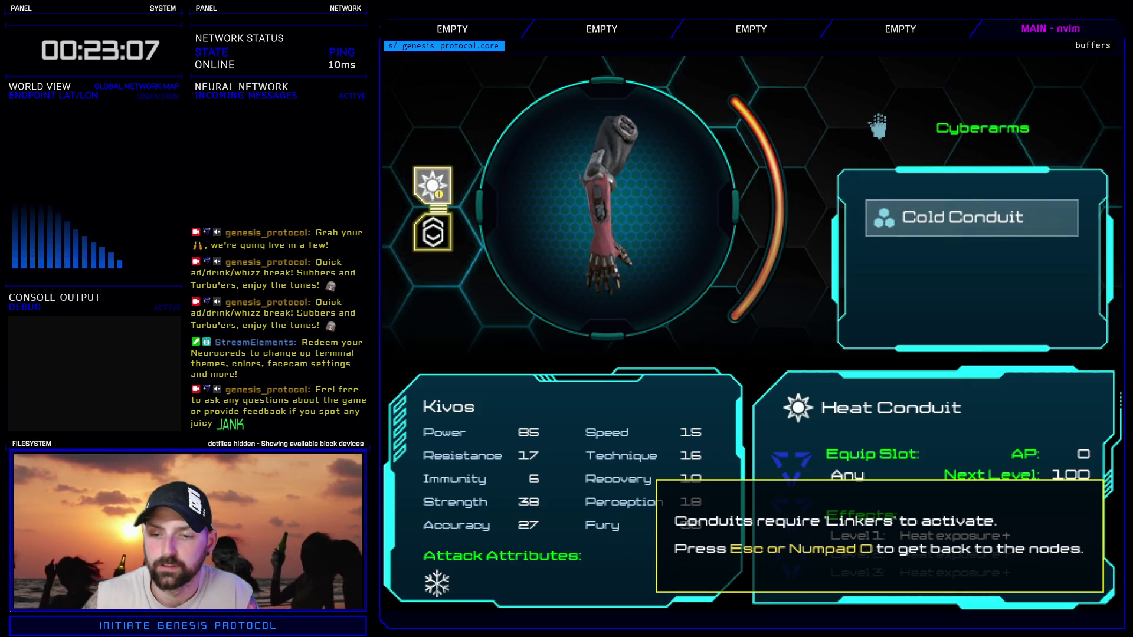
key("Escape")
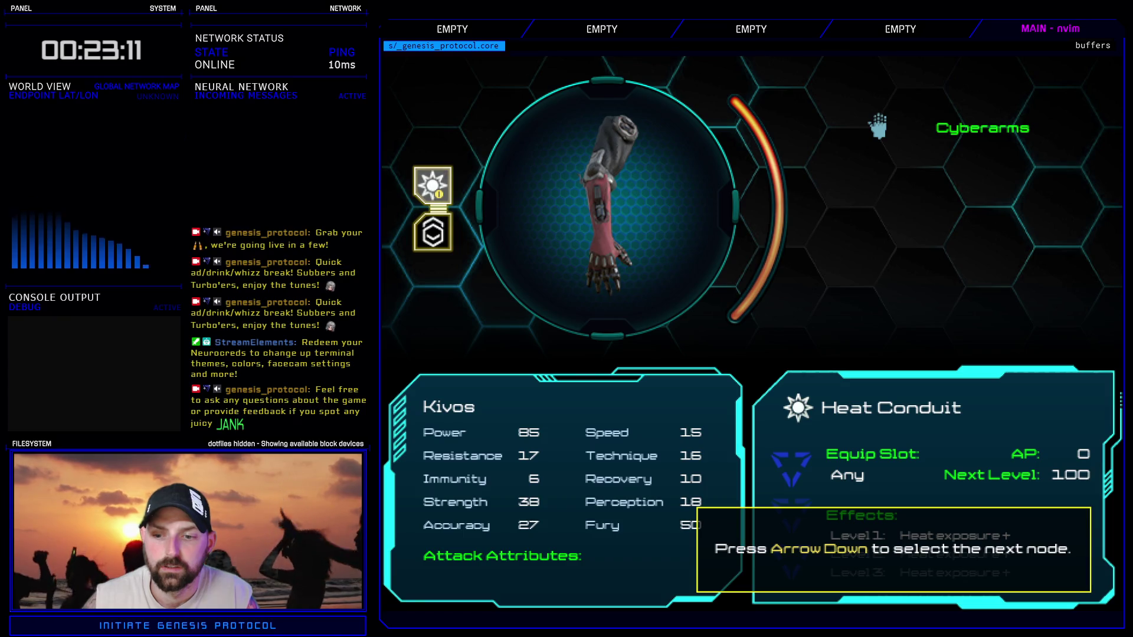
key("Down")
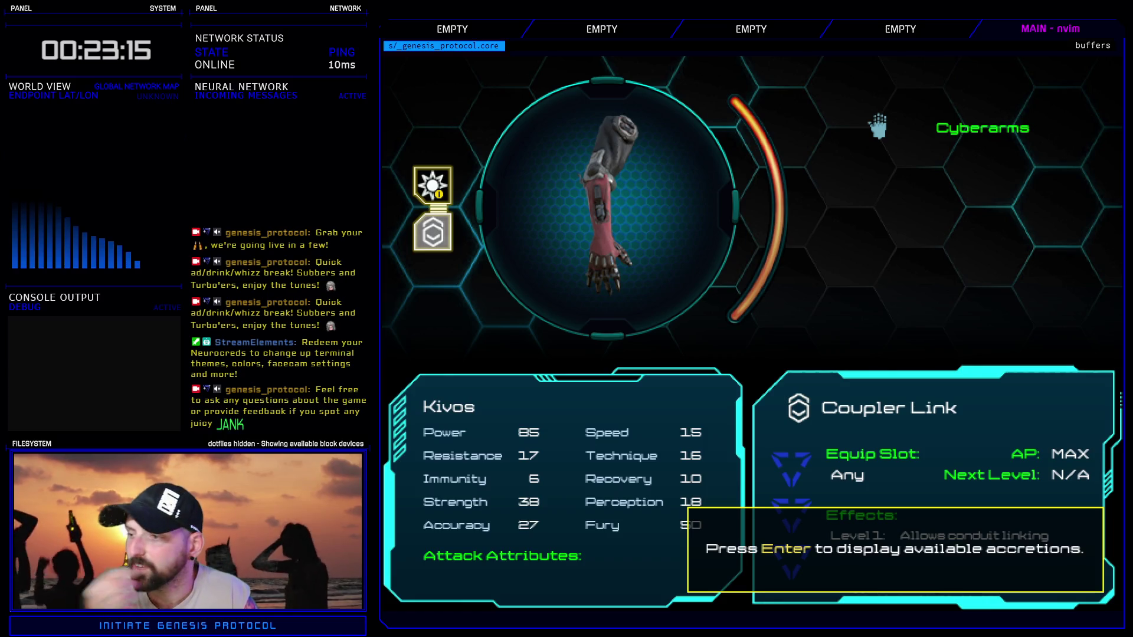
key("Return")
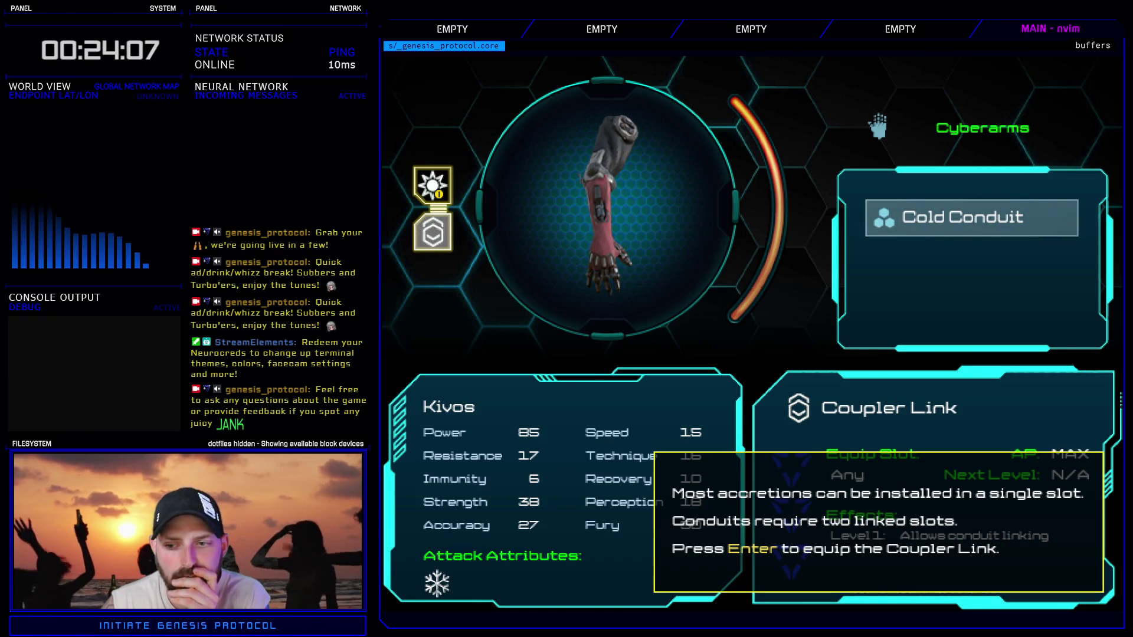
key("Return")
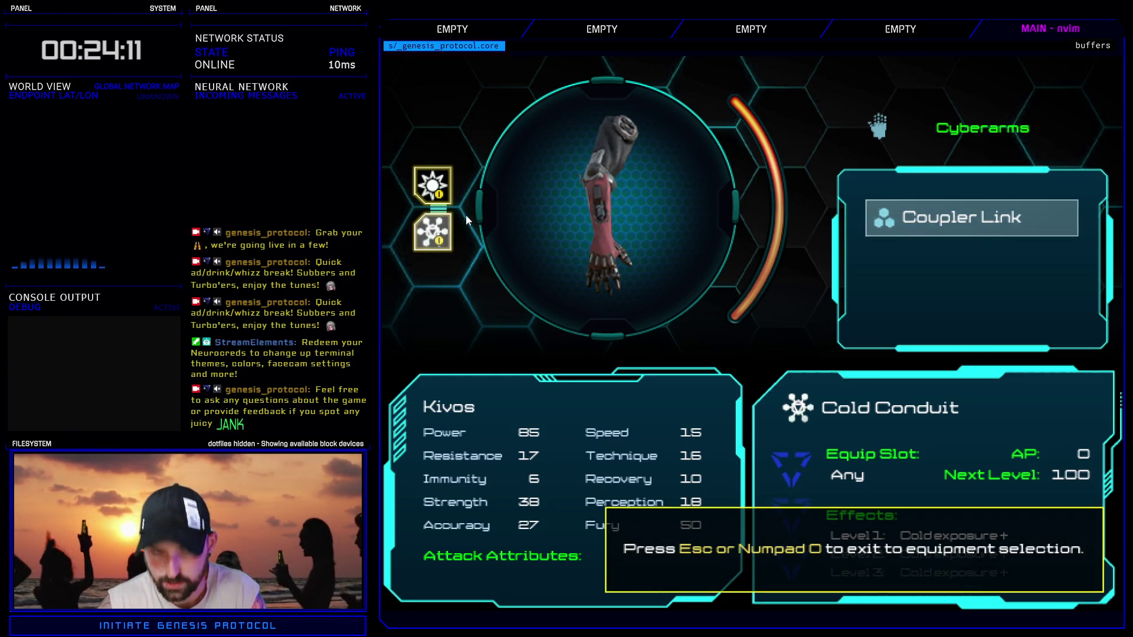
- Back out of the Enhance menus and choose Quit > Exit Game
key("Escape")
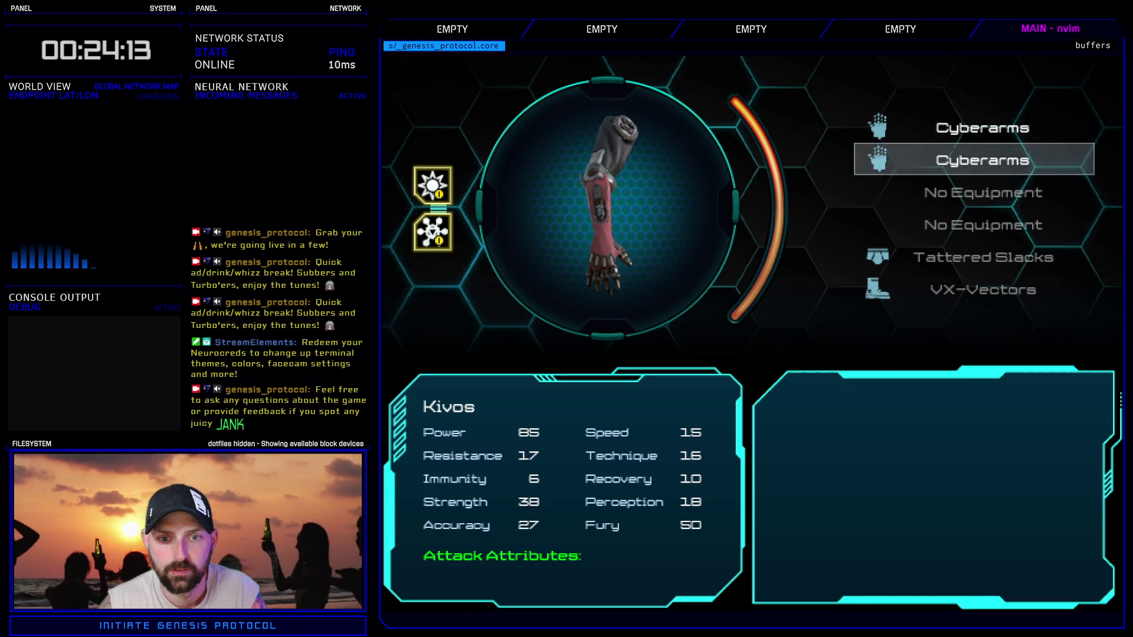
key("Escape")
key("Up")
key("Down")
key("Return")
key("Down")
key("Down")
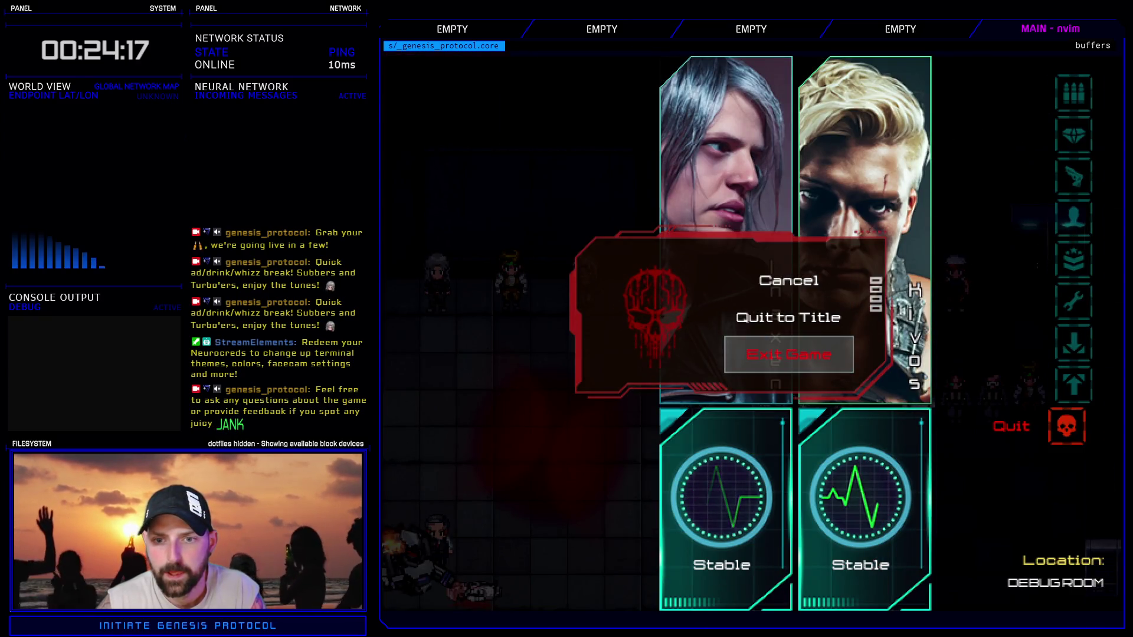
key("Return")
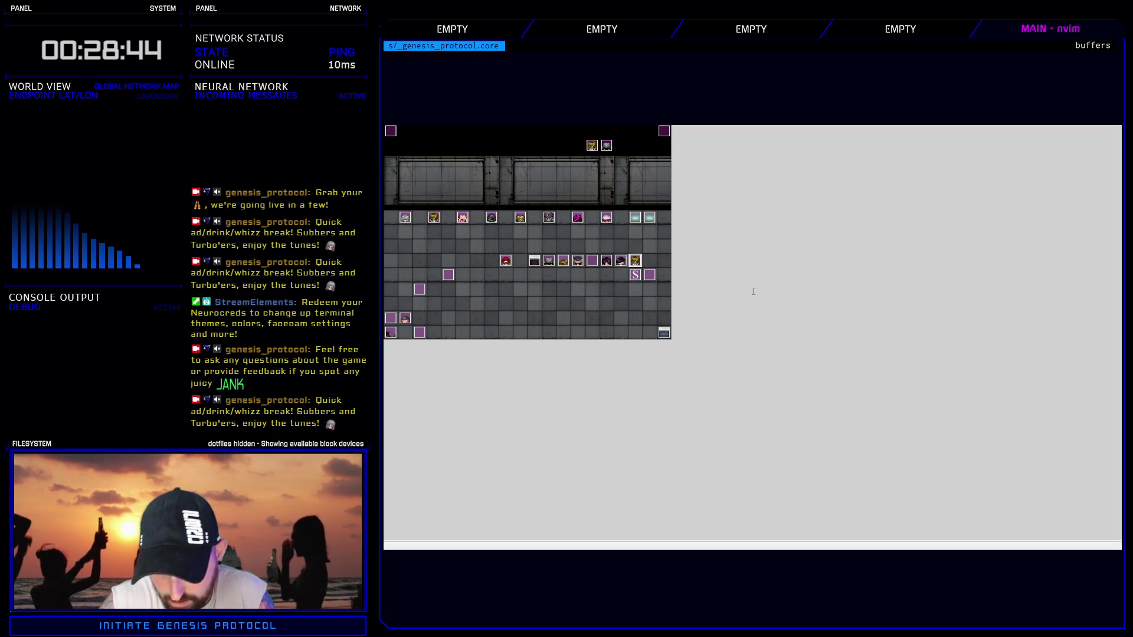
- Select Diagnostics I's definition and its id 19 in Accretion Controller, then close the editor
scroll(497, 486, "up", 4)
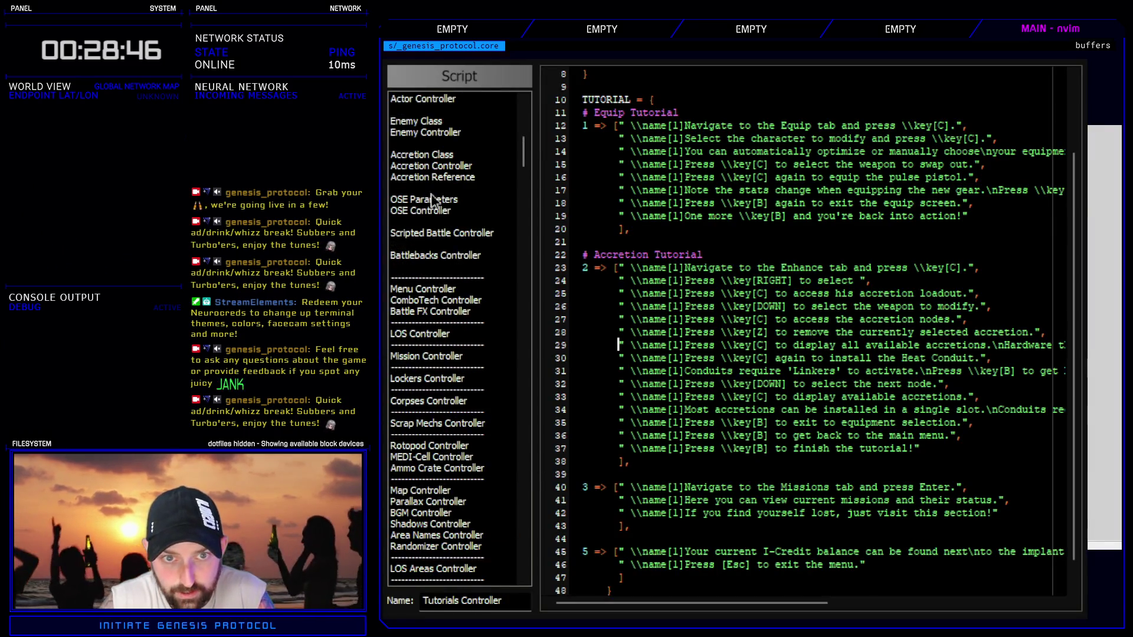
left_click(437, 168)
scroll(661, 407, "up", 20)
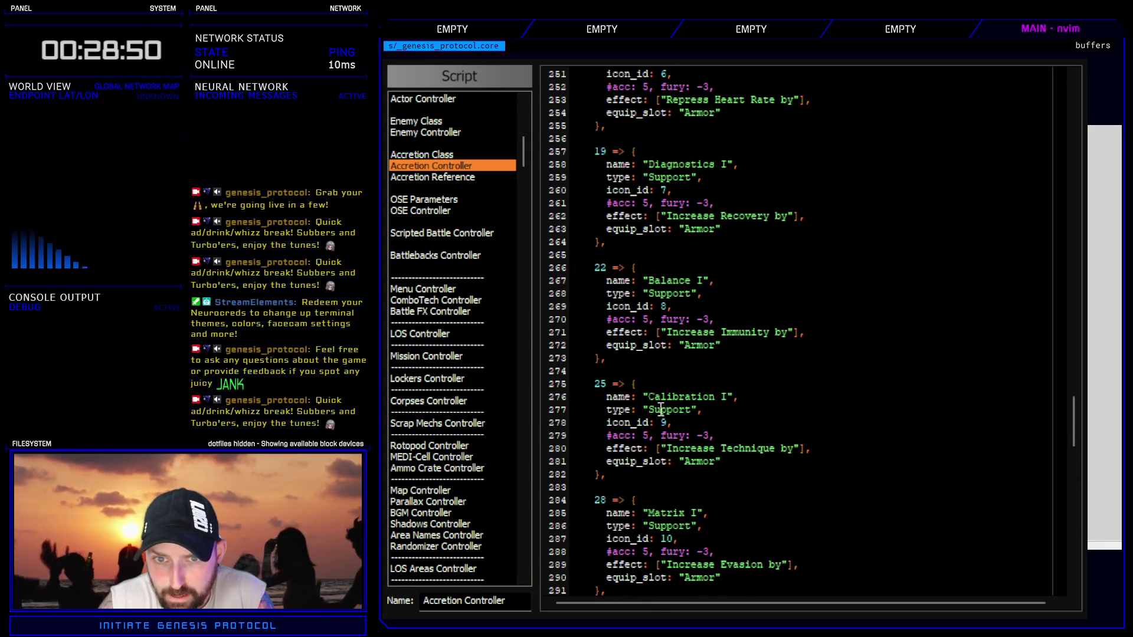
scroll(661, 408, "up", 4)
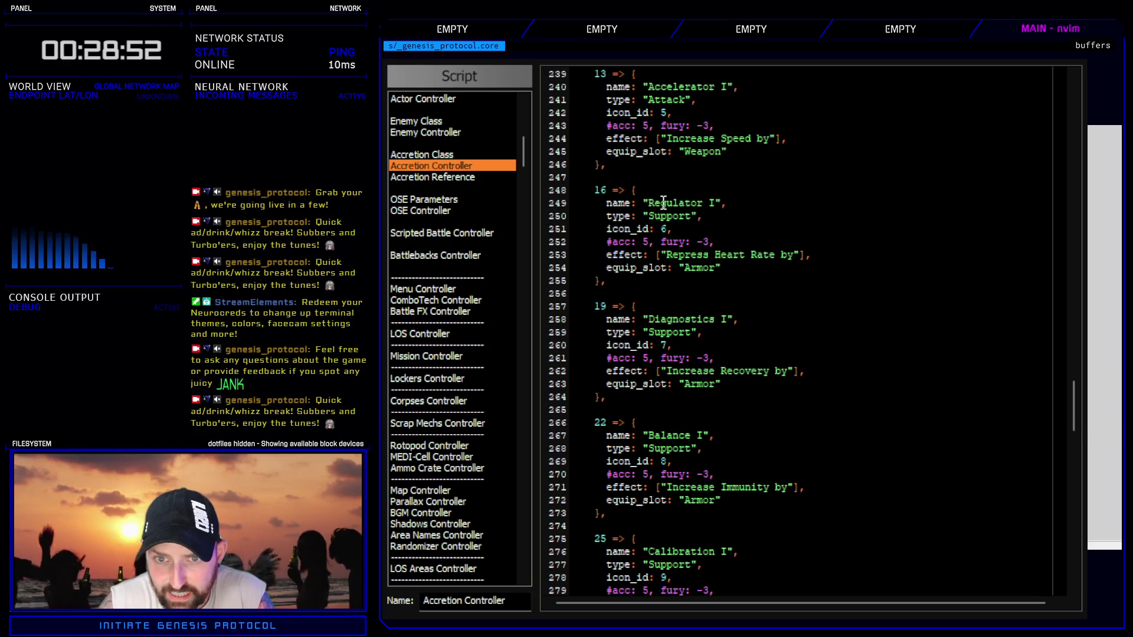
left_click_drag(668, 319, 711, 383)
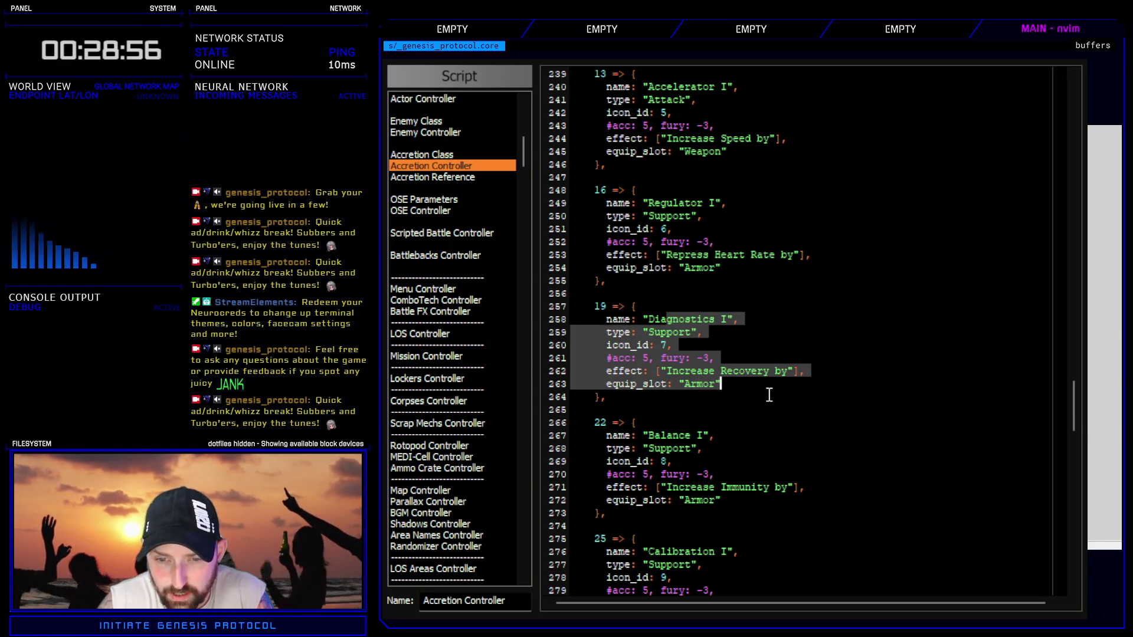
scroll(769, 395, "down", 2)
scroll(769, 395, "down", 4)
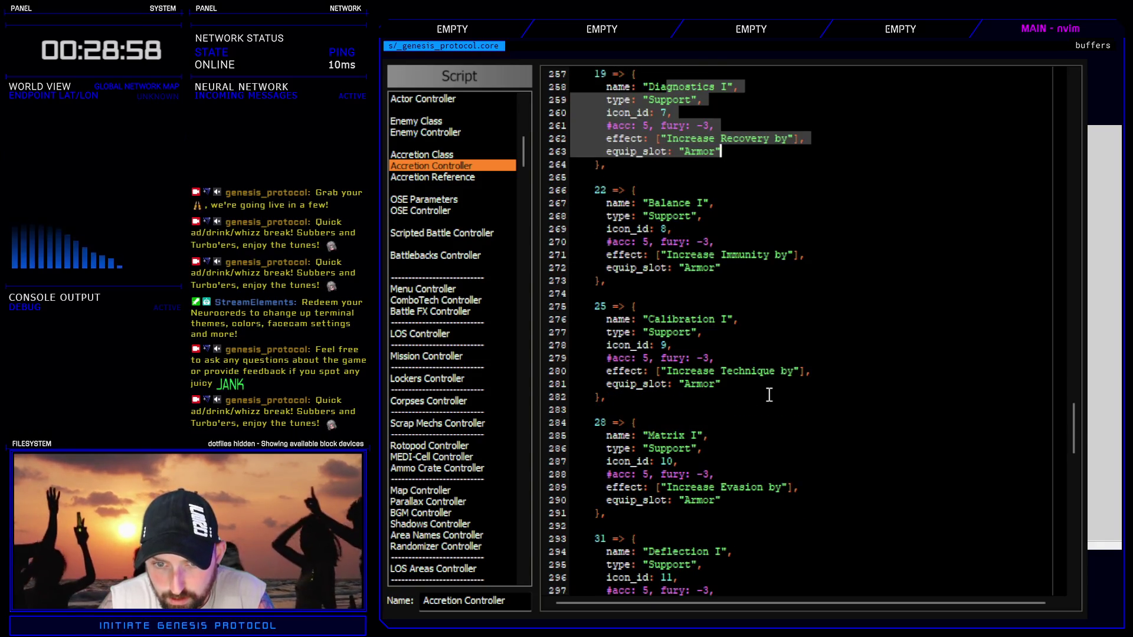
scroll(769, 395, "down", 6)
scroll(768, 395, "down", 4)
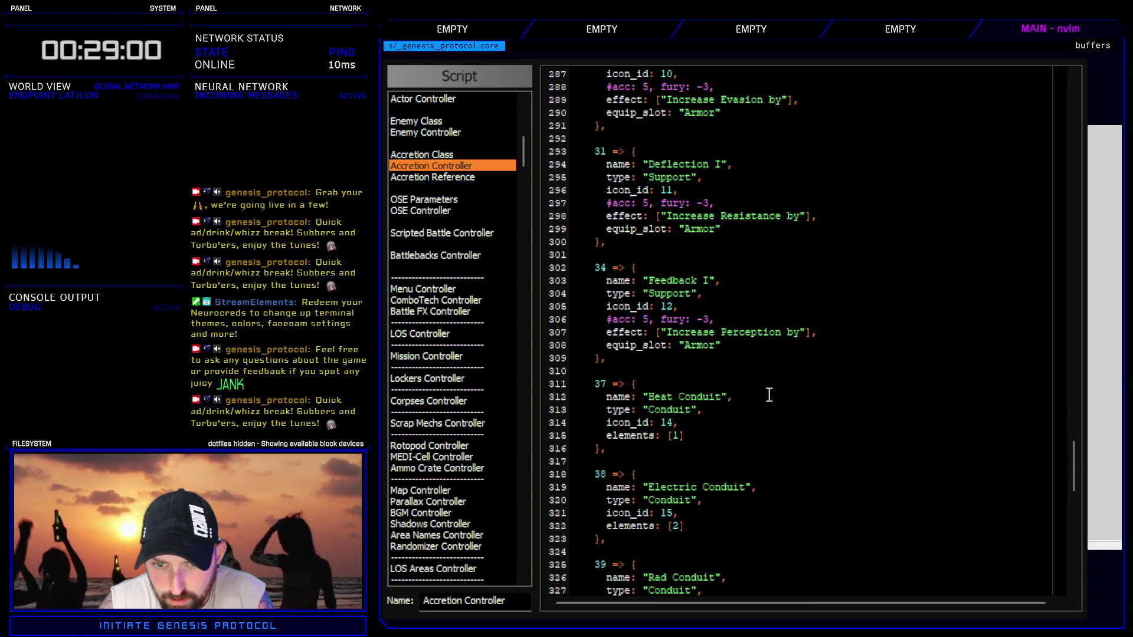
scroll(769, 395, "up", 14)
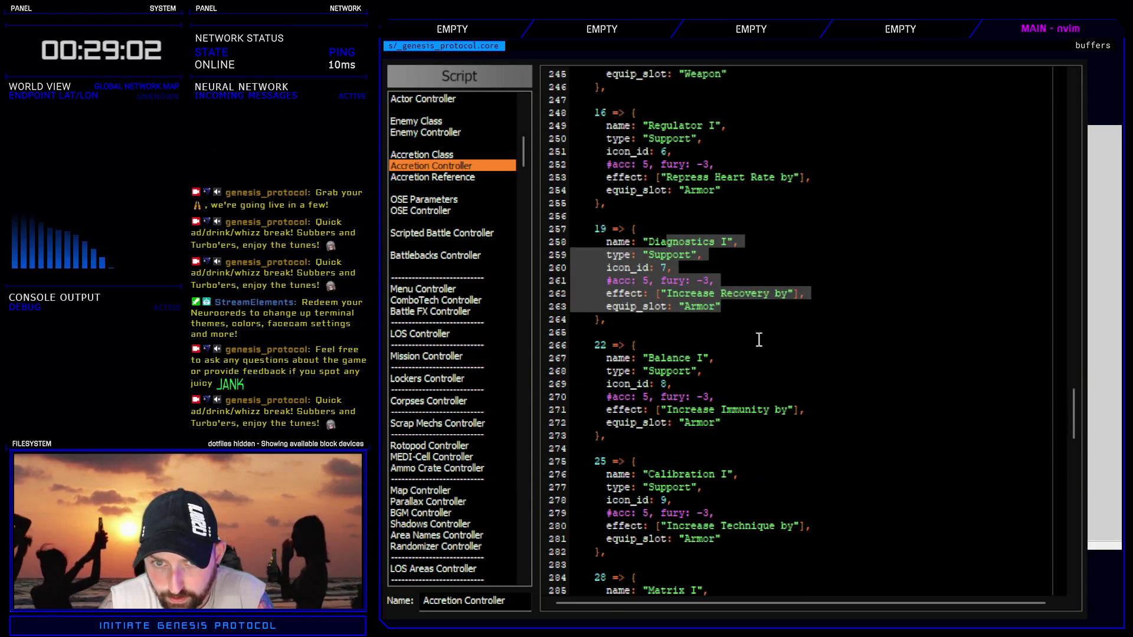
double_click(600, 229)
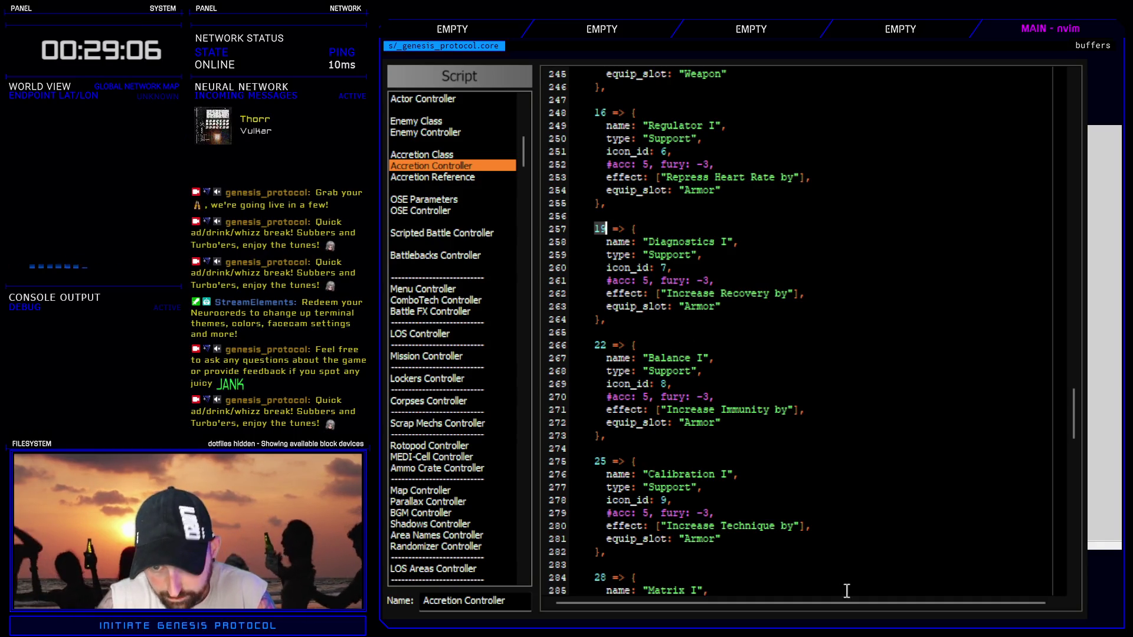
key("Escape")
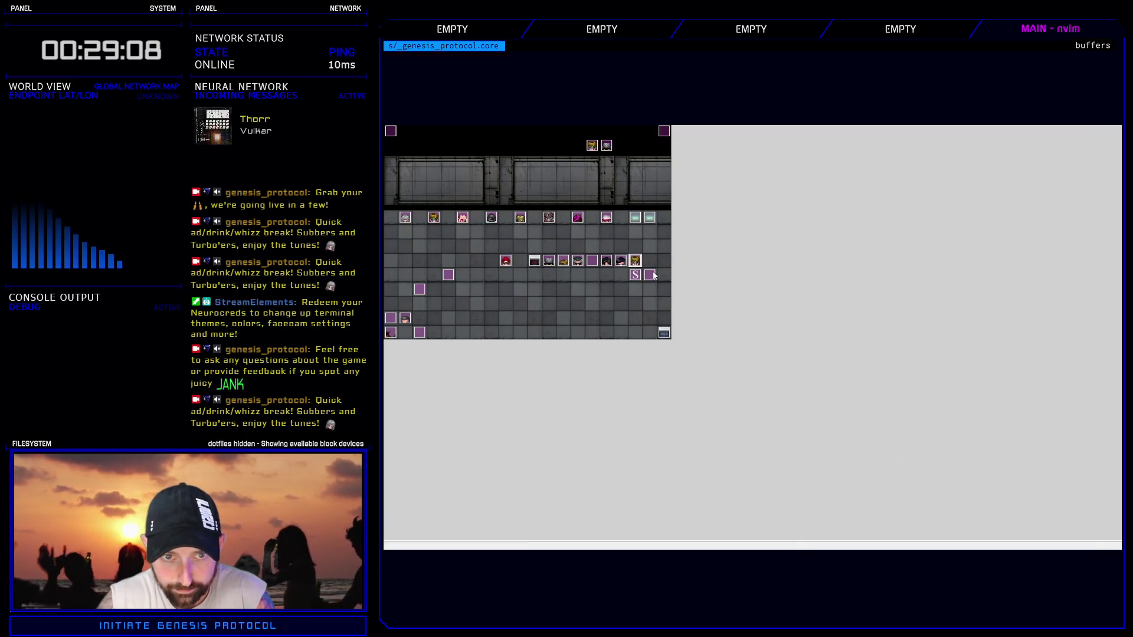
- Copy the EV028 script that grants accretions 37 to 43
key("Return")
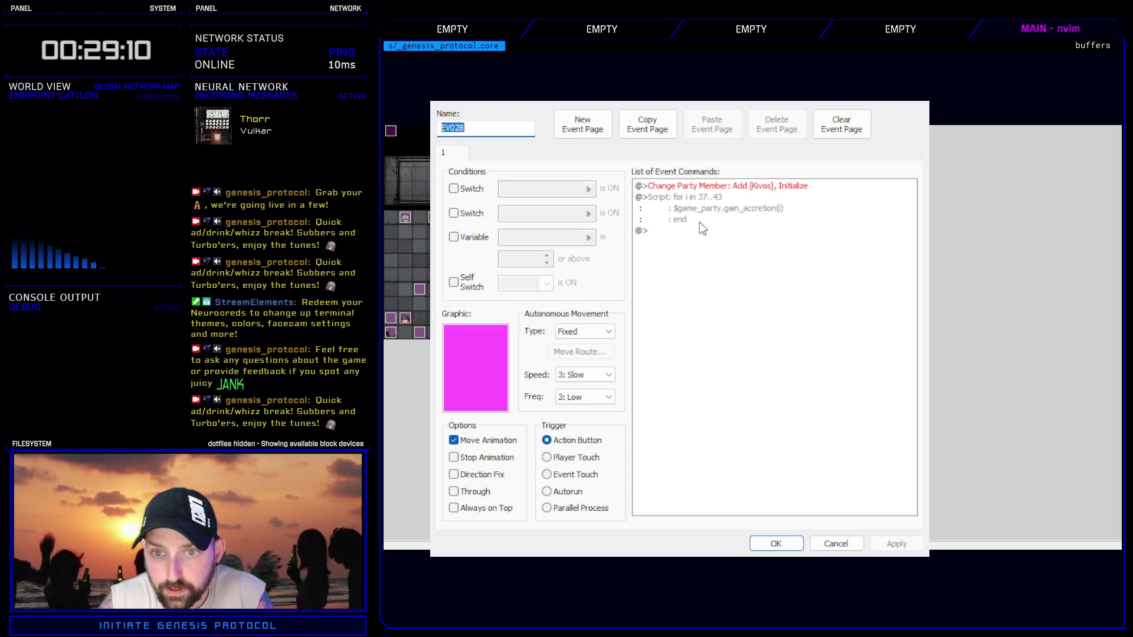
left_click(708, 200)
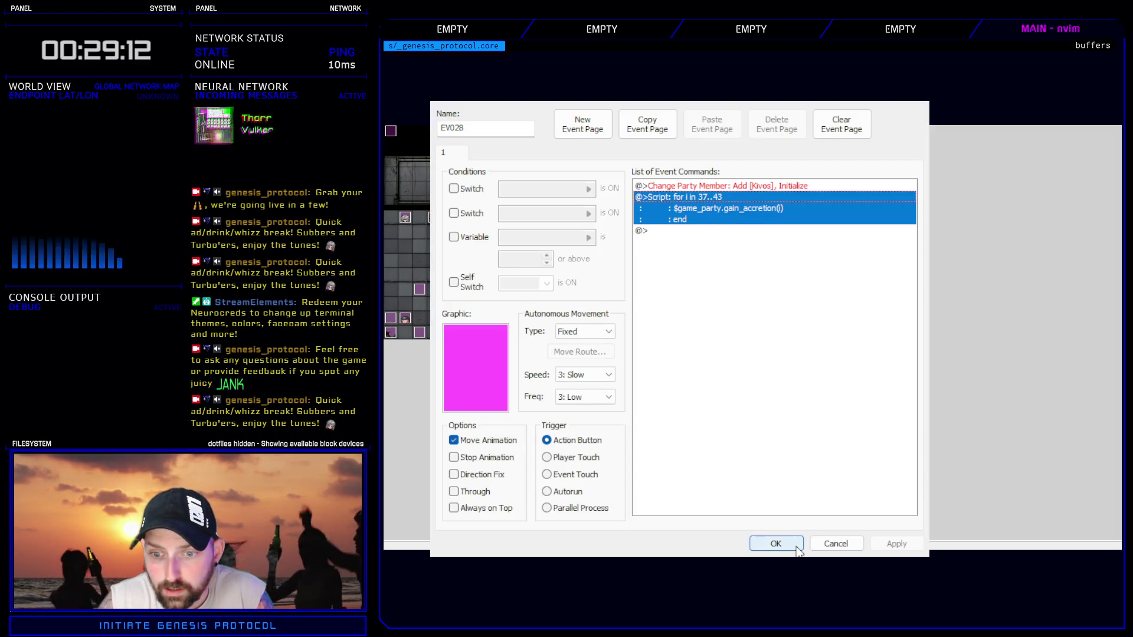
left_click(776, 543)
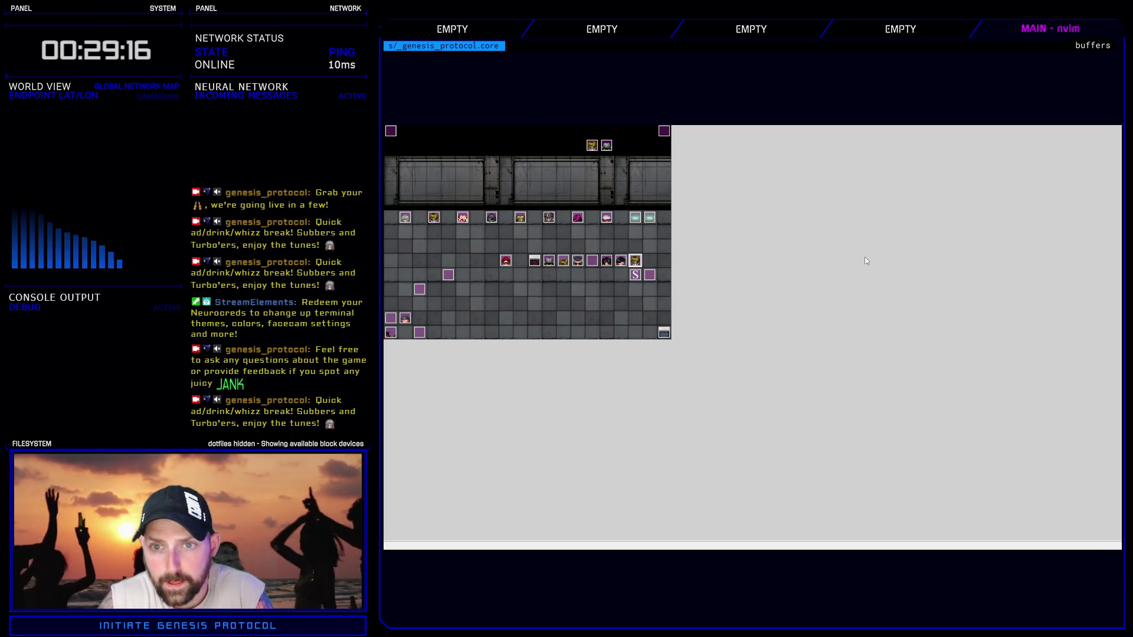
- Paste it at the top of the acc tutorial event, edited to $game_party.gain_accretion(19)
key("Return")
key("ctrl+v")
left_click(767, 194)
key("Return")
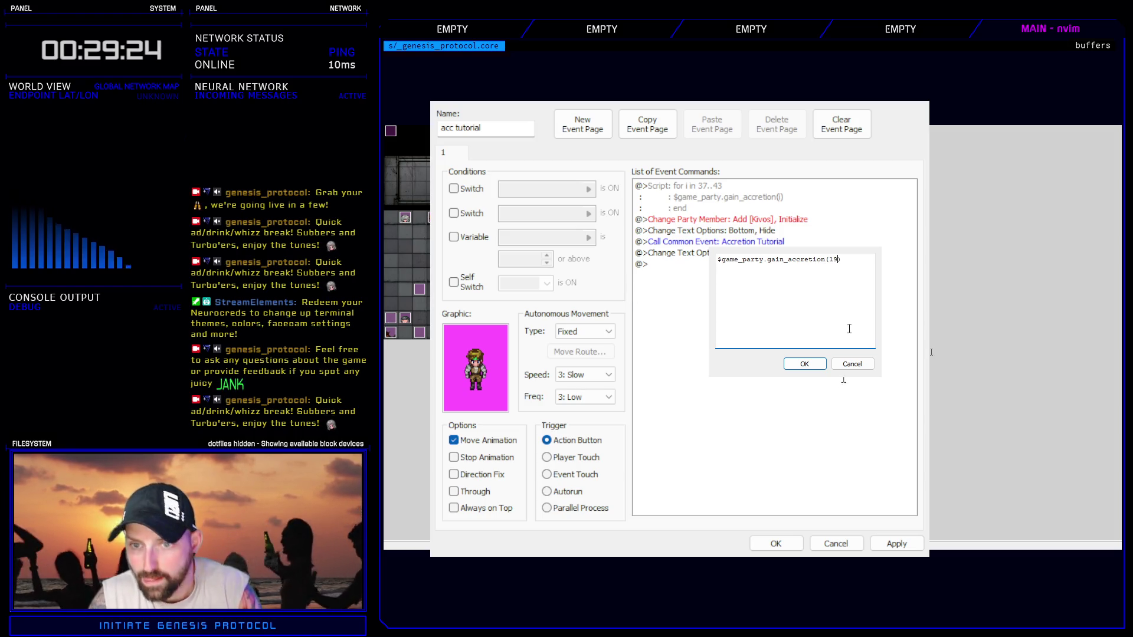
left_click(804, 364)
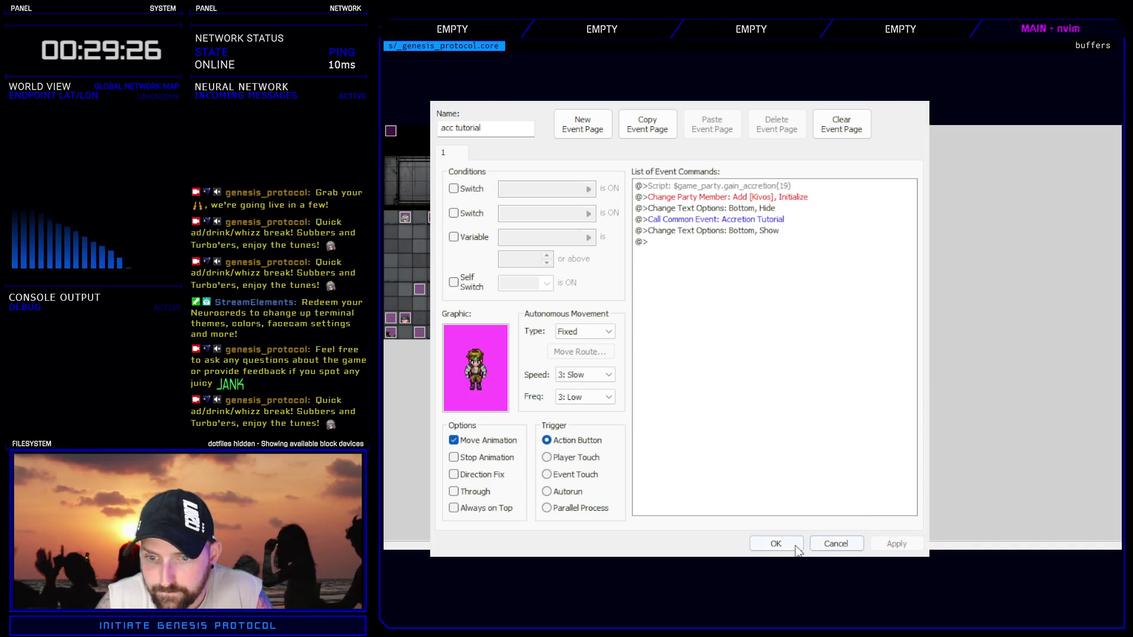
left_click(776, 544)
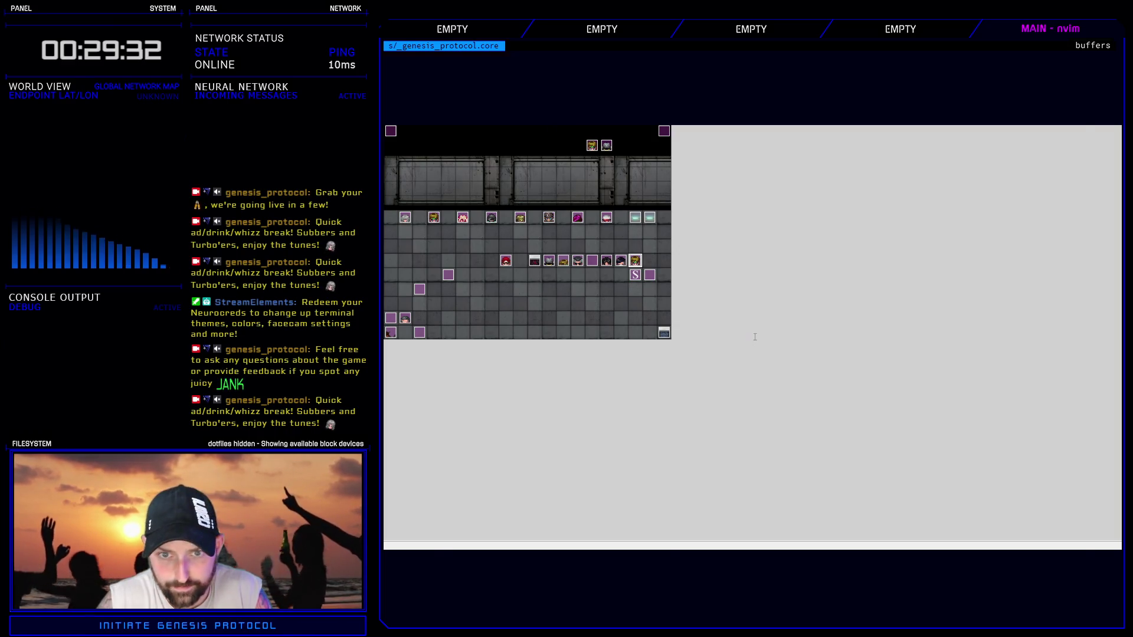
- Reword Tutorials Controller line 29 to 'cannot be equipped in\nthe current node', then playtest
key("F11")
scroll(490, 322, "down", 6)
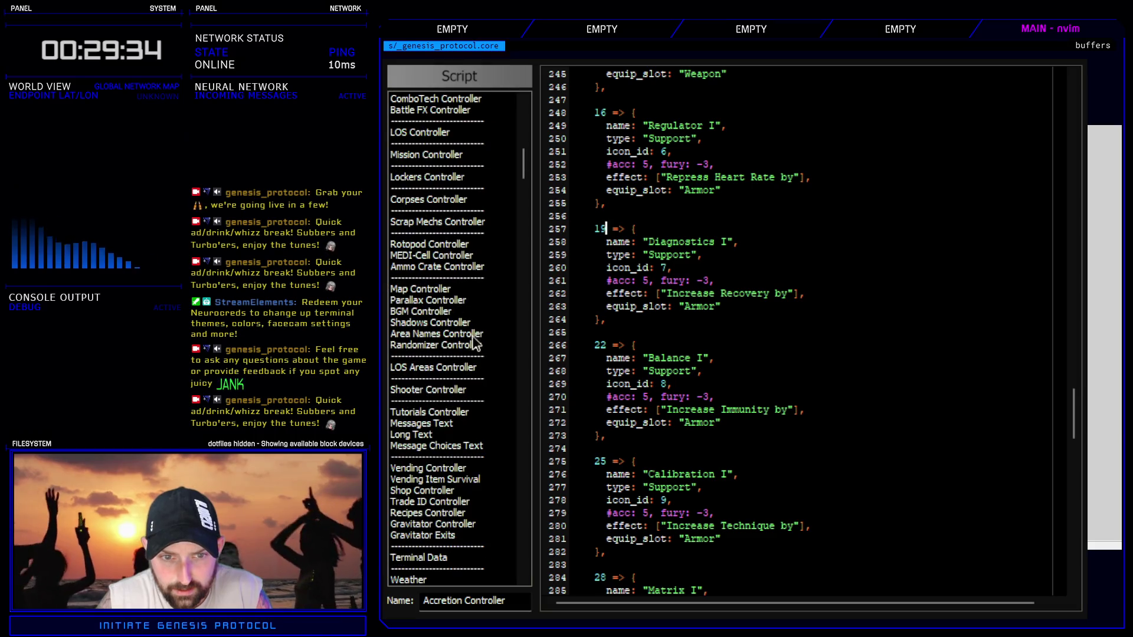
left_click(451, 416)
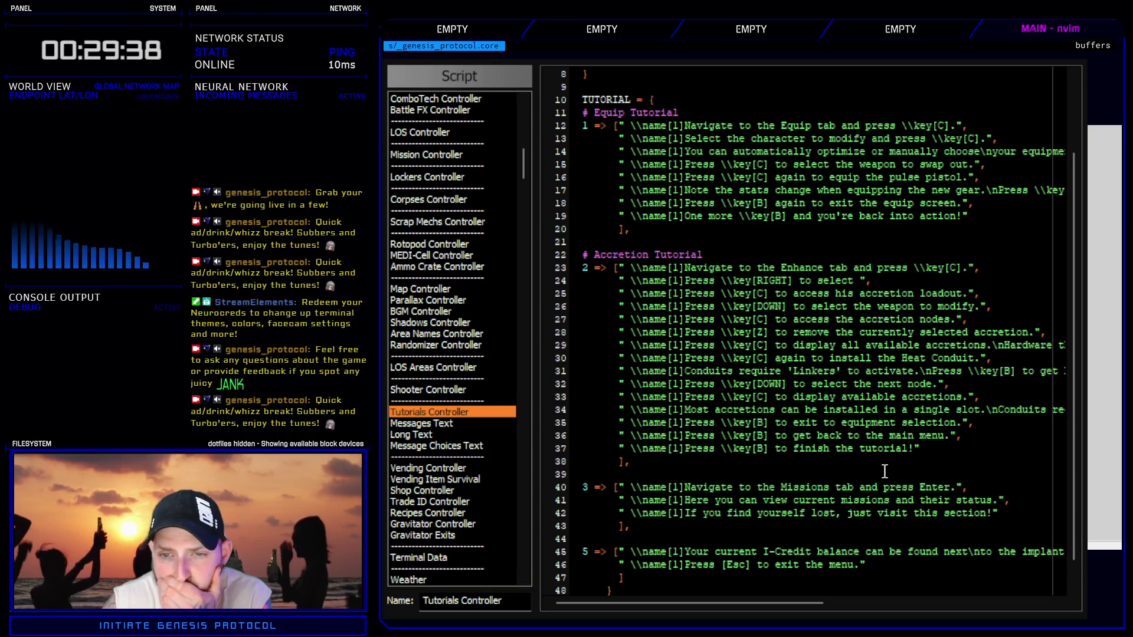
mouse_move(819, 607)
left_mouse_down()
mouse_move(970, 616)
mouse_move(888, 611)
mouse_move(1010, 604)
left_mouse_up()
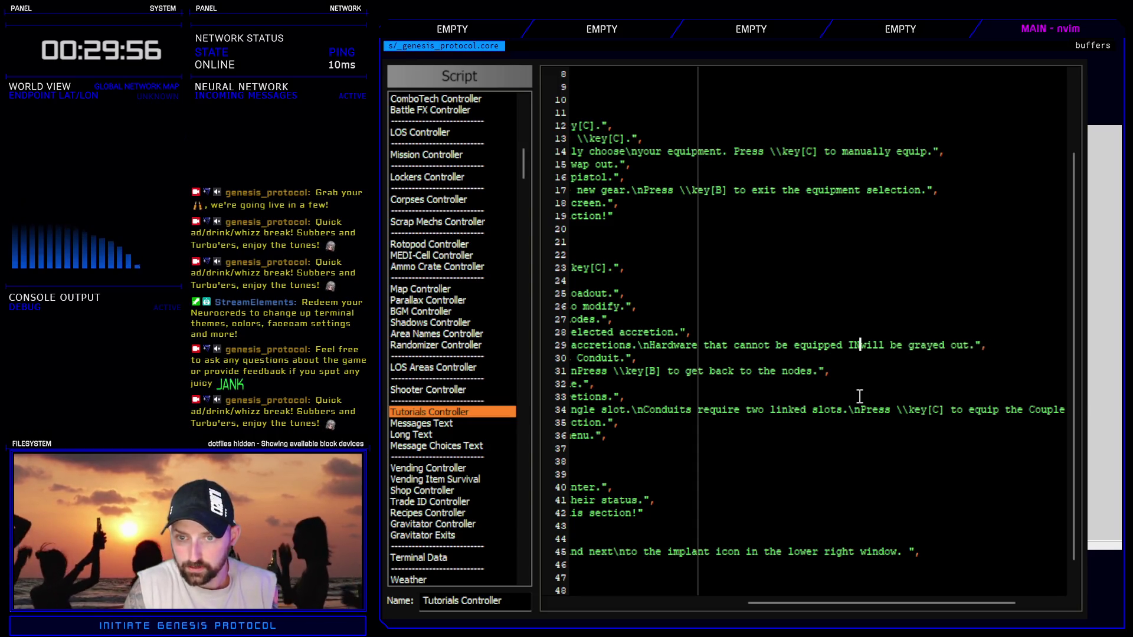
type("in\\nthe c")
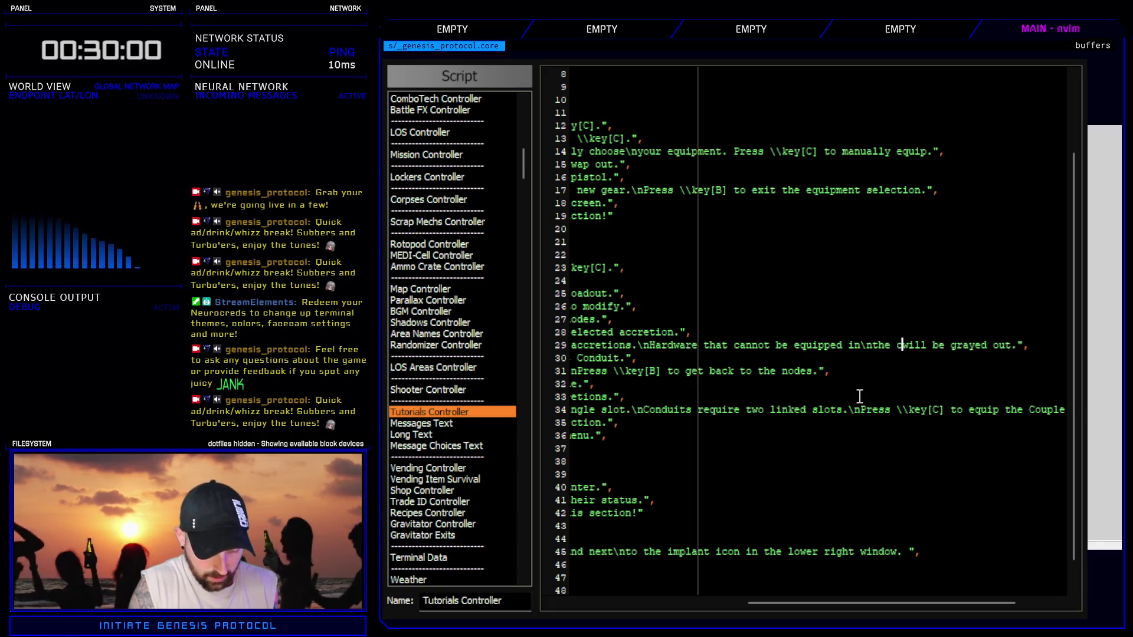
type("urren")
key("BackSpace")
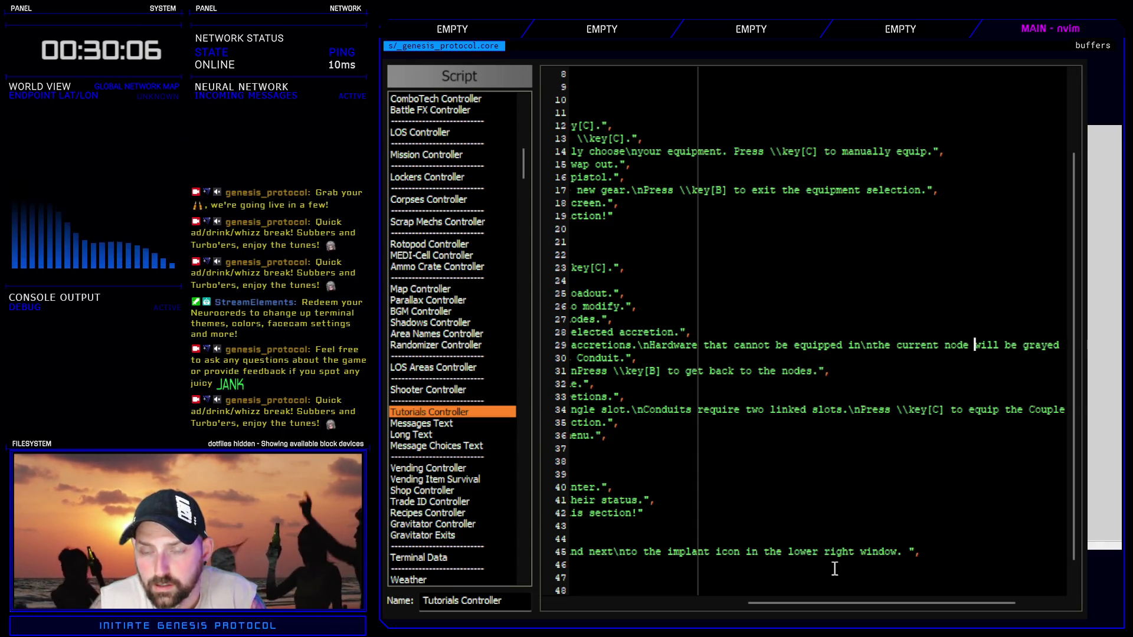
left_click_drag(872, 603, 796, 603)
key("Escape")
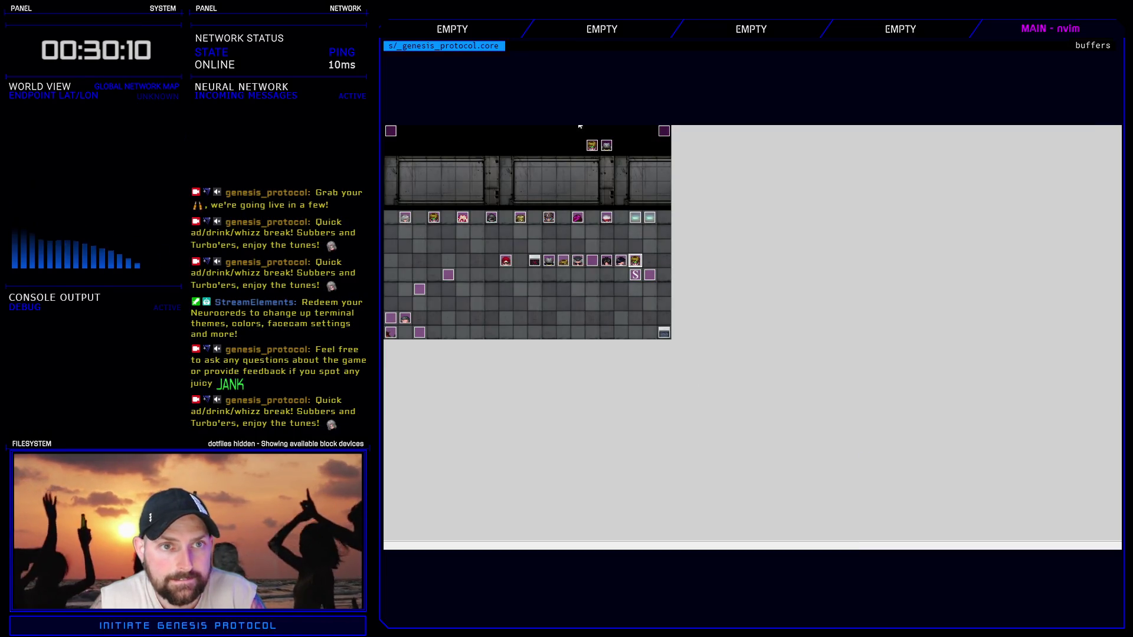
key("ctrl+r")
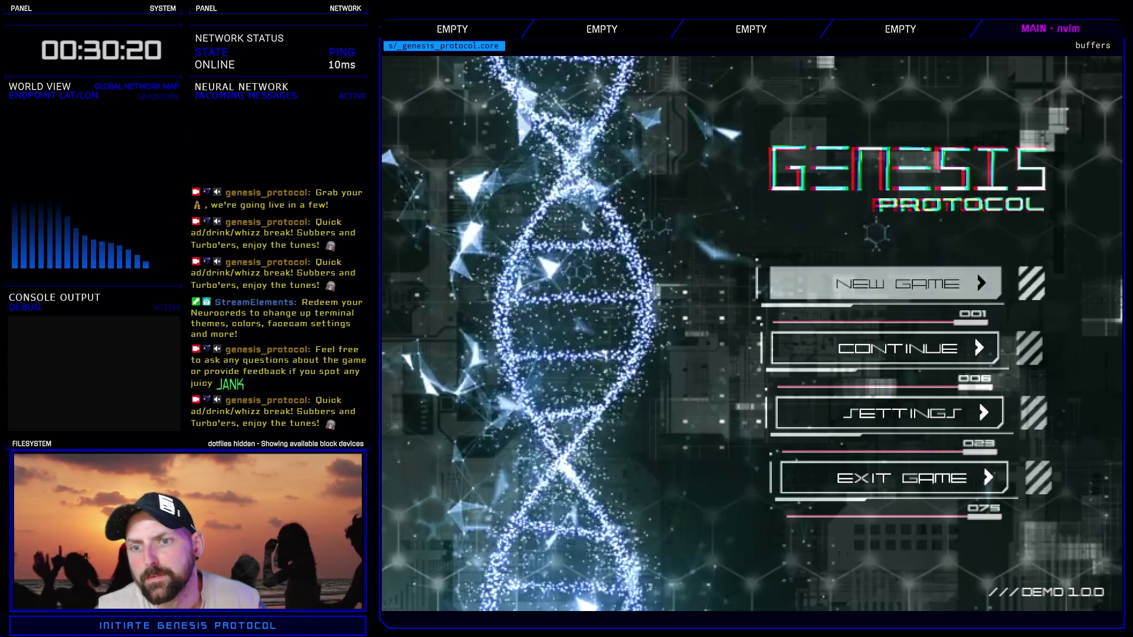
- Start a Normal game, remove the Heat Conduit from Kivos's second Cyberarms, and list available accretions
key("Return")
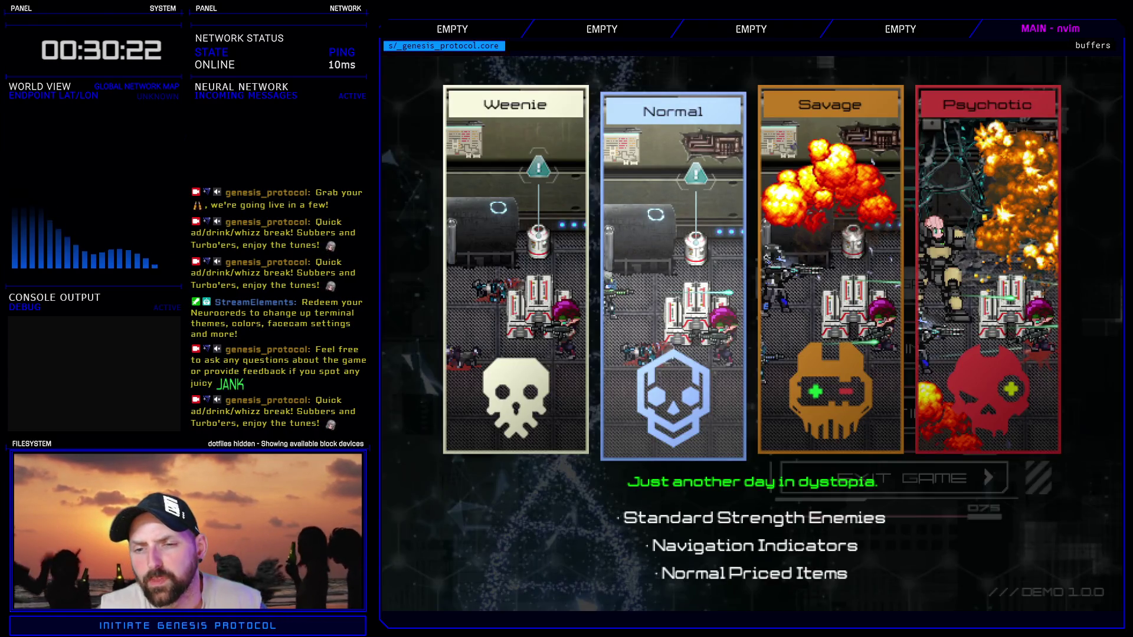
key("Return")
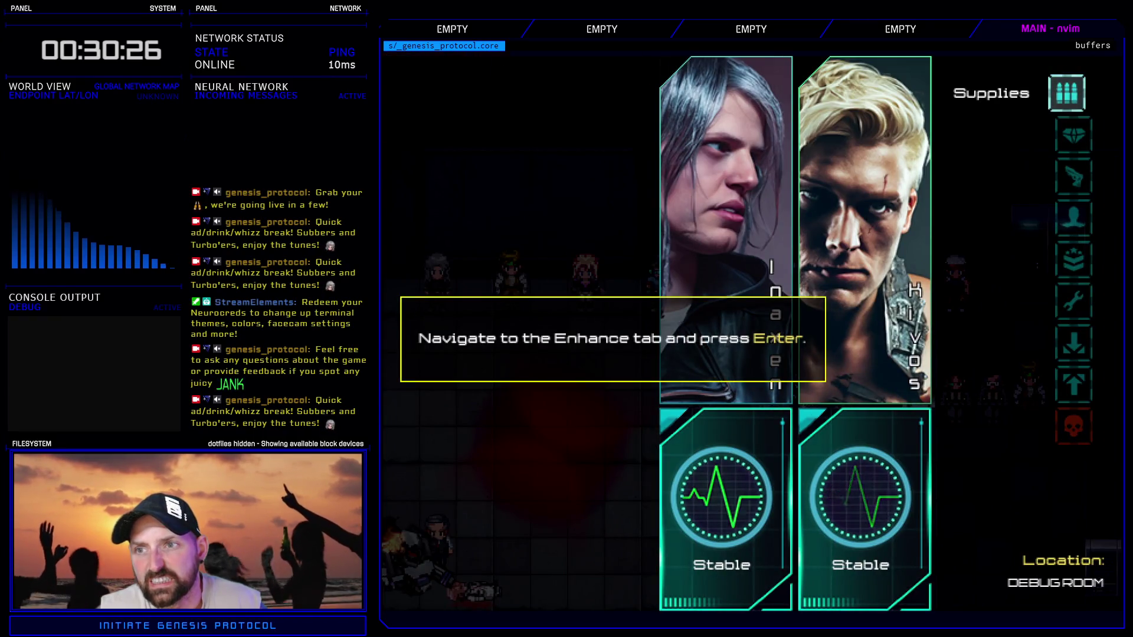
key("Down")
key("Return")
key("Right")
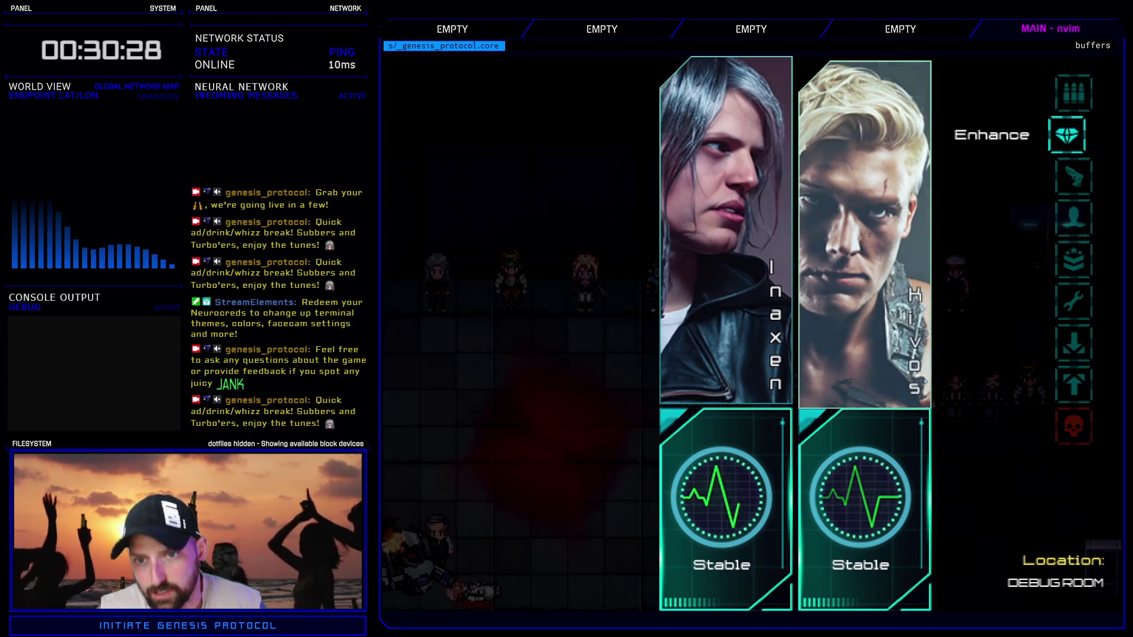
key("Return")
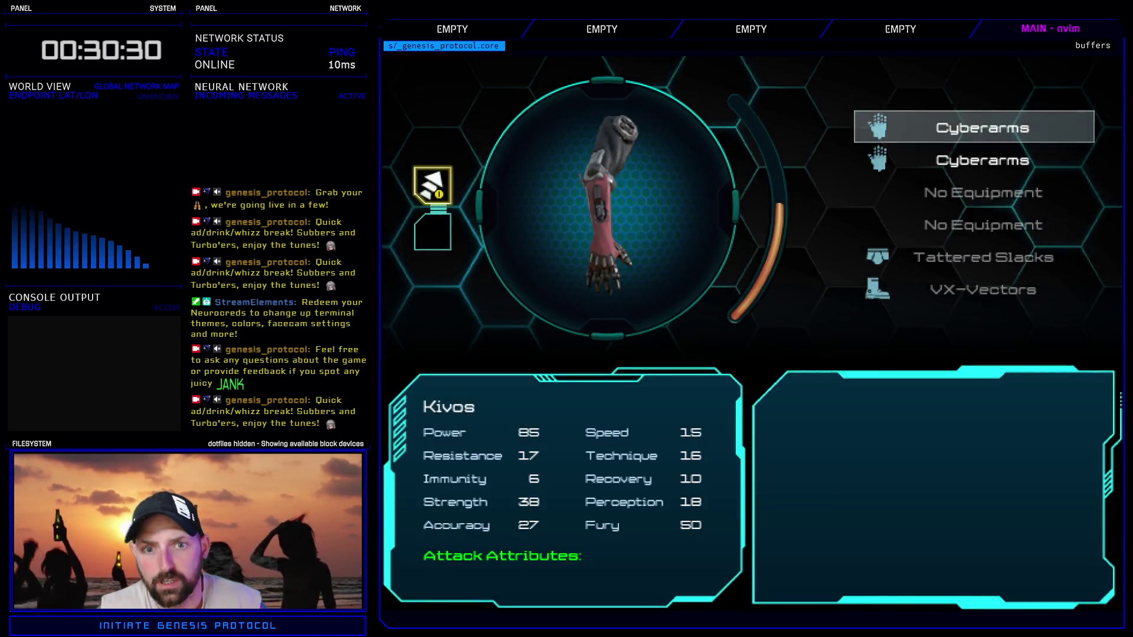
key("Down")
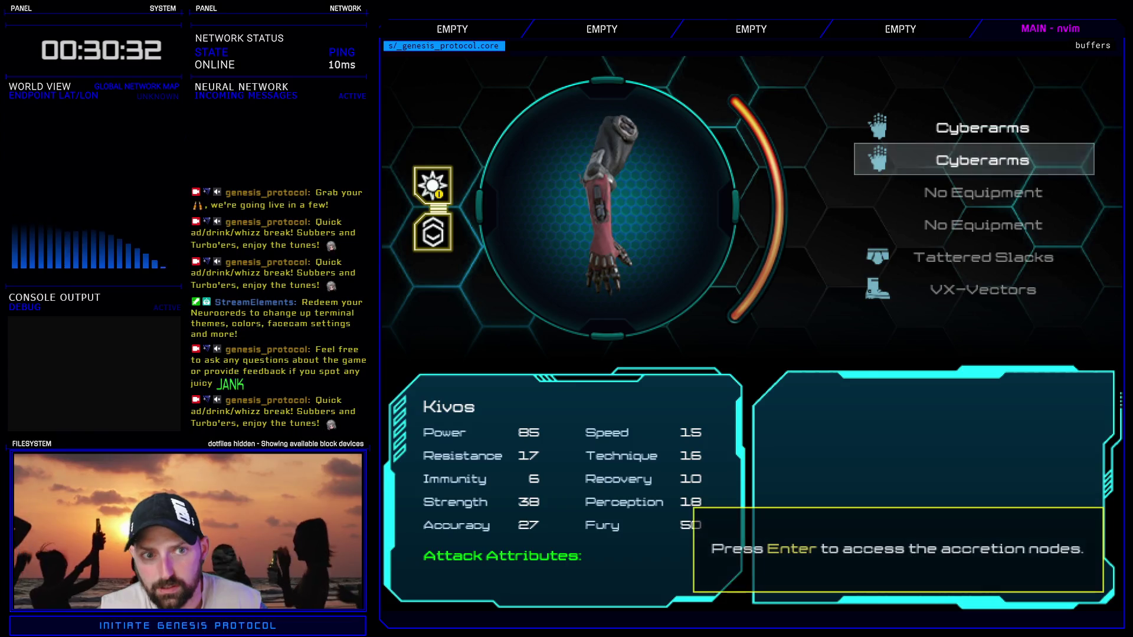
key("Return")
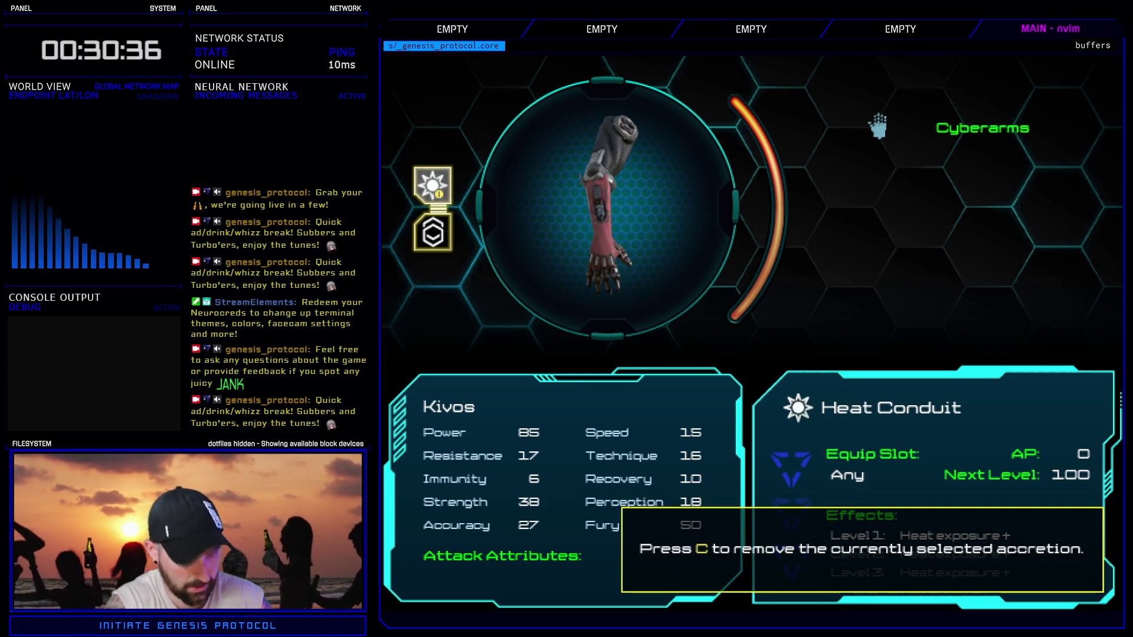
key("c")
key("Return")
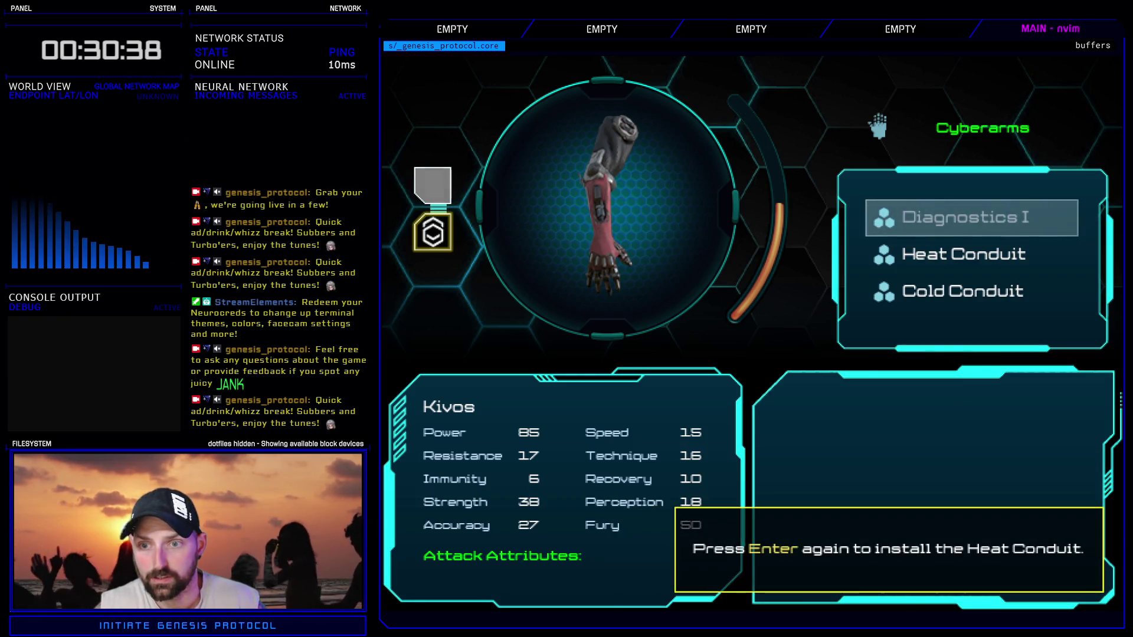
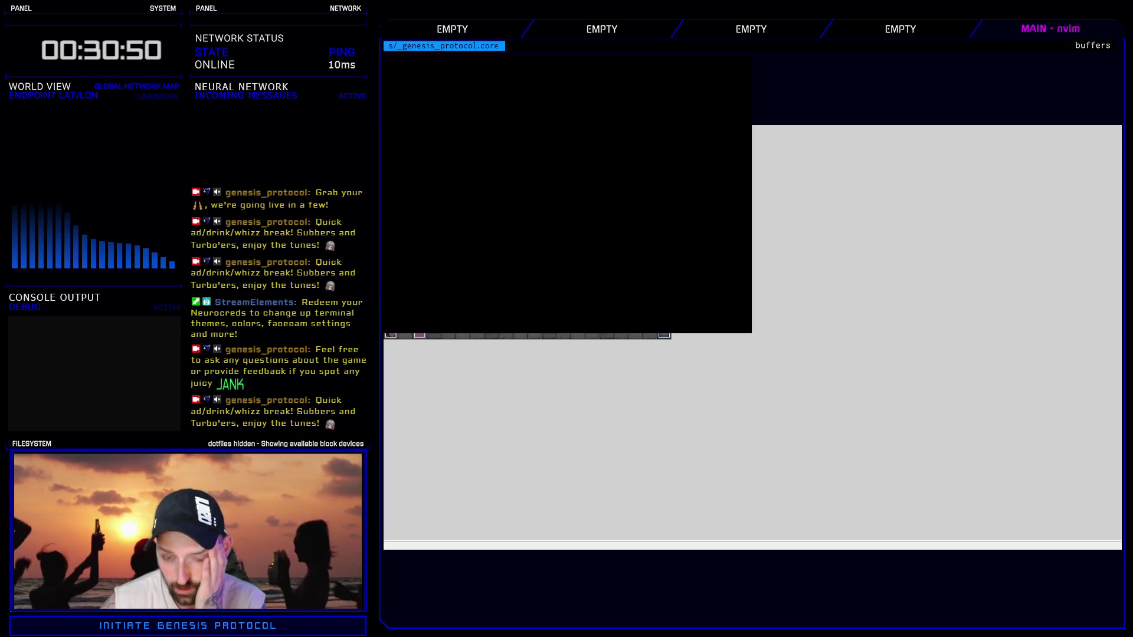
- Start a new game on Normal difficulty and enter the Enhance screen
key("Return")
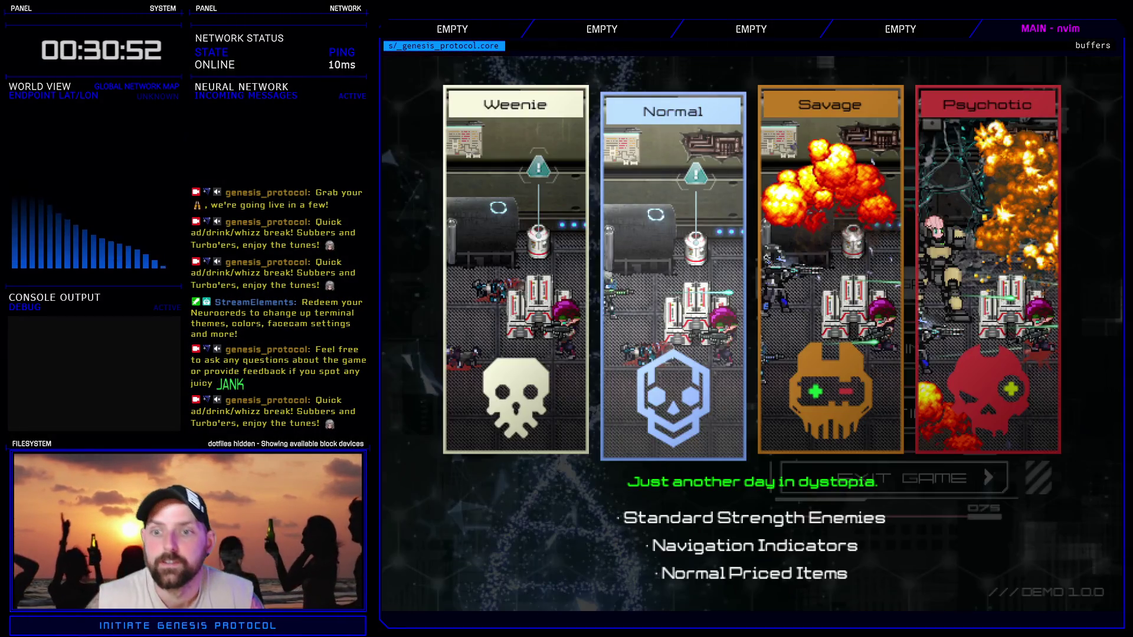
key("Return")
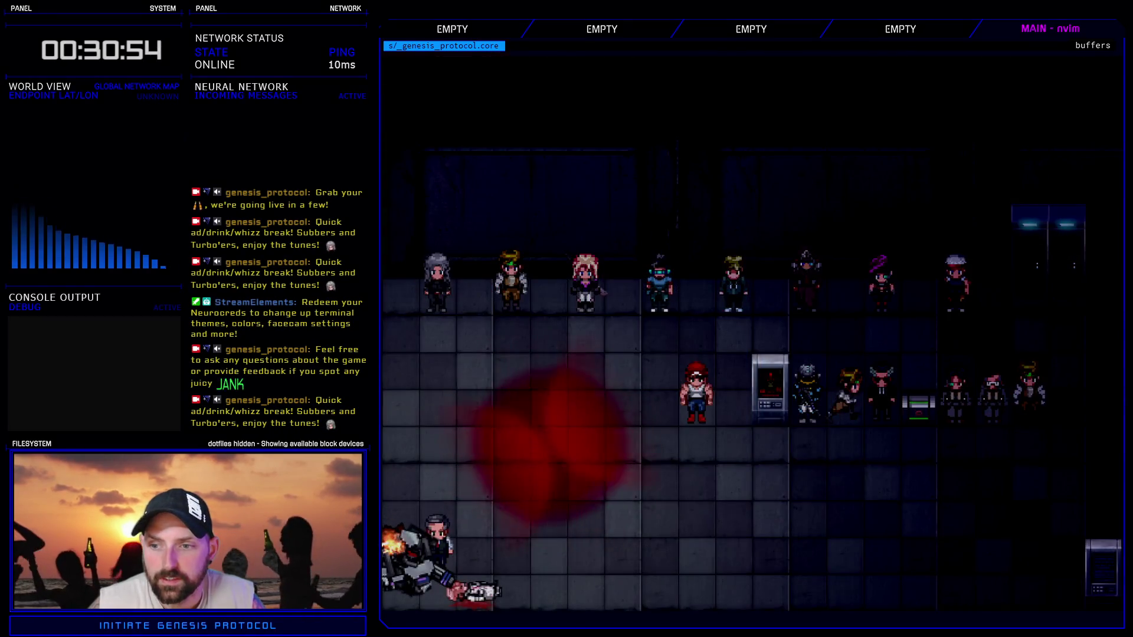
key("Down")
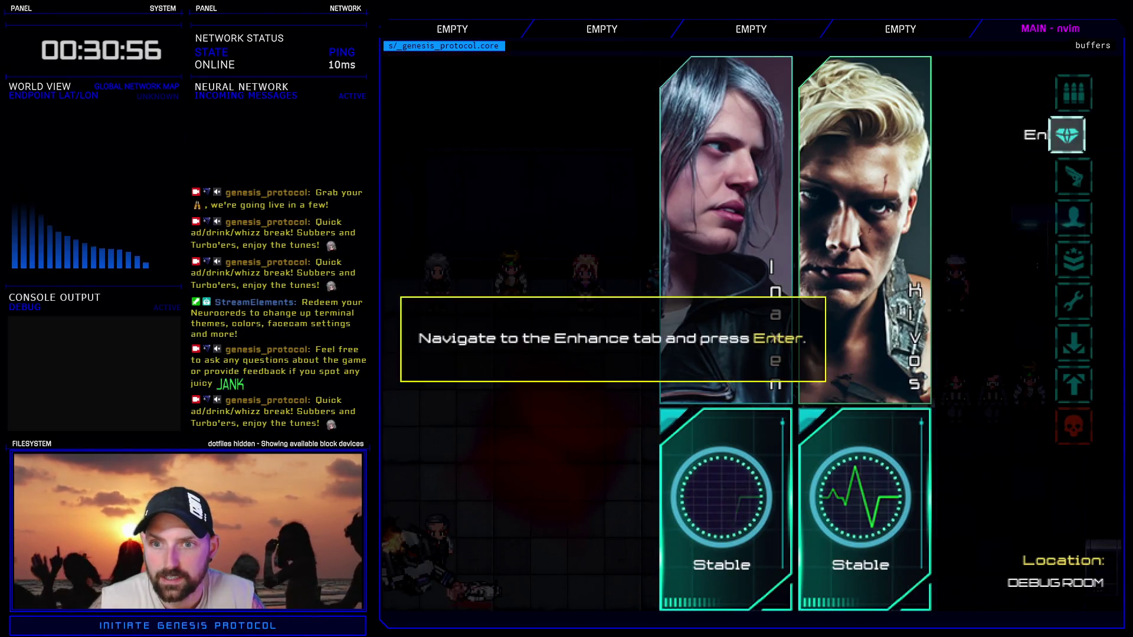
key("Return")
- Remove the Heat Conduit from Kivos's second Cyberarms accretion node
key("Right")
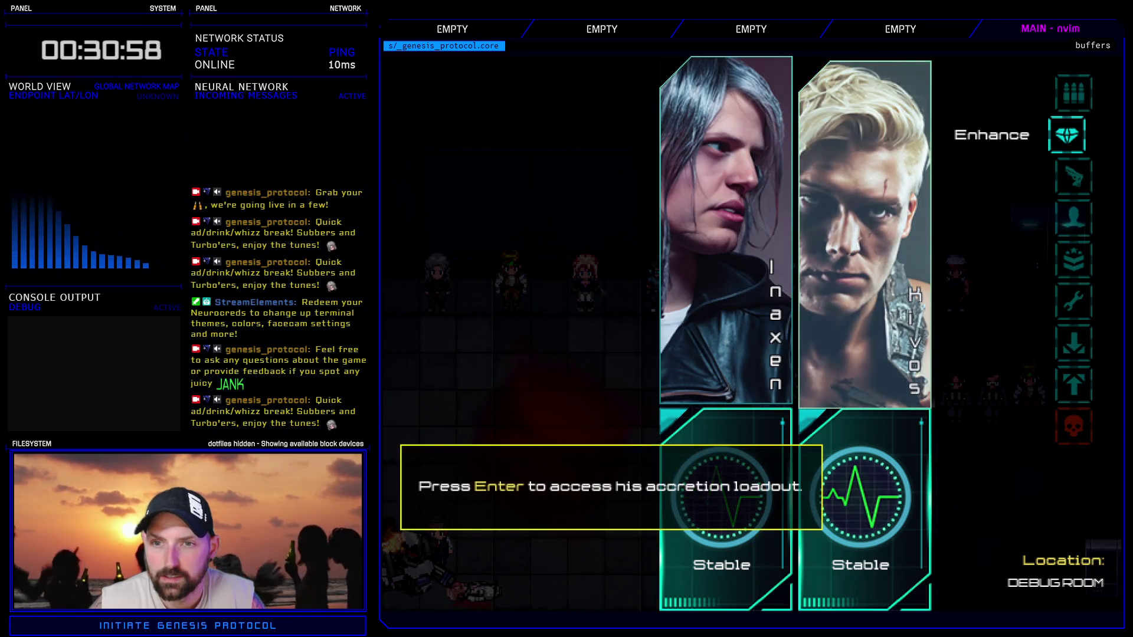
key("Return")
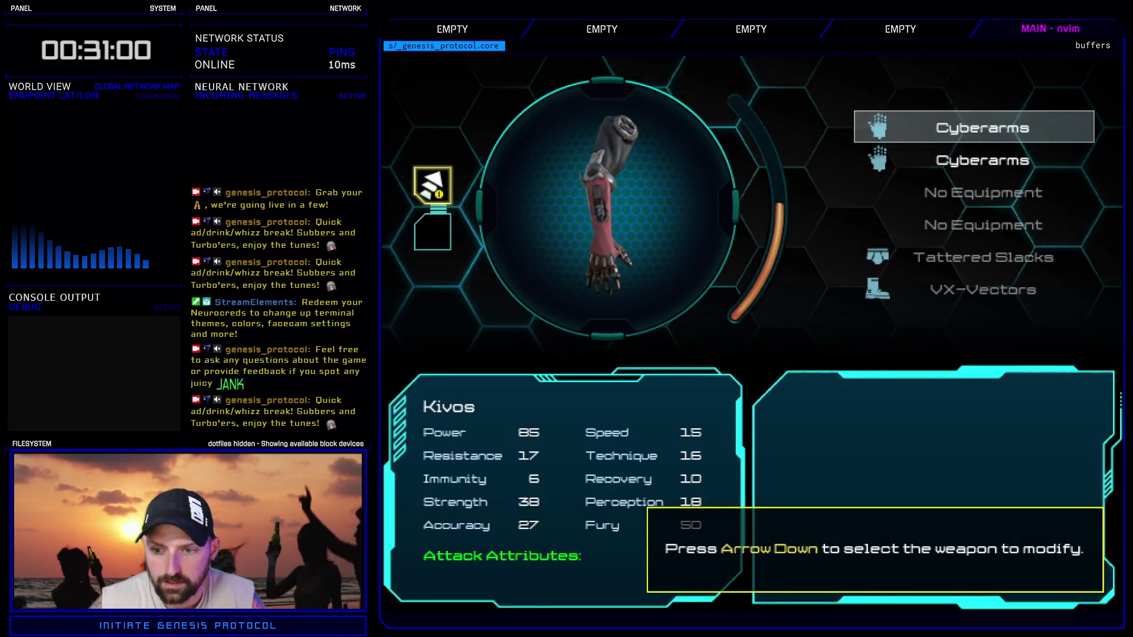
key("Down")
key("Return")
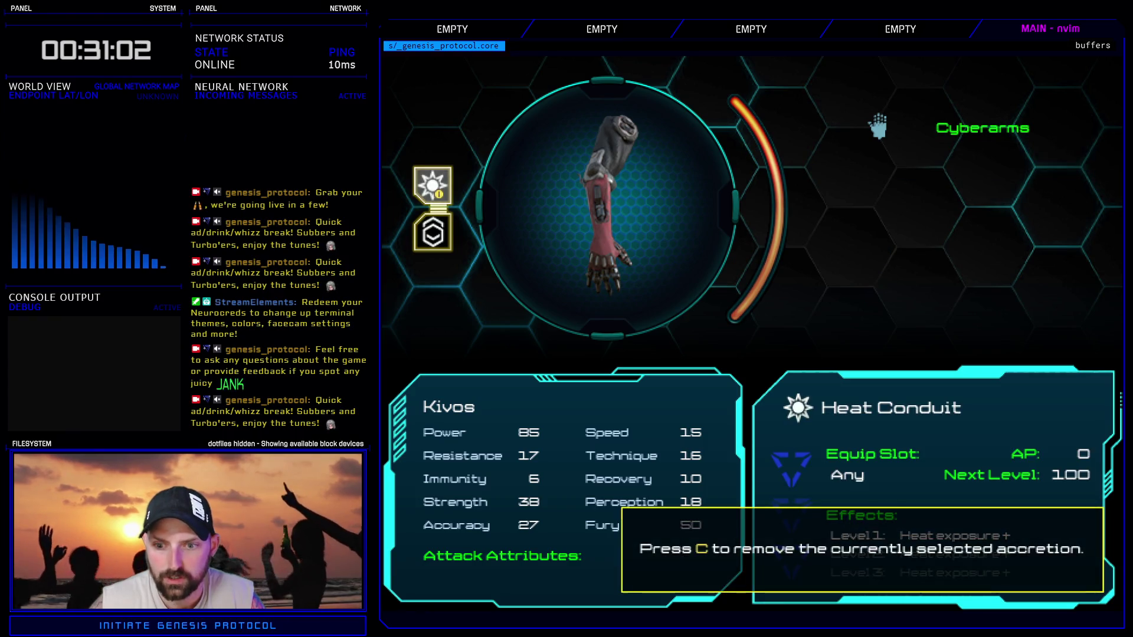
key("c")
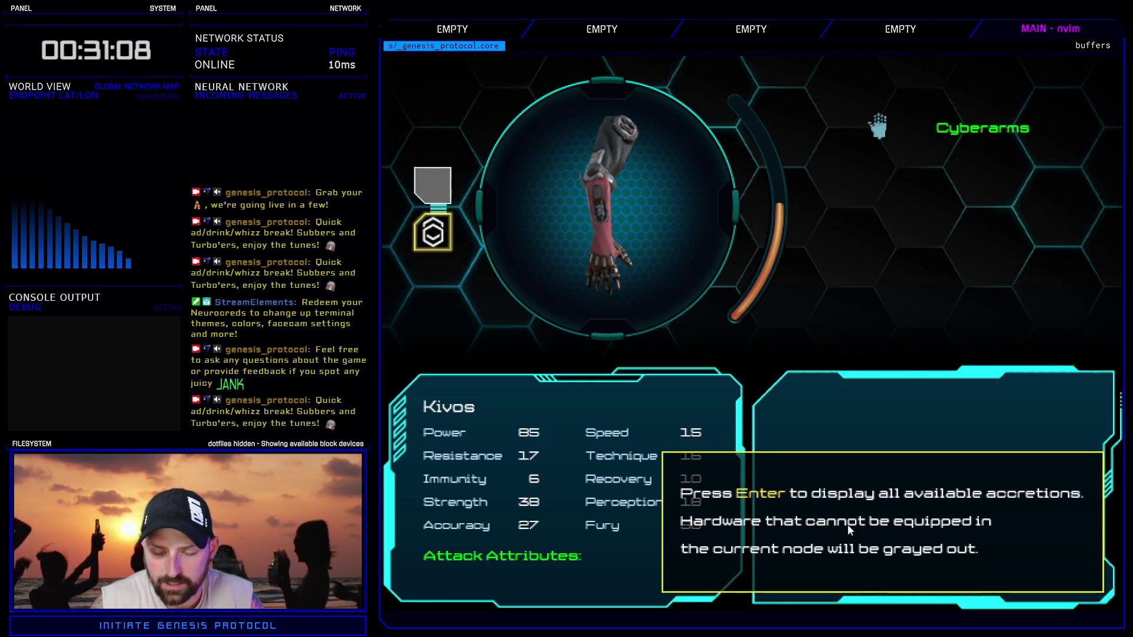
- List the slot's available accretions, end the playtest and open the Tutorials Controller script
key("Return")
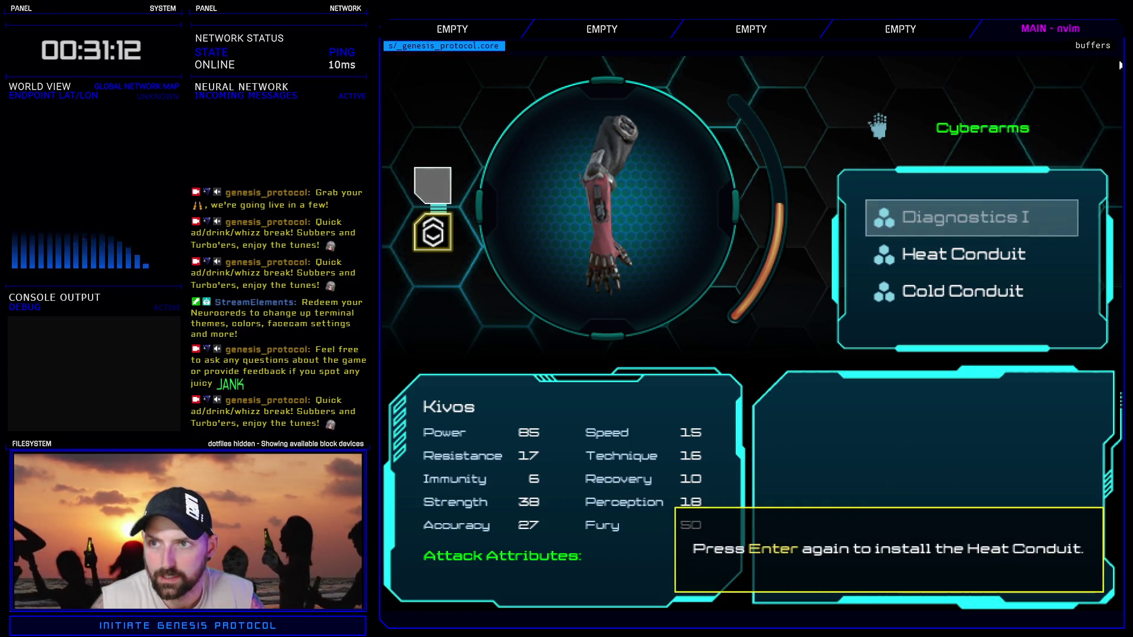
key("Return")
key("F11")
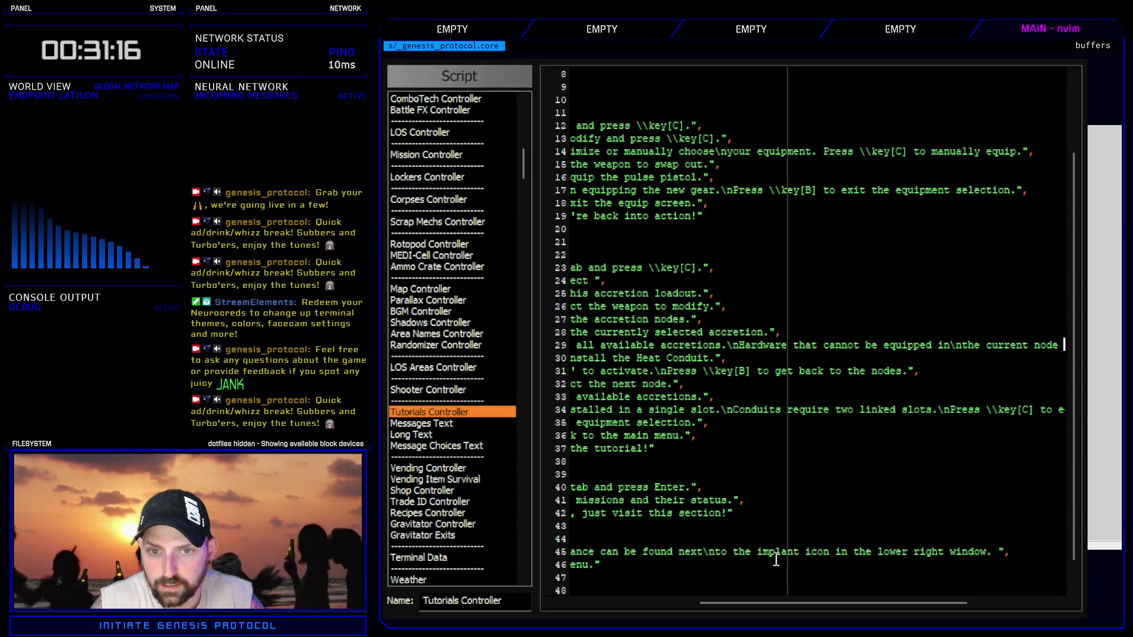
- Cut the 'Hardware…grayed out.' note out of line 29
left_click_drag(788, 597, 725, 588)
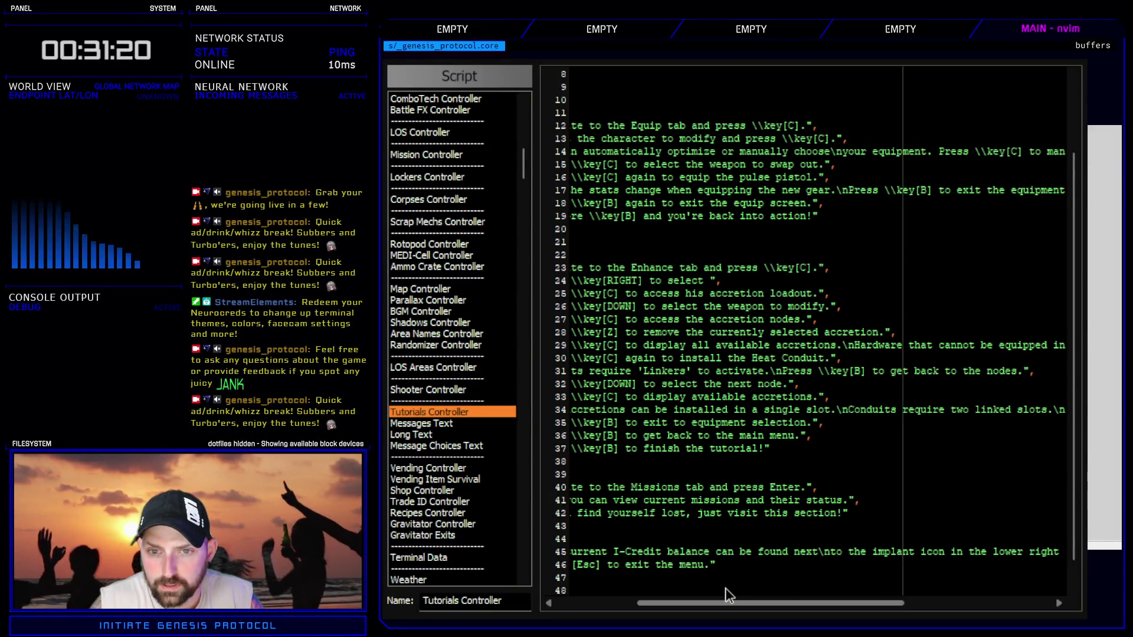
mouse_move(724, 587)
left_mouse_down()
mouse_move(799, 585)
mouse_move(819, 511)
left_mouse_up()
mouse_move(680, 346)
left_mouse_down()
mouse_move(1053, 348)
mouse_move(1043, 348)
left_mouse_up()
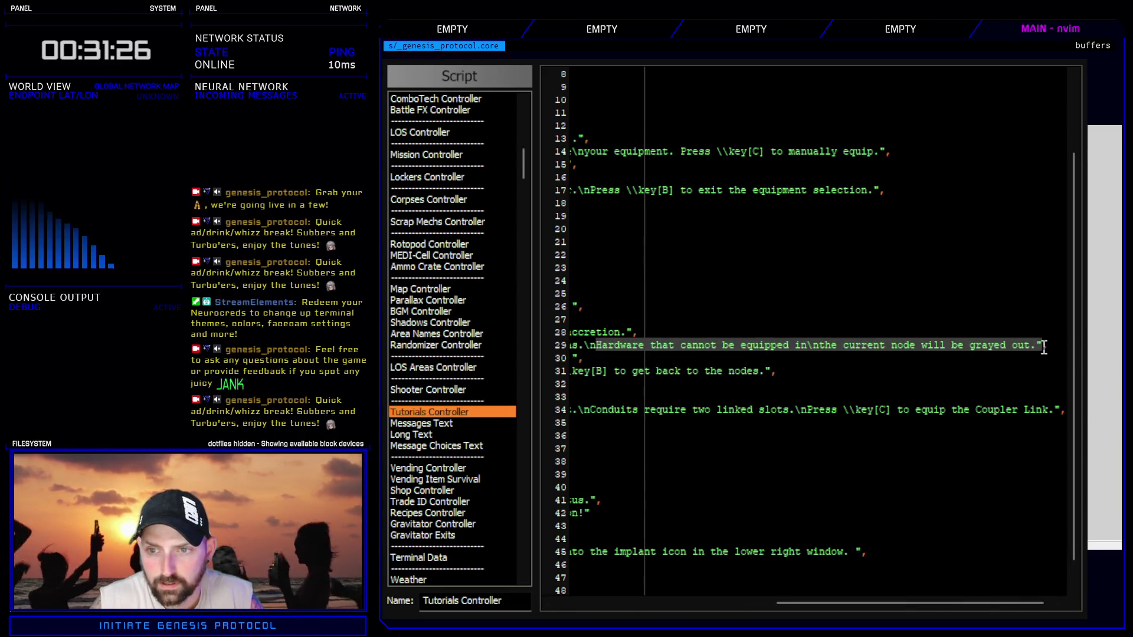
left_click(1040, 355)
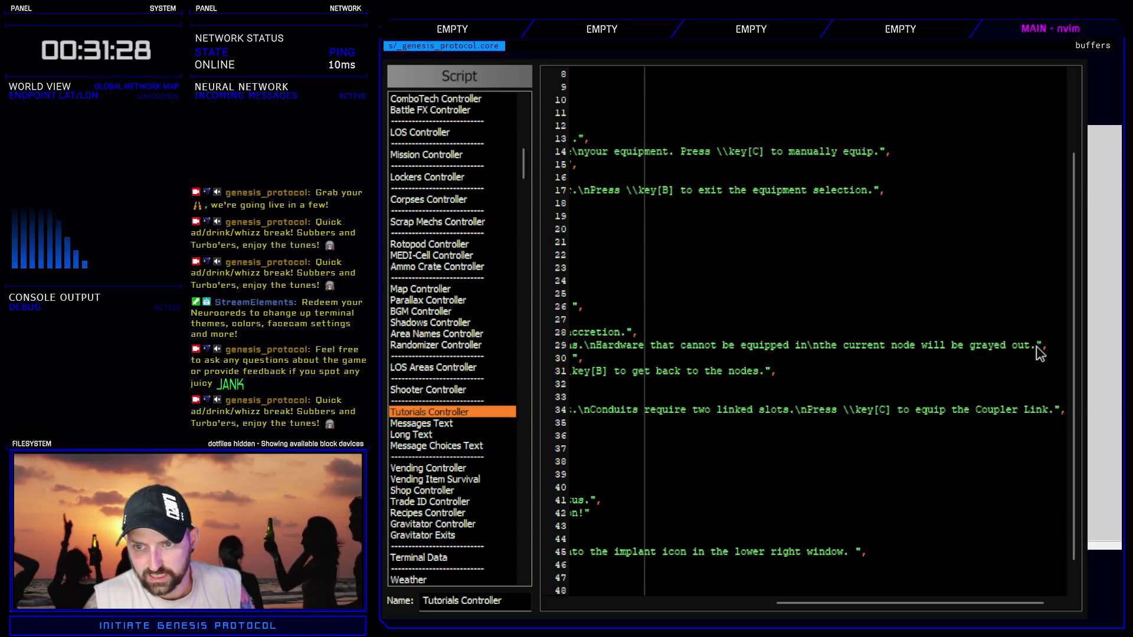
mouse_move(1039, 346)
left_mouse_down()
mouse_move(638, 331)
mouse_move(592, 340)
mouse_move(602, 350)
left_mouse_up()
key("ctrl+c")
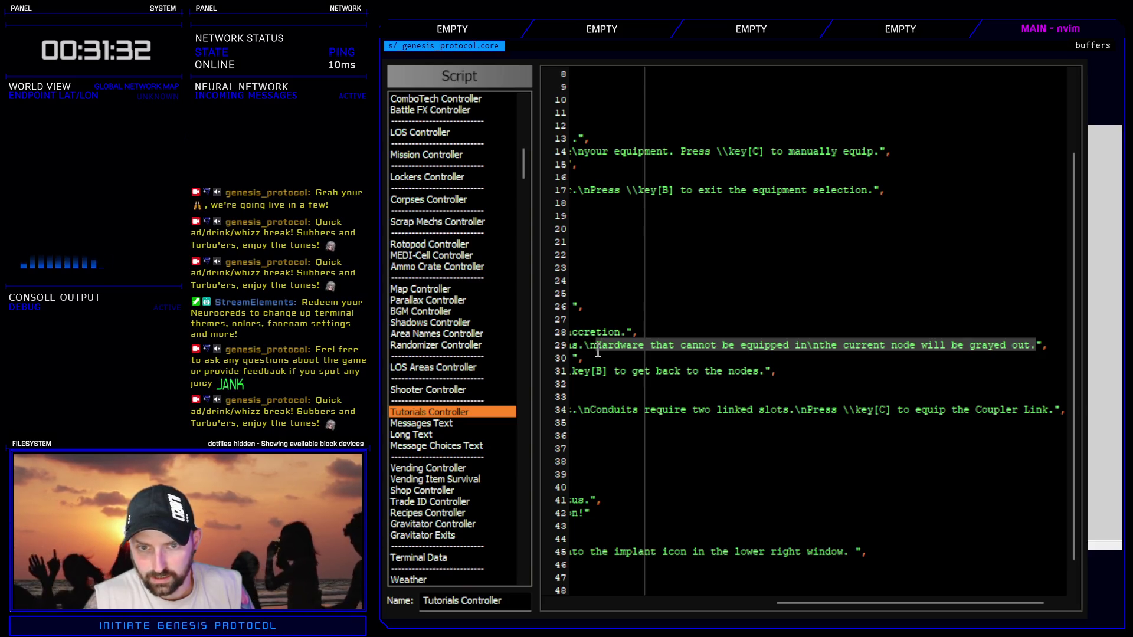
key("BackSpace")
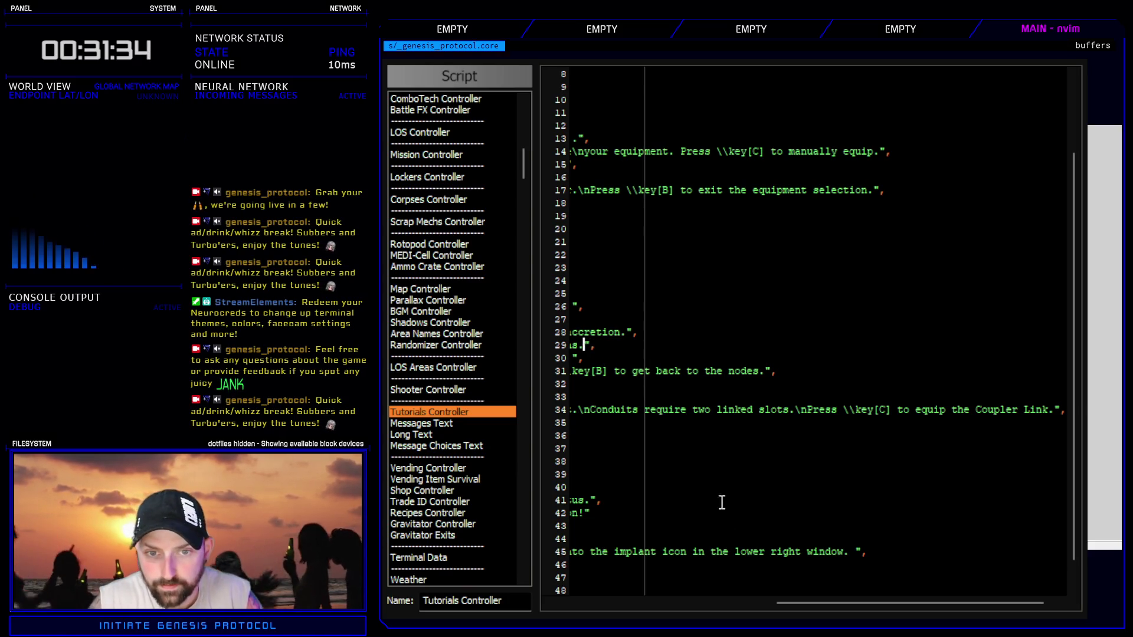
- Paste the hardware note at the start of line 30's Heat Conduit message
left_click_drag(804, 603, 537, 589)
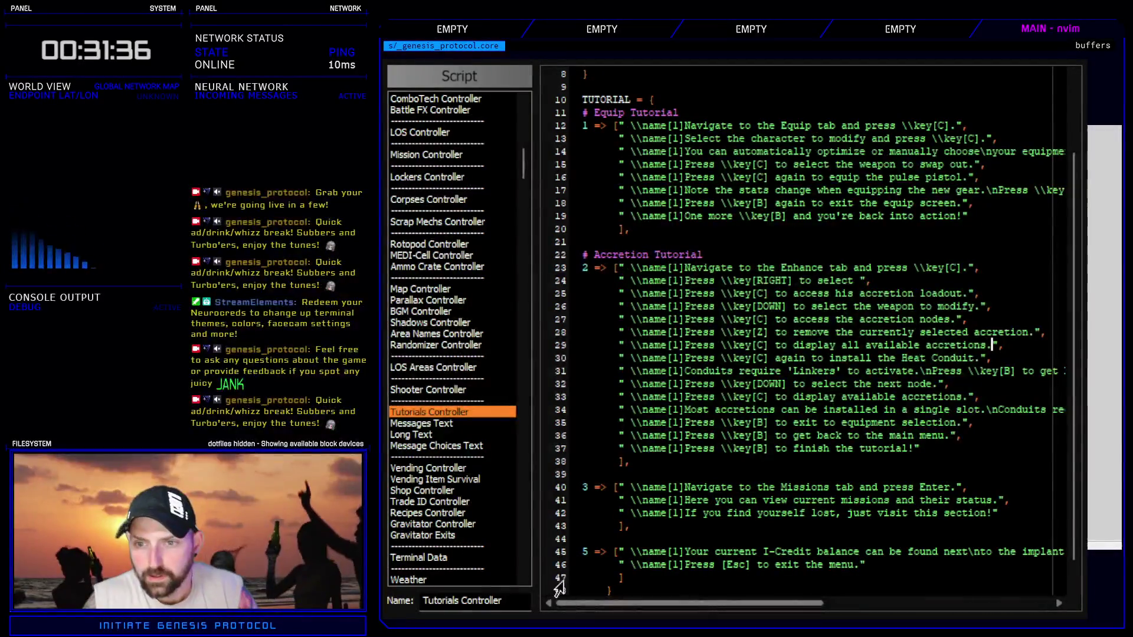
left_click(915, 449)
left_click(993, 345)
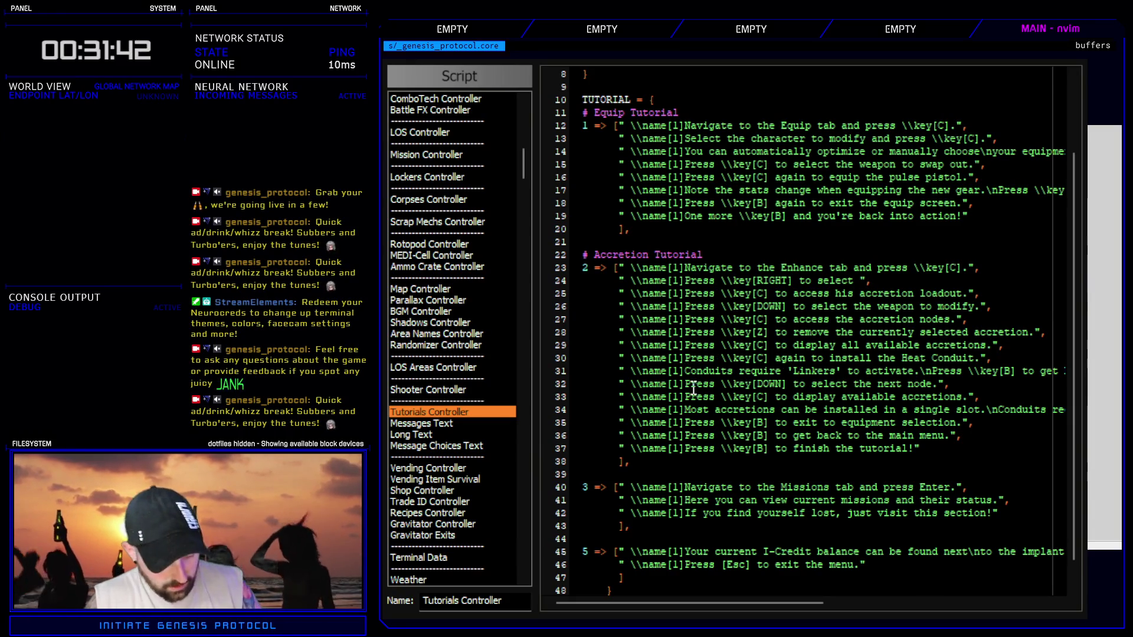
key("ctrl+v")
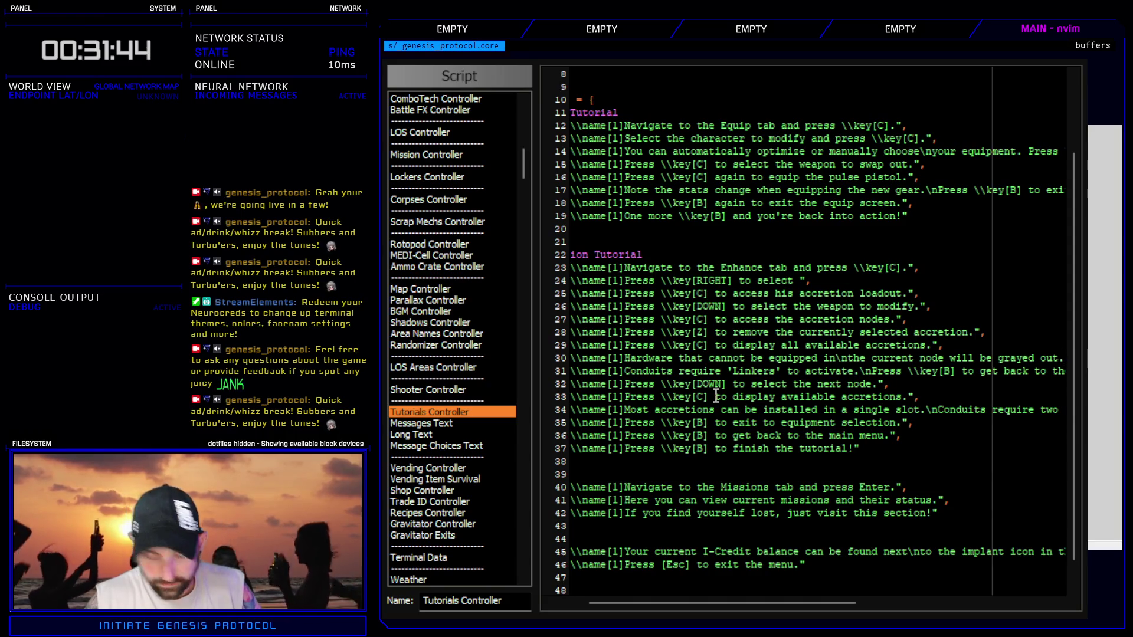
key("Right")
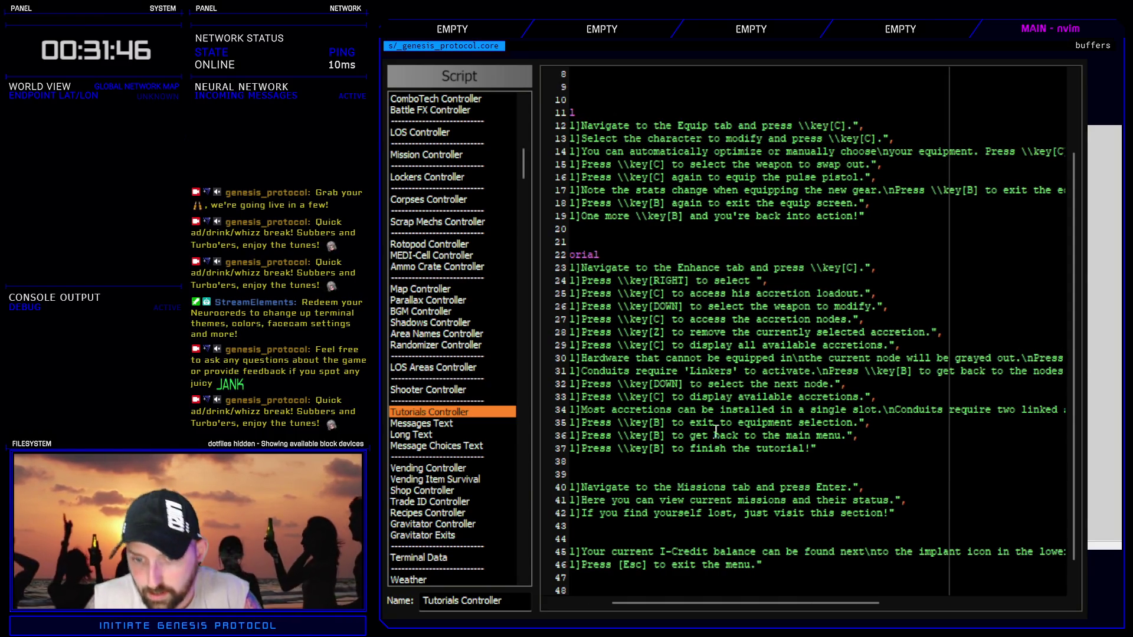
- Delete the word 'again' from line 30
left_click_drag(832, 601, 998, 615)
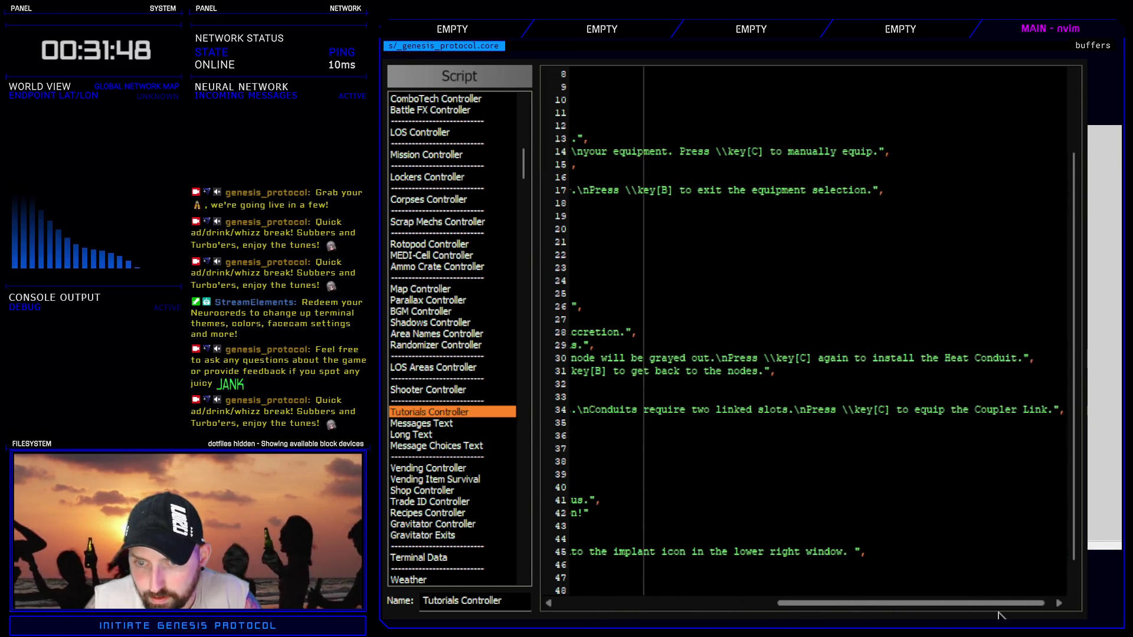
double_click(835, 358)
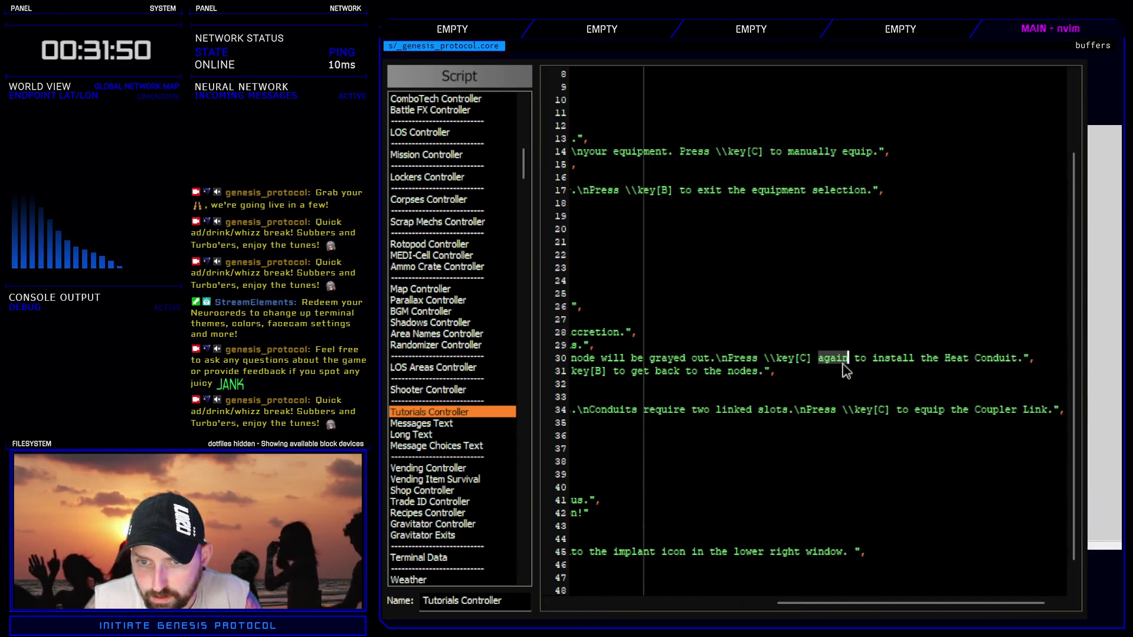
key("c")
left_click_drag(959, 603, 753, 603)
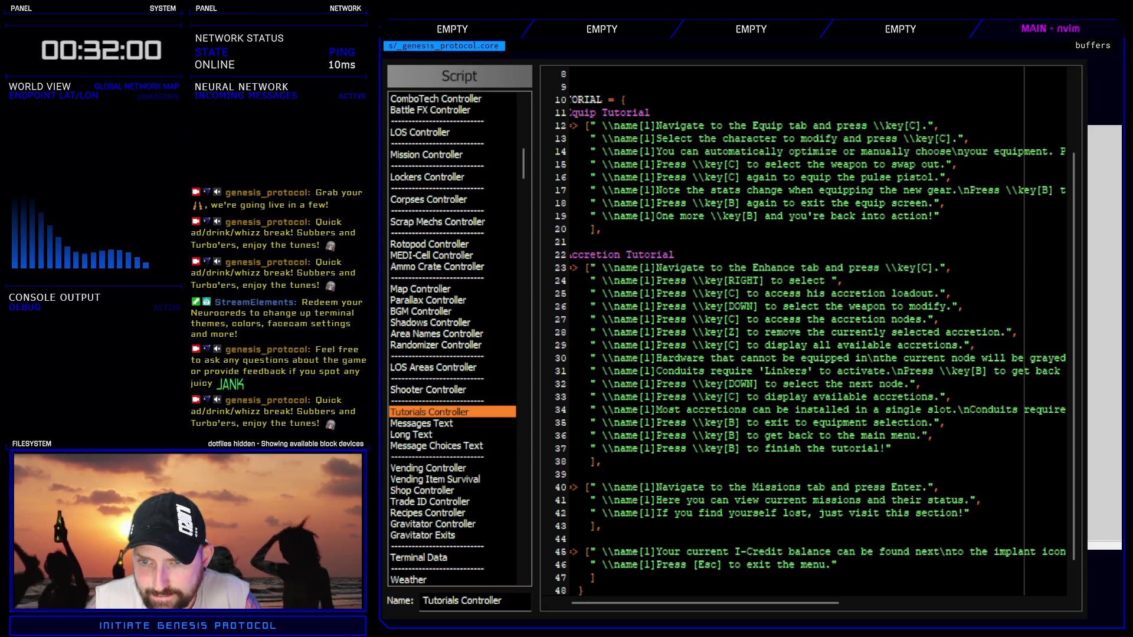
- Change line 30's install wording to 'Navigate down to the Cold Conduit.' and close the Script Editor
left_click_drag(832, 604, 1030, 607)
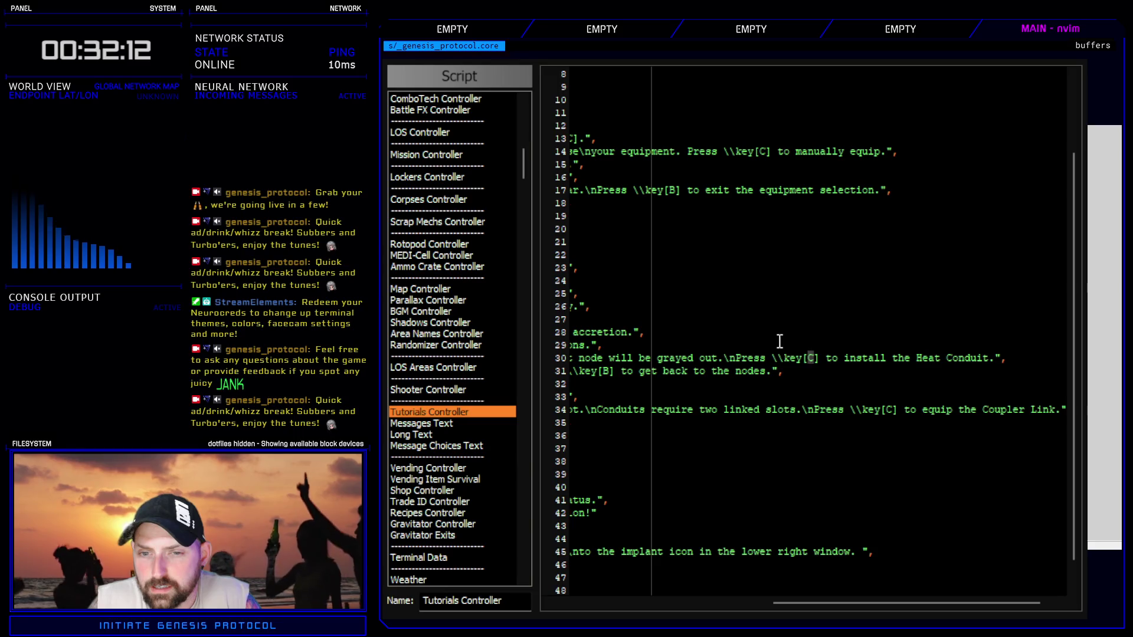
mouse_move(737, 357)
left_mouse_down()
mouse_move(900, 362)
mouse_move(886, 365)
left_mouse_up()
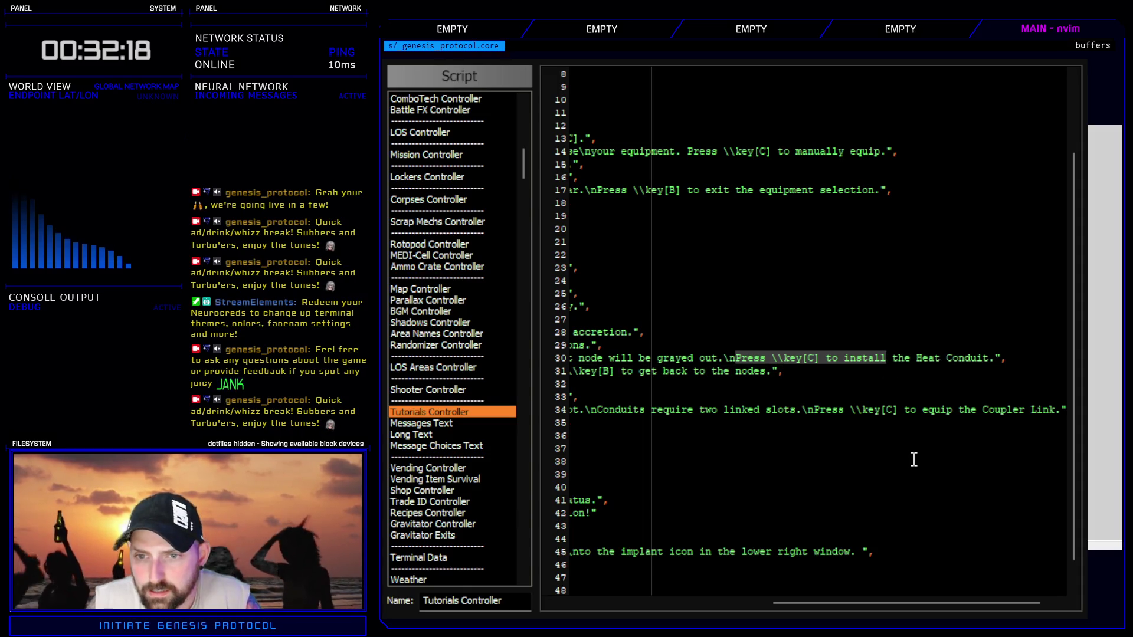
type("Navigate to")
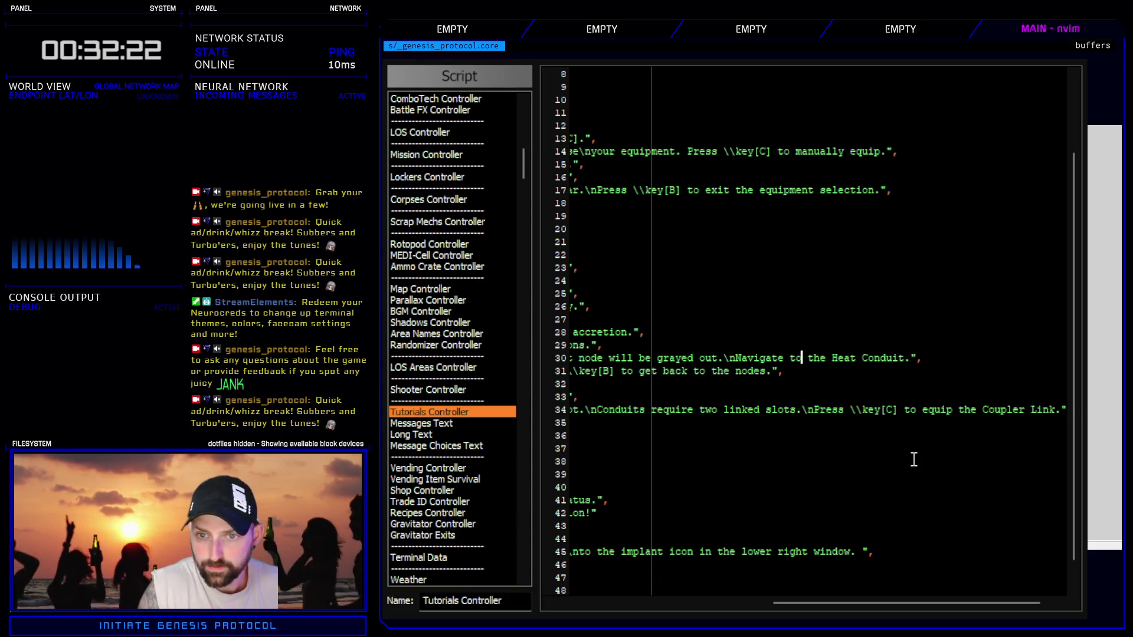
double_click(848, 361)
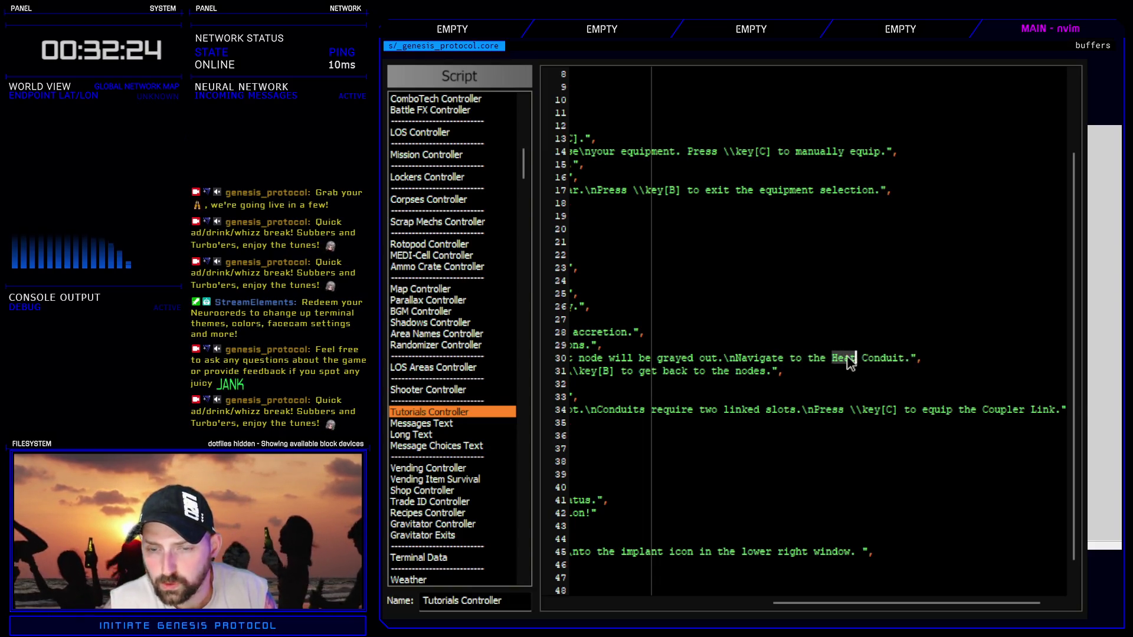
type("Cold")
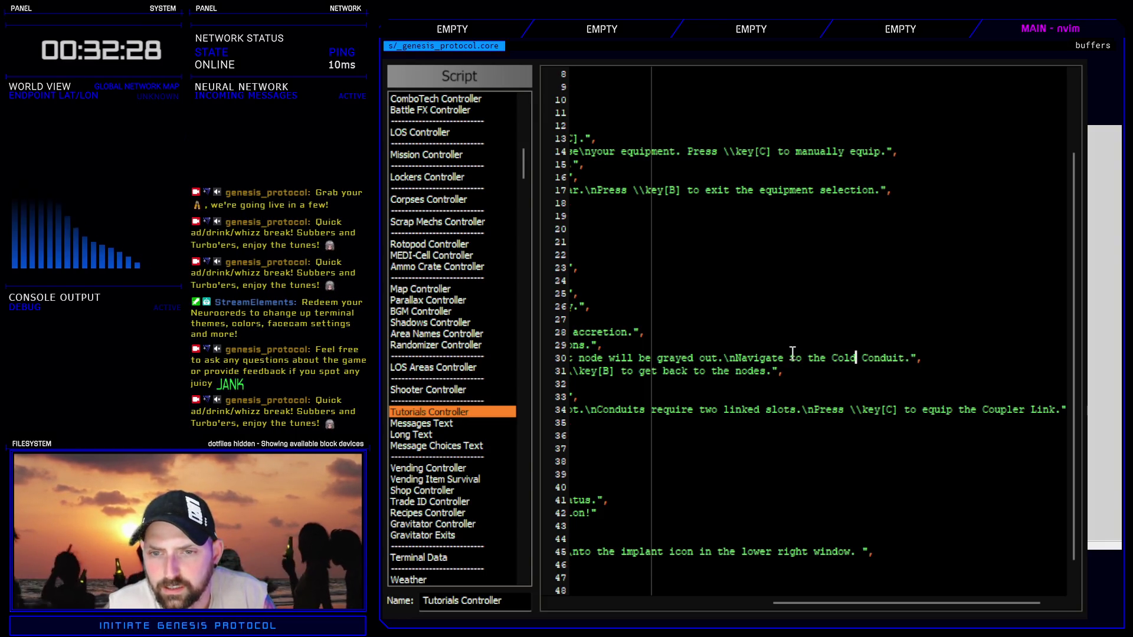
type("down")
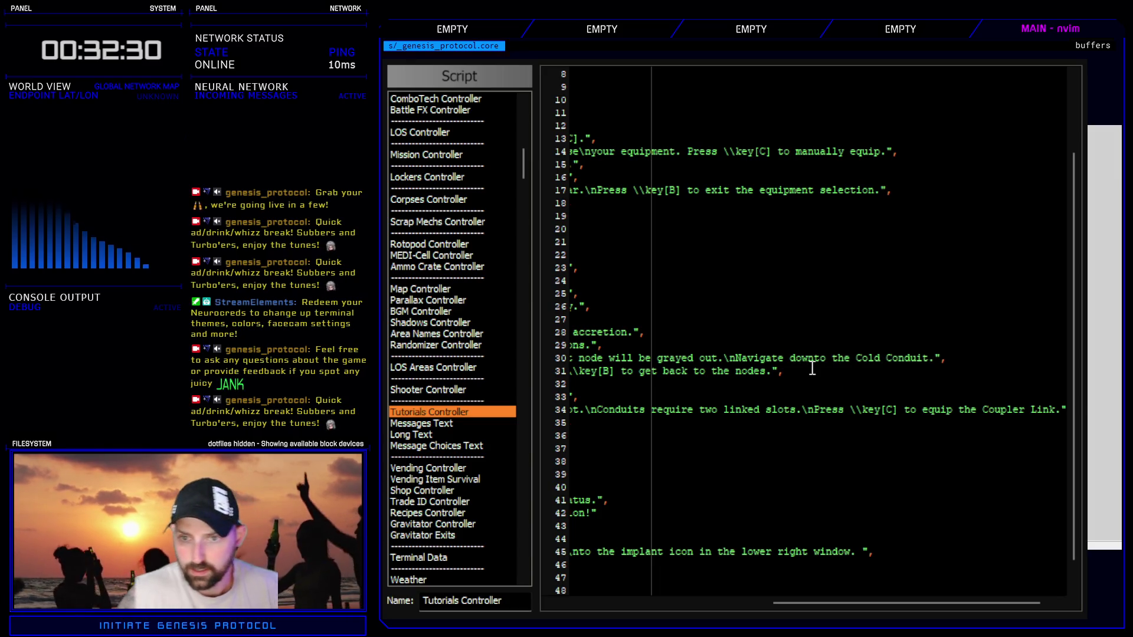
left_click_drag(935, 603, 720, 608)
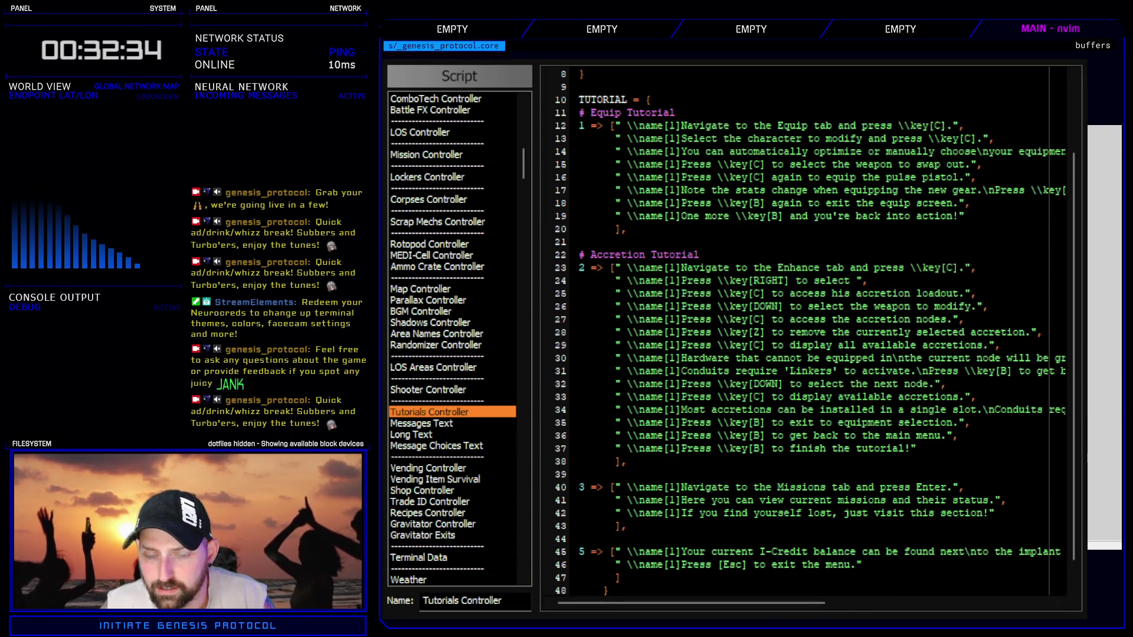
key("Escape")
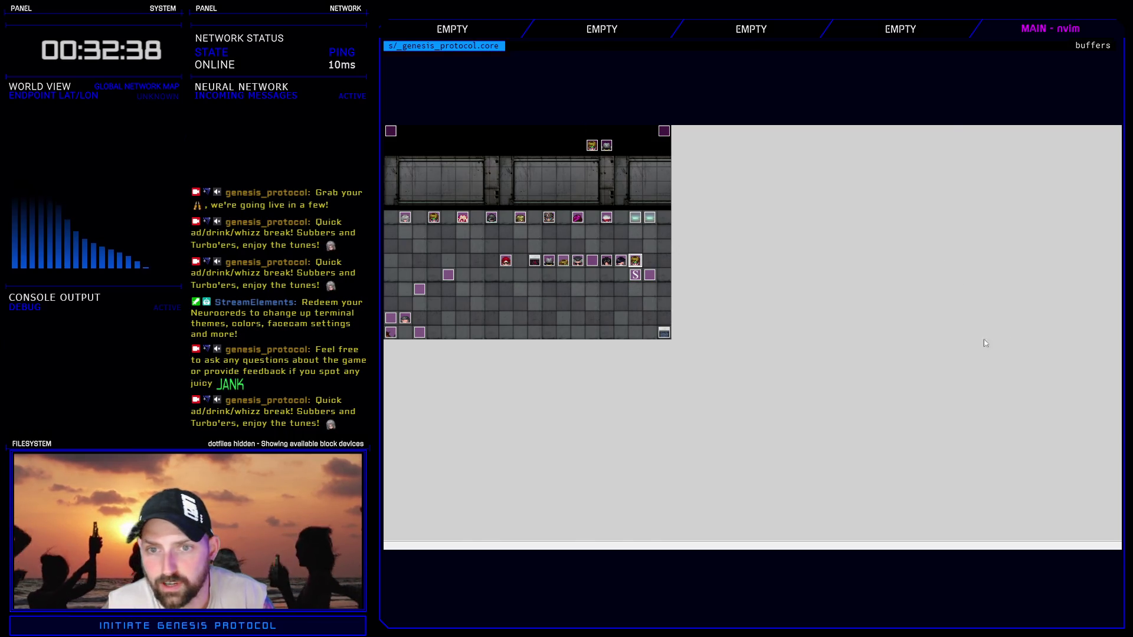
key("F9")
left_click(723, 410)
scroll(715, 421, "down", 4)
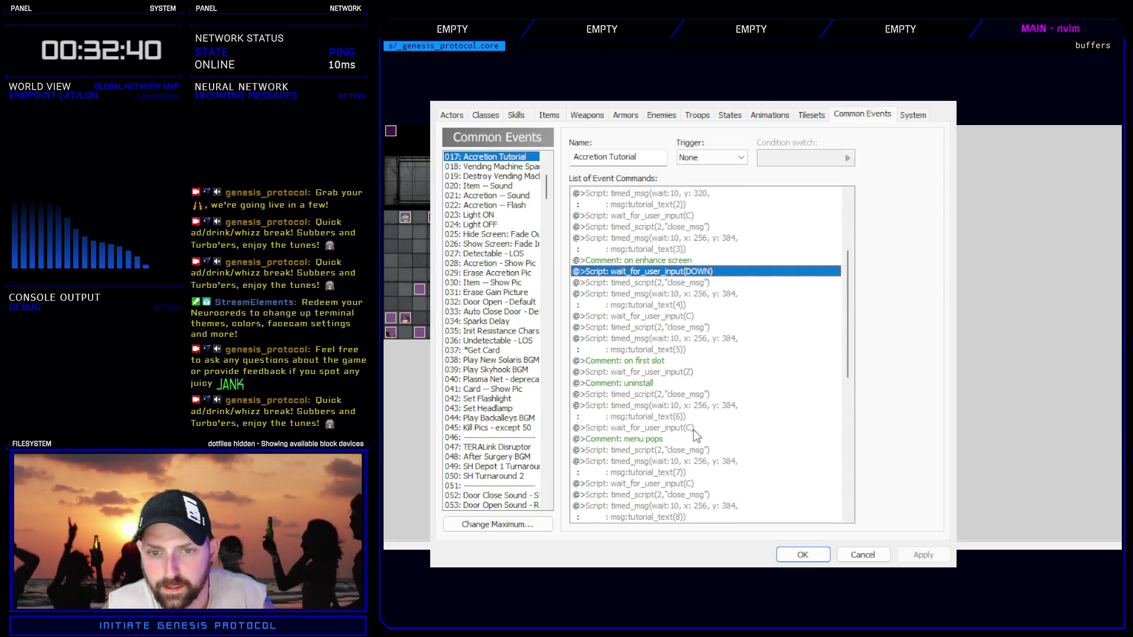
left_click(653, 373)
left_click(655, 394)
left_click_drag(656, 397, 662, 428)
scroll(661, 439, "down", 2)
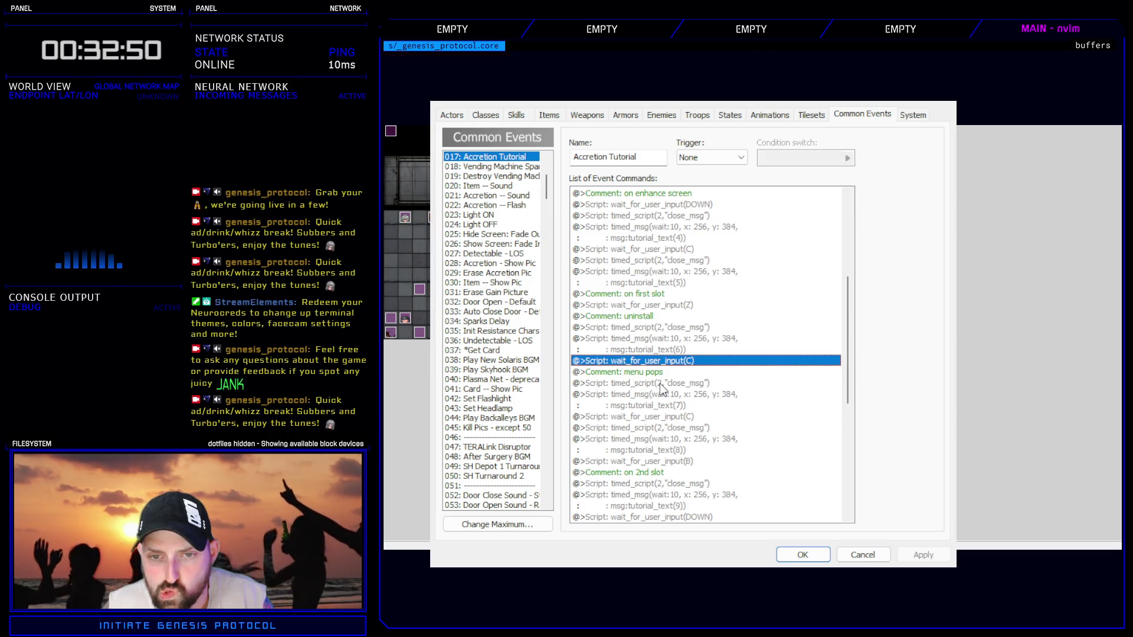
left_click(681, 341)
left_click(802, 556)
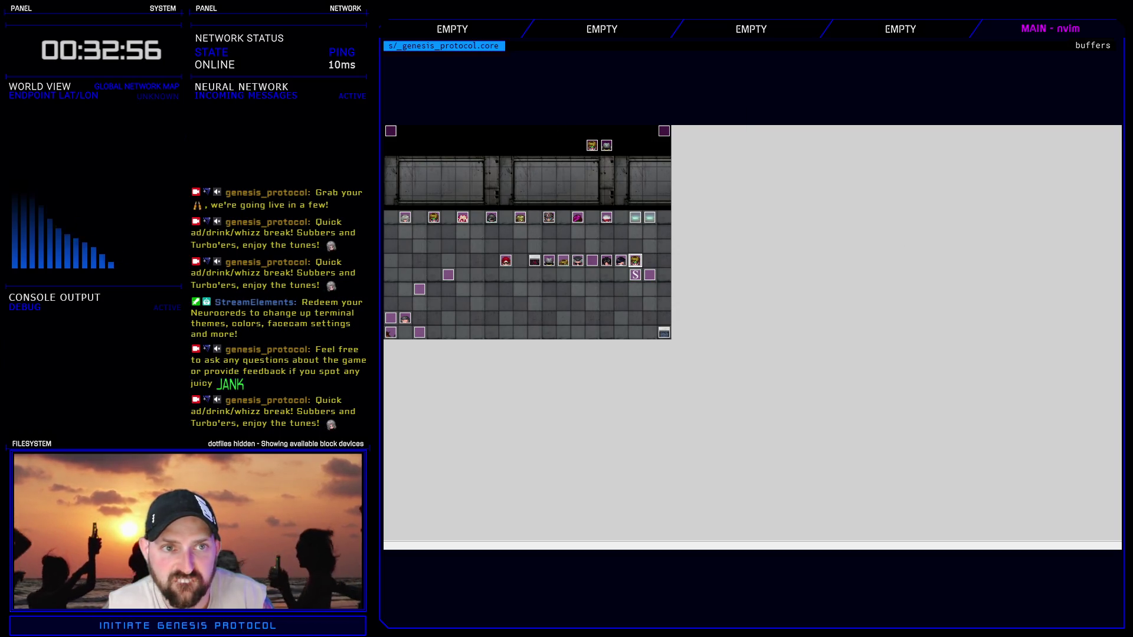
key("F11")
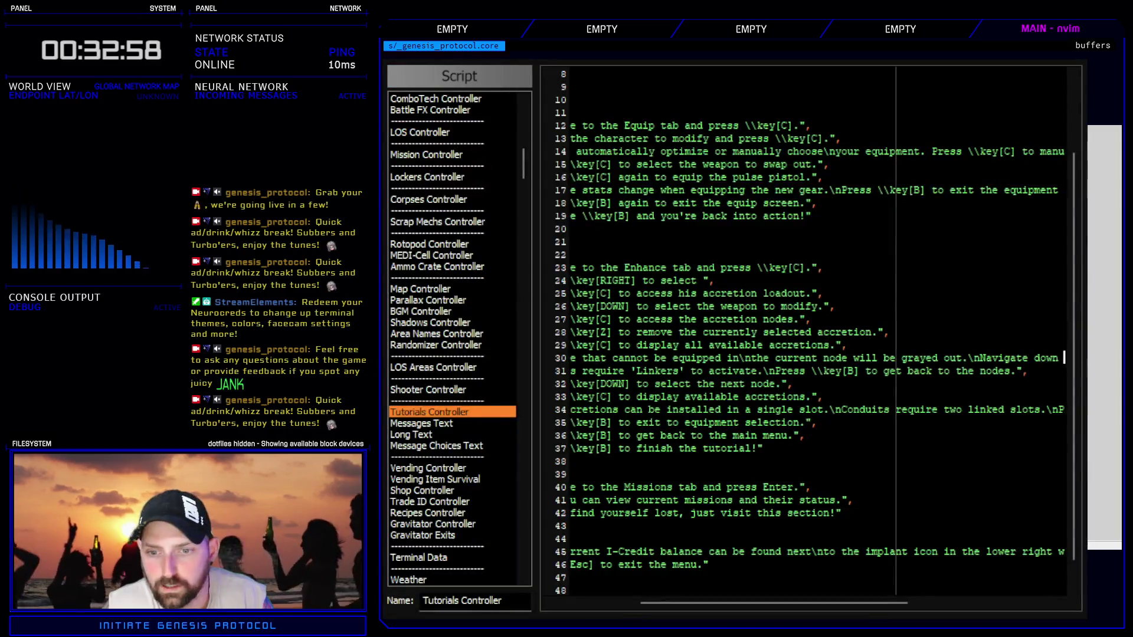
left_click_drag(880, 605, 826, 613)
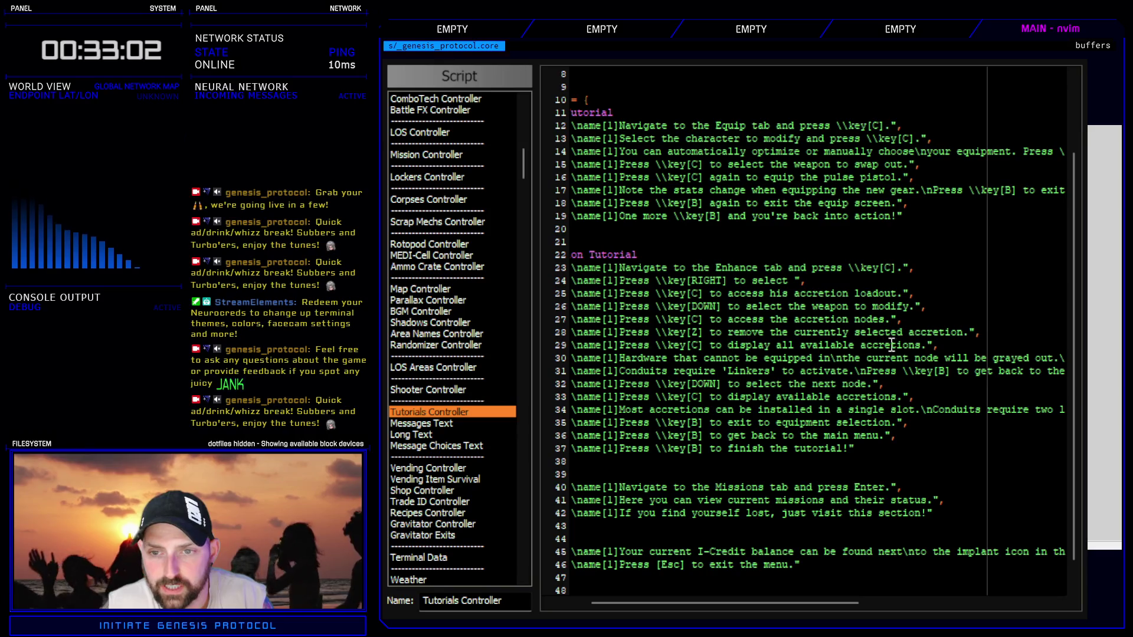
key("Escape")
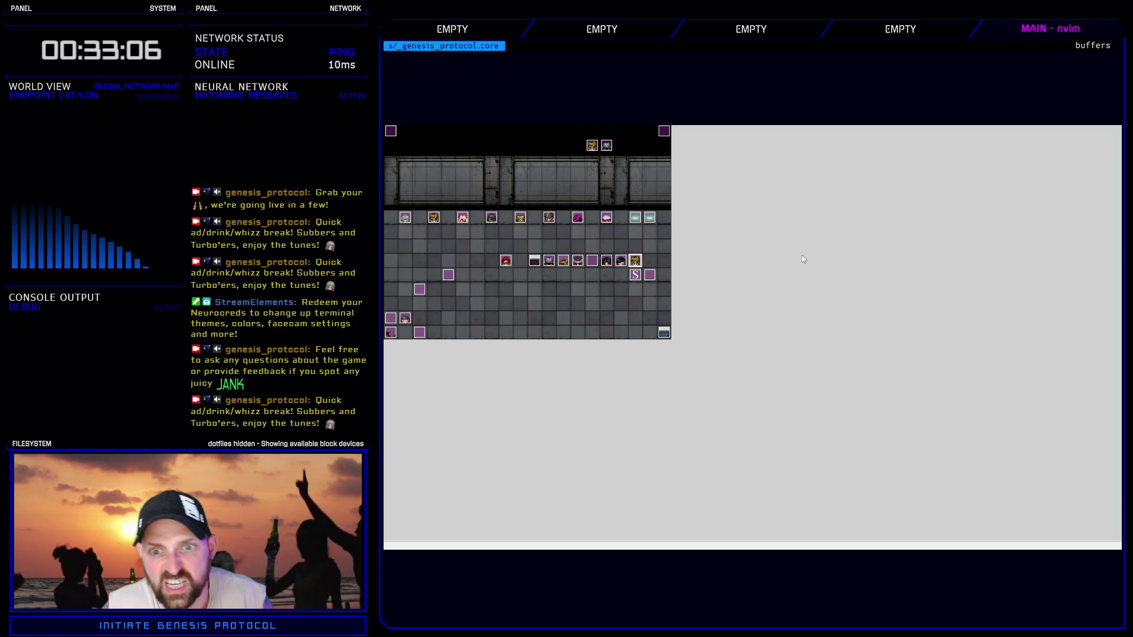
key("F9")
- Select the wait_for_user_input command following the seventh tutorial message
scroll(728, 416, "down", 6)
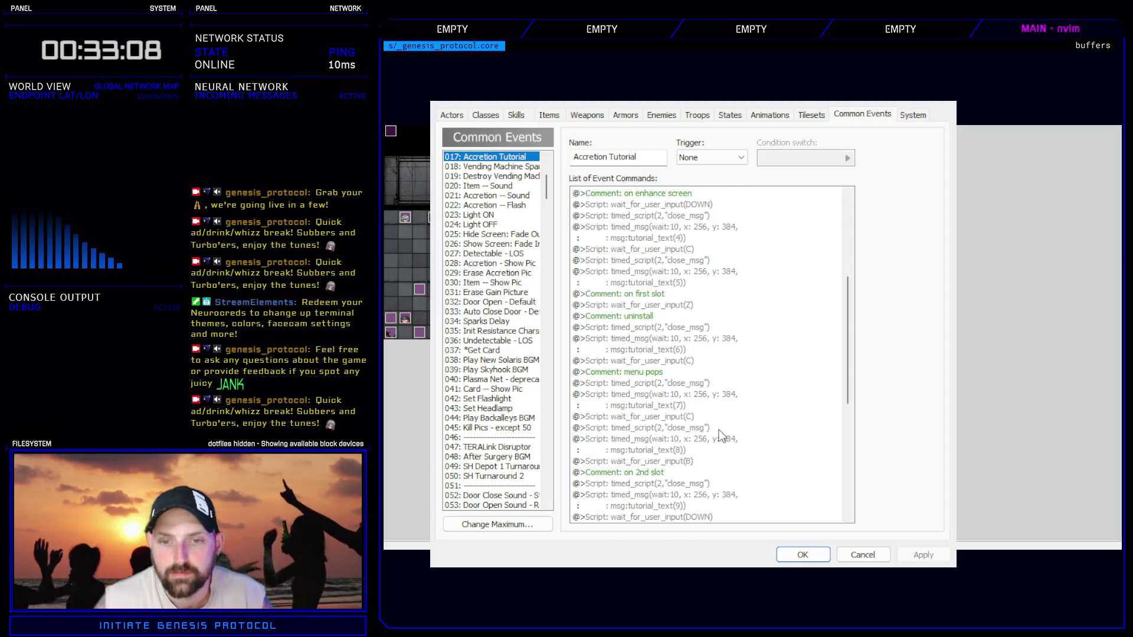
left_click(666, 360)
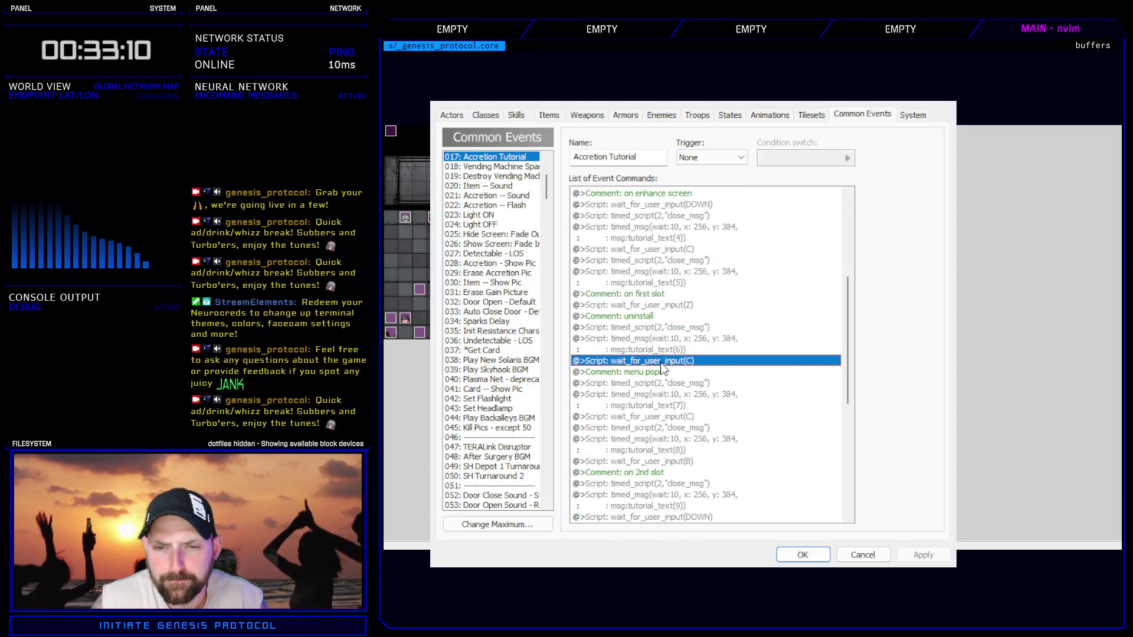
left_click(678, 346)
left_click(671, 361)
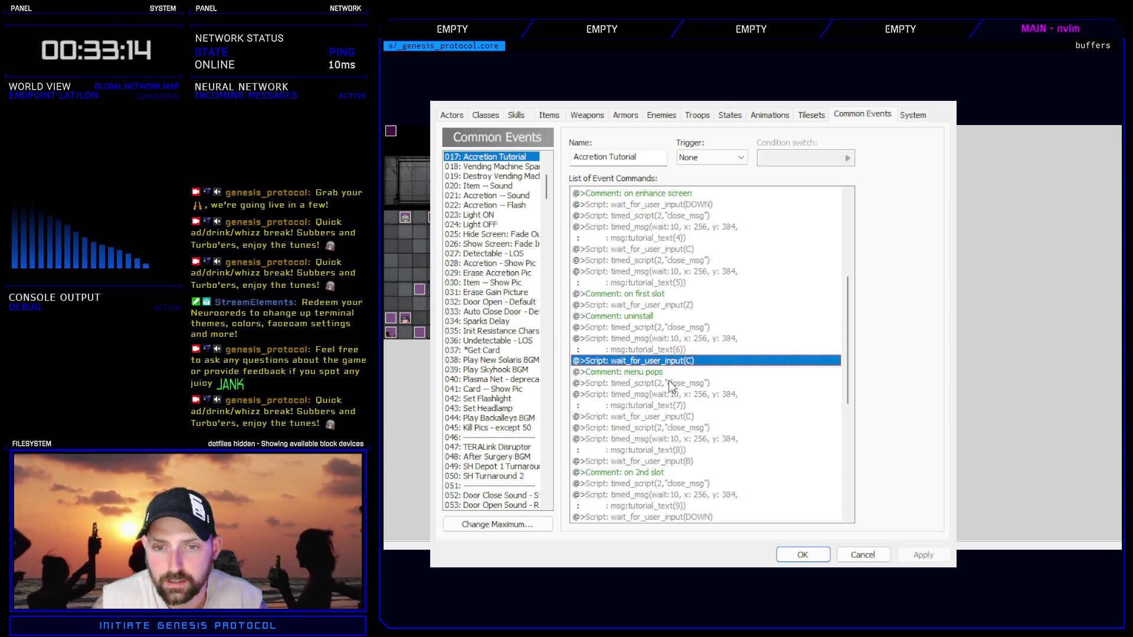
left_click(672, 383)
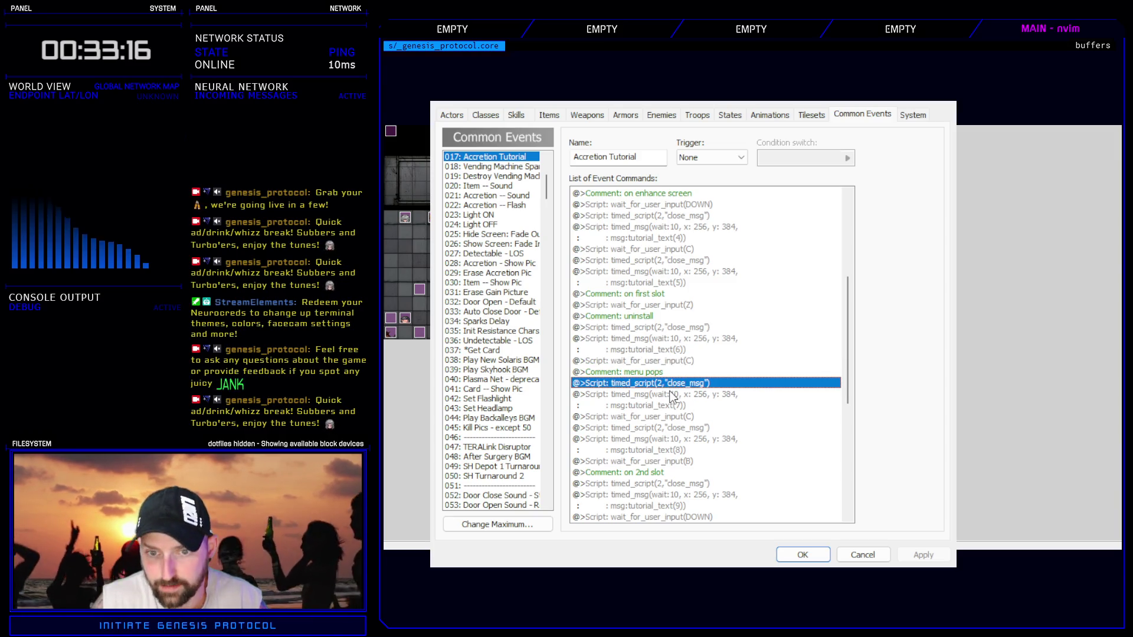
left_click(672, 398)
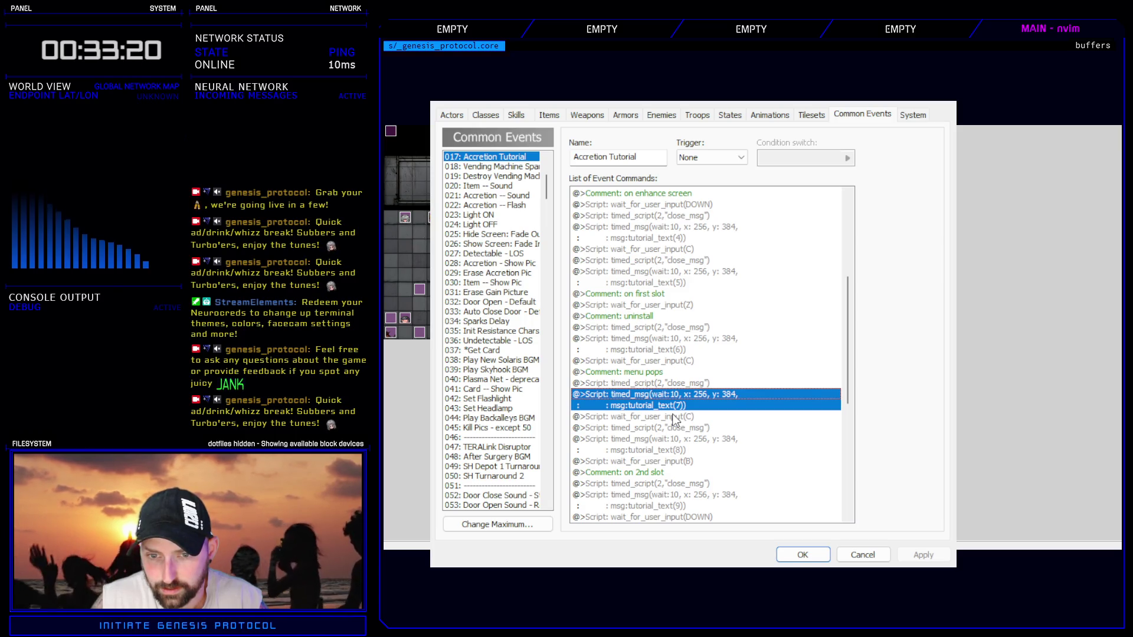
left_click(674, 416)
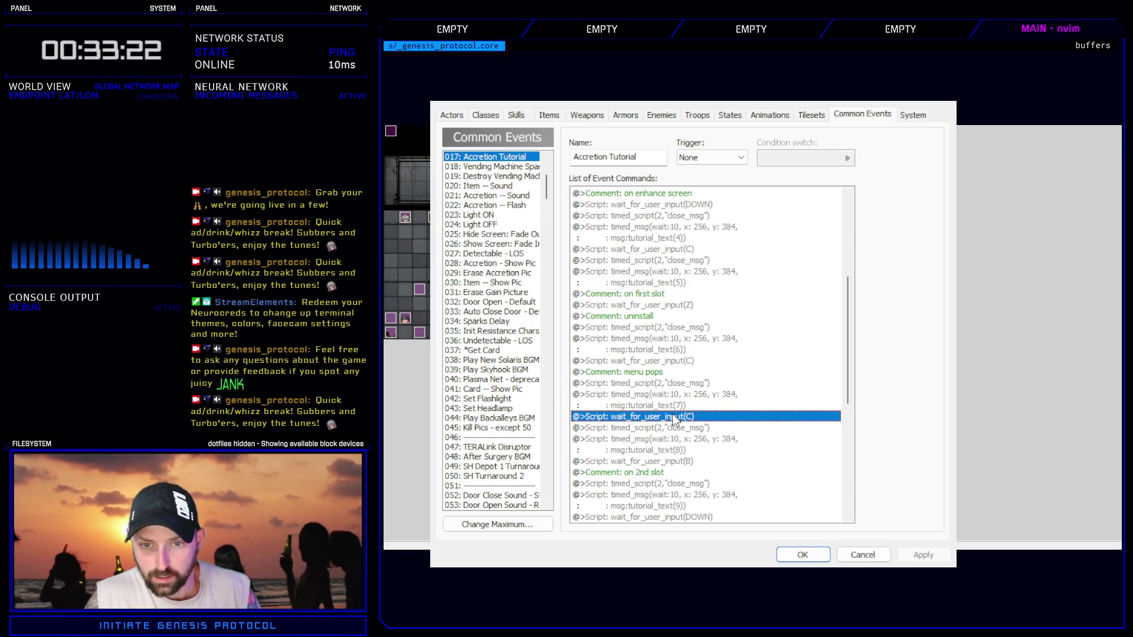
- Duplicate the wait command, change the copies to wait for DOWN, and apply
key("ctrl+c")
key("ctrl+v")
key("ctrl+v")
double_click(734, 304)
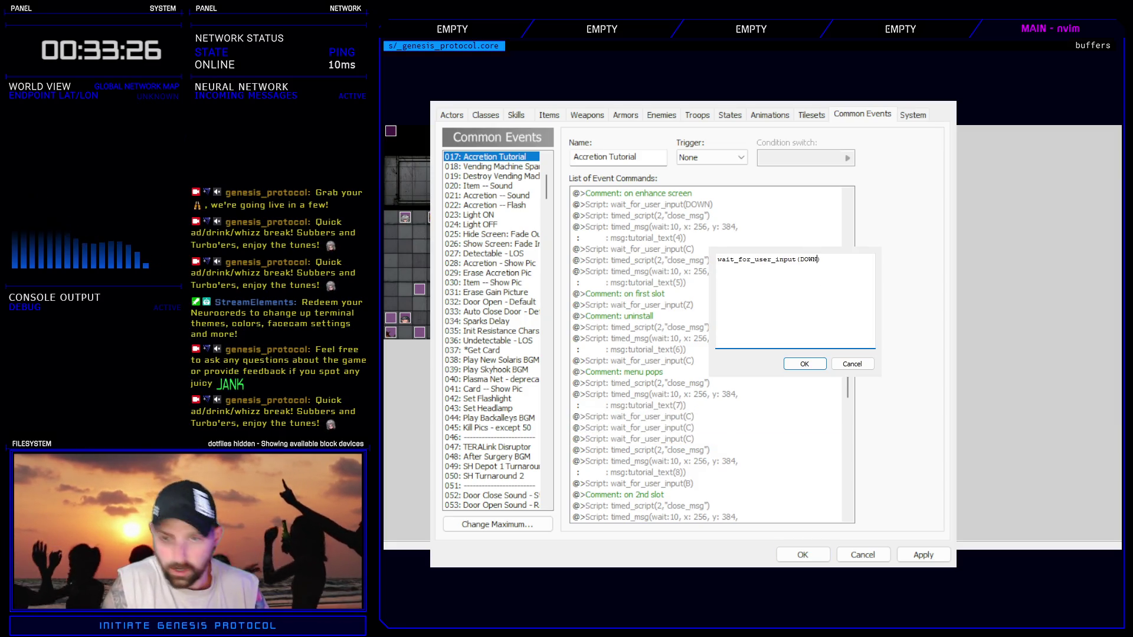
left_click(817, 364)
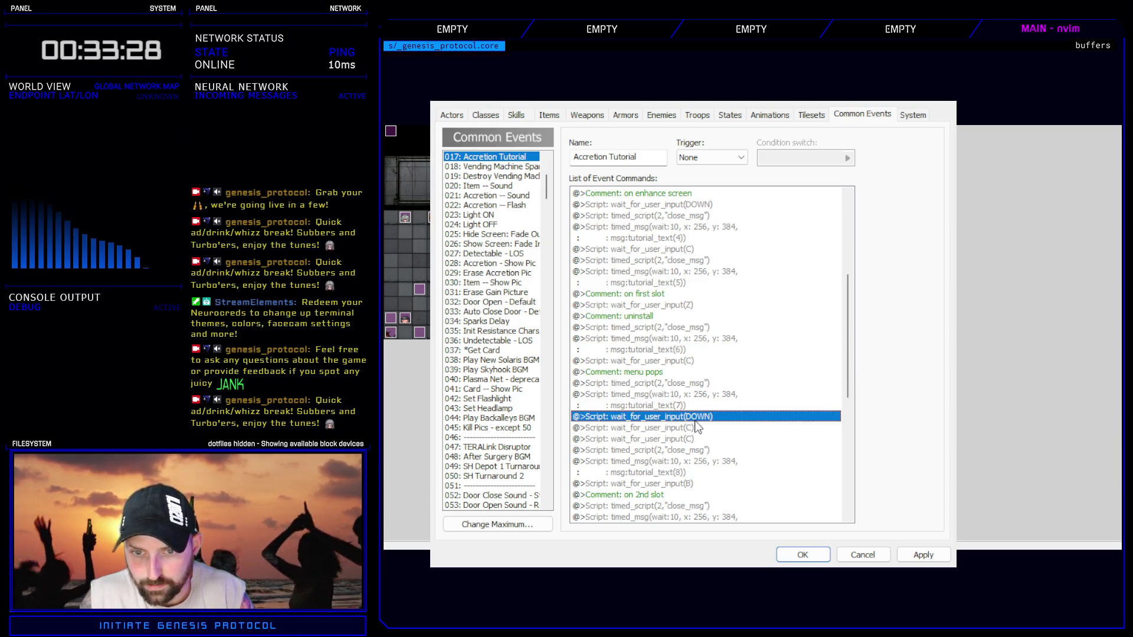
key("ctrl+v")
key("Down")
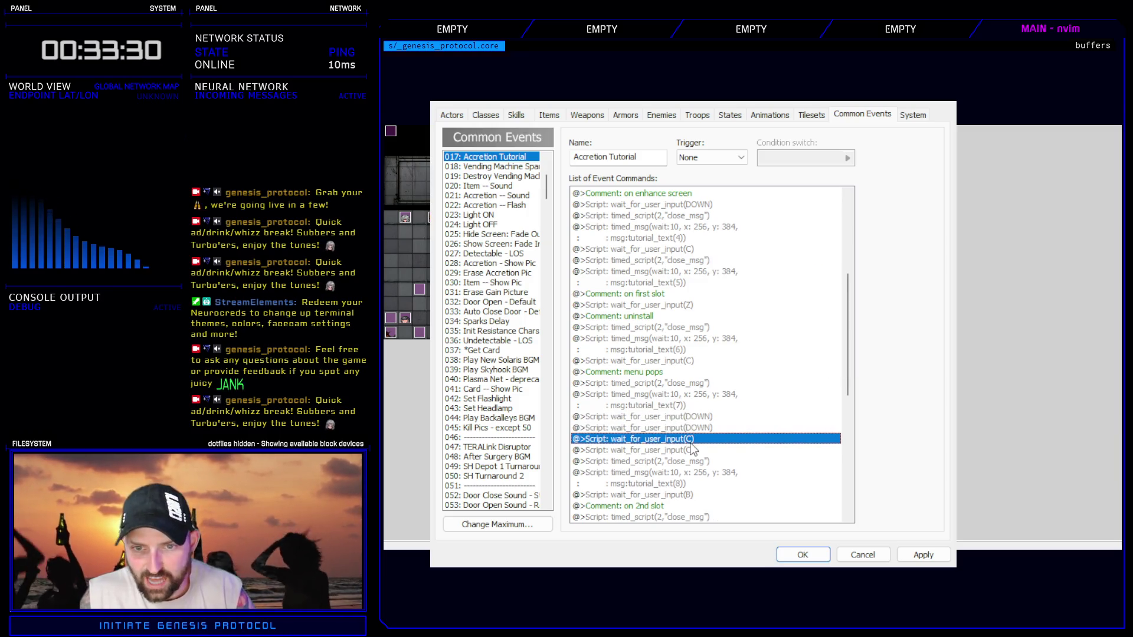
key("Delete")
left_click(909, 555)
left_click(861, 555)
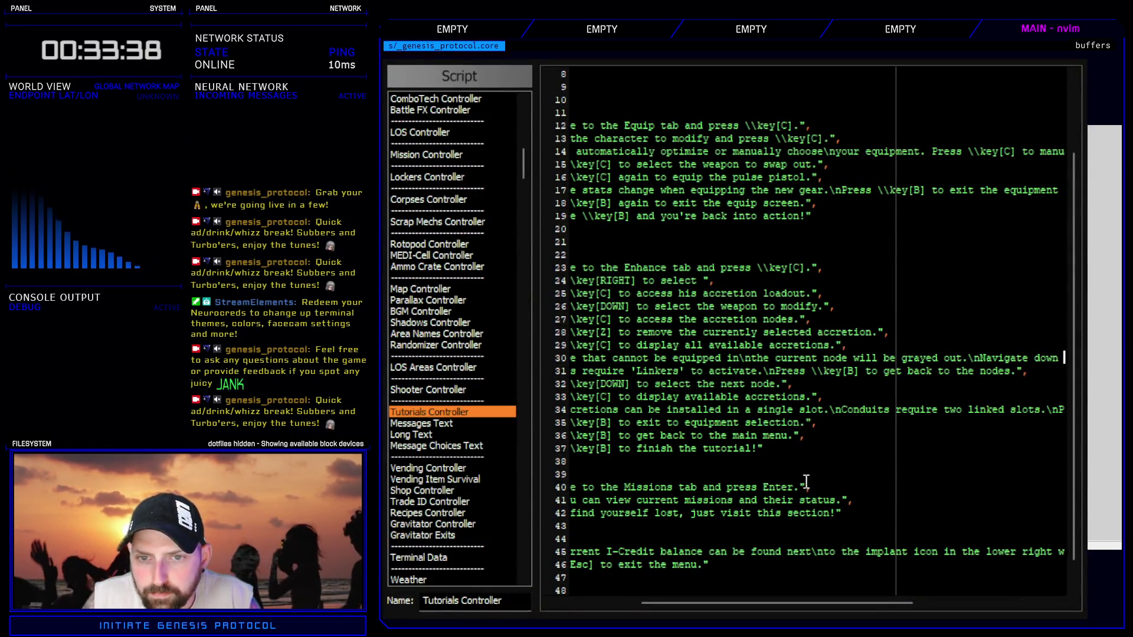
- Add 'and press \key[C]' to the line 30 tutorial message
mouse_move(908, 603)
left_mouse_down()
mouse_move(1002, 603)
mouse_move(845, 606)
mouse_move(1016, 603)
left_mouse_up()
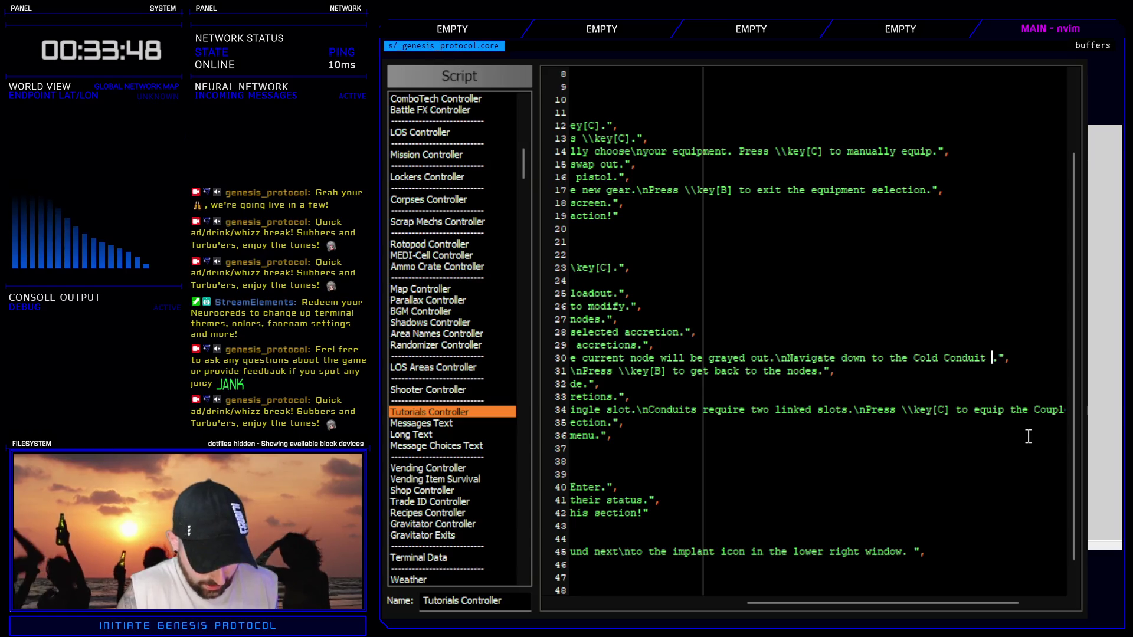
type("ESS")
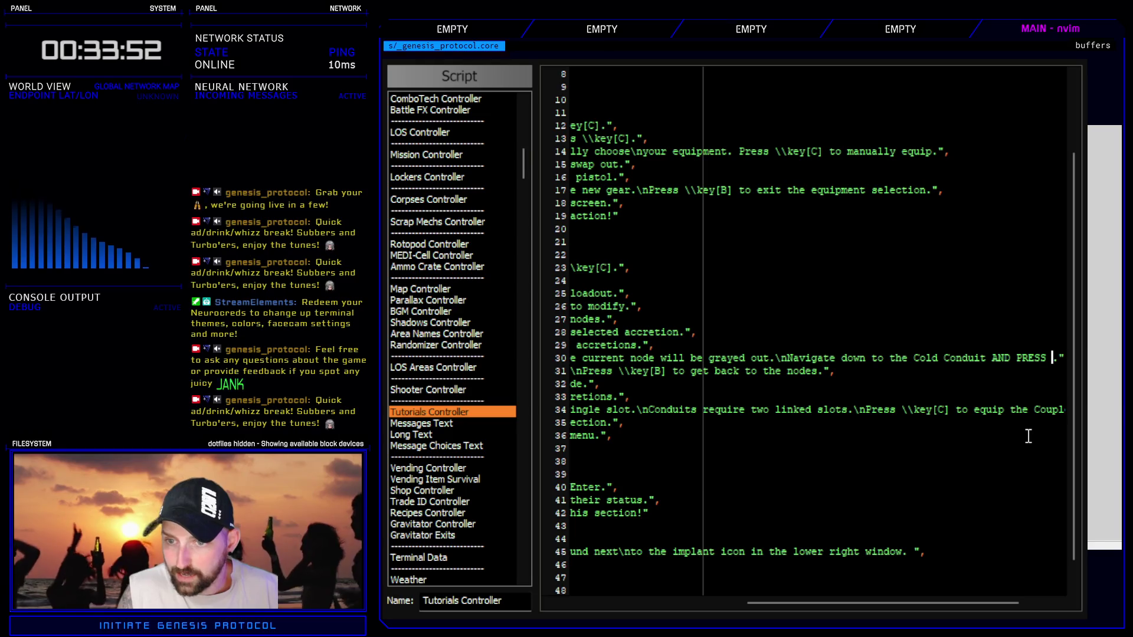
key("BackSpace")
key("BackSpace")
key("BackSpace")
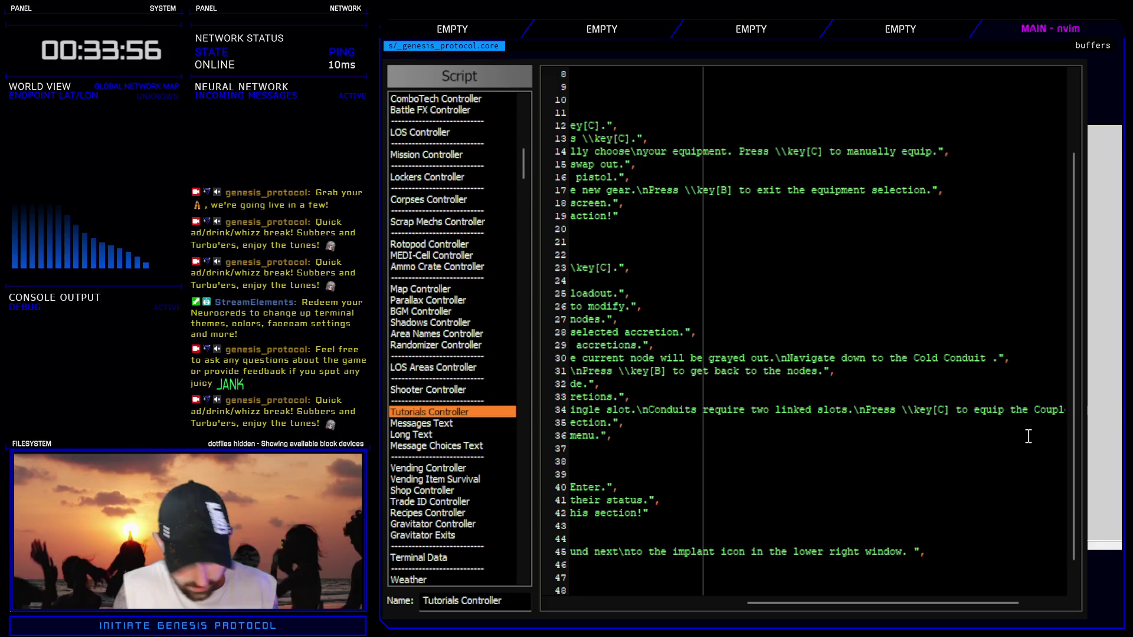
type("AND PRESS")
key("BackSpace")
key("BackSpace")
key("BackSpace")
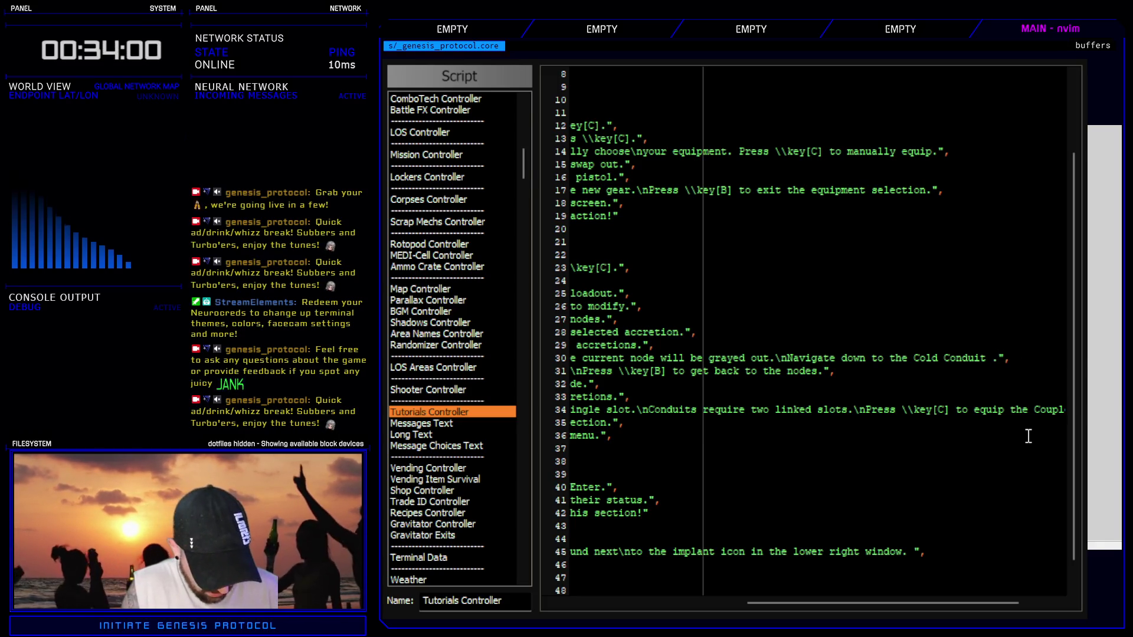
type("and press \\\\")
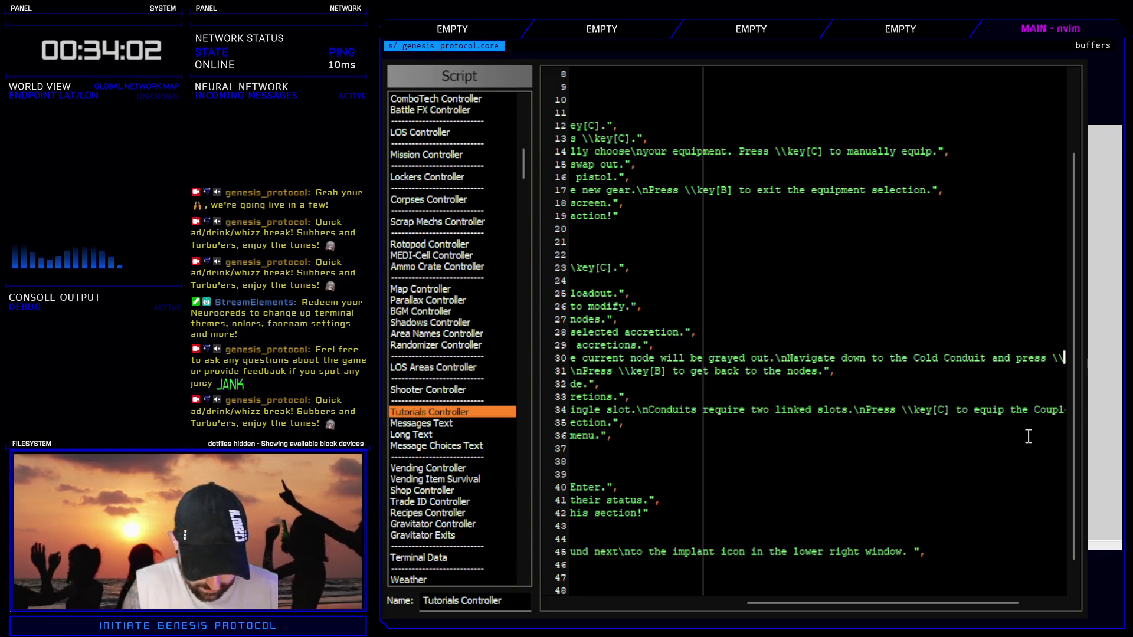
type("key[C].\"")
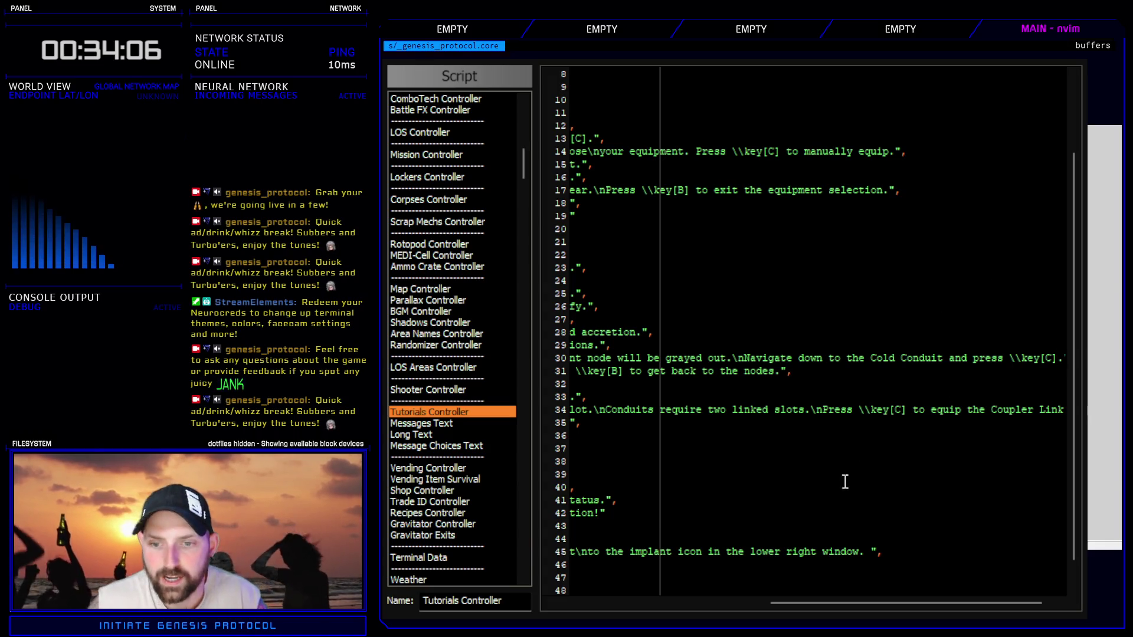
- Delete 'down' and replace 'Navigate to' with 'Select' on line 30
key("alt+Tab")
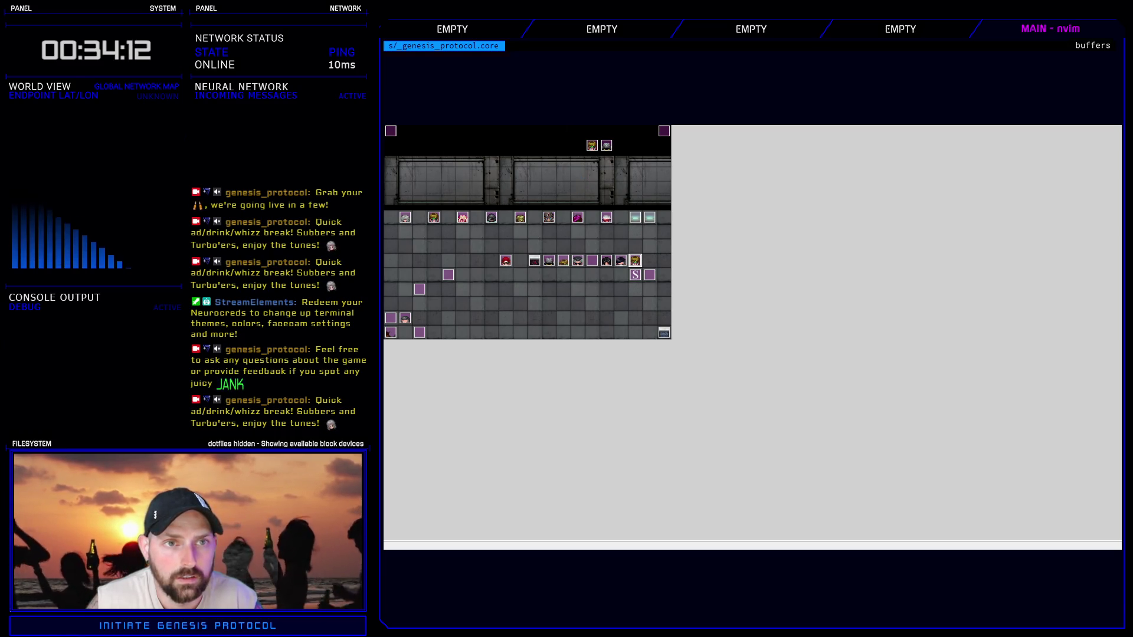
key("alt+Tab")
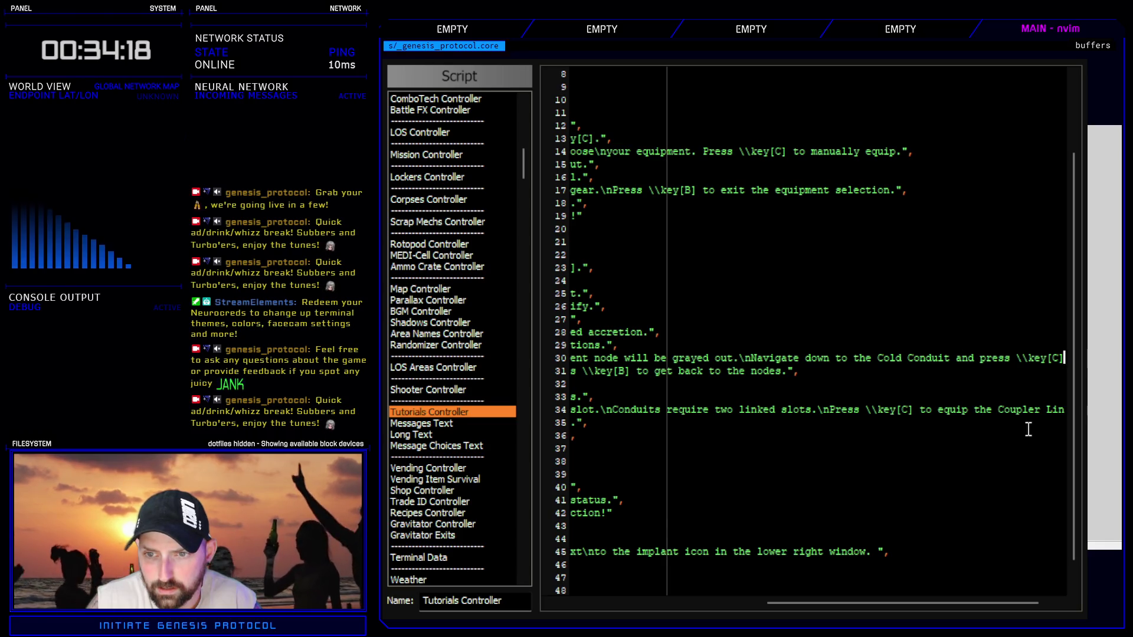
scroll(959, 602, "right", 3)
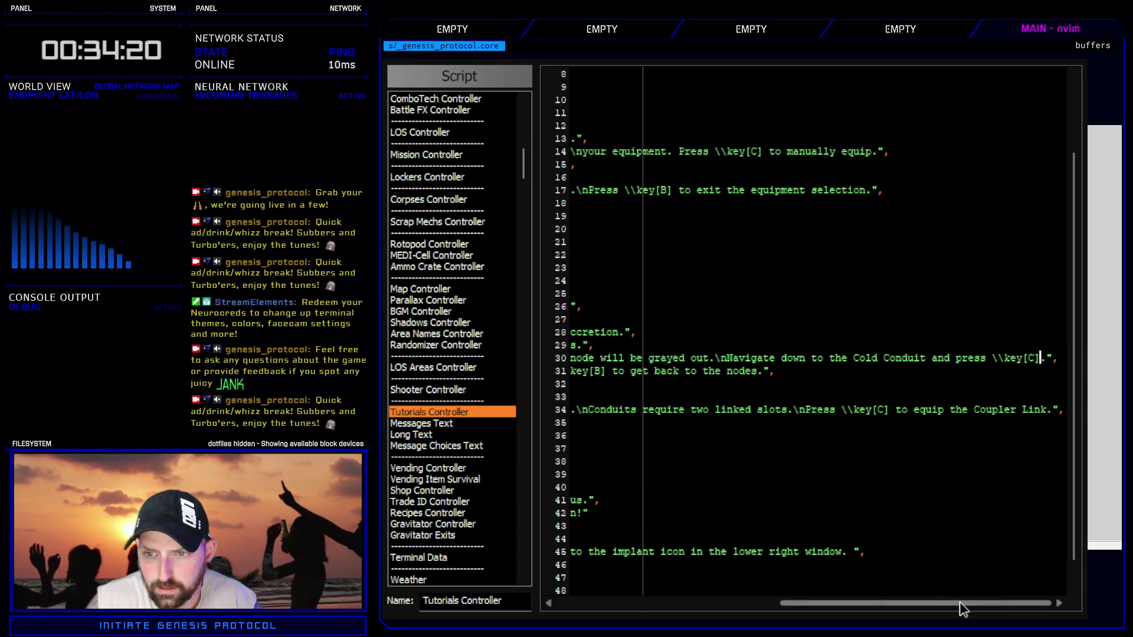
double_click(794, 358)
key("Delete")
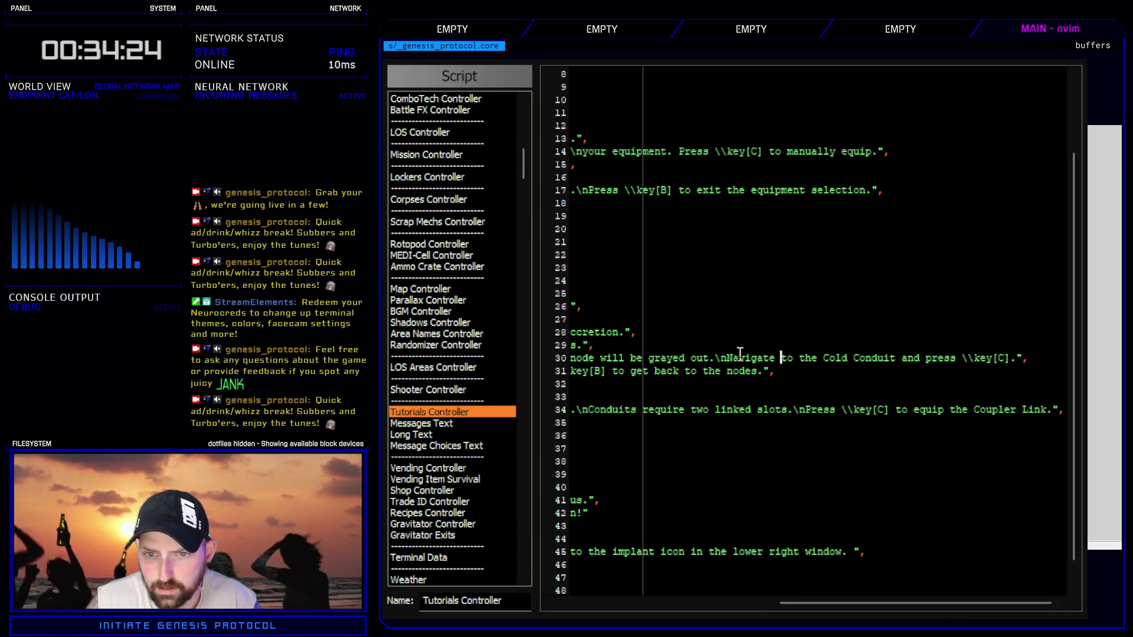
left_click_drag(731, 355, 780, 358)
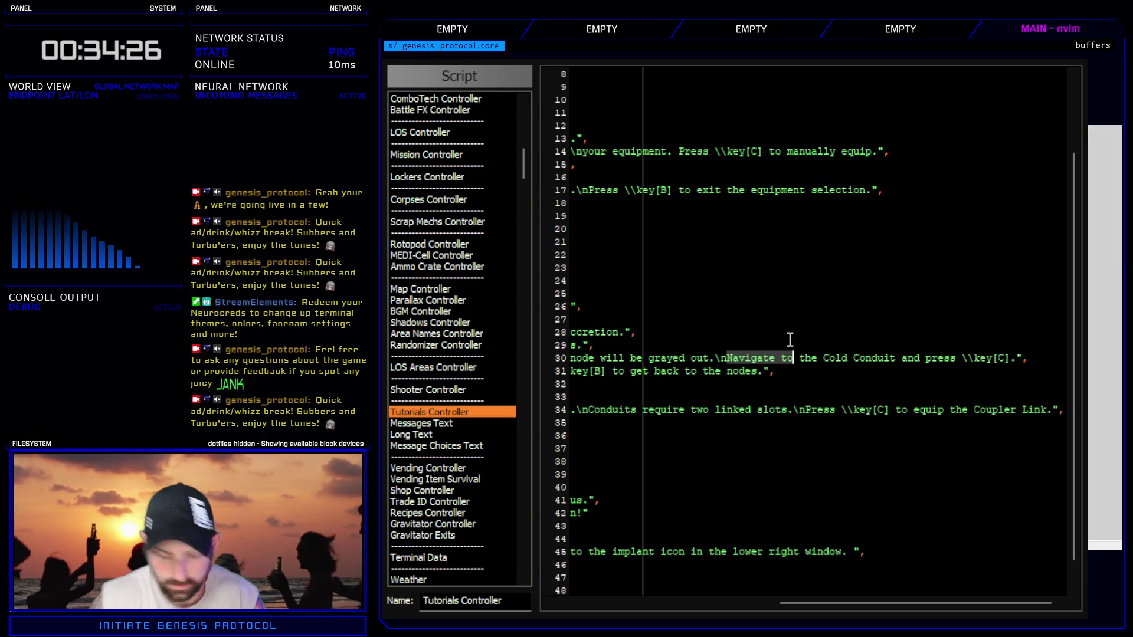
type("Select")
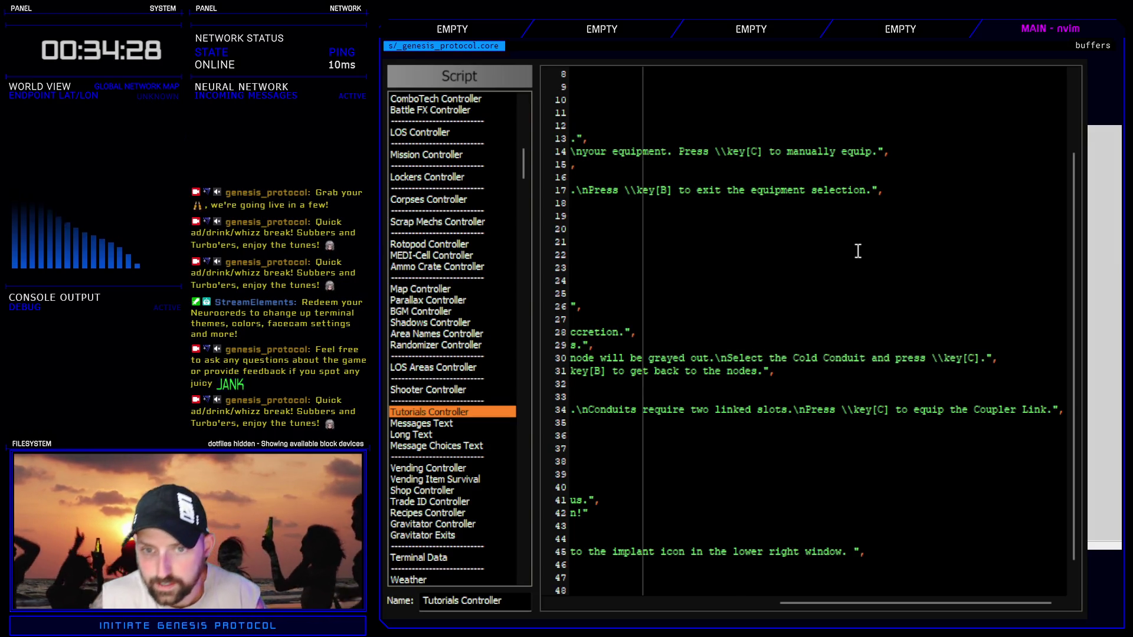
- Add 'to install.' after \key[C] and close the Script Editor
left_click(980, 358)
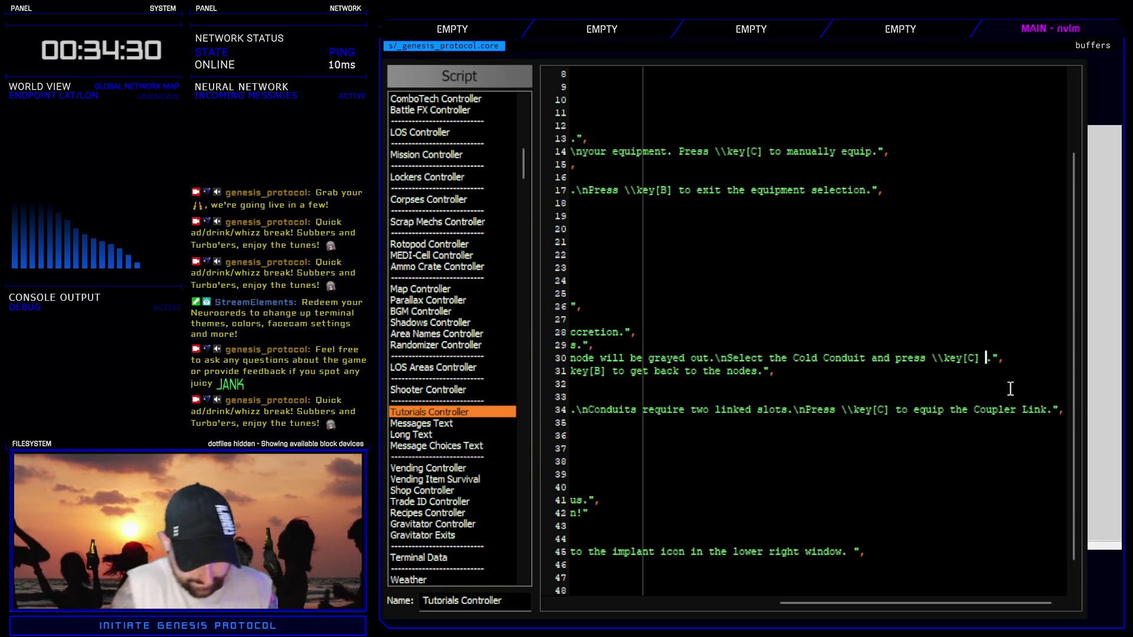
type("to install")
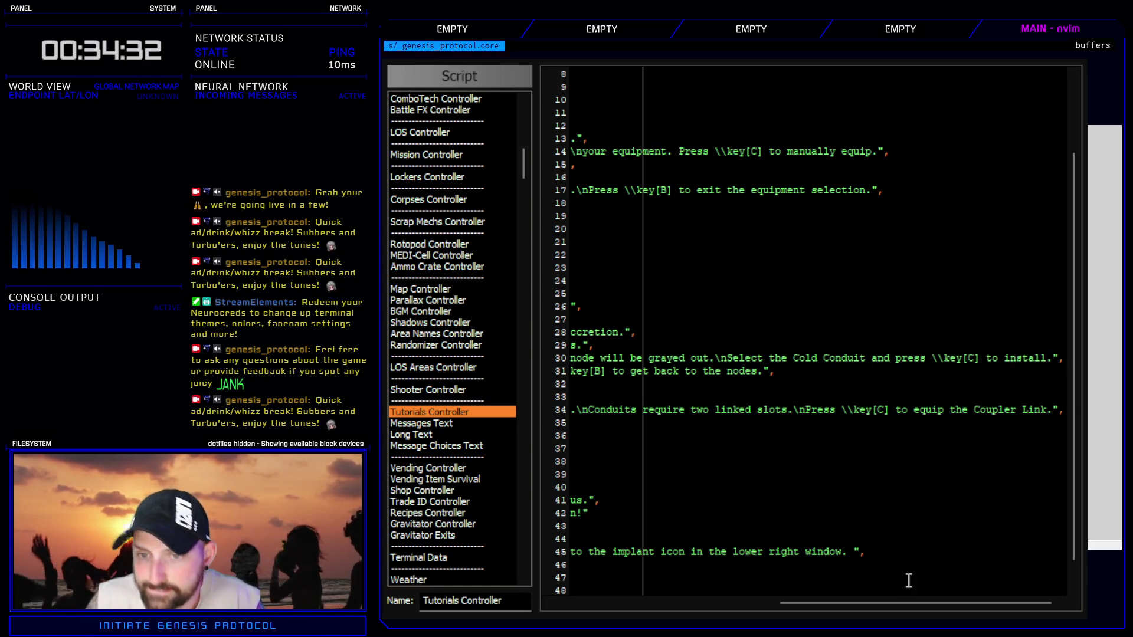
left_click(436, 142)
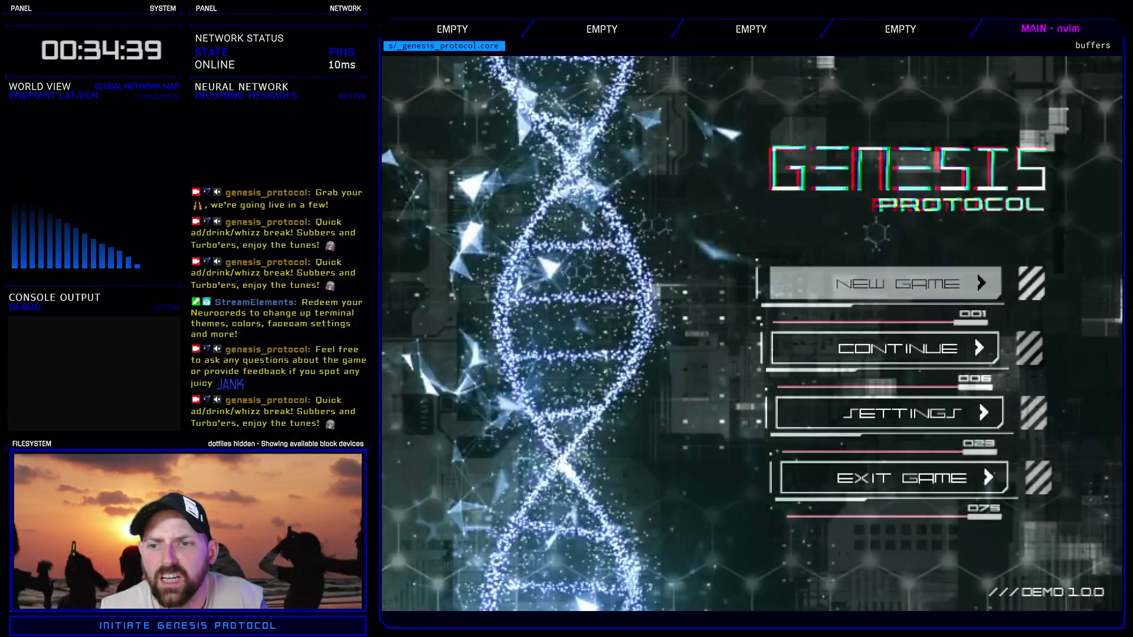
- Start a Normal game and remove the Heat Conduit from the second member's Cyberarms node
left_click(981, 272)
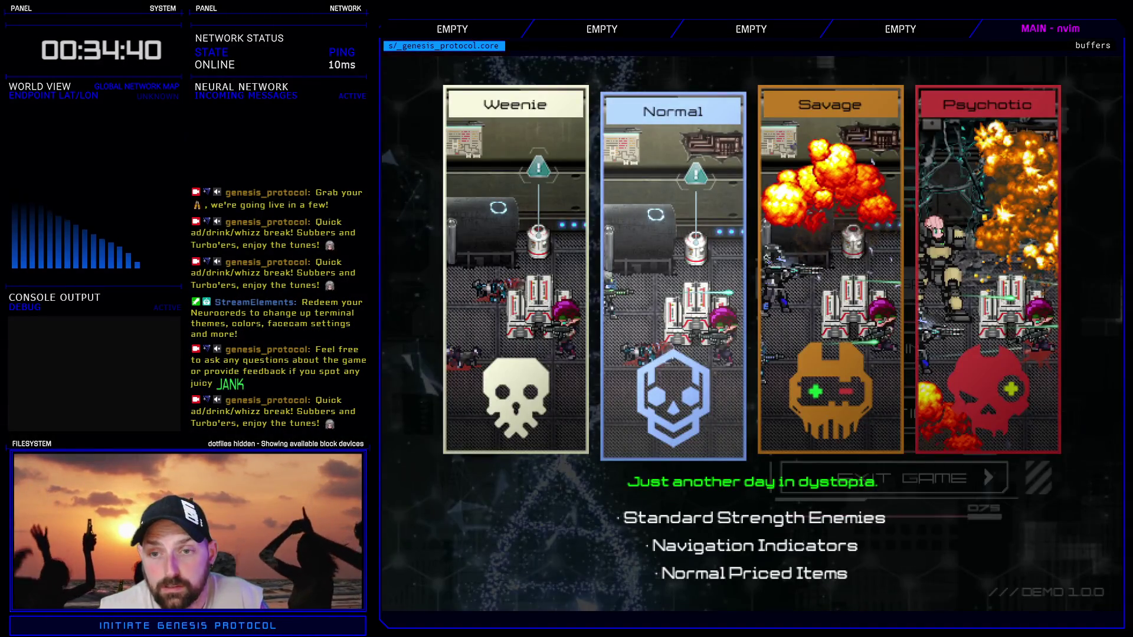
key("Return")
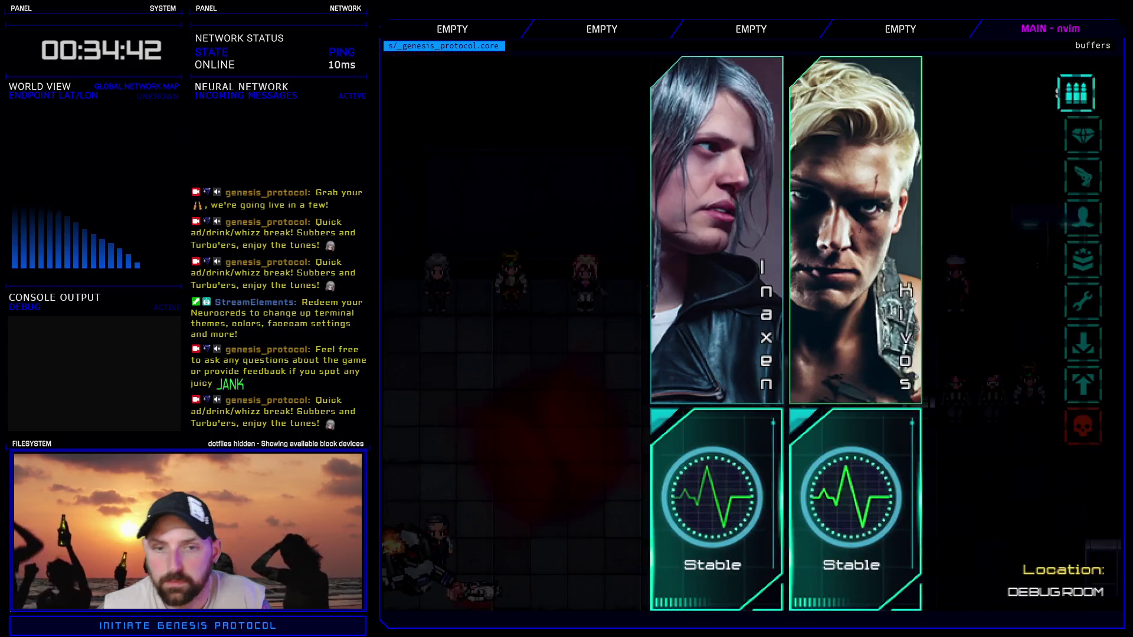
key("Down")
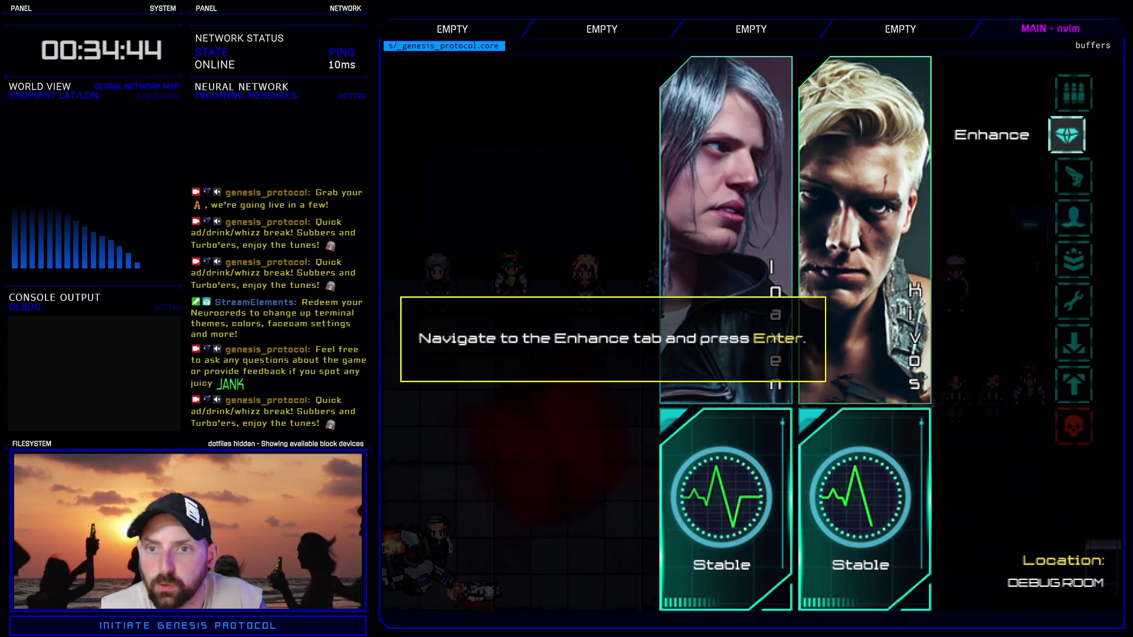
key("Return")
key("Right")
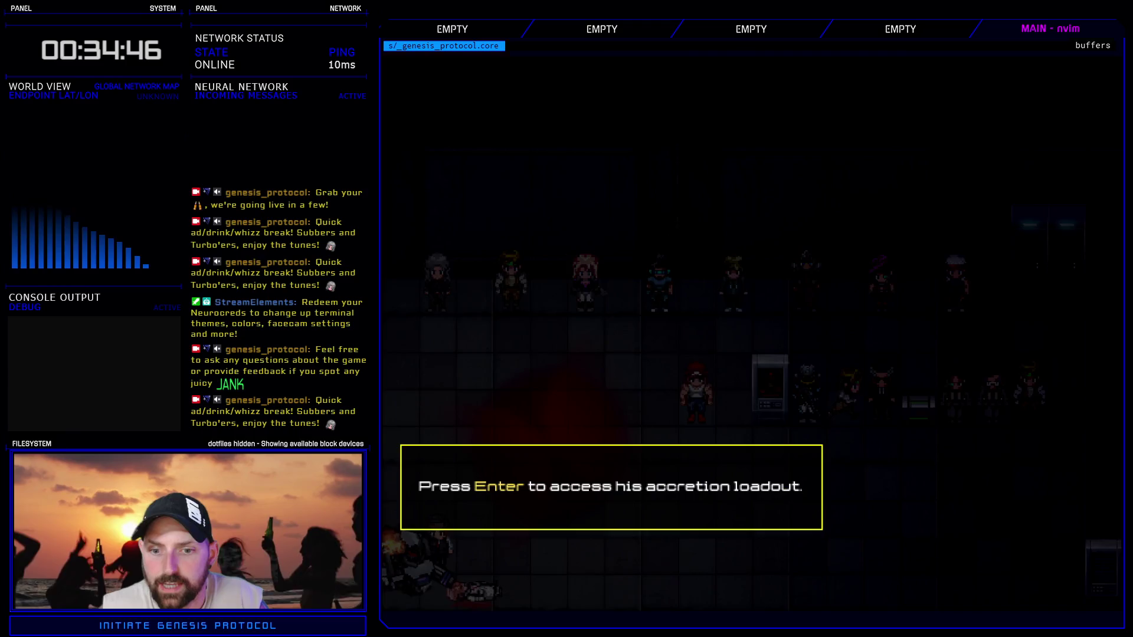
key("Return")
key("Down")
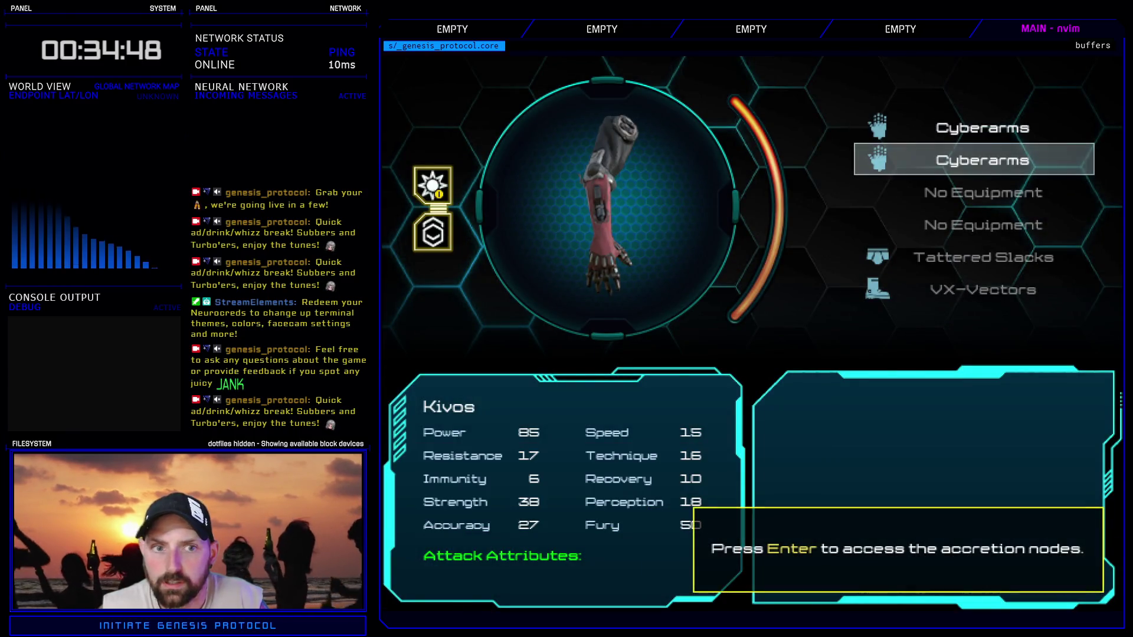
key("Return")
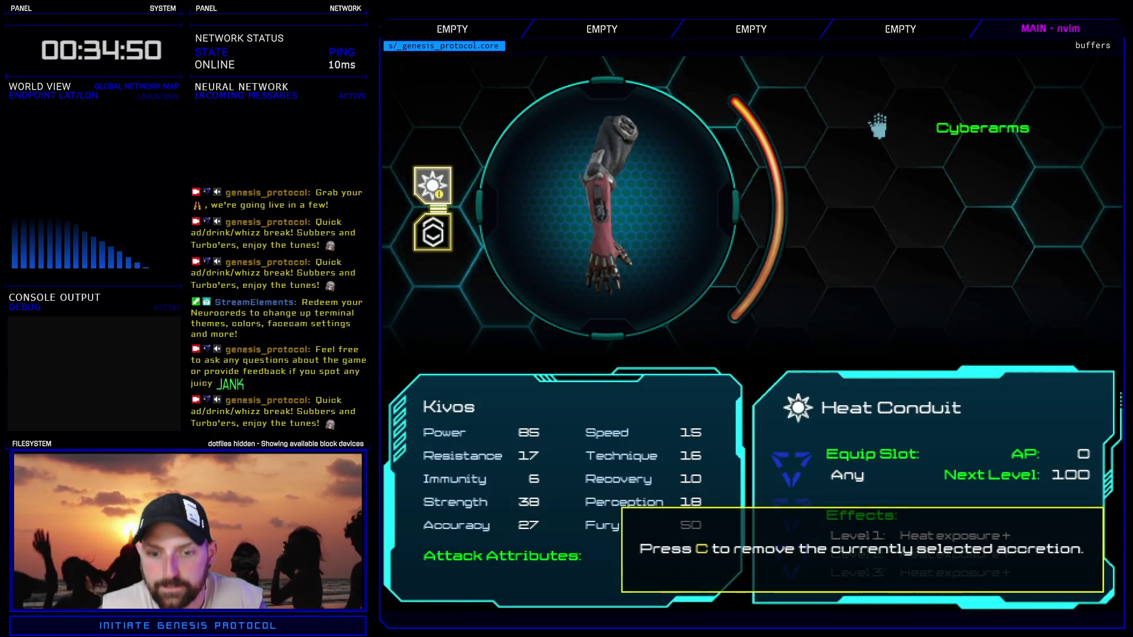
key("c")
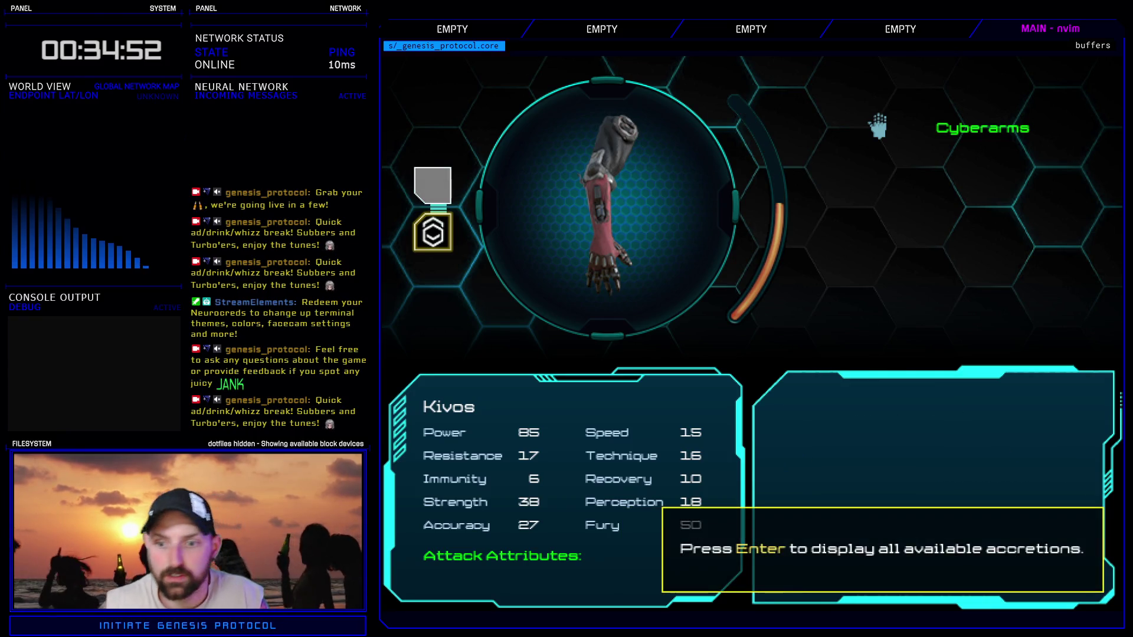
key("Return")
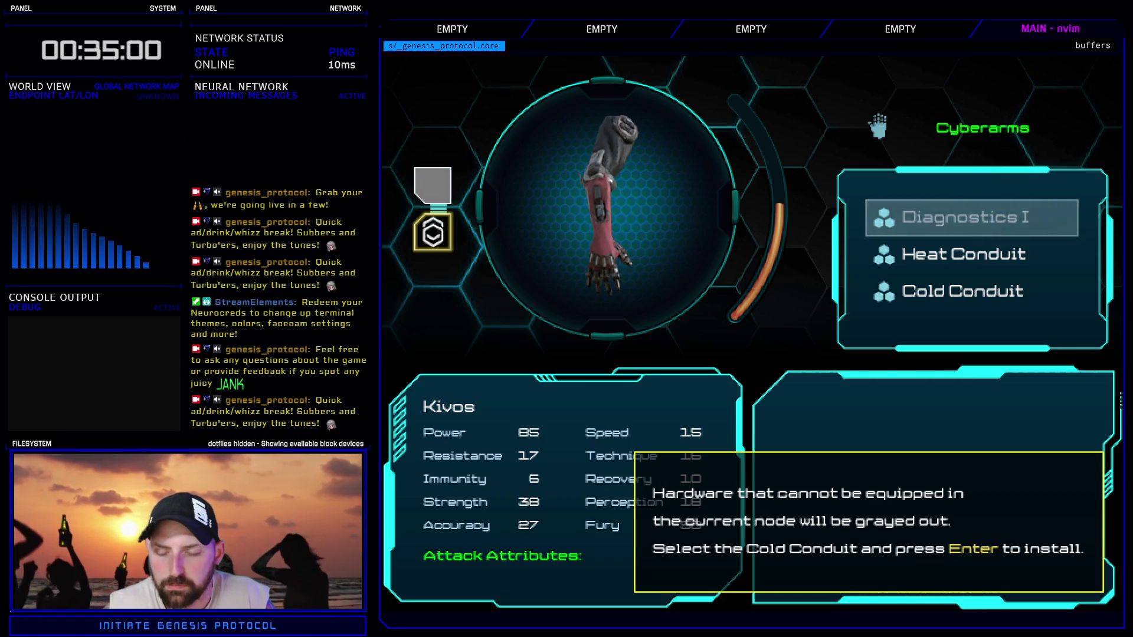
- Install the Cold Conduit, then equip the Heat Conduit in the linked second slot
left_click(971, 255)
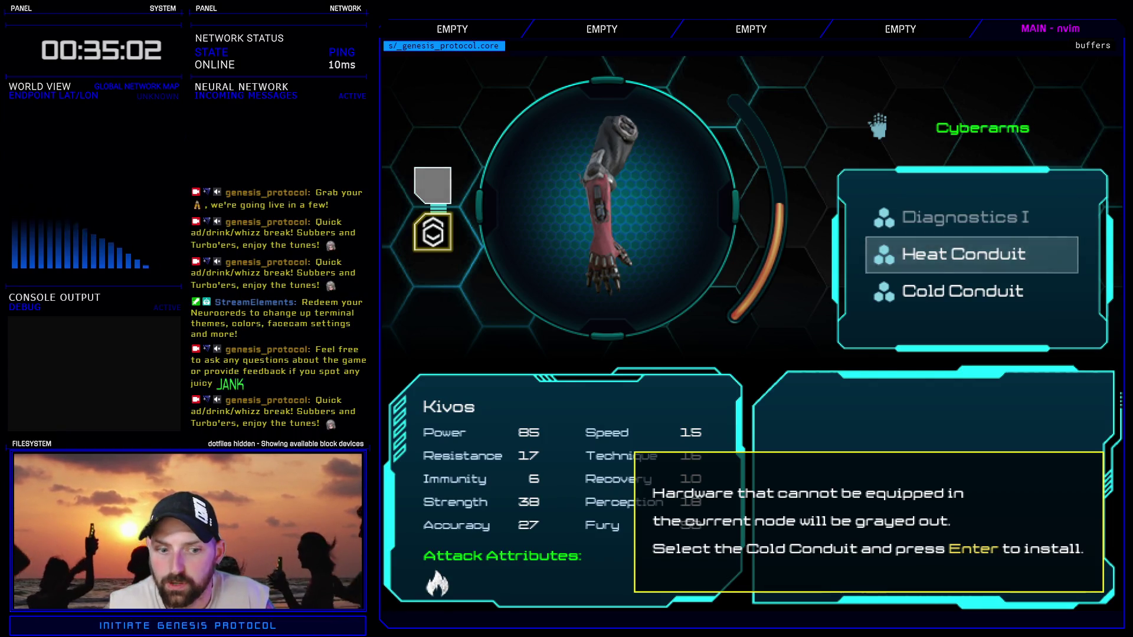
left_click(971, 292)
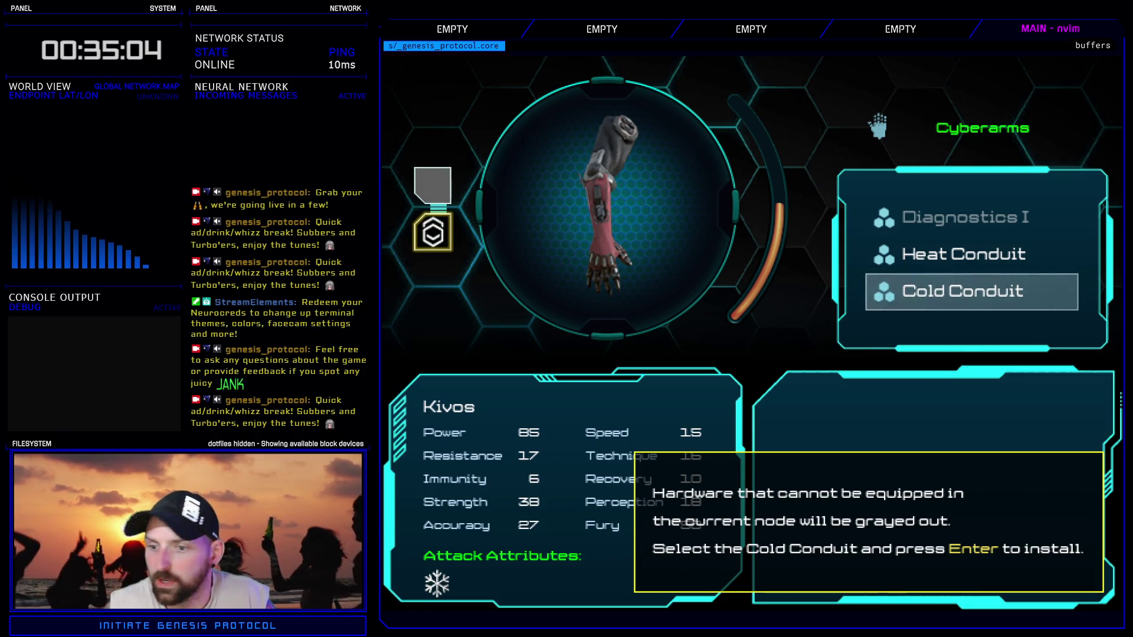
key("Return")
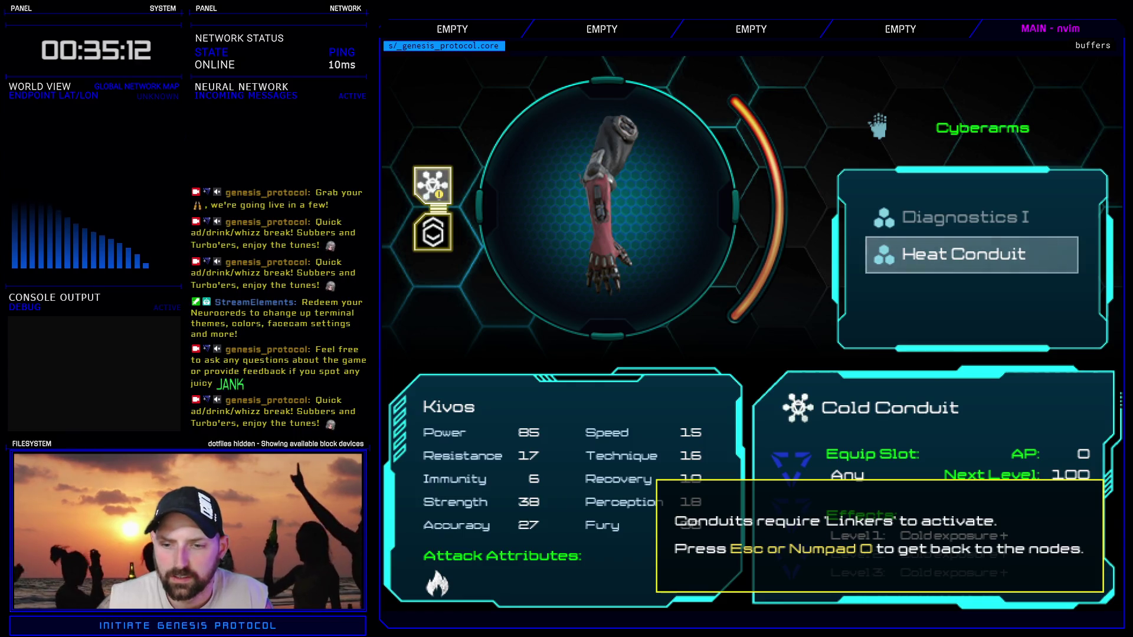
key("Escape")
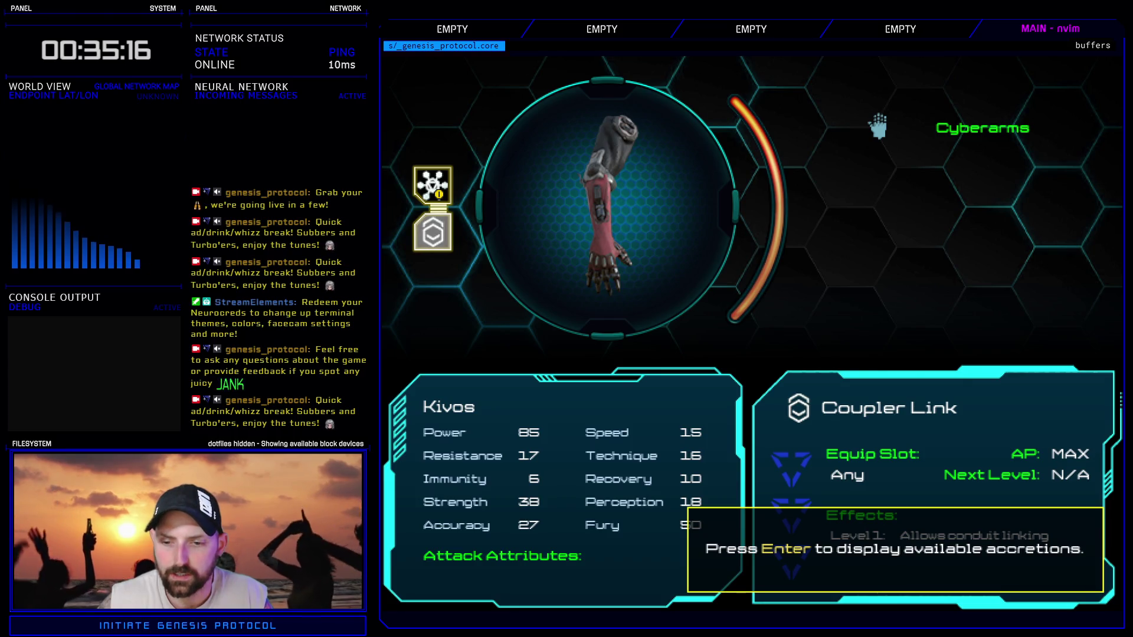
key("Return")
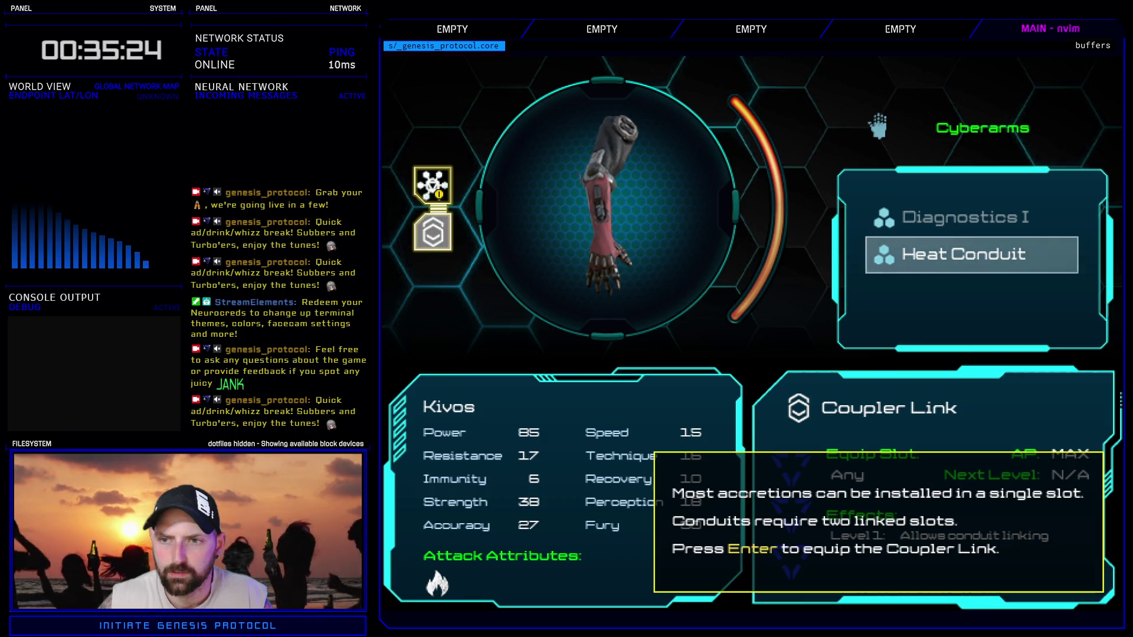
key("Return")
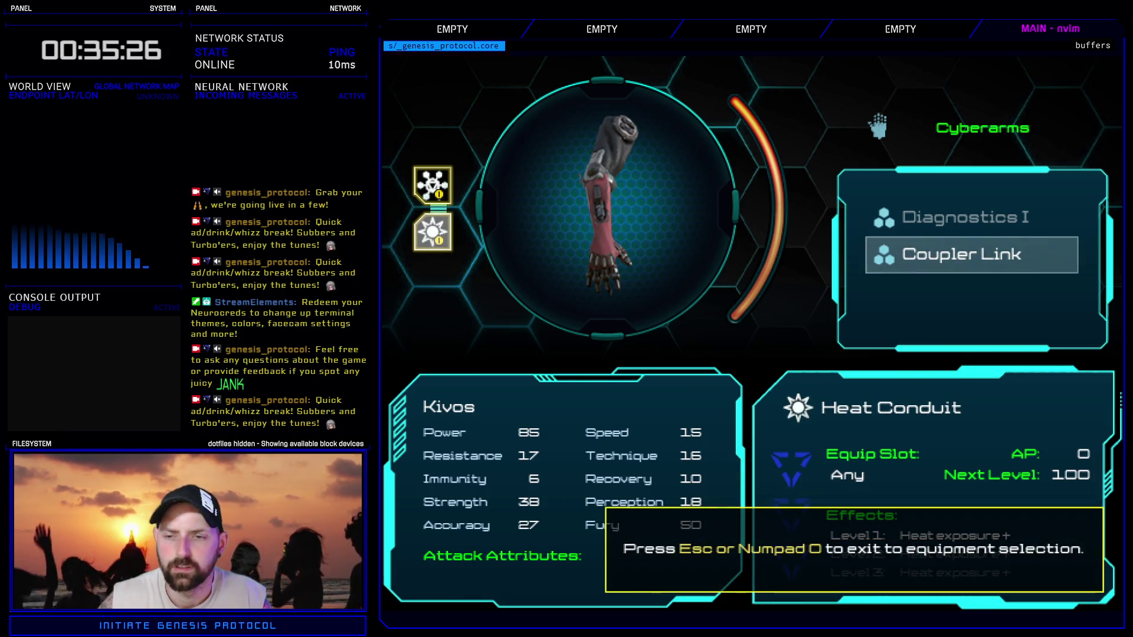
- Back out of the equipment menus and exit the playtest
key("Escape")
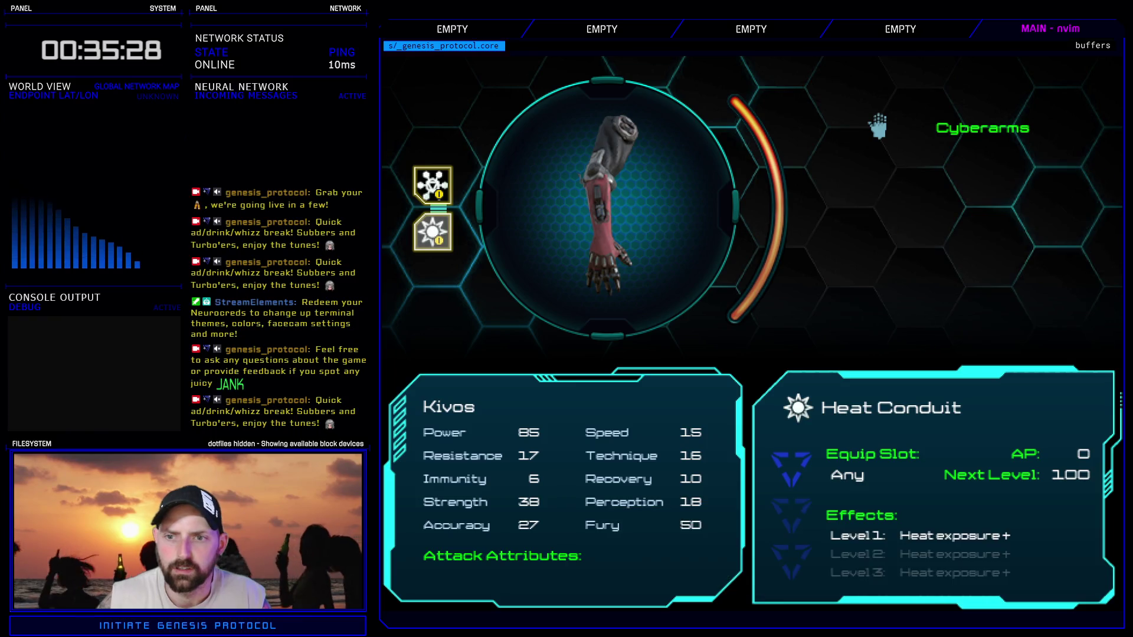
key("Escape")
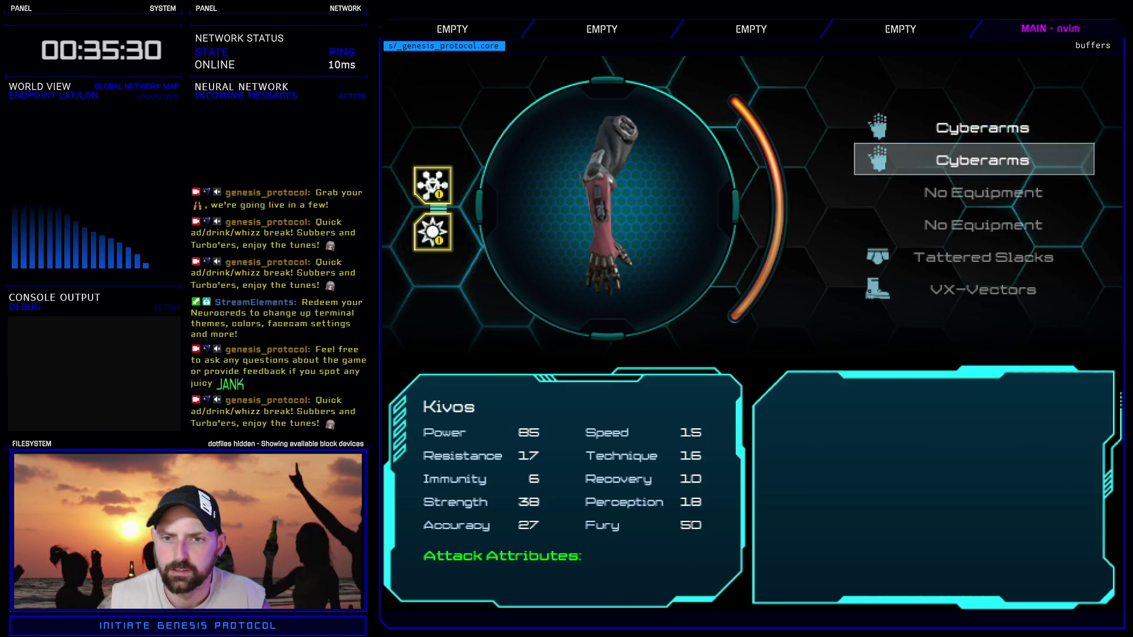
key("Escape")
key("Up")
key("Up")
key("Down")
key("Return")
key("Up")
key("Return")
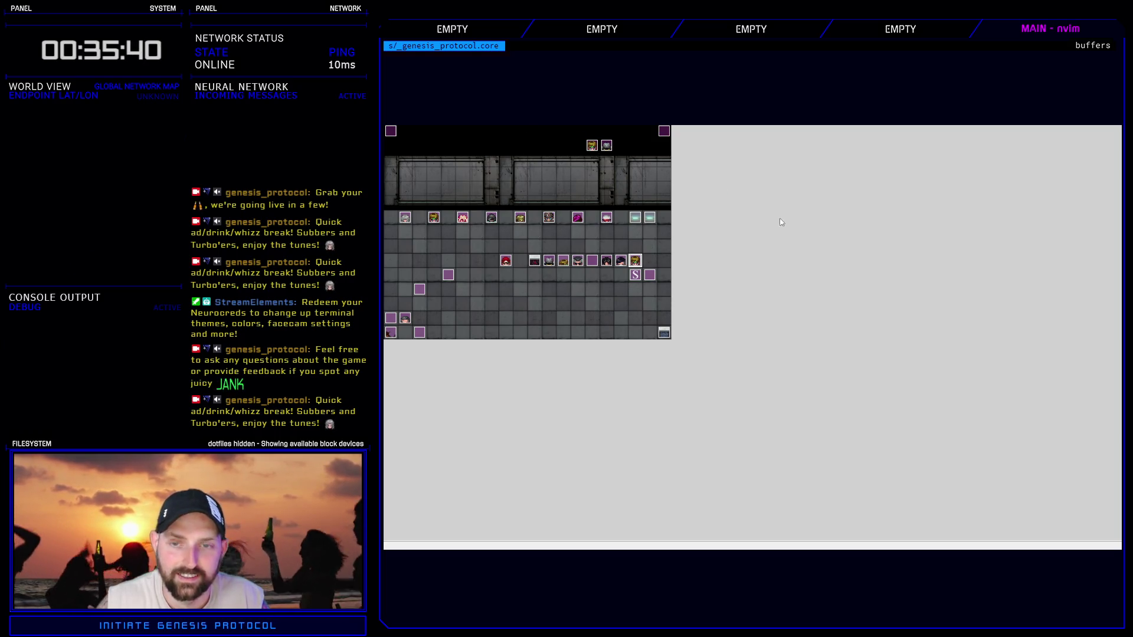
- Open the Accretion Tutorial's first script command and add a blank line at the top
key("F9")
left_click(660, 192)
key("Return")
left_click(764, 259)
key("Home")
key("Return")
key("Up")
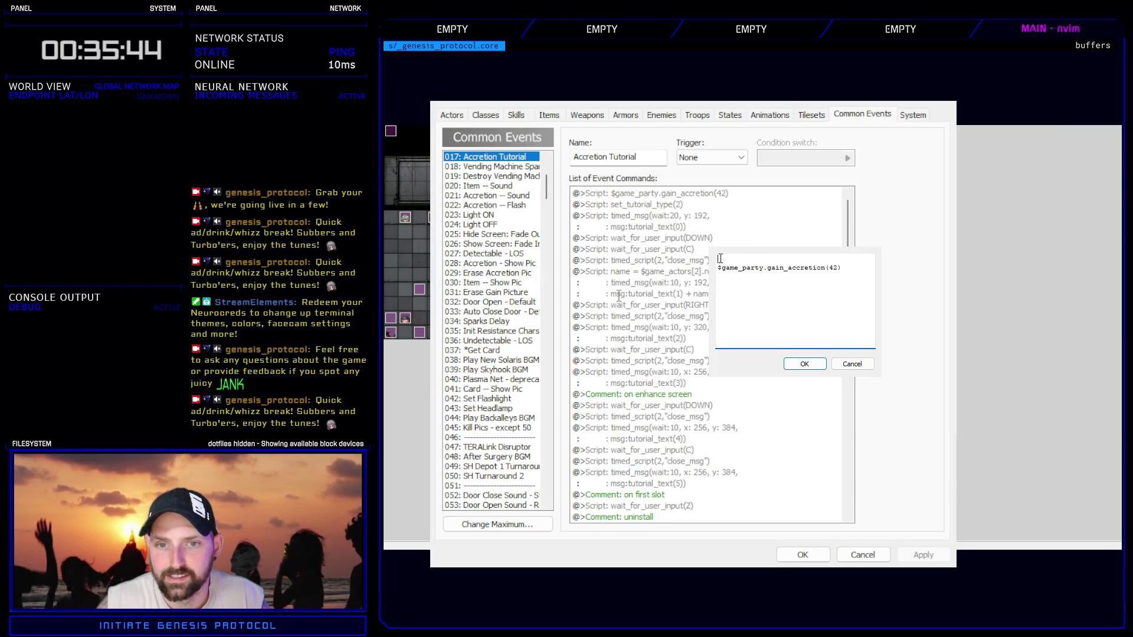
- Add 'actor = $game_actors[2]' and 'unequip_accretion(1,1)' lines to the script
left_click_drag(840, 267, 717, 269)
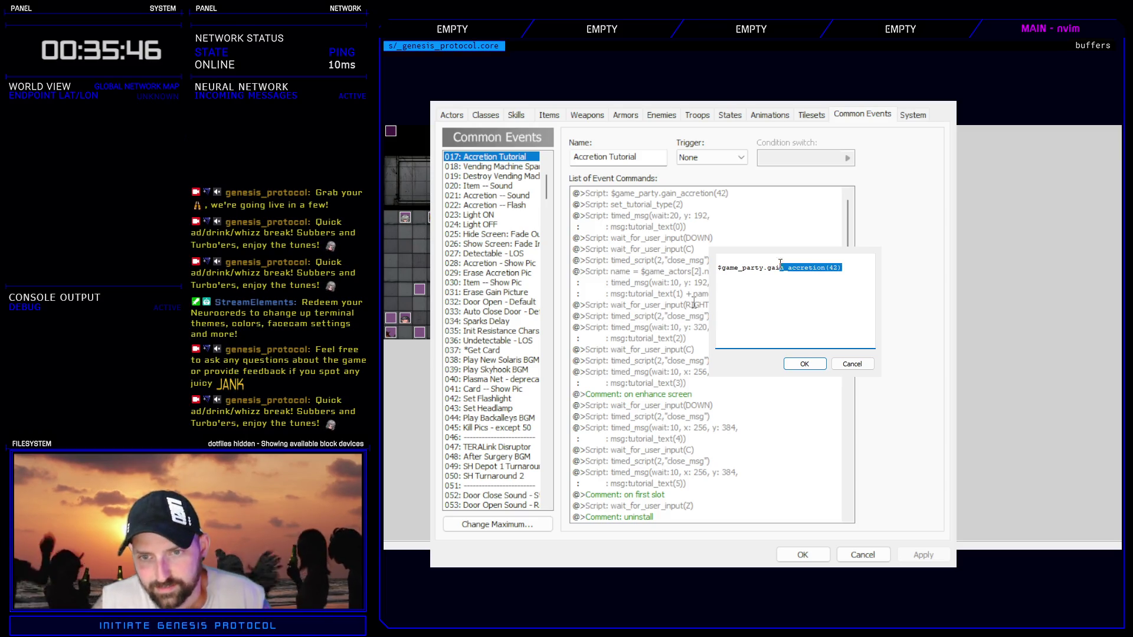
left_click(724, 256)
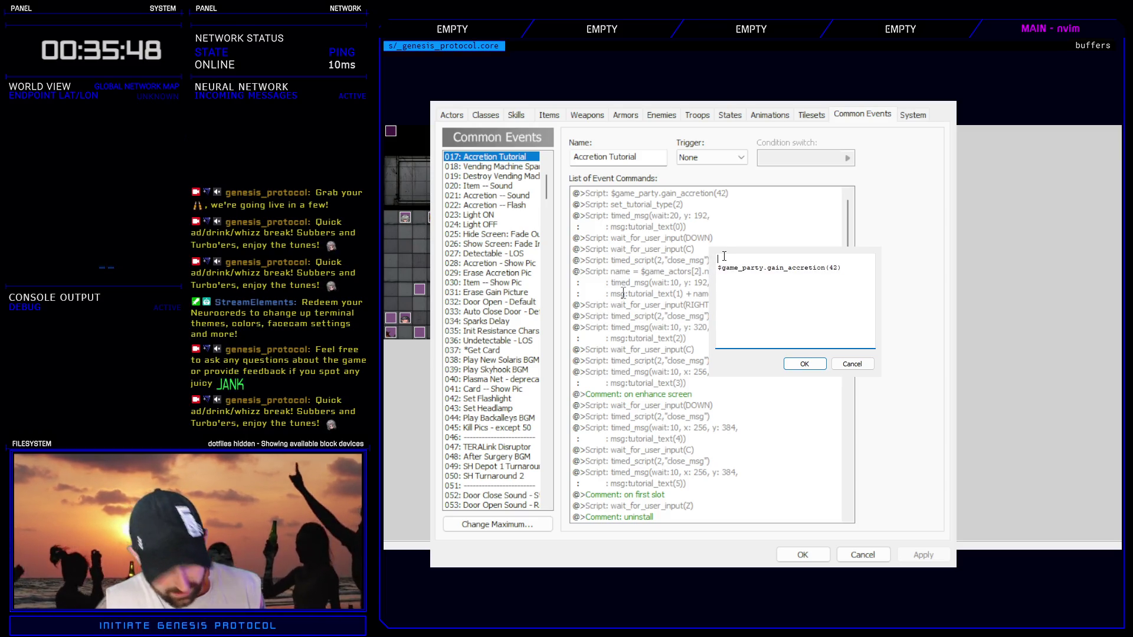
type("actor")
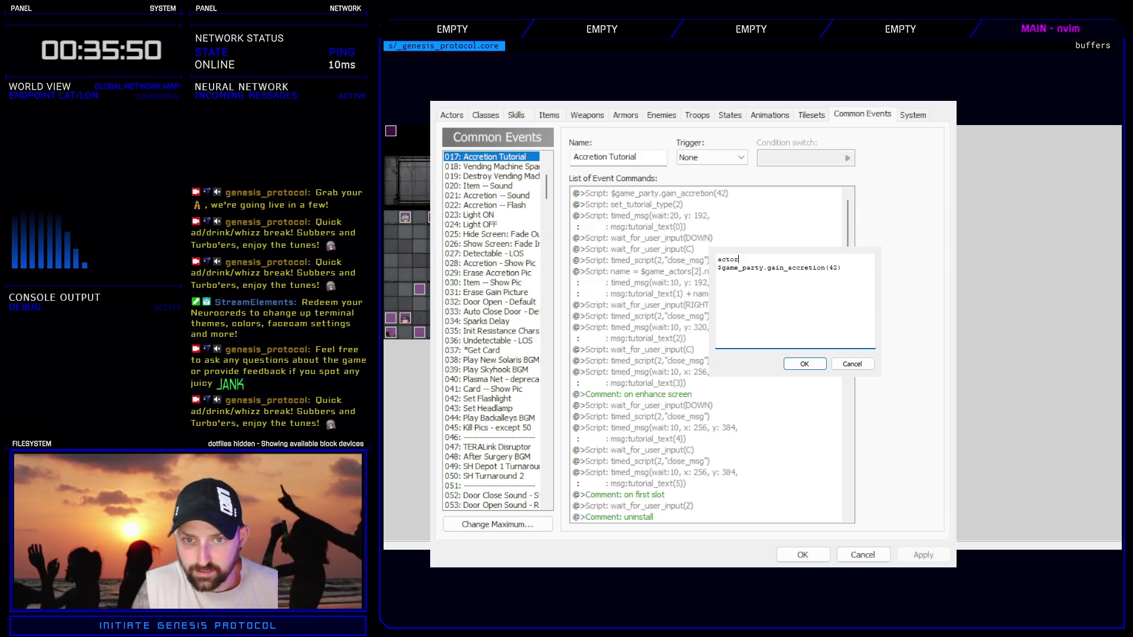
type(" = $game_actors[2]")
key("Return")
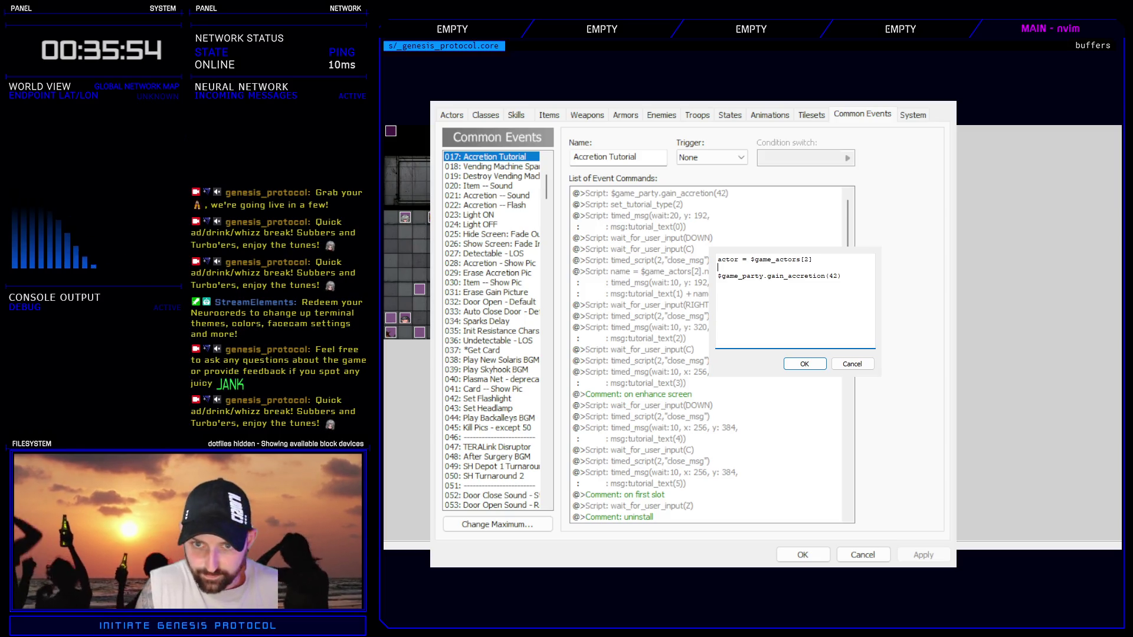
type("actor.unequip")
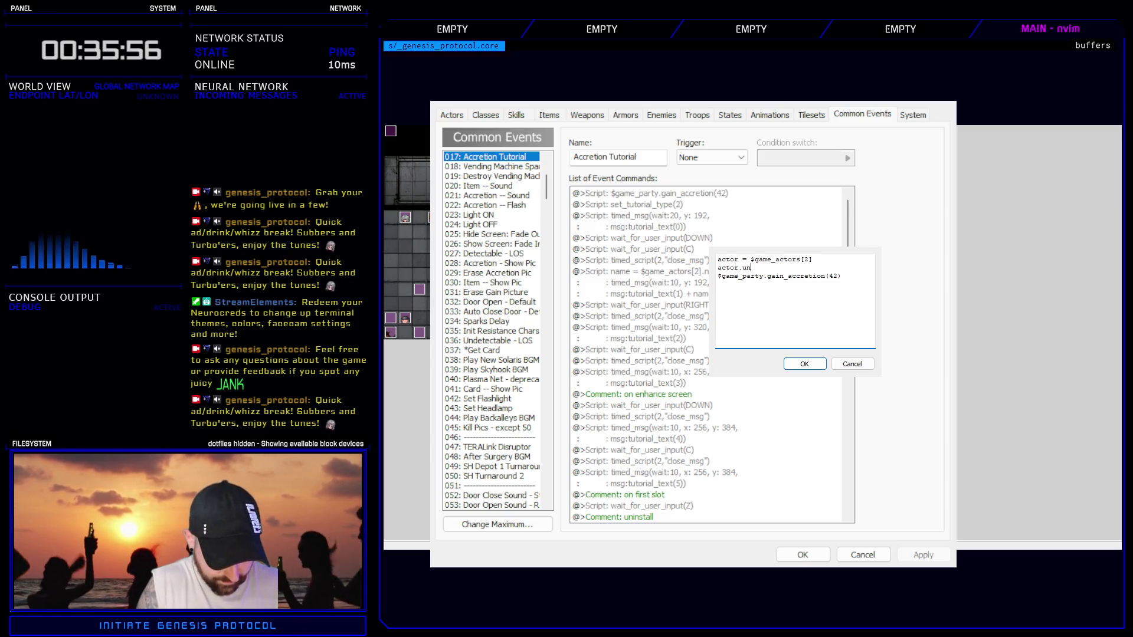
type("_accret")
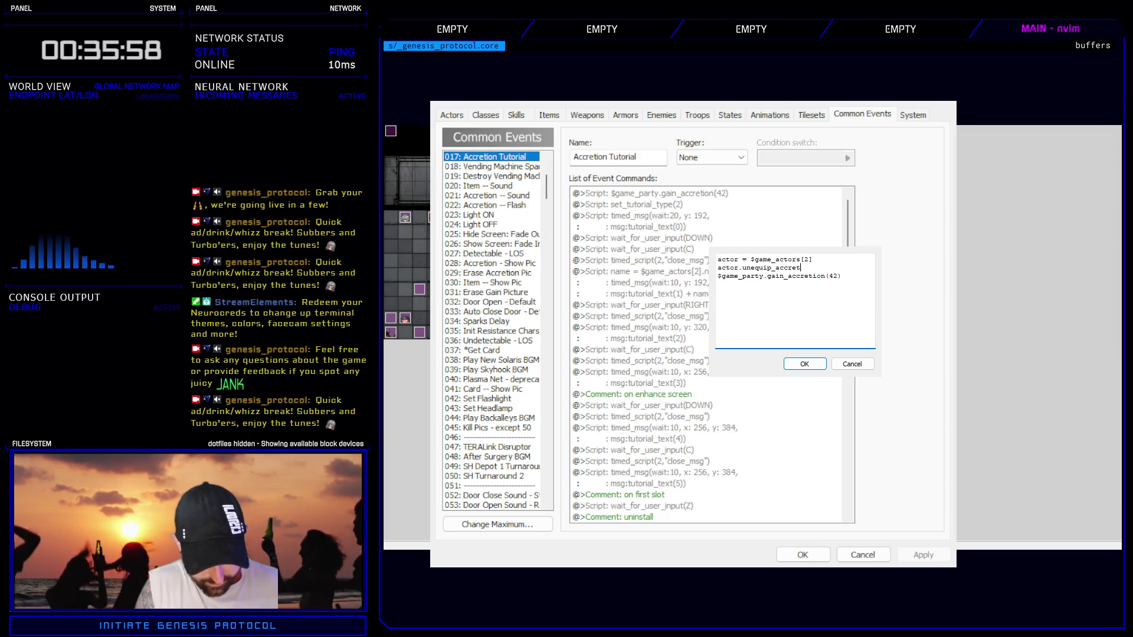
type("ion(1,1")
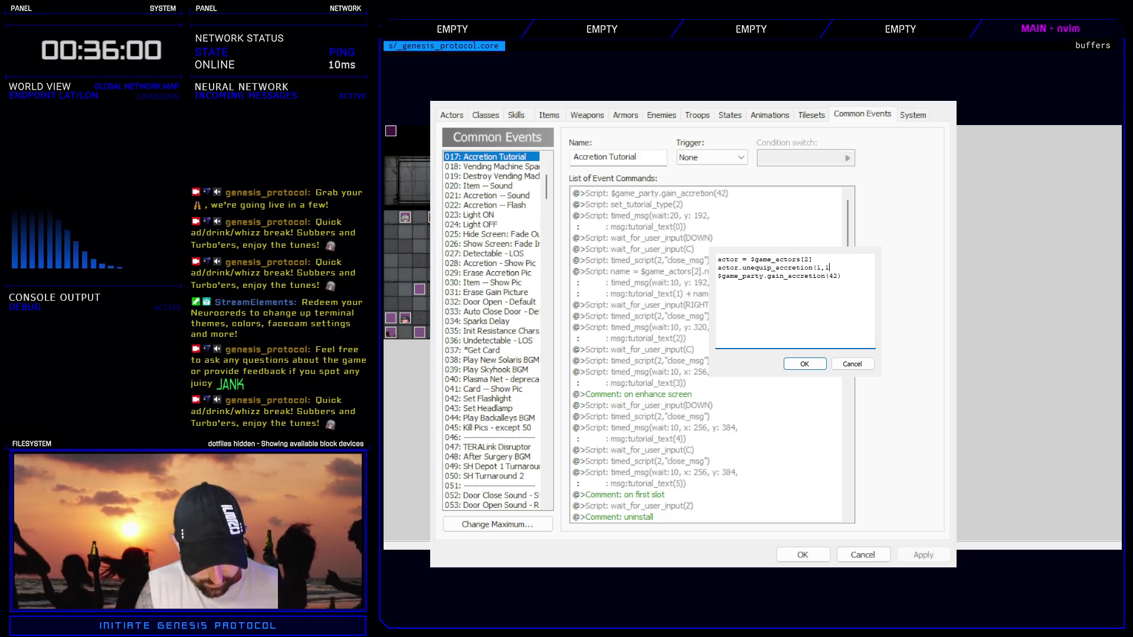
type(")")
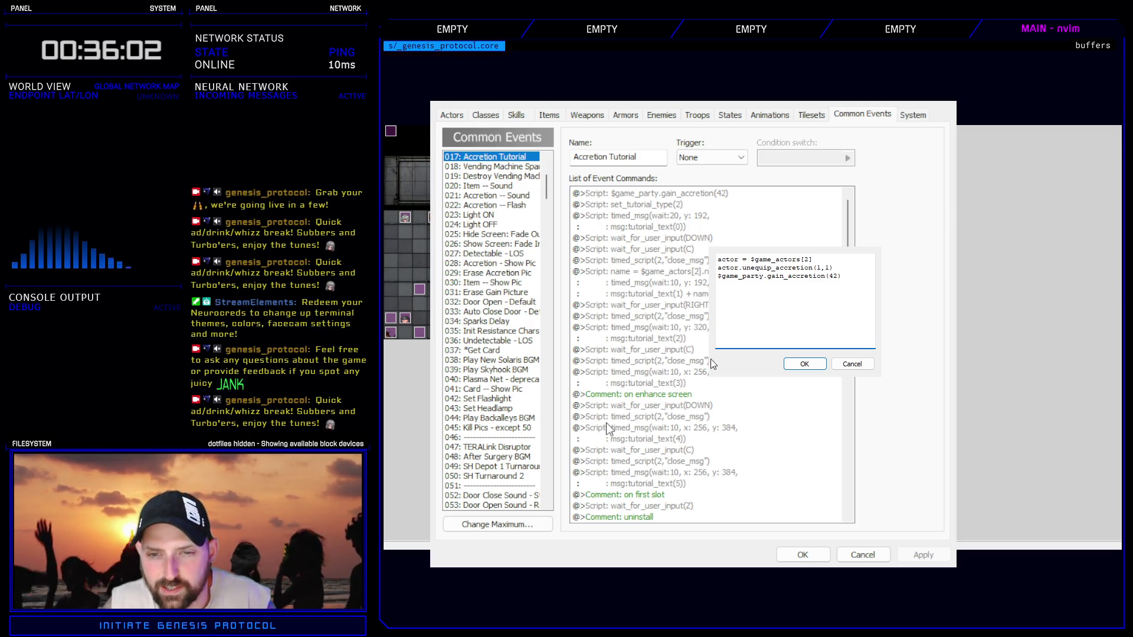
- Delete the gain_accretion(42) line, confirm the script, and apply the database changes
left_click(858, 295)
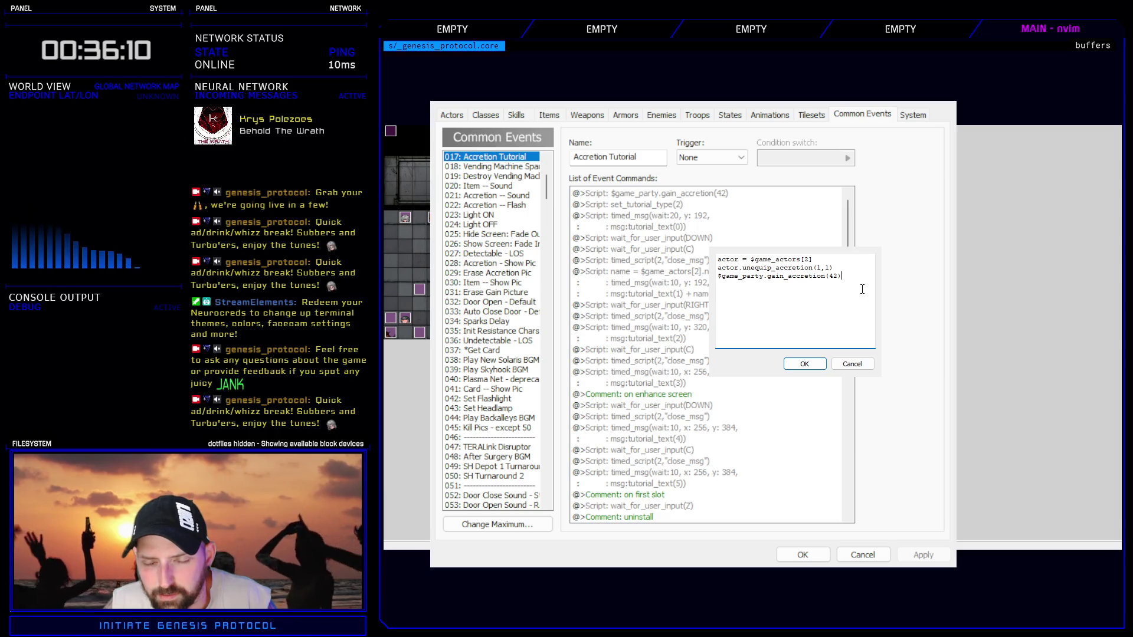
left_click_drag(842, 276, 717, 278)
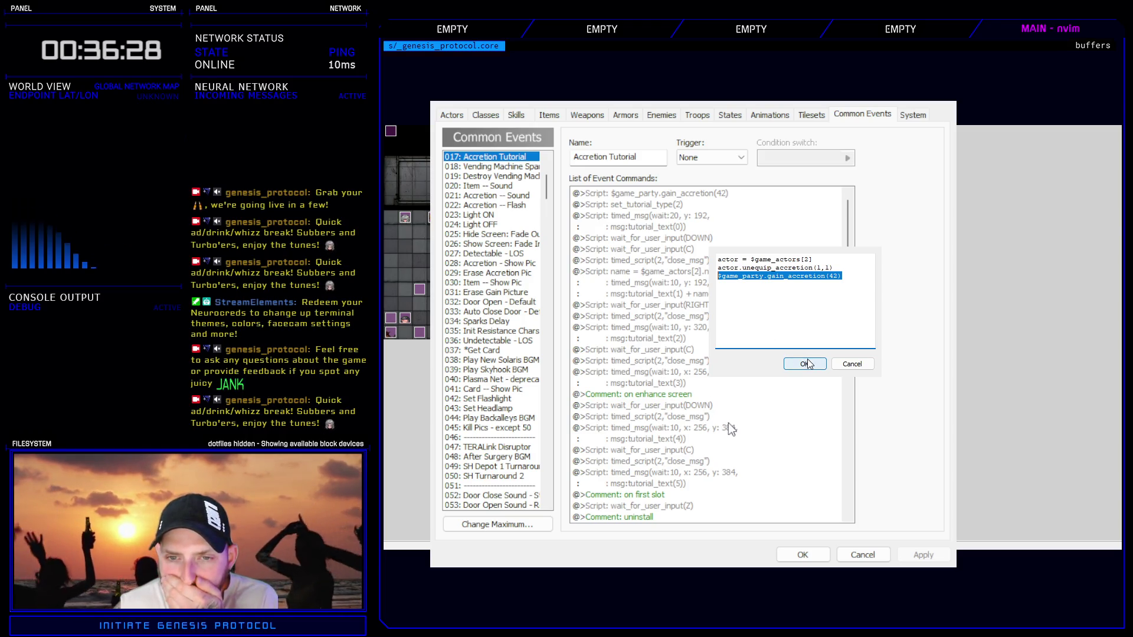
key("Delete")
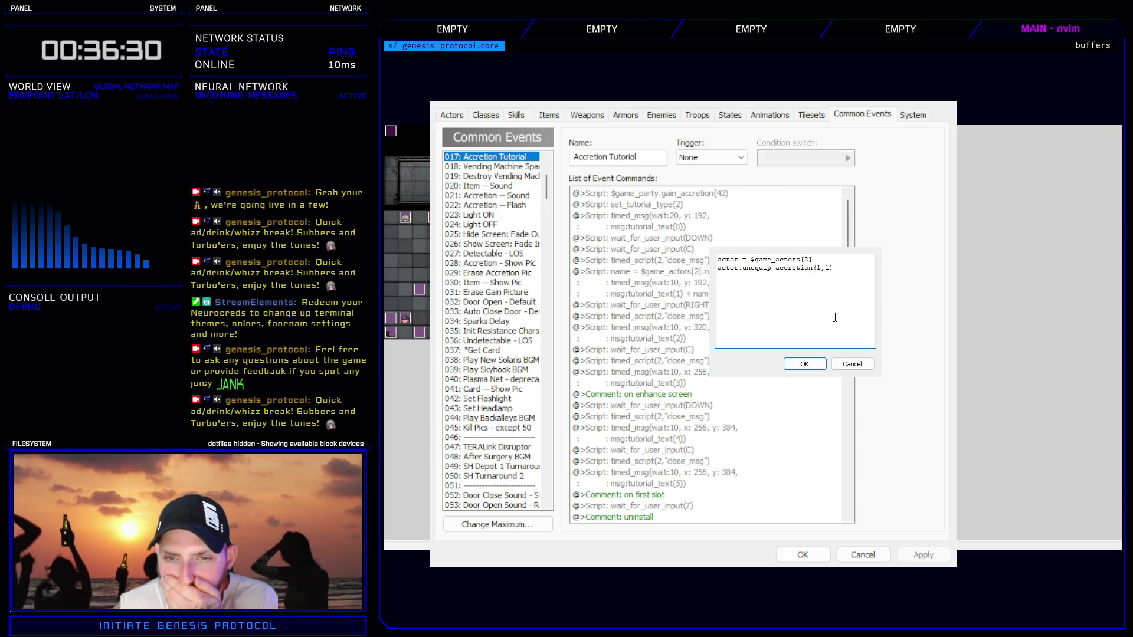
left_click(819, 363)
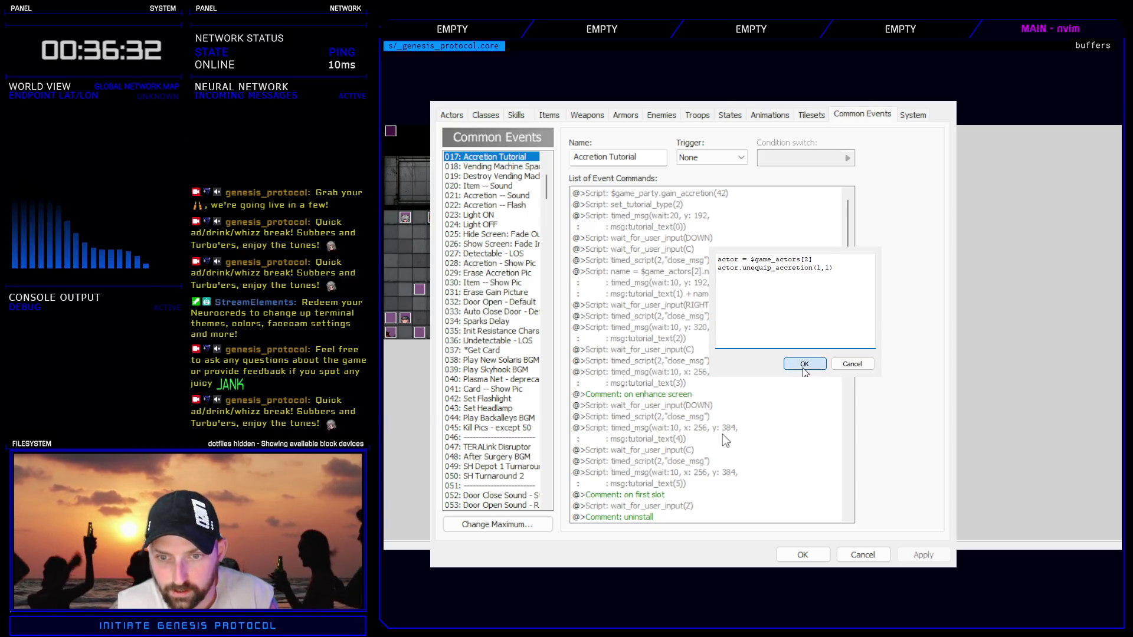
left_click(924, 556)
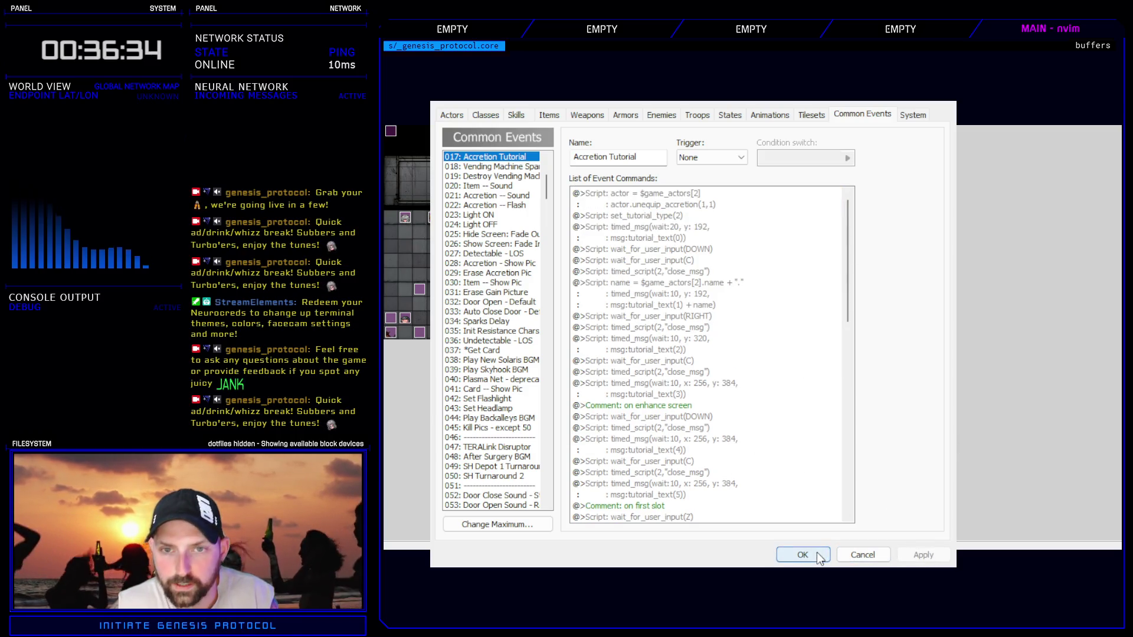
left_click(813, 553)
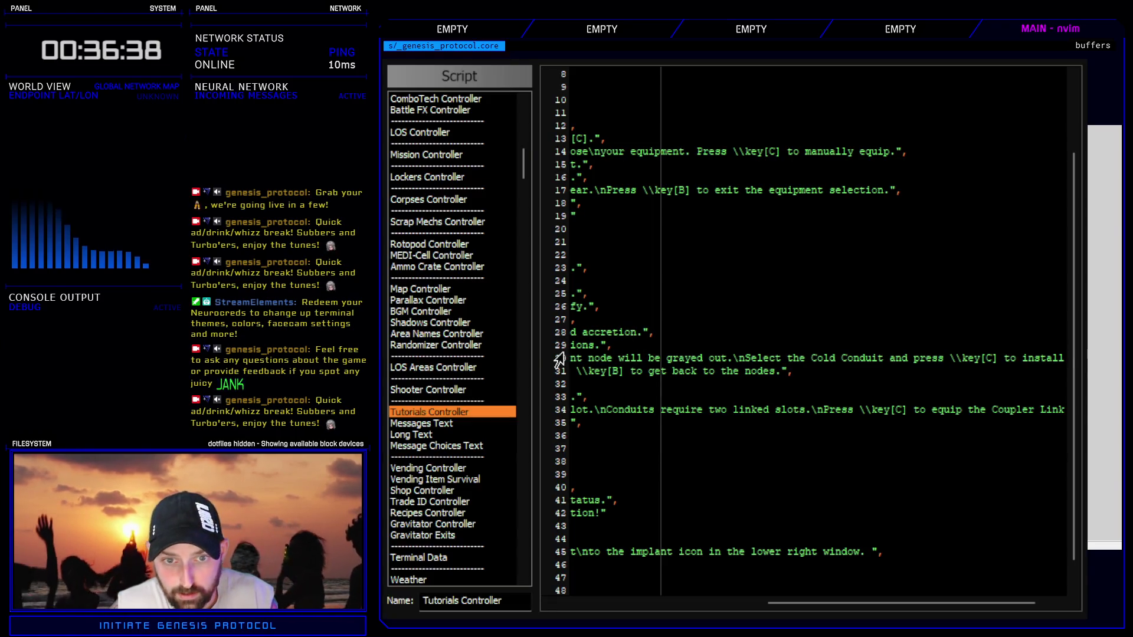
- Scroll the Script Editor's list to Game_Actor and open it
mouse_move(521, 174)
left_mouse_down()
mouse_move(526, 253)
mouse_move(529, 219)
left_mouse_up()
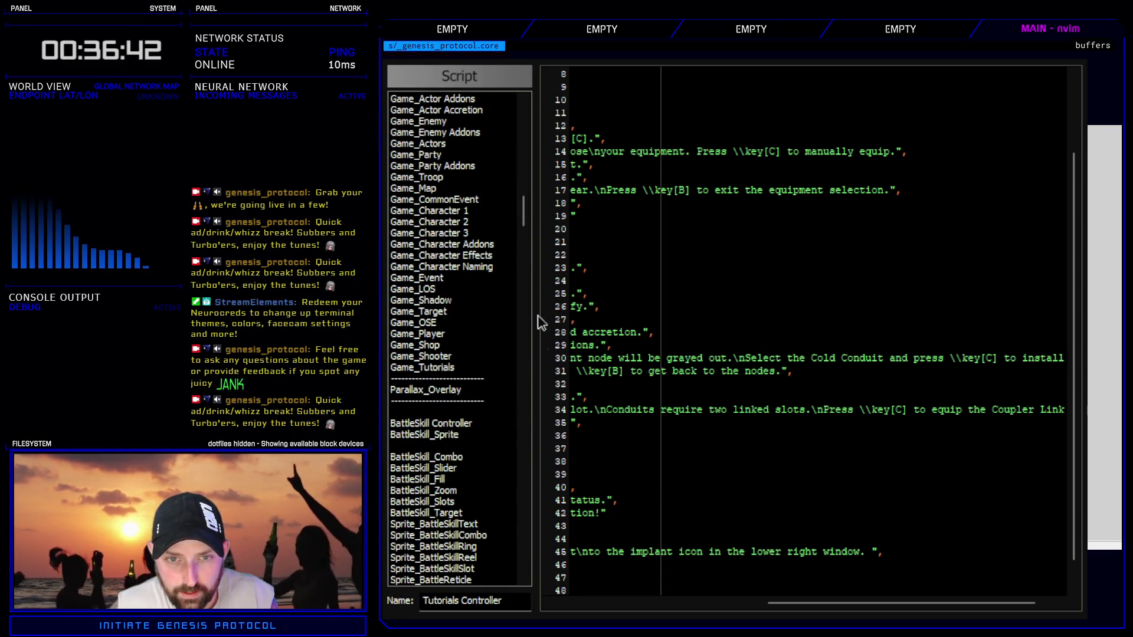
left_click_drag(522, 215, 524, 398)
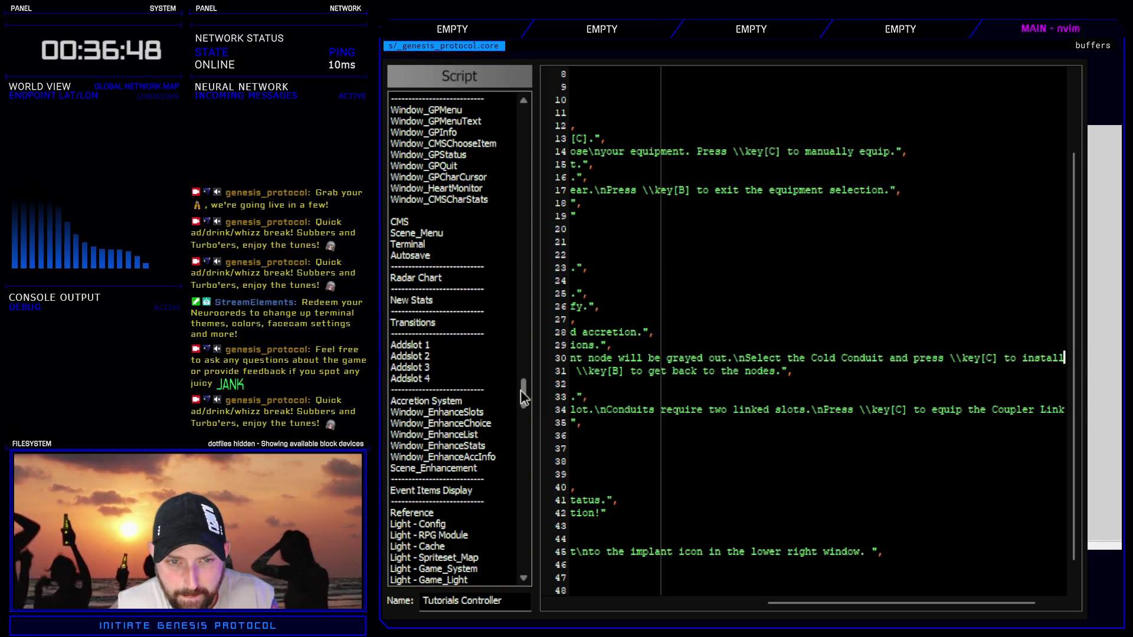
left_click_drag(523, 397, 525, 186)
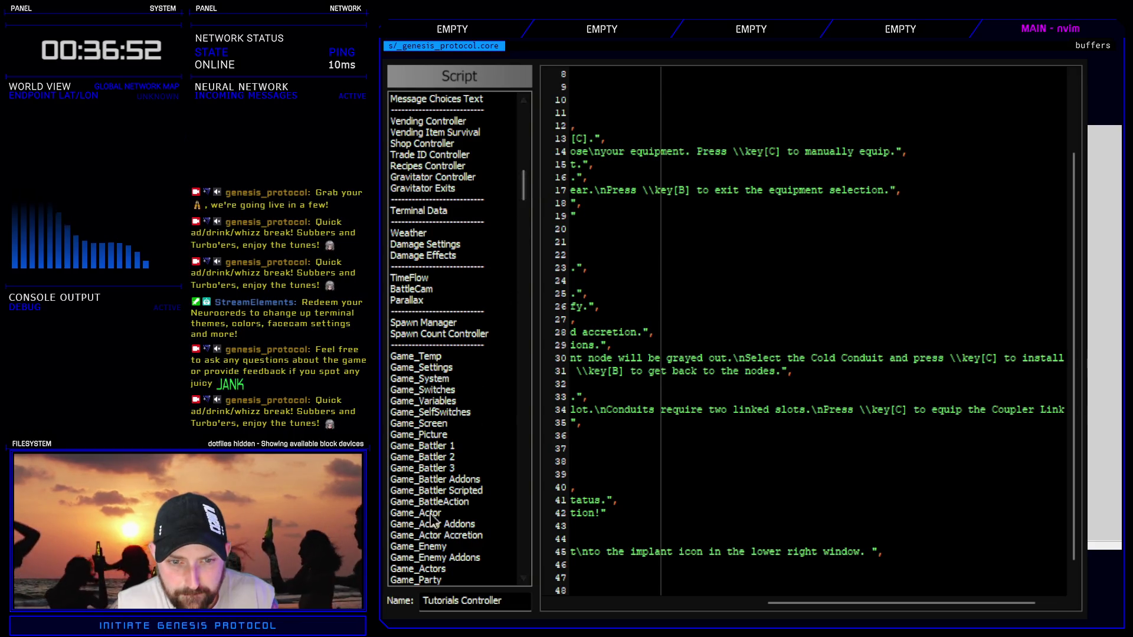
left_click(431, 514)
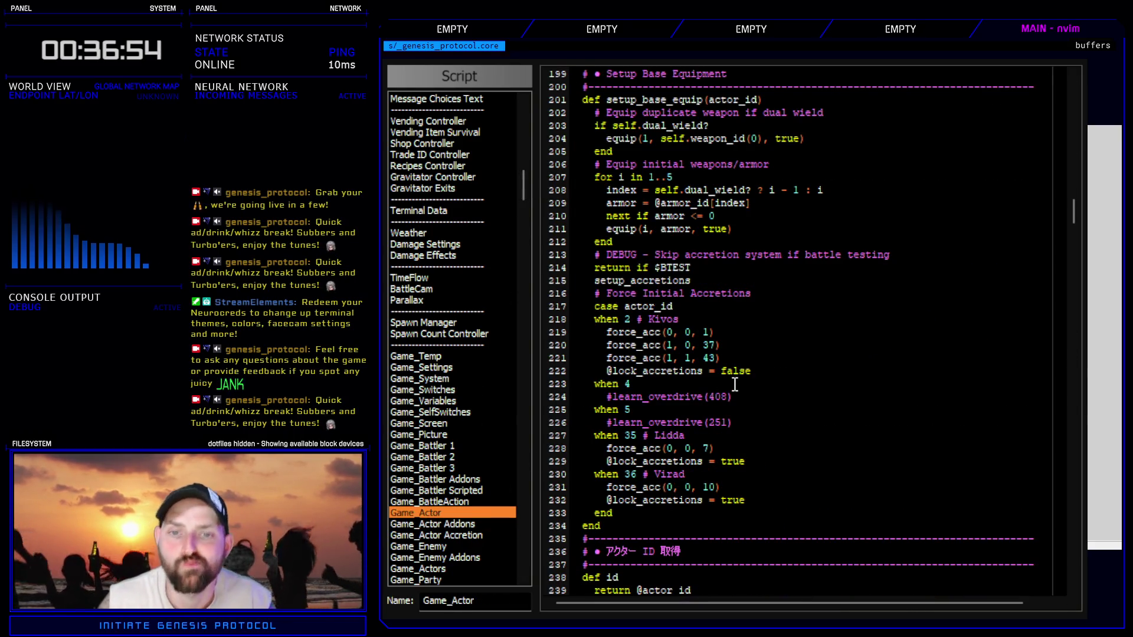
- Scroll through Game_Actor's initial accretion code, then switch to Scene_Title from the script list
scroll(794, 491, "up", 4)
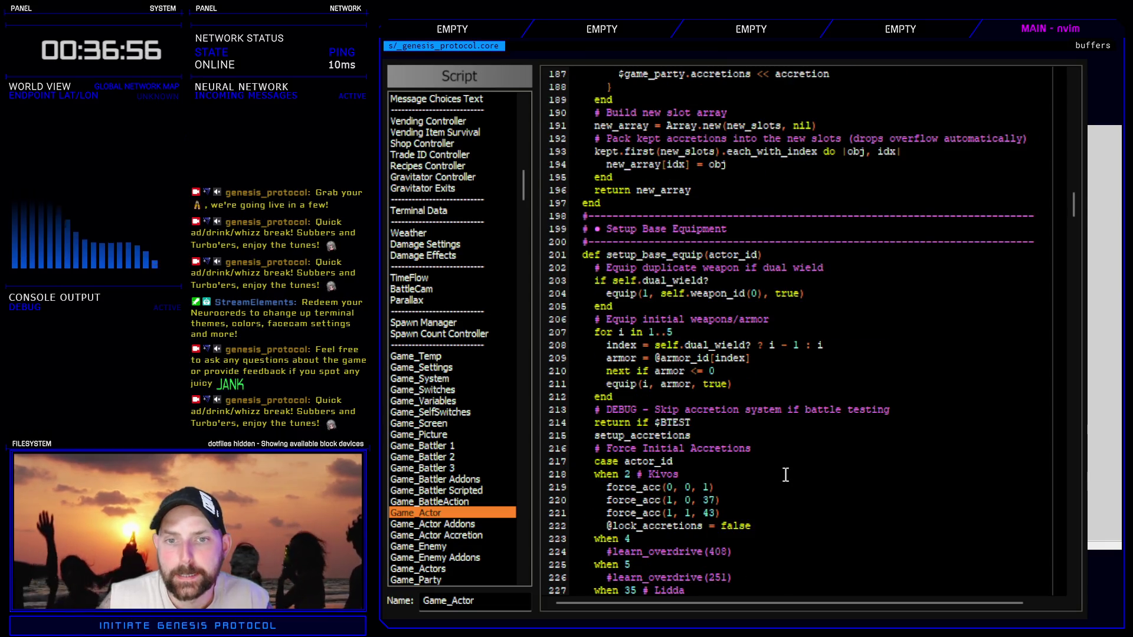
scroll(778, 495, "down", 4)
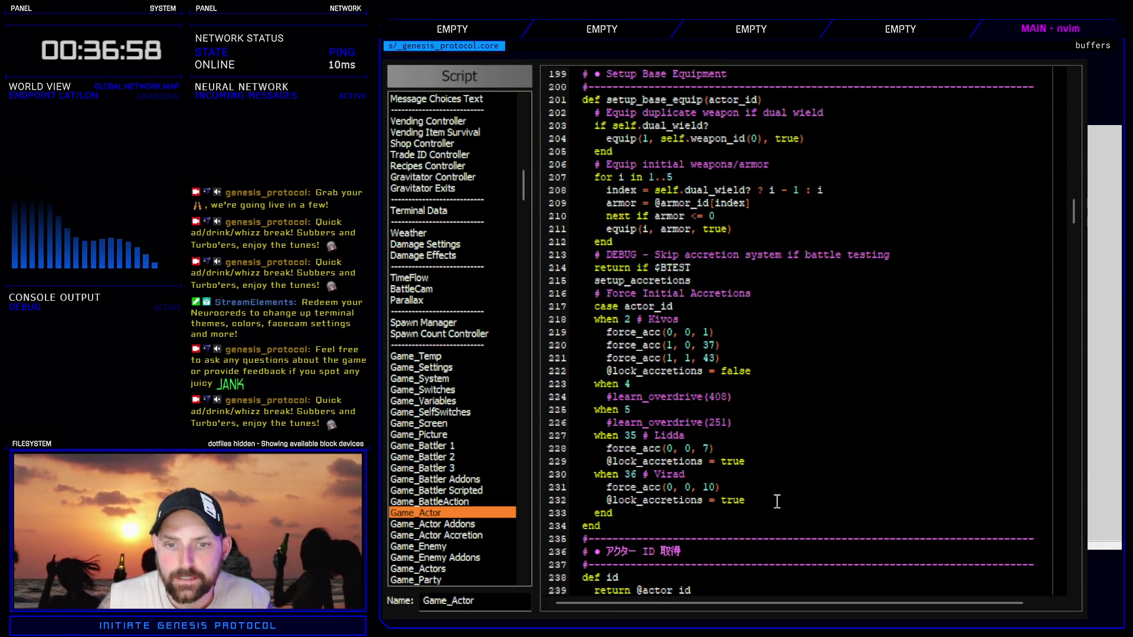
scroll(777, 502, "down", 4)
scroll(775, 502, "up", 4)
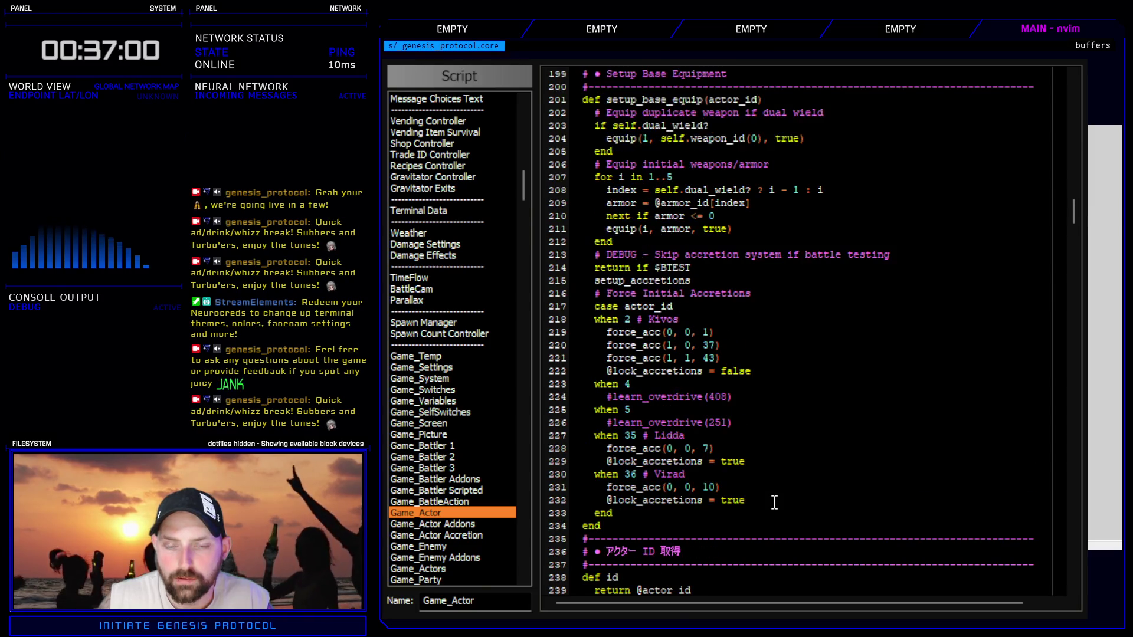
scroll(774, 503, "up", 12)
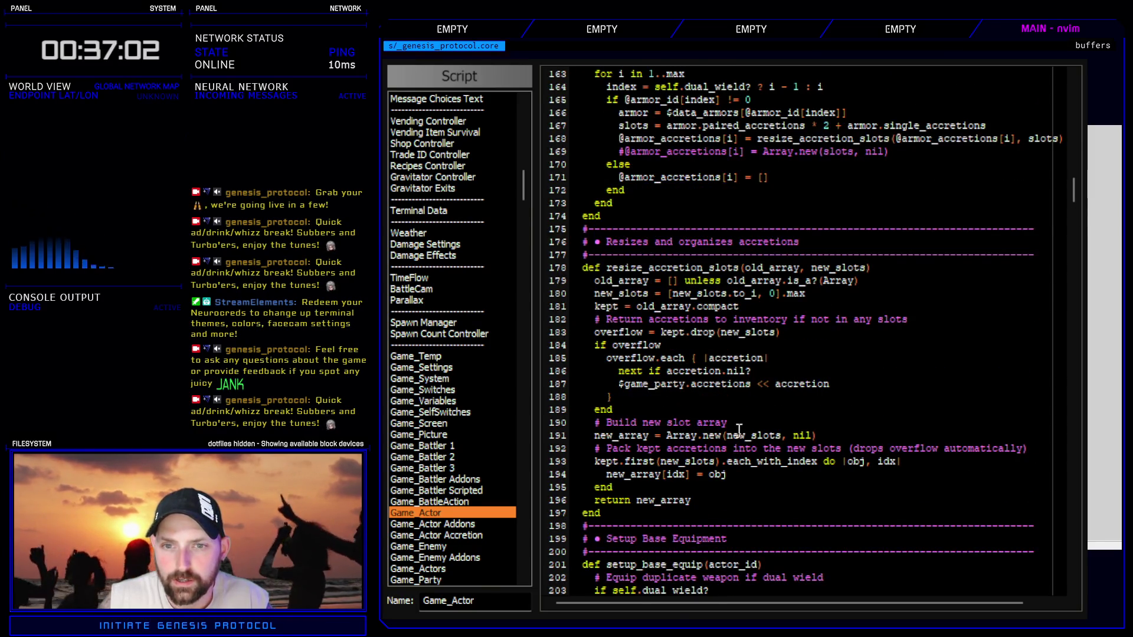
scroll(738, 429, "up", 6)
scroll(739, 437, "up", 2)
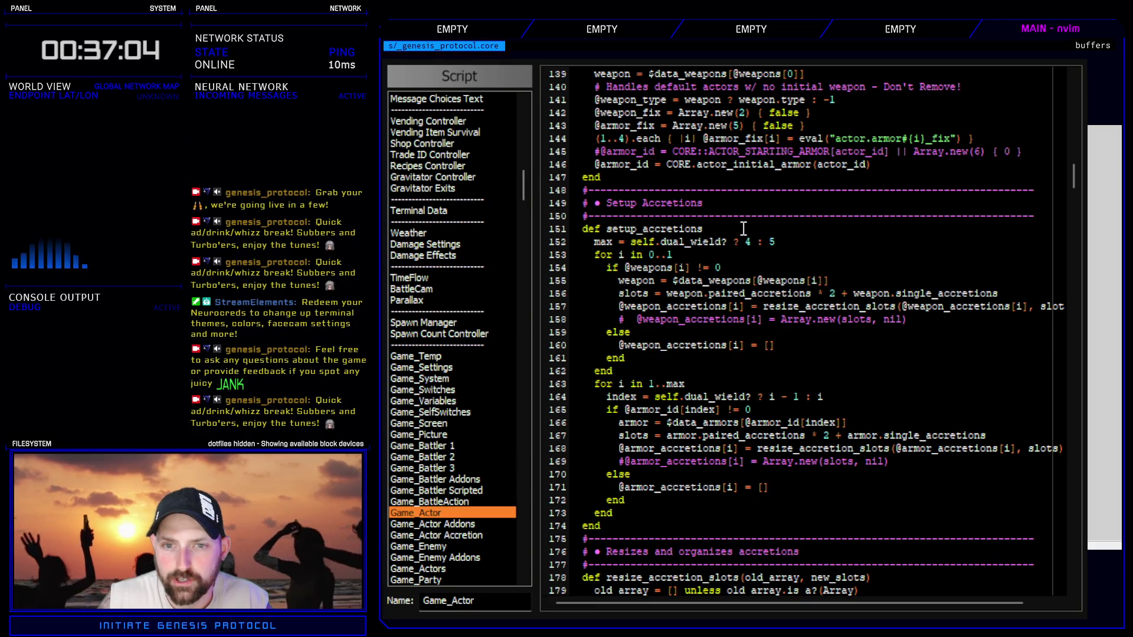
scroll(734, 413, "up", 10)
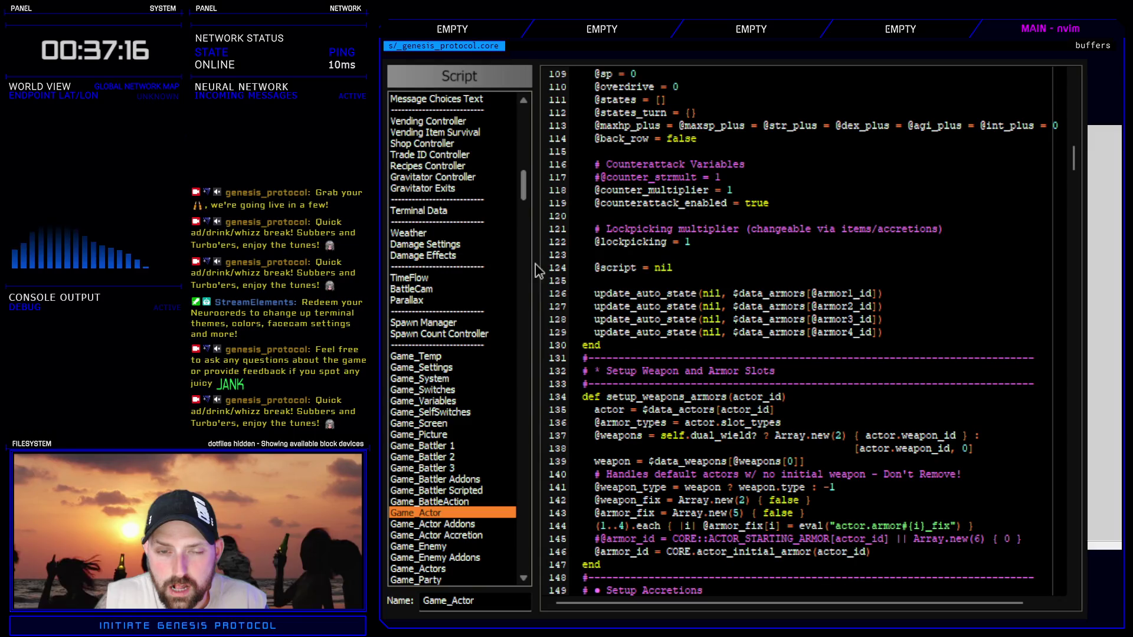
mouse_move(523, 195)
left_mouse_down()
mouse_move(506, 413)
mouse_move(511, 362)
left_mouse_up()
left_click(452, 290)
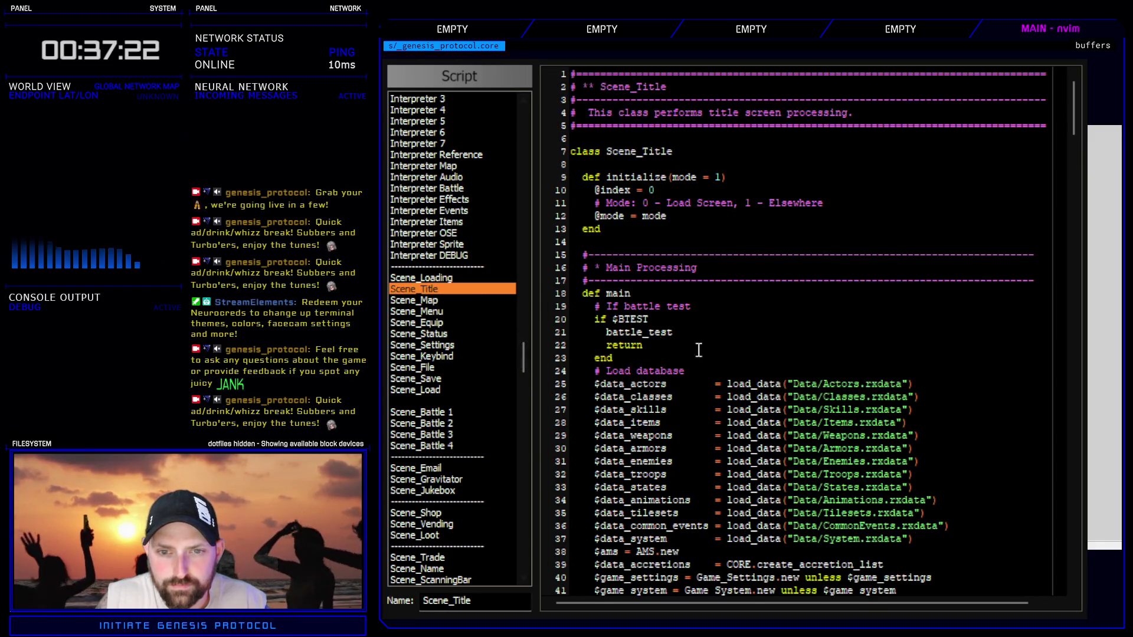
- Insert a blank line after the difficulty case's end on line 216 of init_new_game_params
scroll(736, 112, "down", 12)
scroll(735, 112, "down", 20)
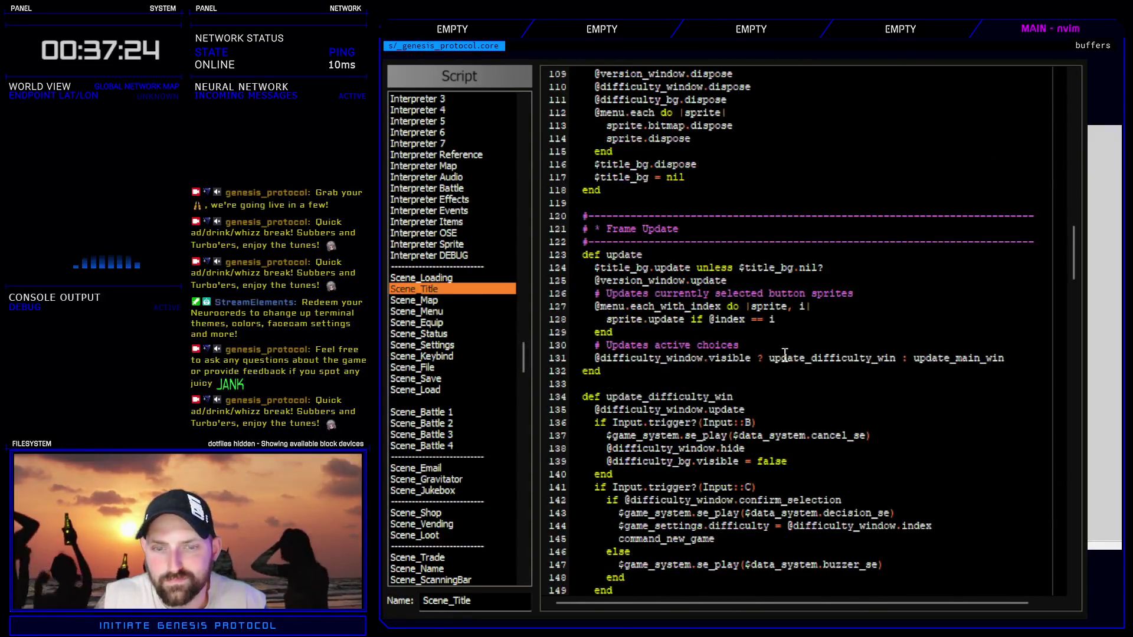
scroll(768, 350, "down", 12)
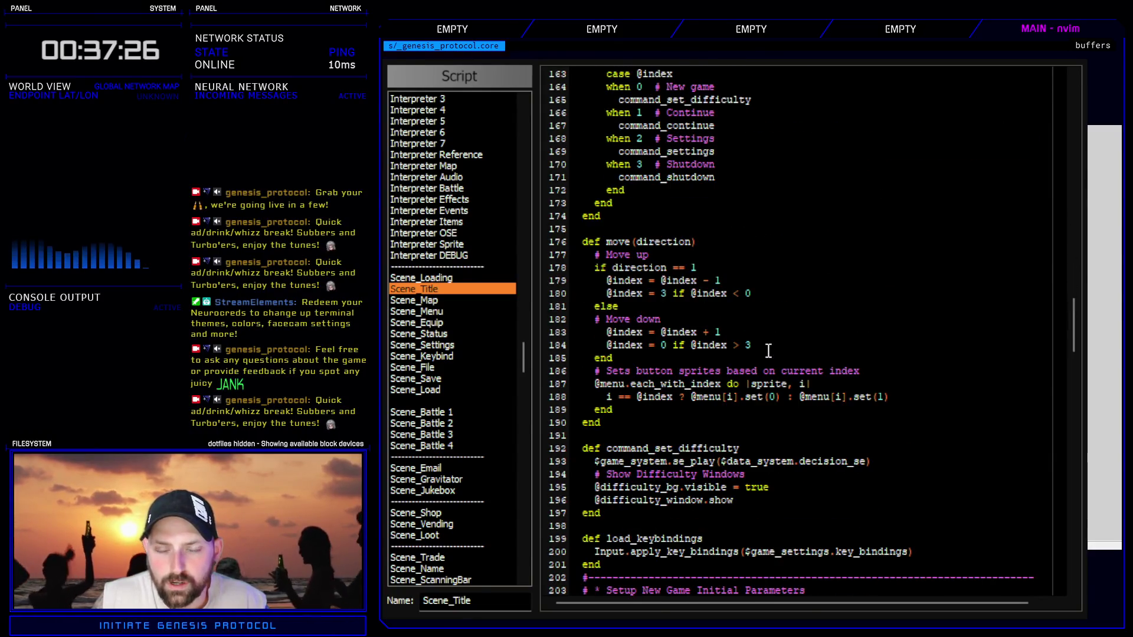
scroll(793, 321, "down", 6)
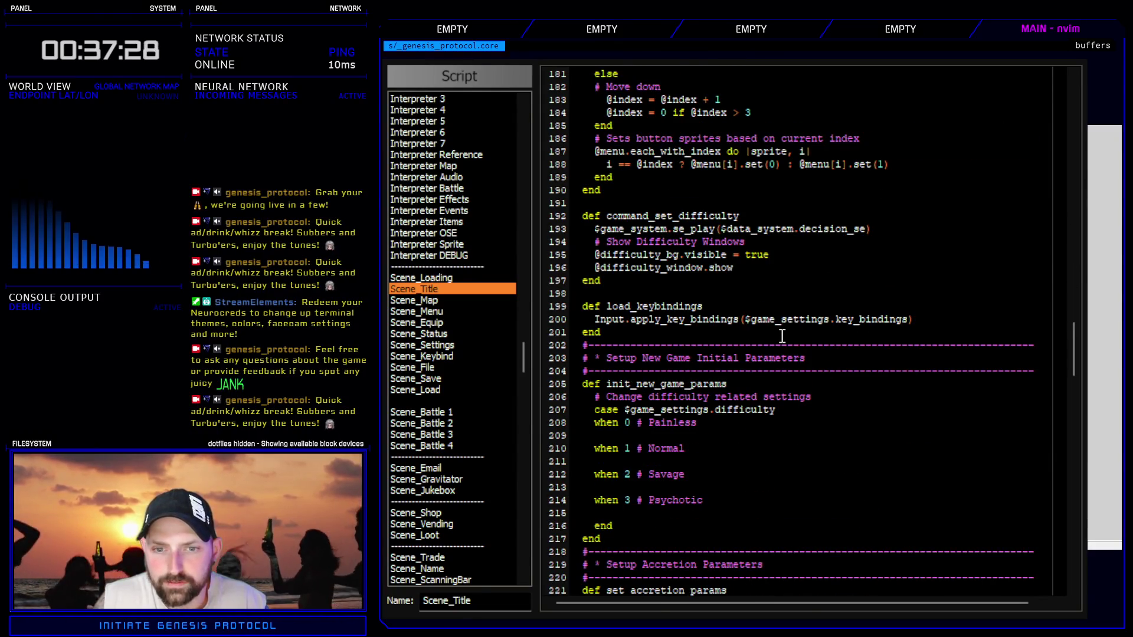
scroll(782, 336, "down", 6)
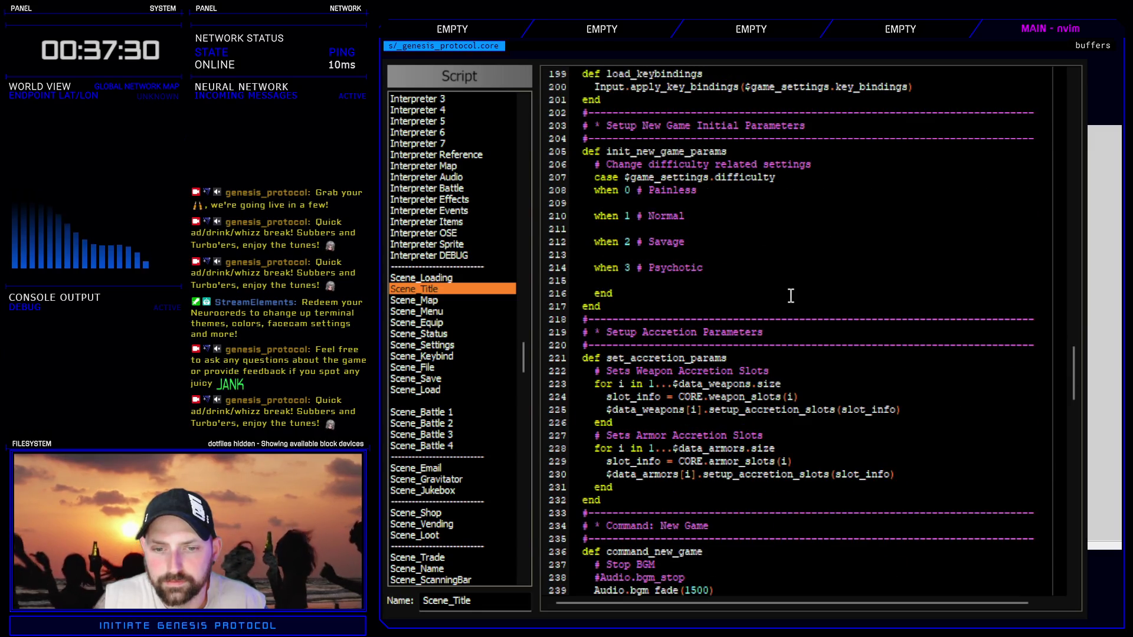
scroll(791, 295, "down", 18)
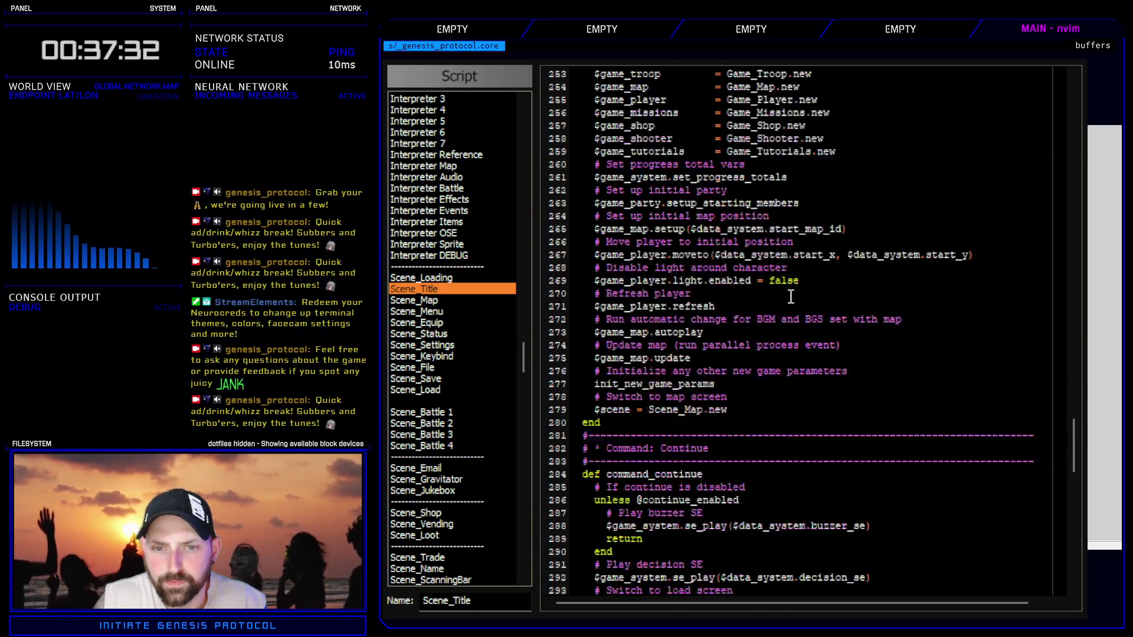
scroll(791, 296, "down", 2)
scroll(784, 313, "up", 20)
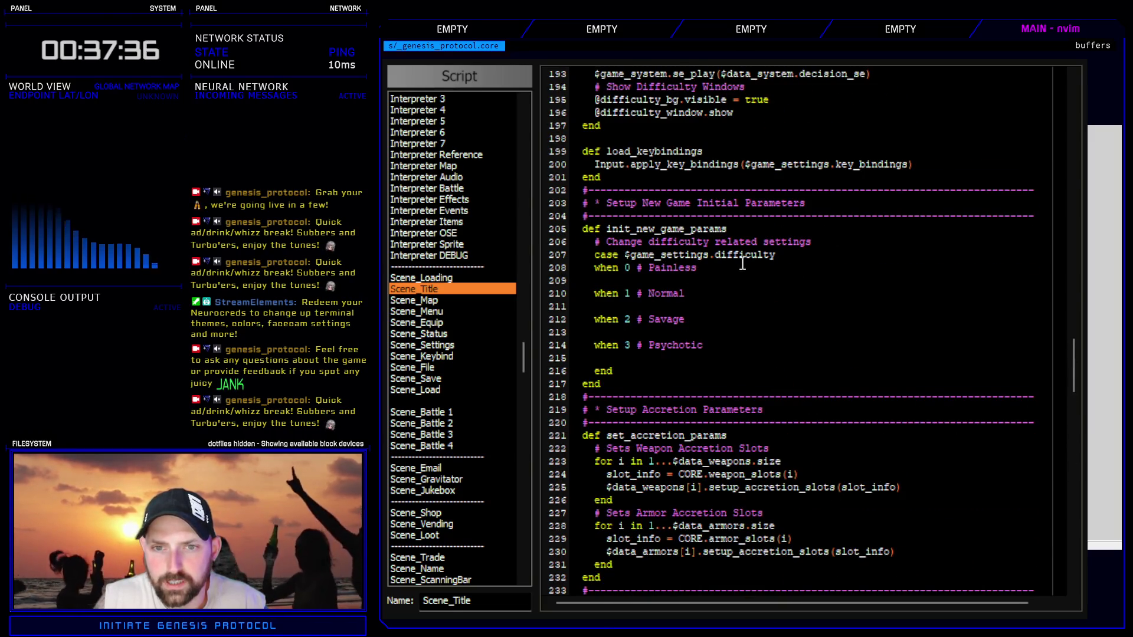
left_click(657, 369)
key("Return")
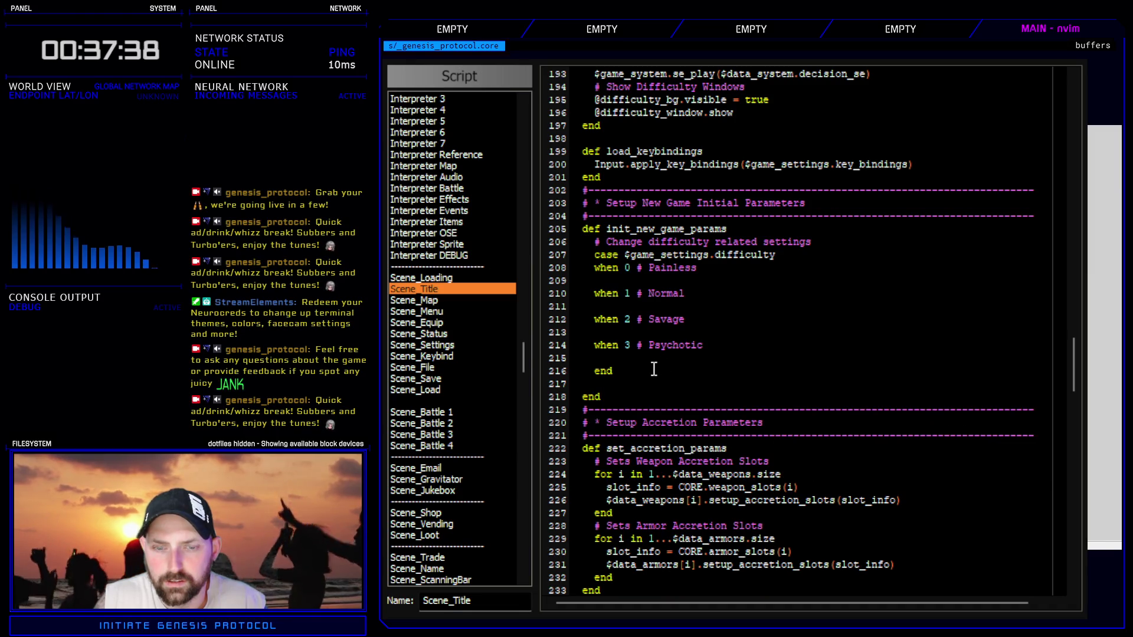
- Enter $game_party.set_accretion(4) and locate the init_new_game_params call in the script
type("$game_party.set_accretion(4)")
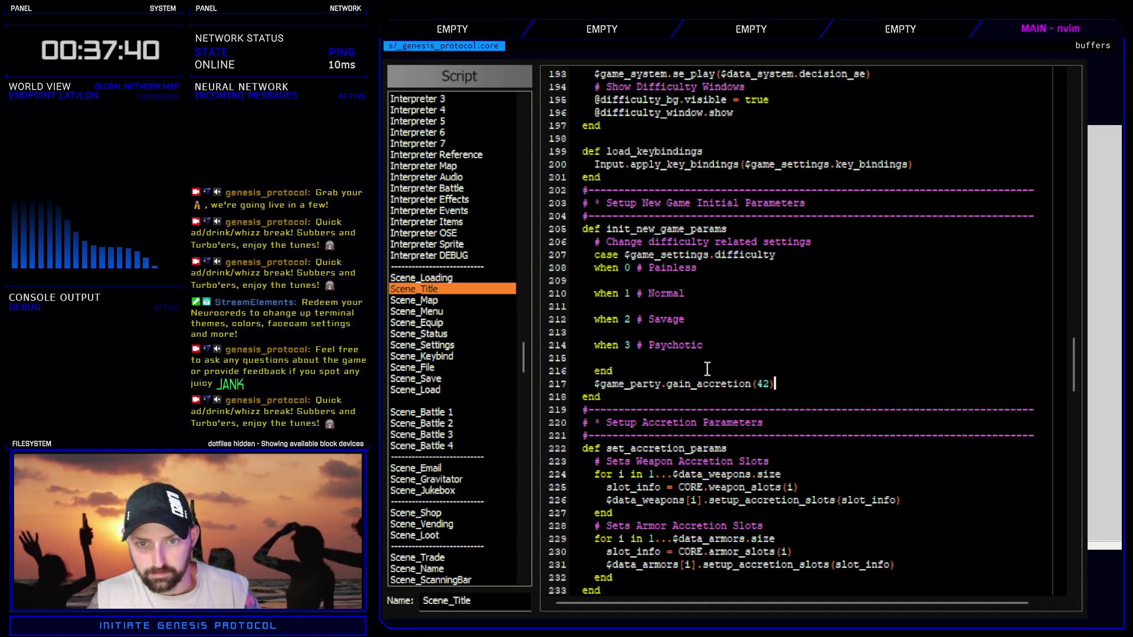
scroll(711, 470, "down", 20)
scroll(710, 471, "down", 18)
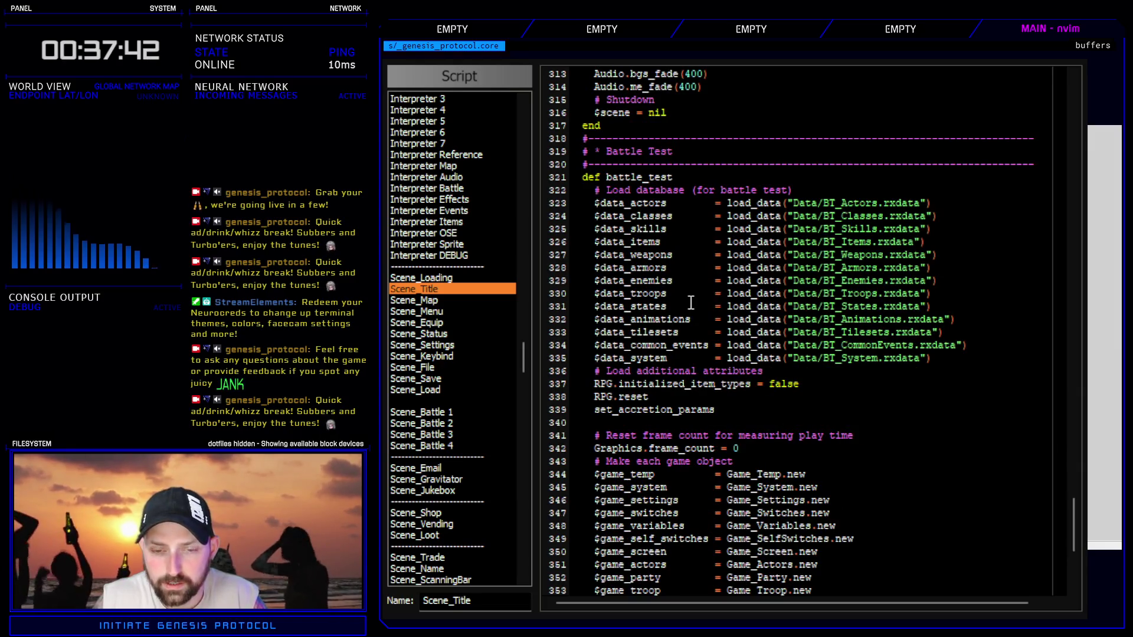
scroll(698, 396, "down", 7)
scroll(702, 413, "up", 18)
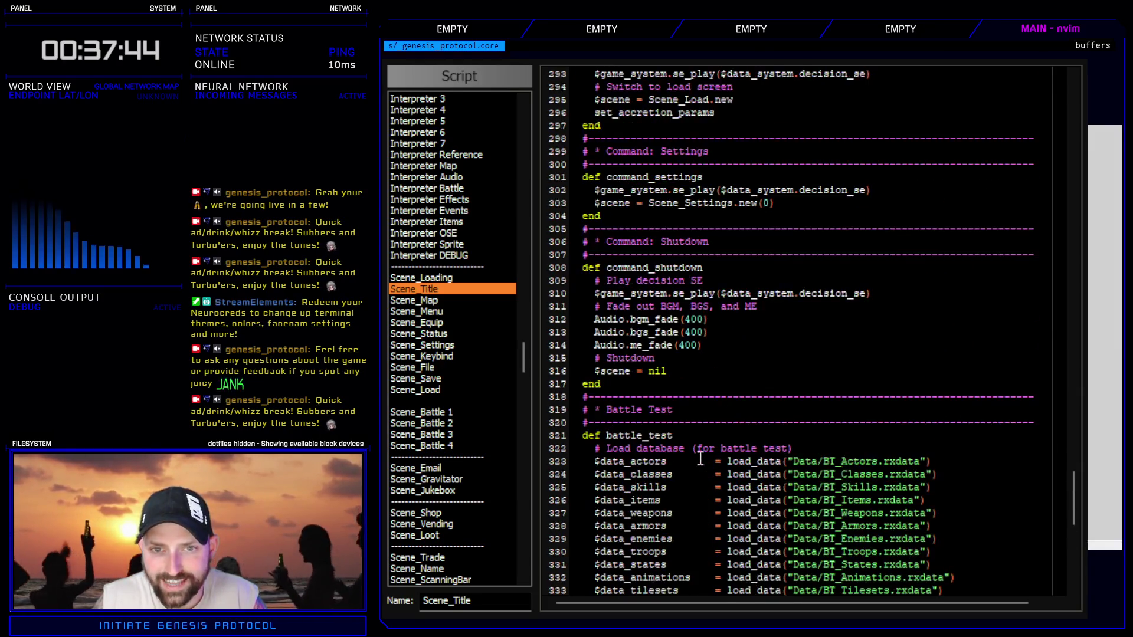
scroll(693, 377, "down", 4)
scroll(679, 413, "up", 16)
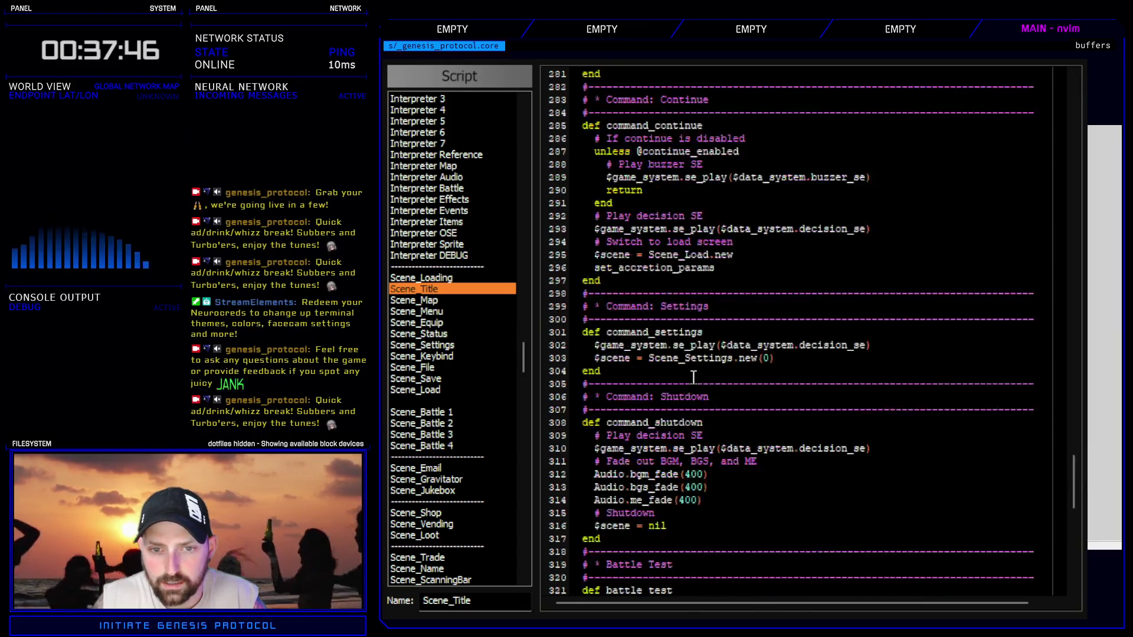
double_click(683, 500)
scroll(672, 442, "up", 20)
scroll(656, 371, "down", 7)
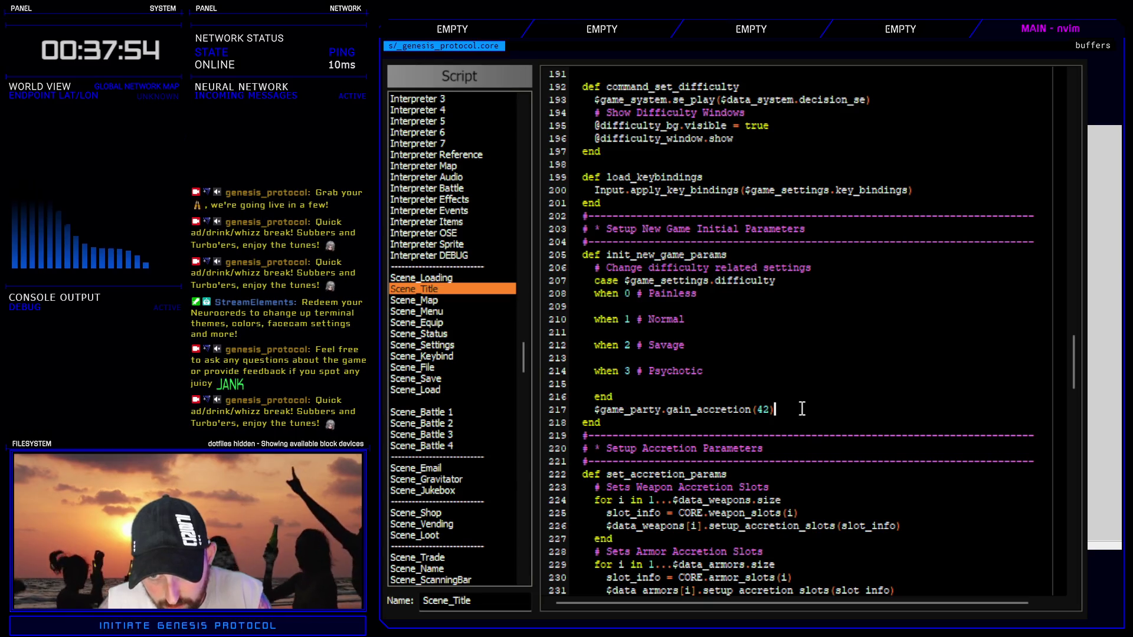
- Duplicate the gain_accretion(42) line on line 217 so two calls sit on separate lines
left_click_drag(775, 410, 602, 411)
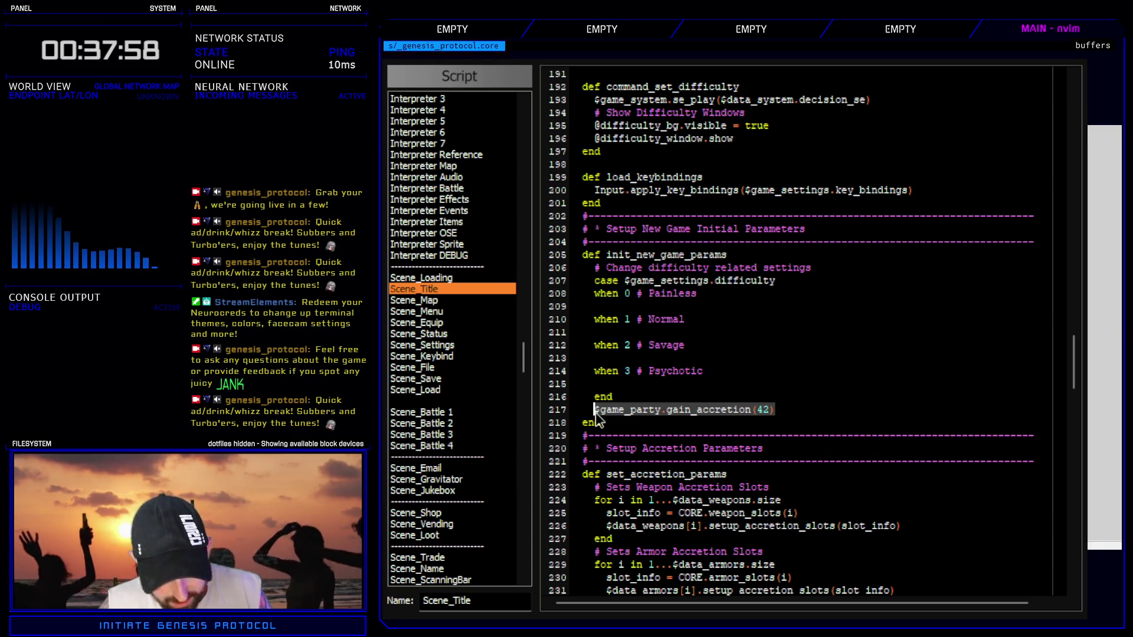
key("ctrl+c")
key("End")
key("ctrl+v")
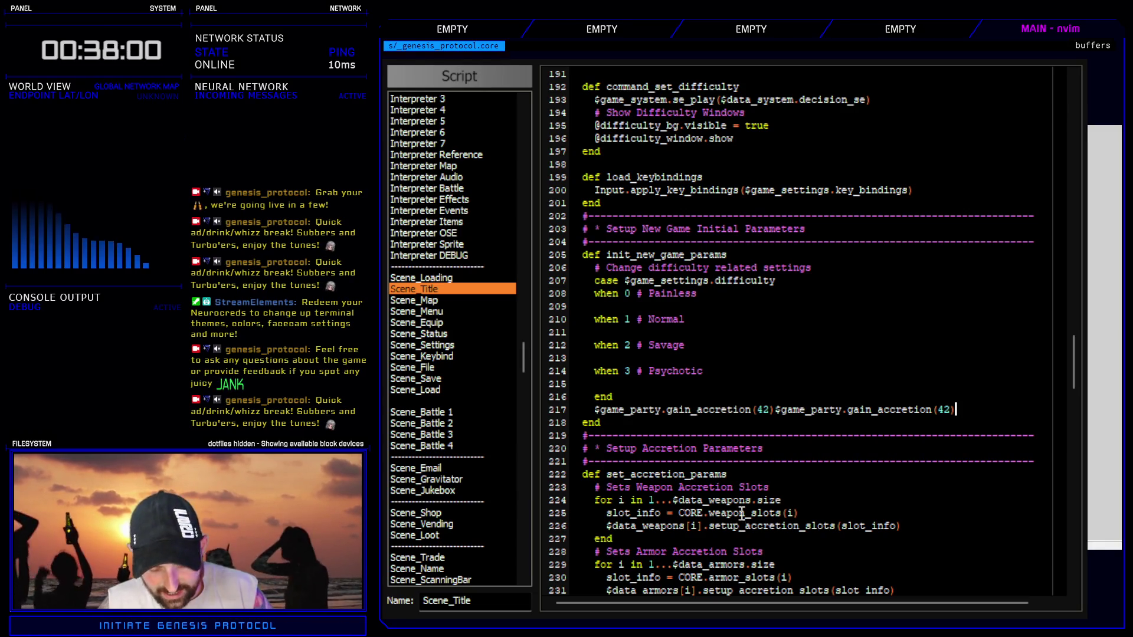
left_click(773, 409)
key("Return")
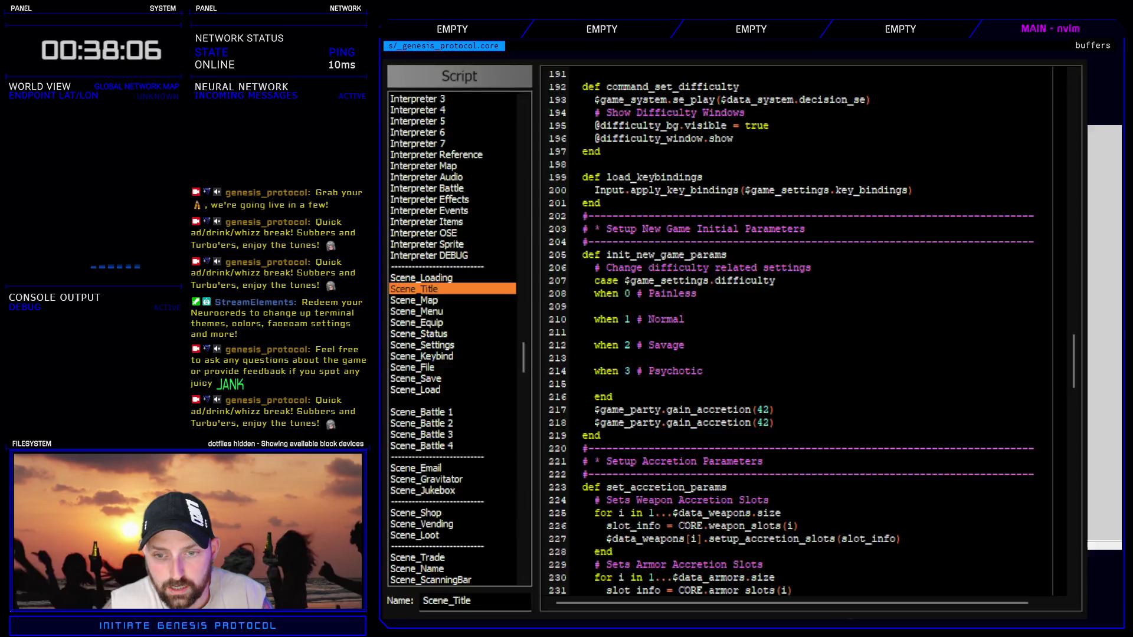
- Inspect an event on the map, then add a blank line after the case block's end in the script editor
key("Escape")
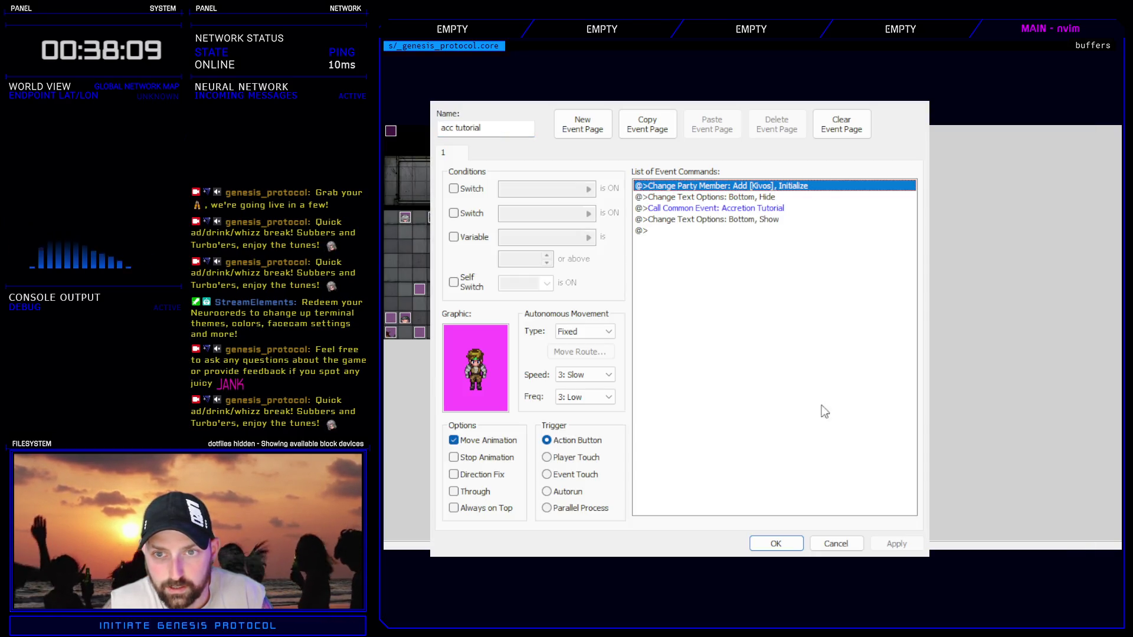
left_click(784, 541)
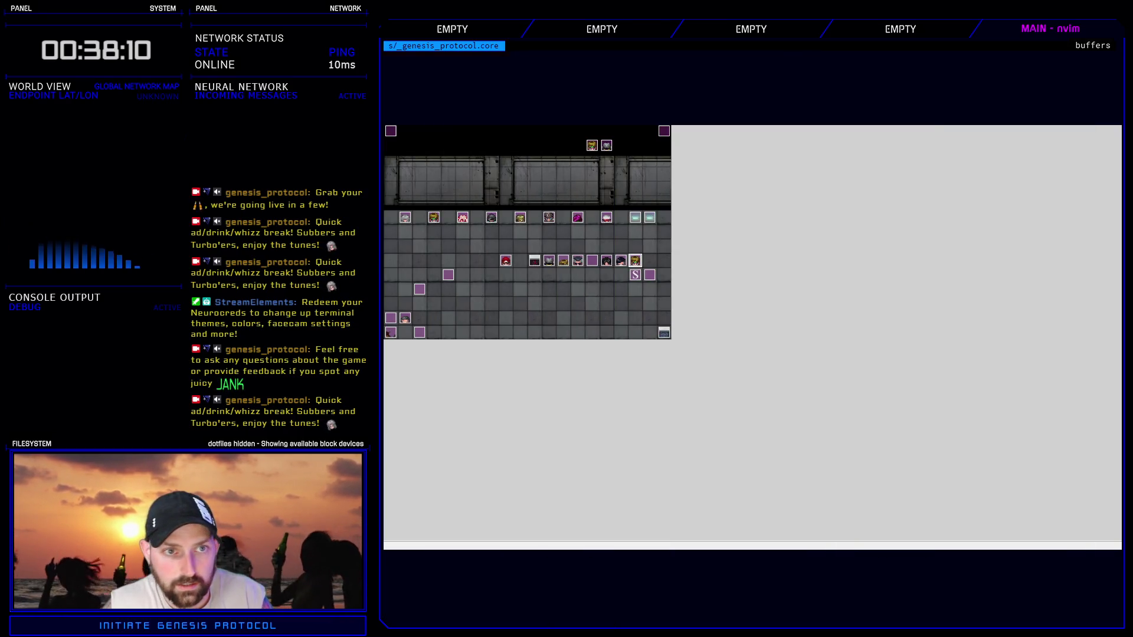
key("F11")
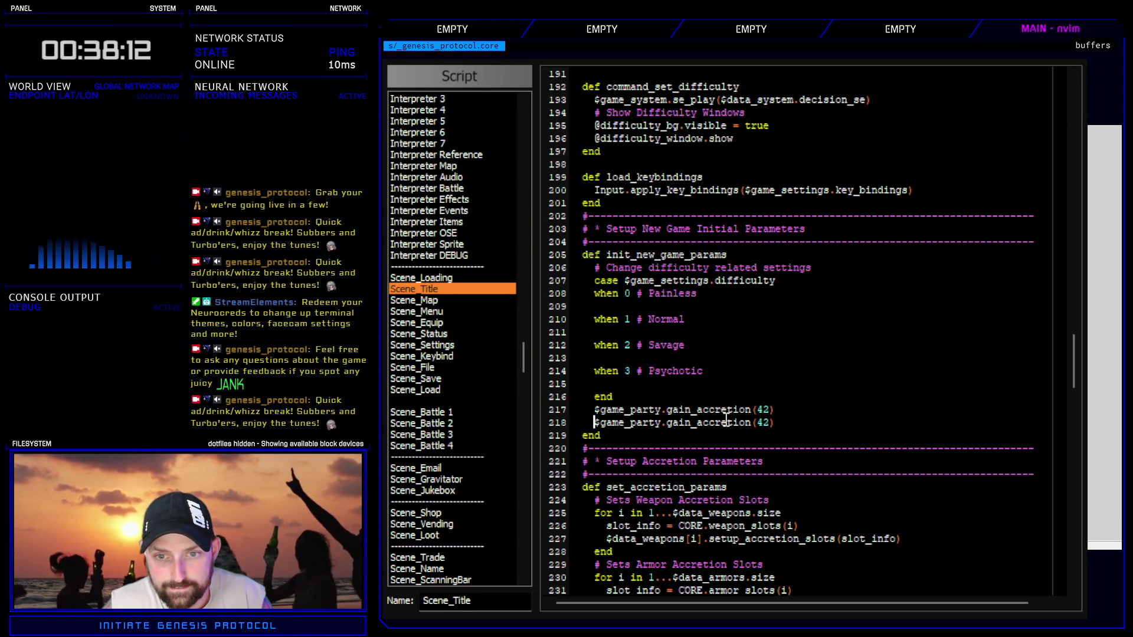
left_click(657, 399)
key("Return")
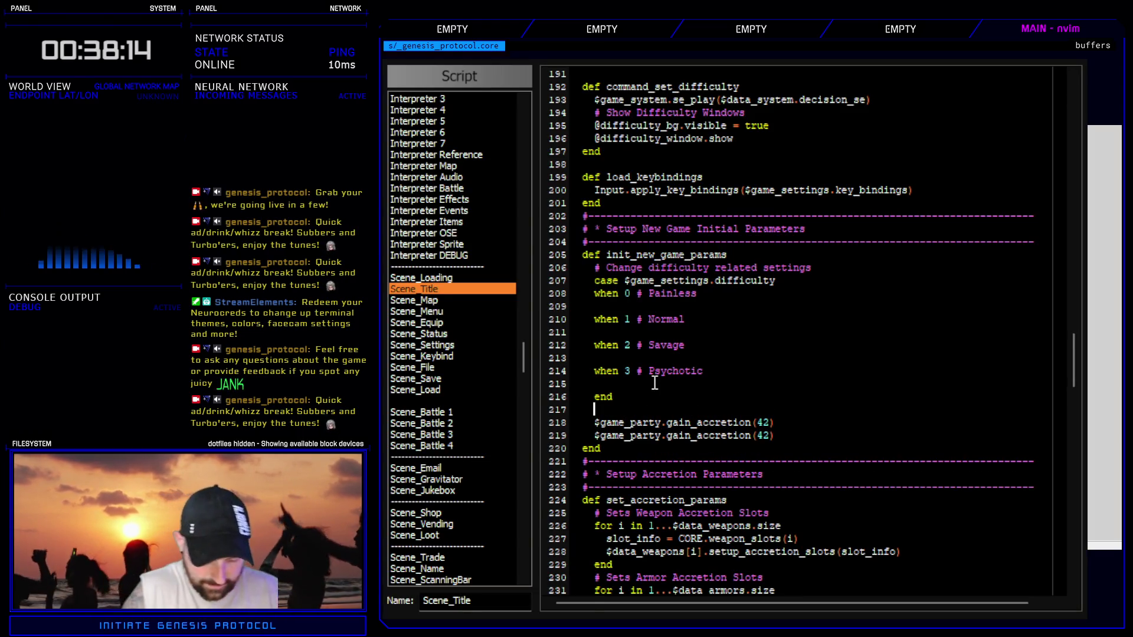
- Wrap the gain_accretion call in a [19,42].each loop and delete the leftover gain_accretion(42) line
type("[19,42")
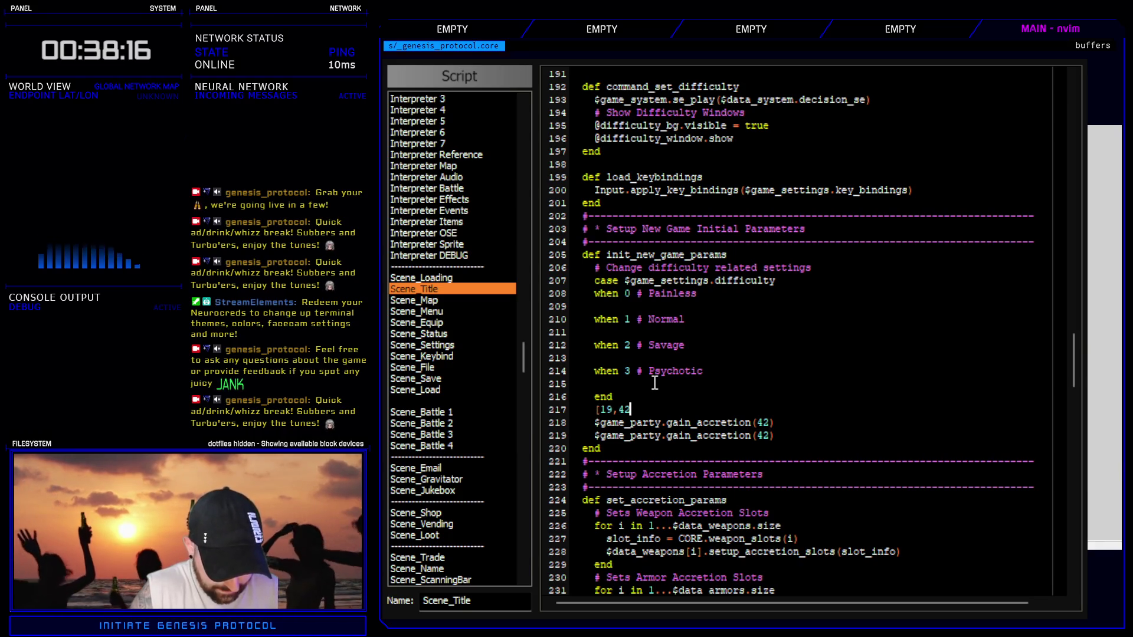
type("].each { ")
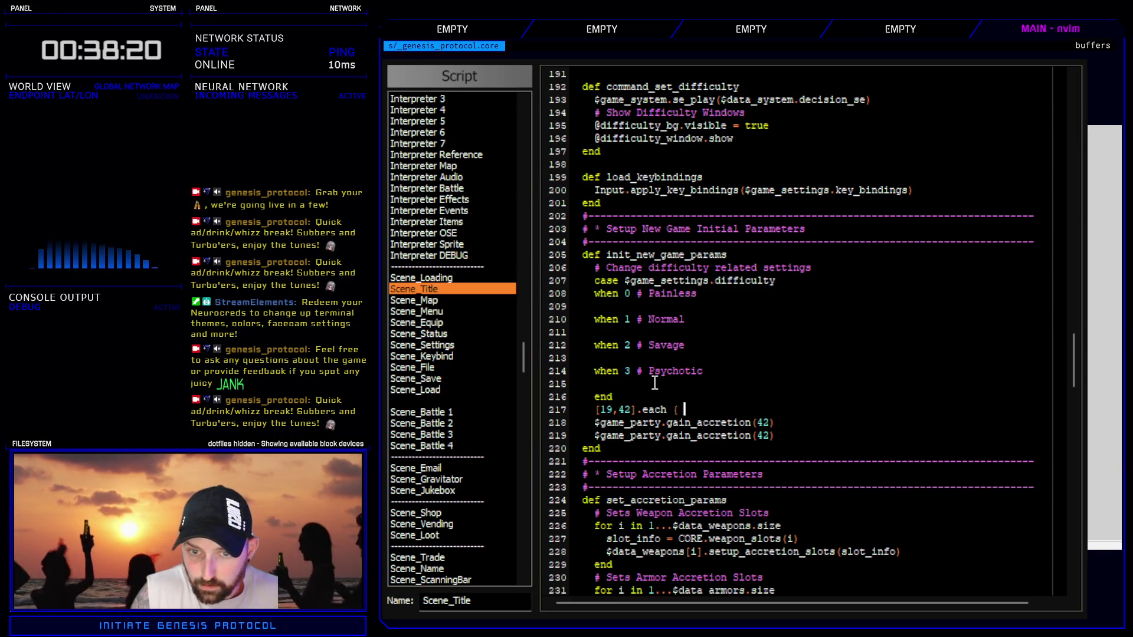
type("|i|")
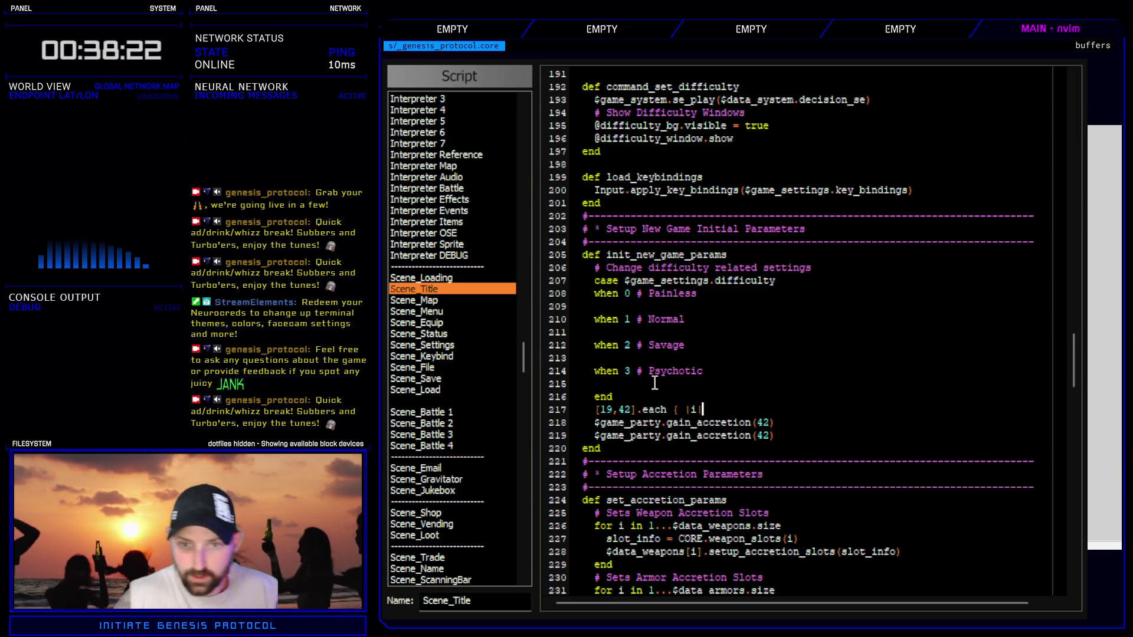
key("Escape")
key("shift+j")
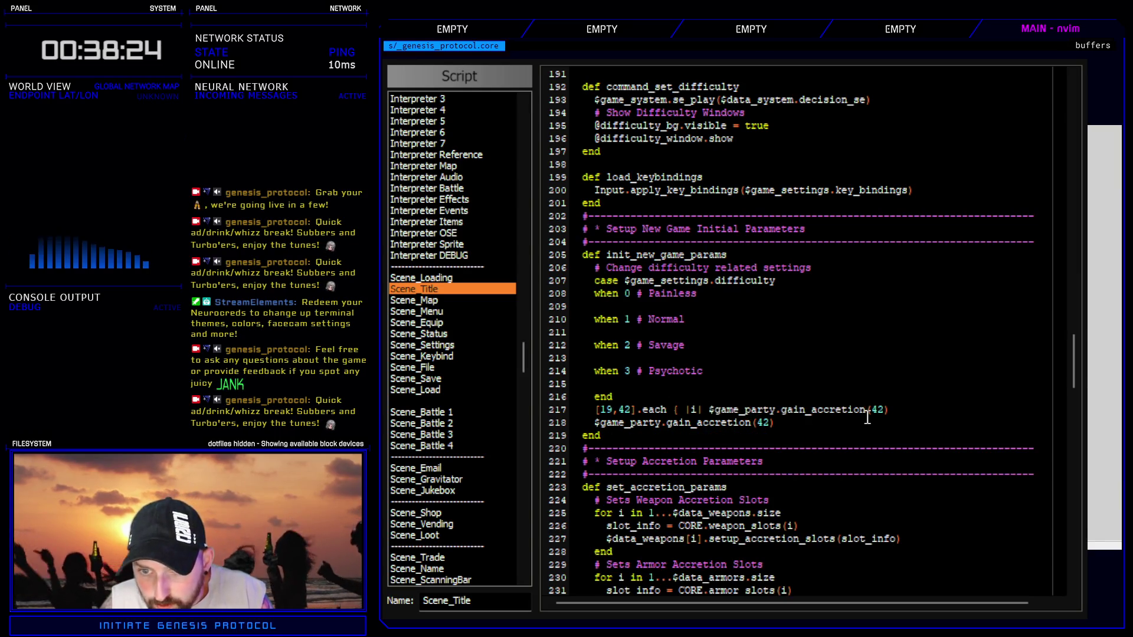
double_click(881, 410)
type("creti")
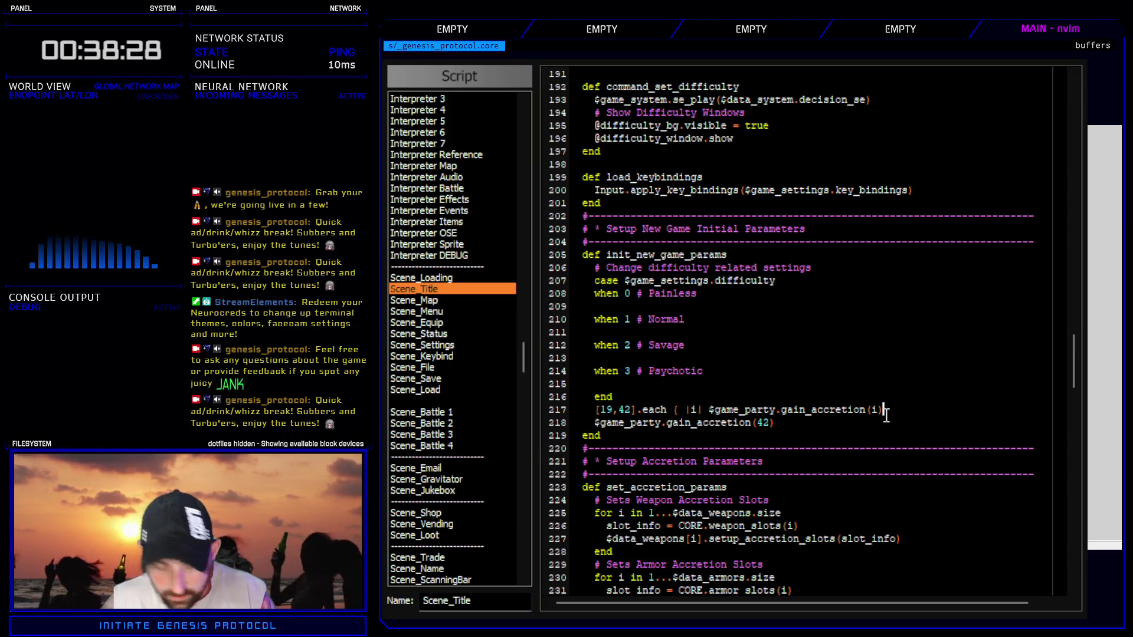
left_click_drag(774, 423, 544, 426)
key("D")
- Assign the [19,42] array to a variable on a new line above the loop
key("O")
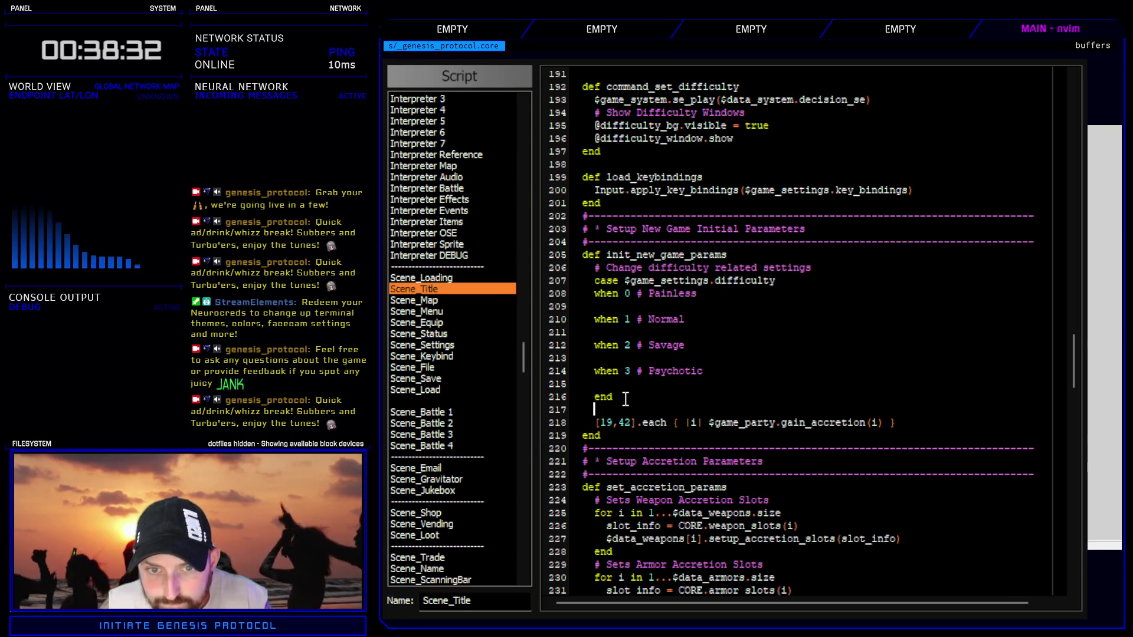
type("preload_accretions = [")
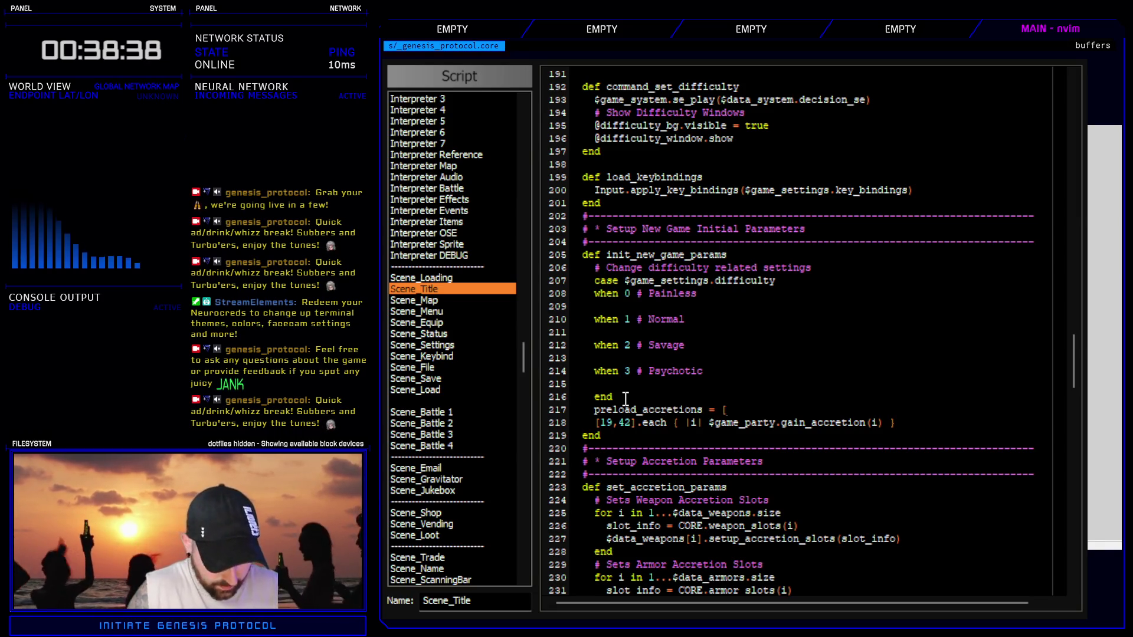
key("BackSpace")
key("Delete")
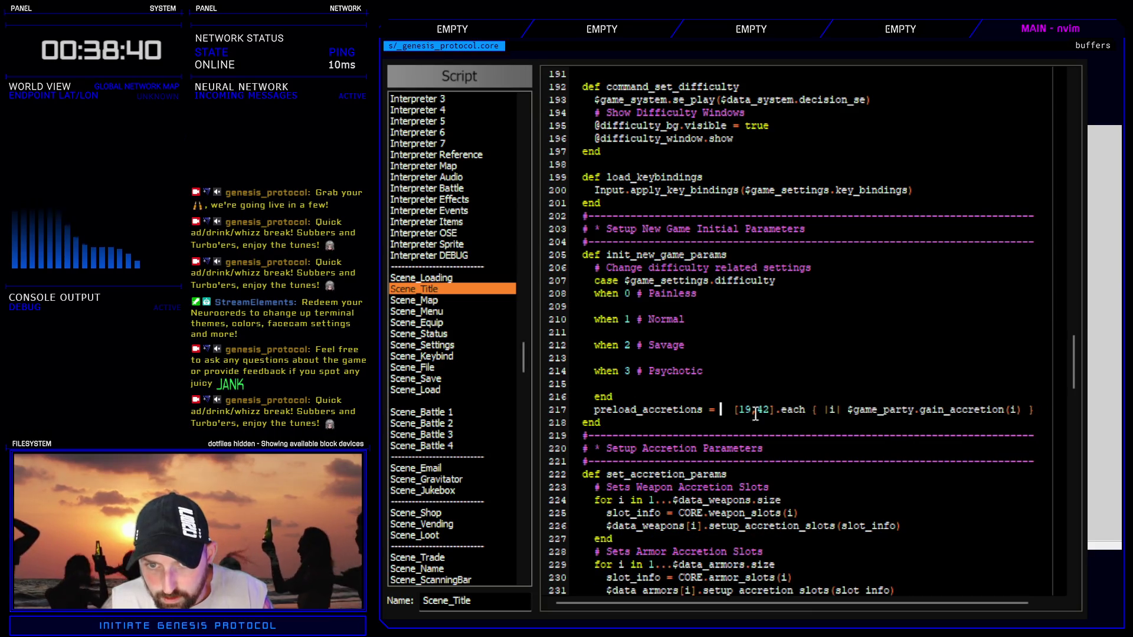
key("Delete")
key("Delete")
key("Delete")
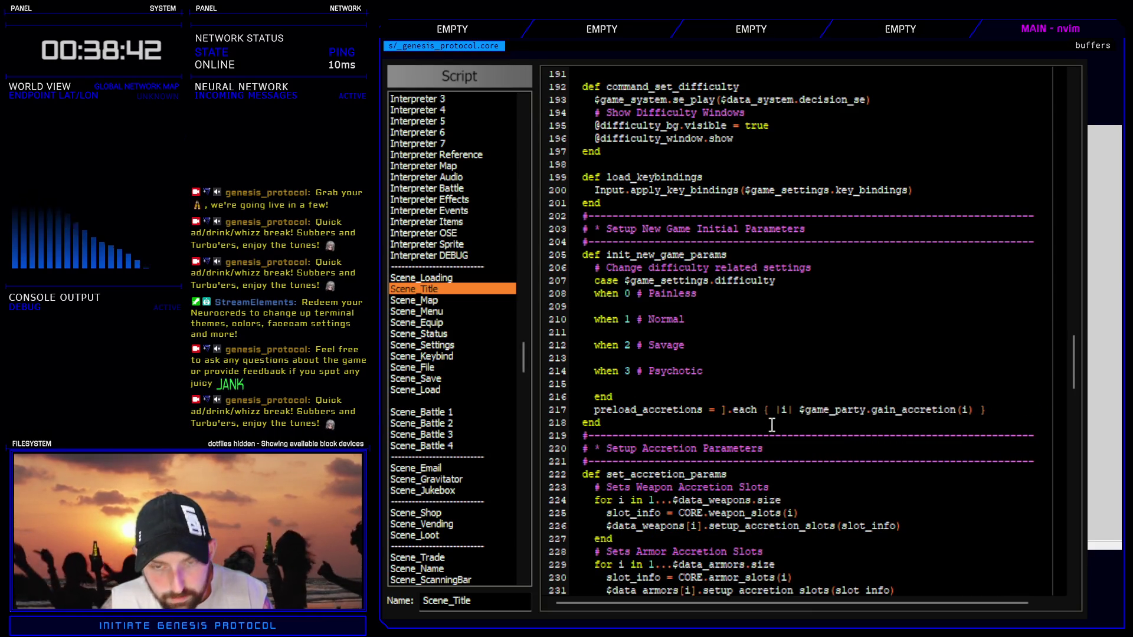
key("ctrl+z")
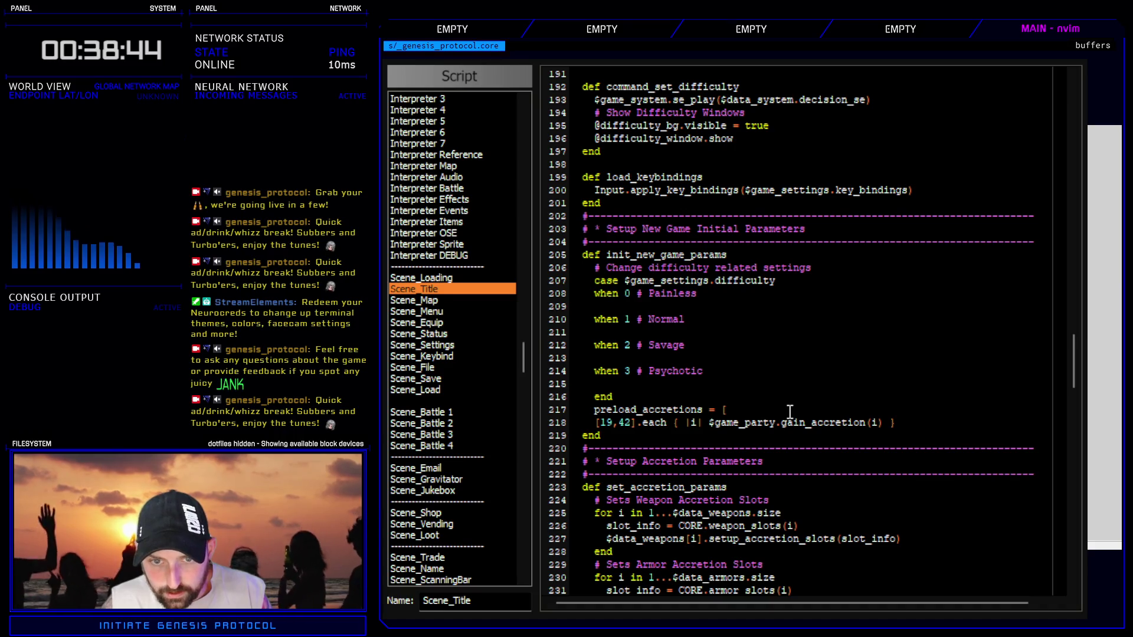
key("Delete")
key("Delete")
key("Delete")
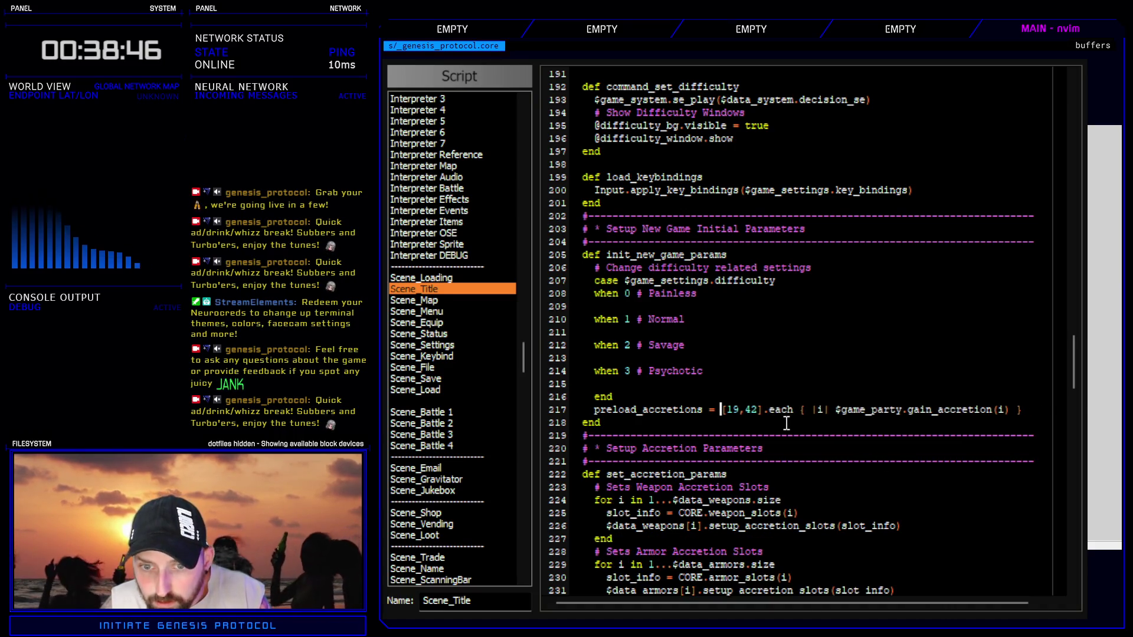
- Move .each onto its own line and rename the array variable to accretions
left_click(762, 409)
key("Return")
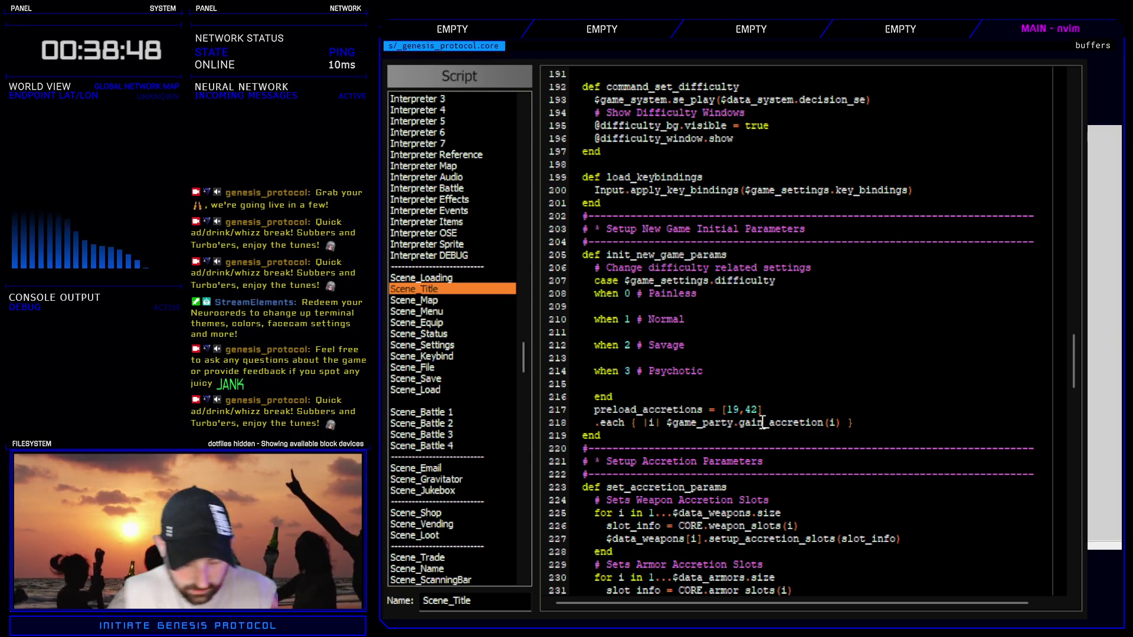
type("preload_")
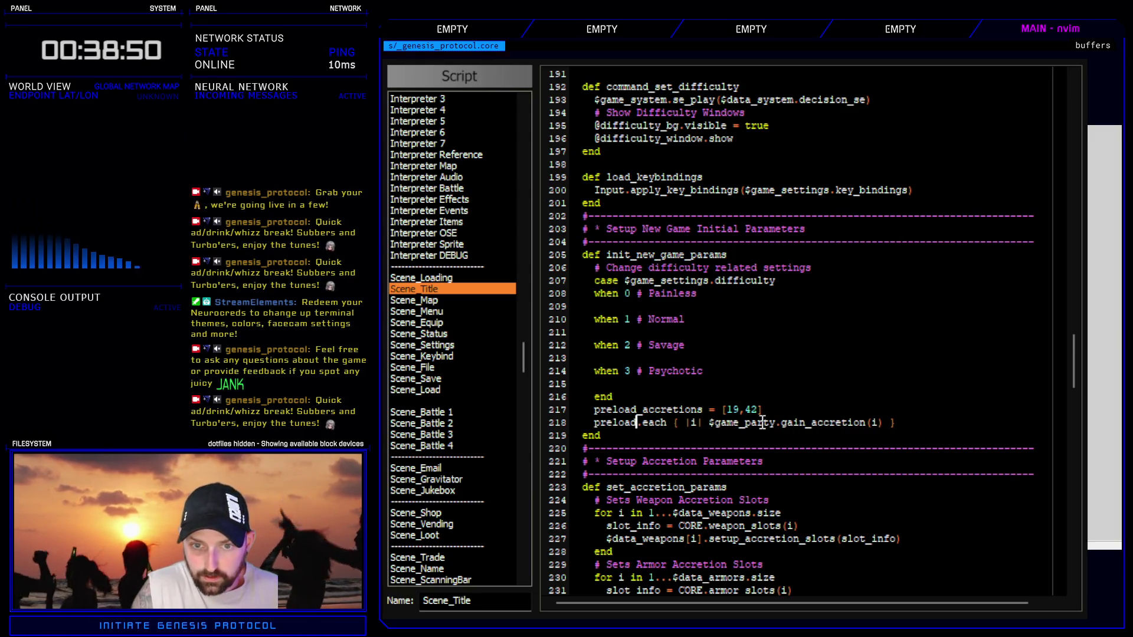
type("accretions")
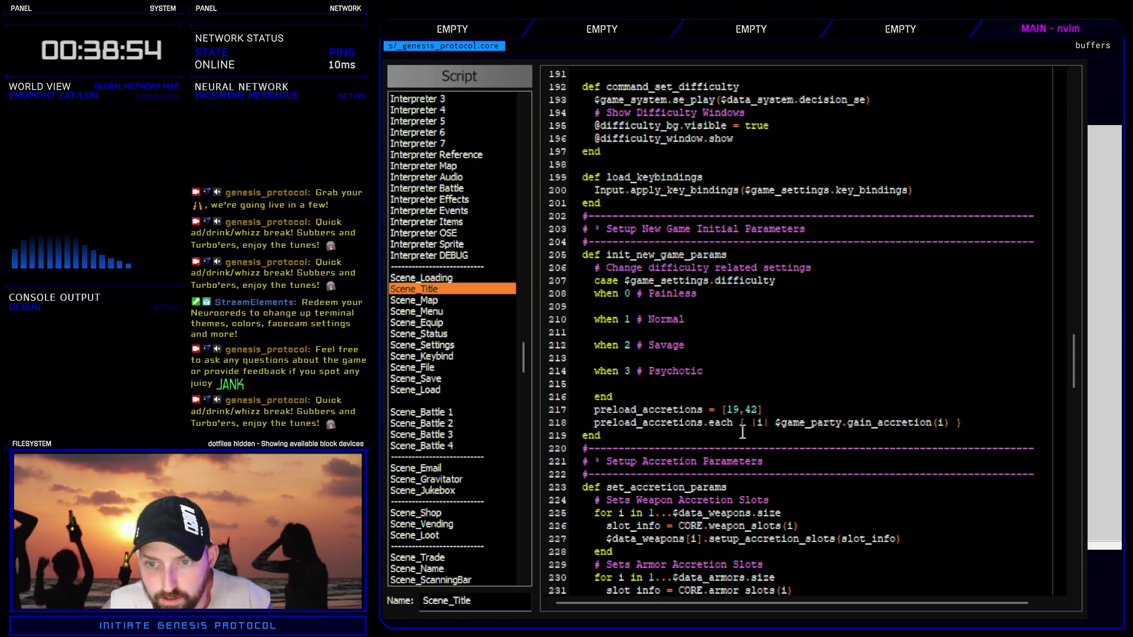
mouse_move(648, 412)
left_mouse_down()
mouse_move(593, 412)
mouse_move(643, 423)
left_mouse_up()
key("d")
left_click(607, 422)
key("d")
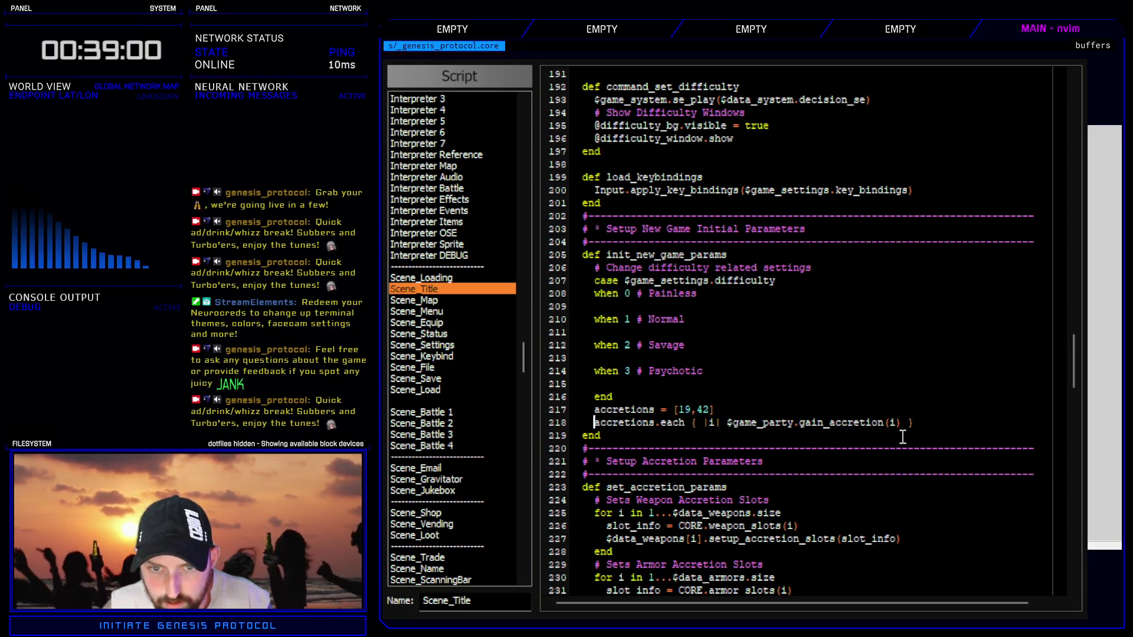
- Add an accretions comment line after the case block's end
left_click(663, 400)
key("o")
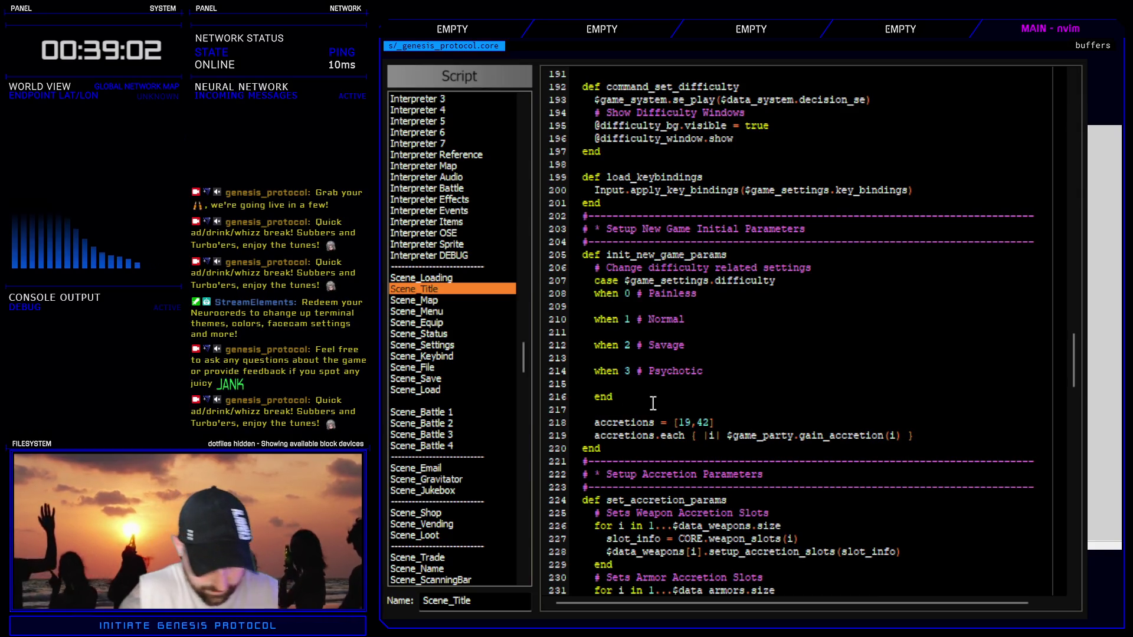
type("dd c")
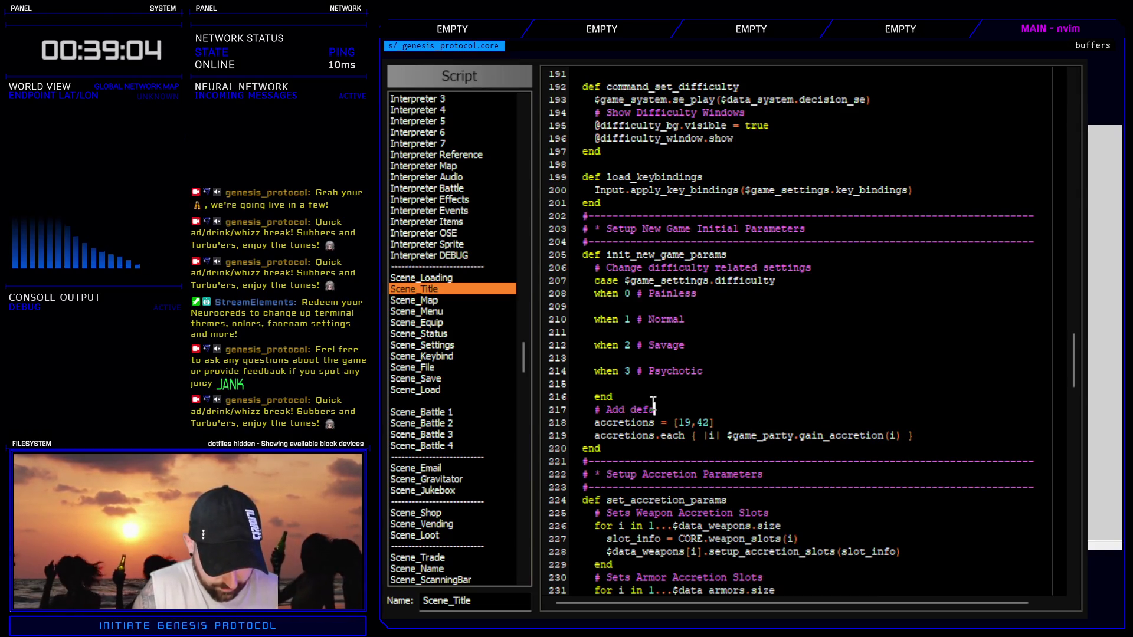
type("ult accretions")
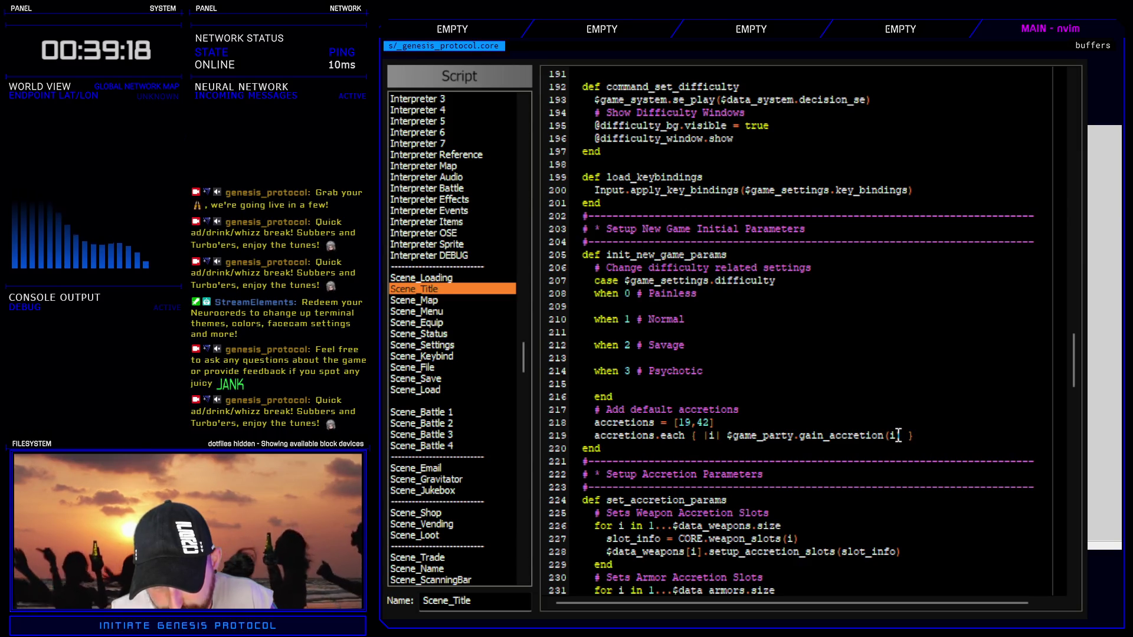
key("Return")
type("$game_party.gain_accretion(42)")
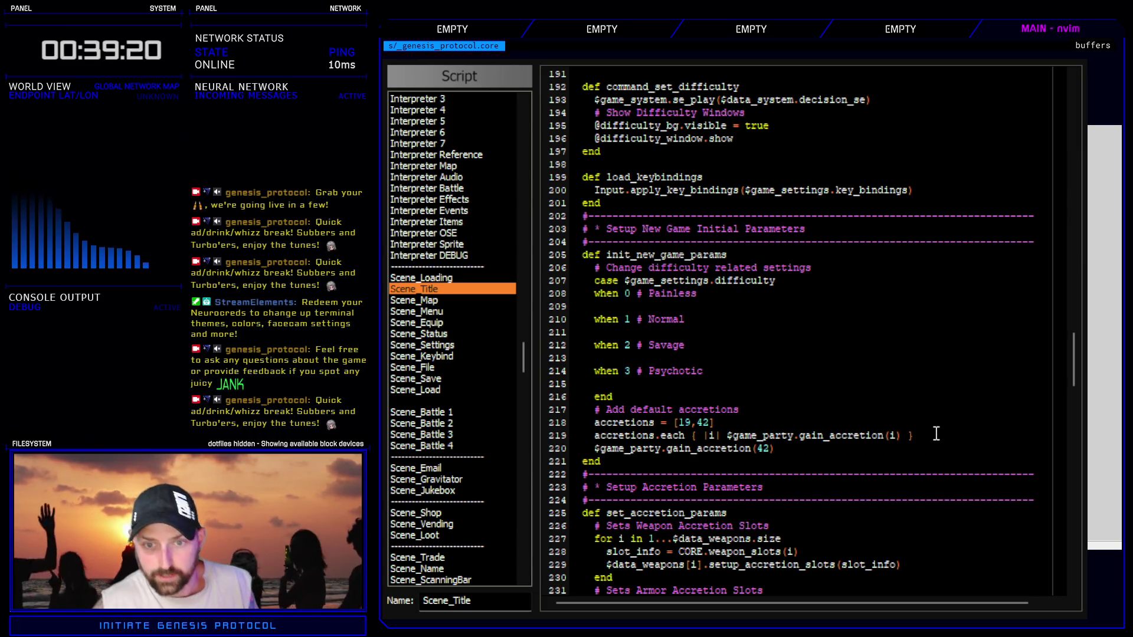
key("ctrl+u")
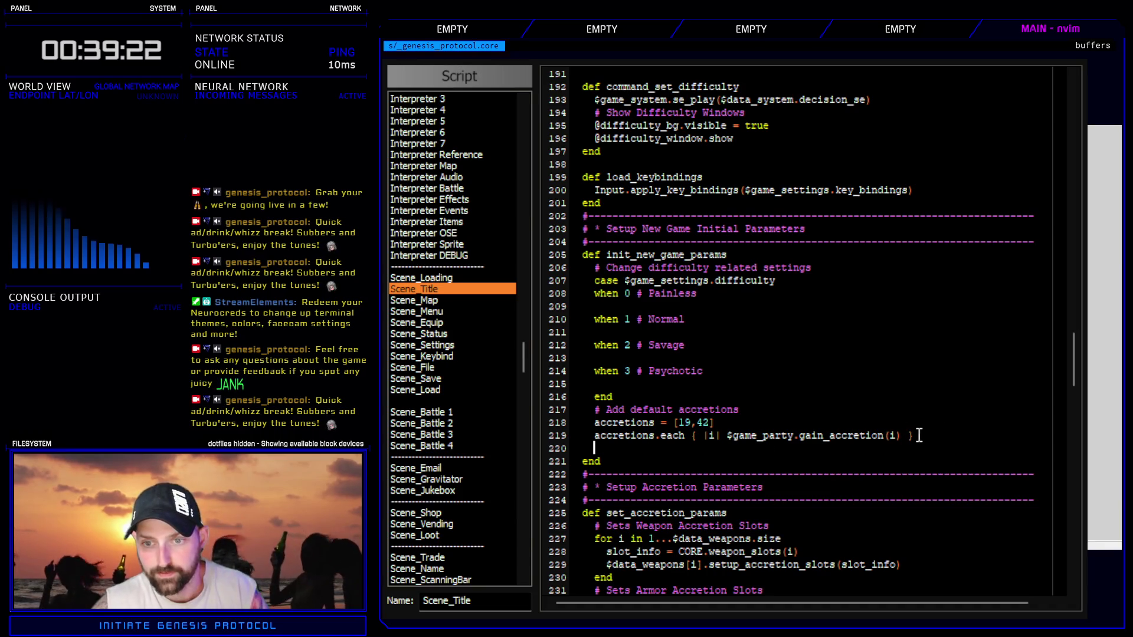
- Delete the accretion comment and code lines plus the leftover empty line, returning to the map
key("k")
key("V")
key("k")
key("k")
key("d")
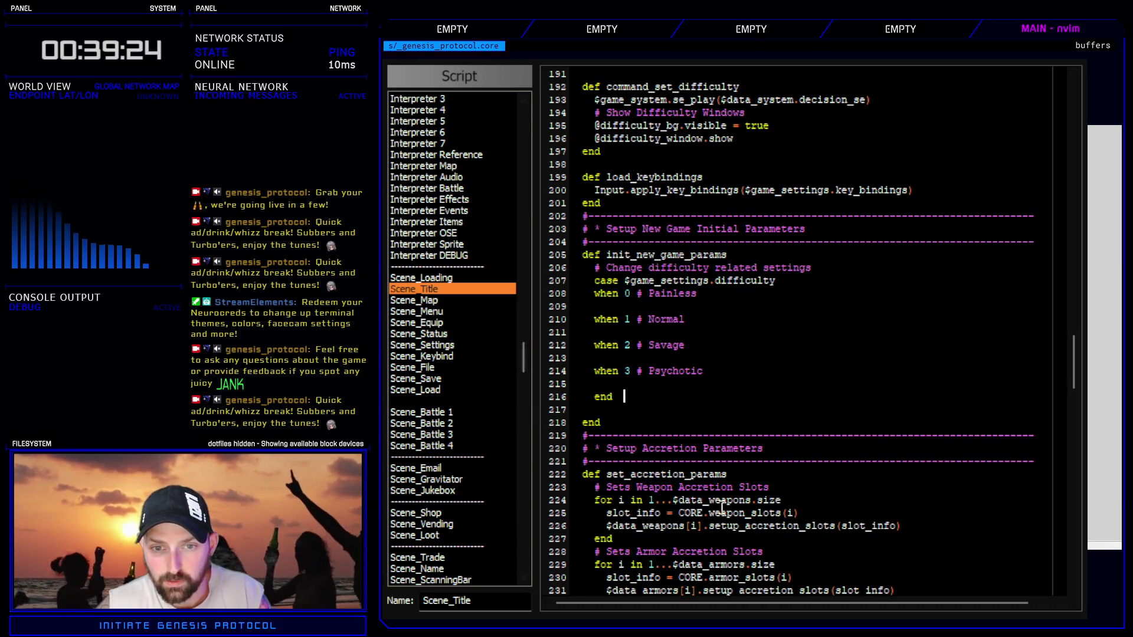
key("j")
key("d")
key("d")
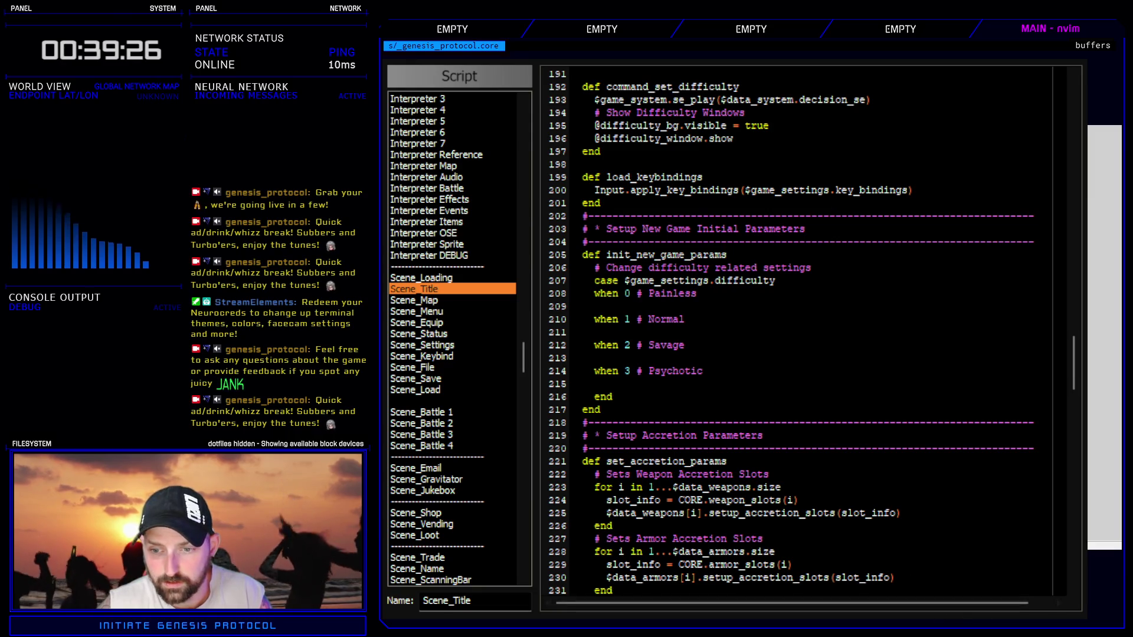
key("F12")
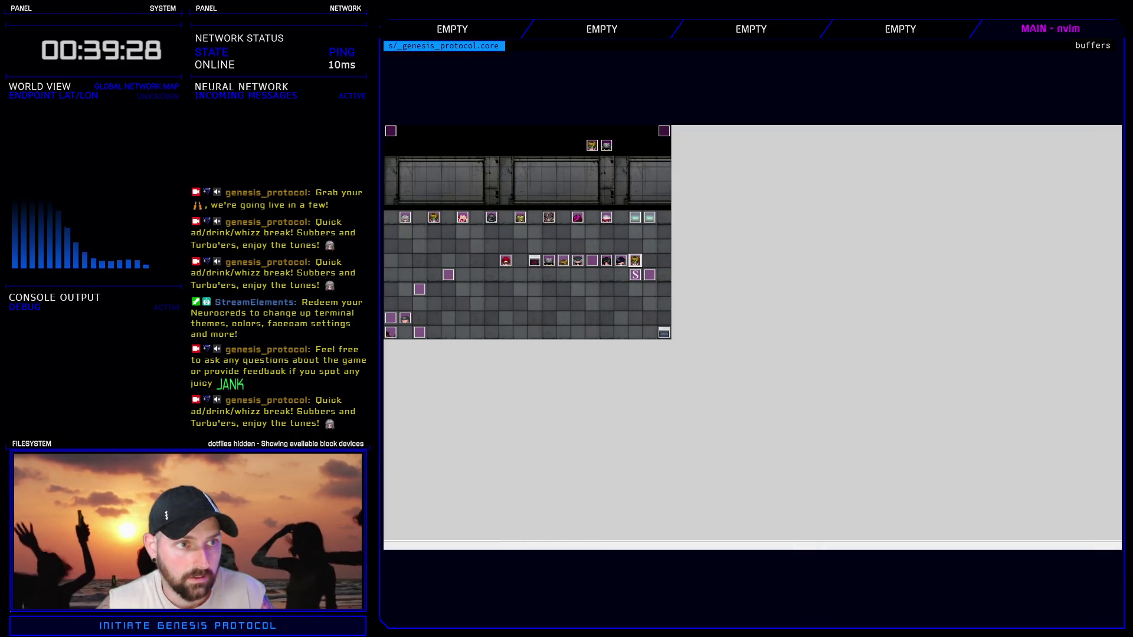
- Open common event 063 Rebel Party Init in the Database and select its Script line
key("F9")
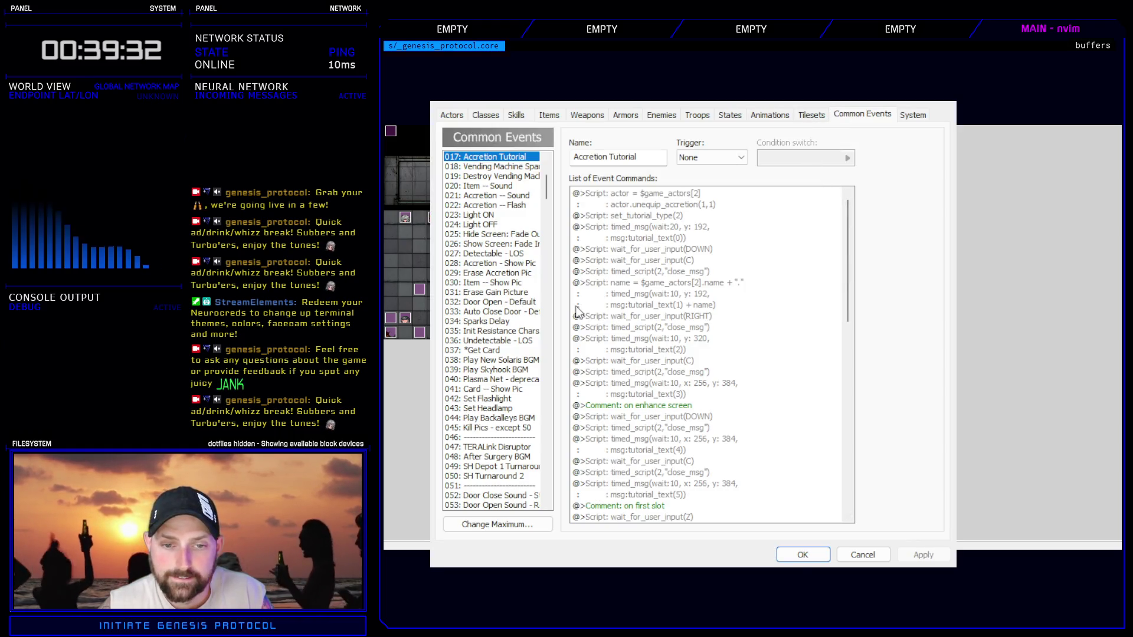
mouse_move(547, 193)
left_mouse_down()
mouse_move(562, 308)
mouse_move(549, 405)
mouse_move(534, 213)
left_mouse_up()
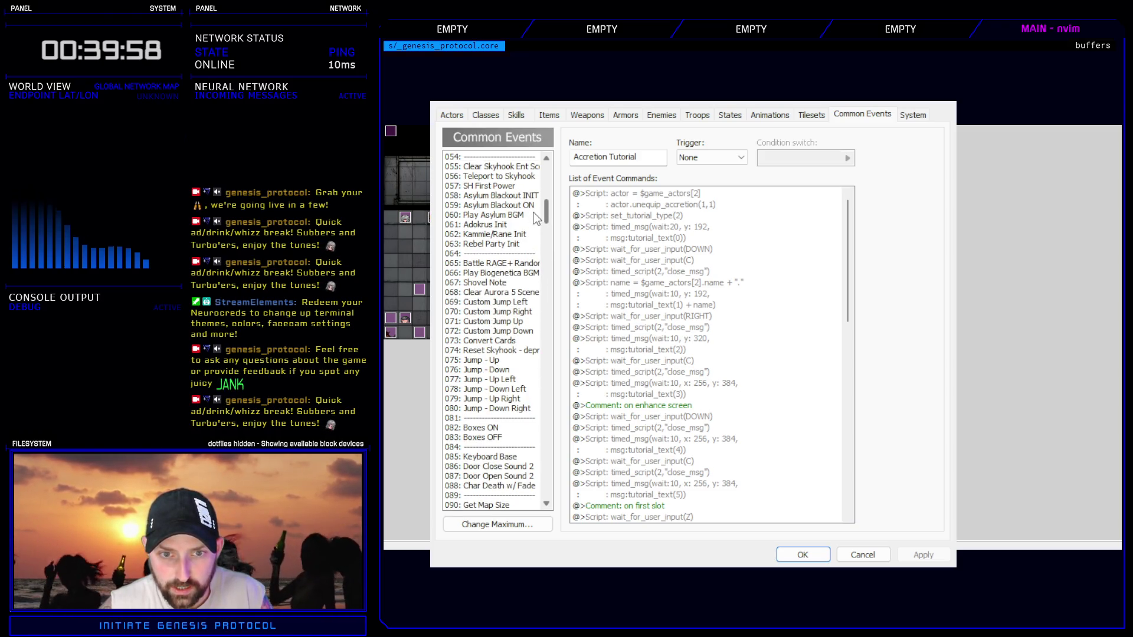
left_click(505, 239)
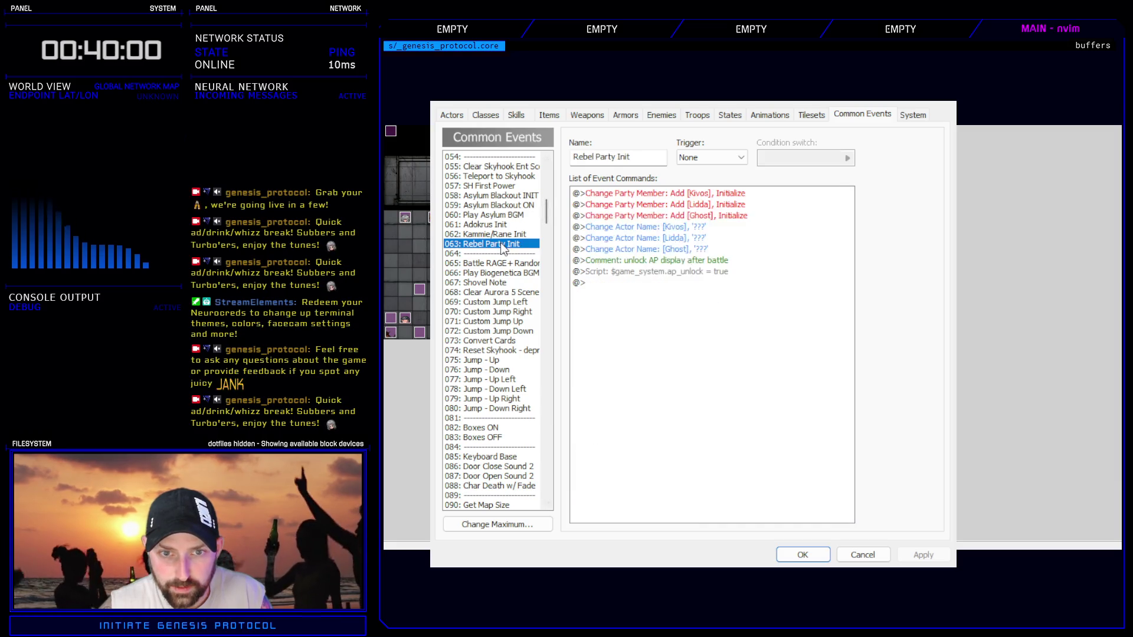
left_click(648, 277)
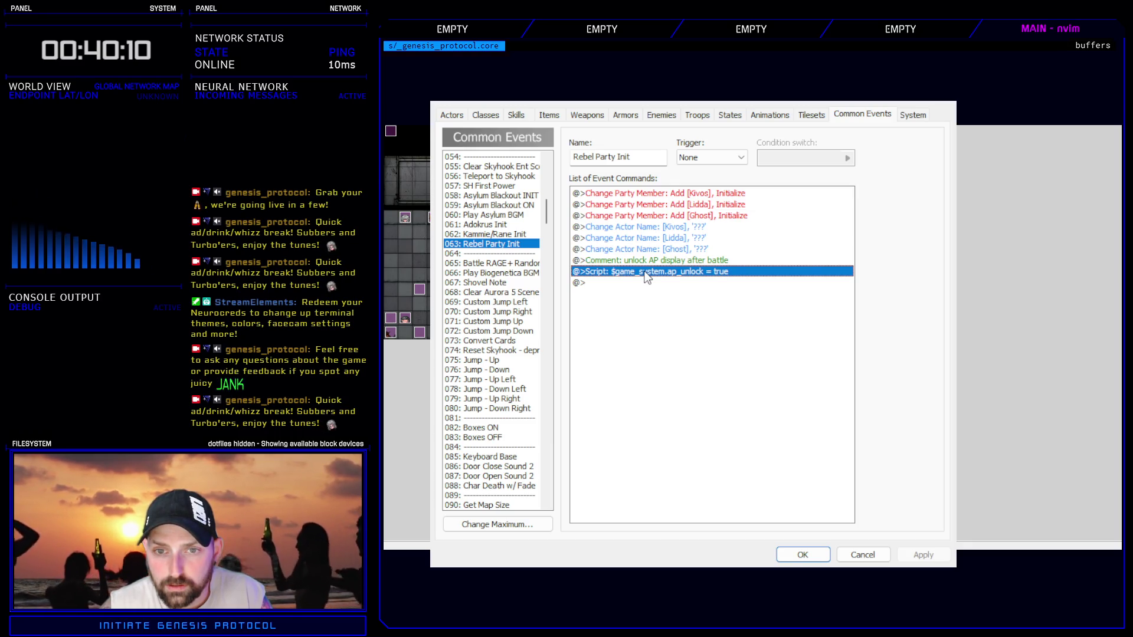
left_click(648, 262)
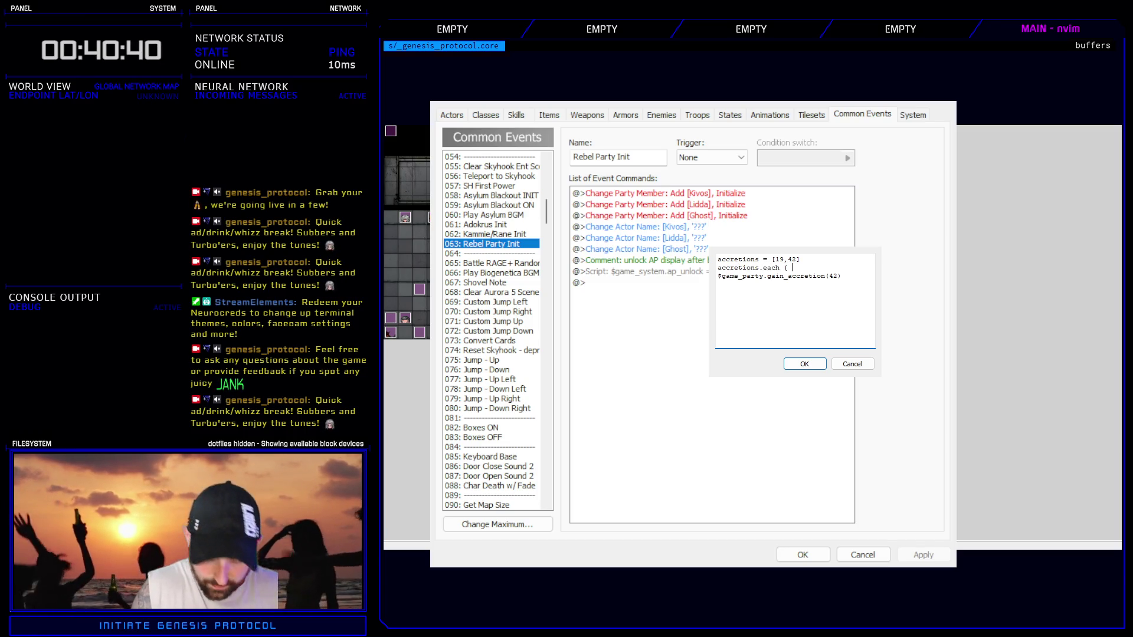
- Complete the script as accretions.each { |i| $game_party.gain_accretion(i) } and confirm with OK
type("i|")
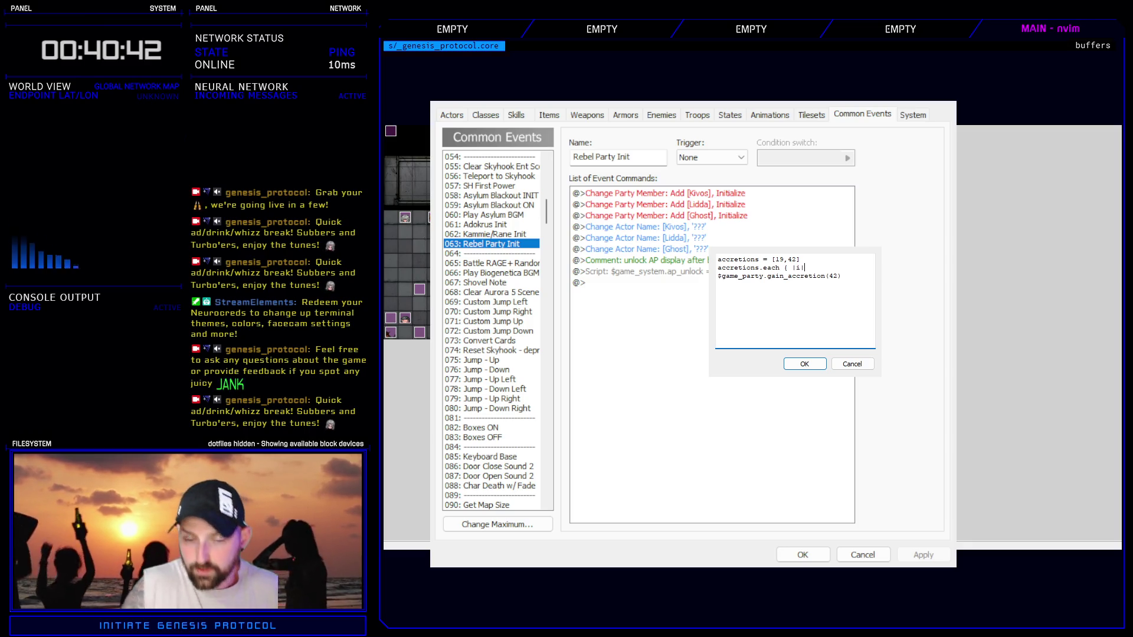
left_click(866, 301)
key("Left")
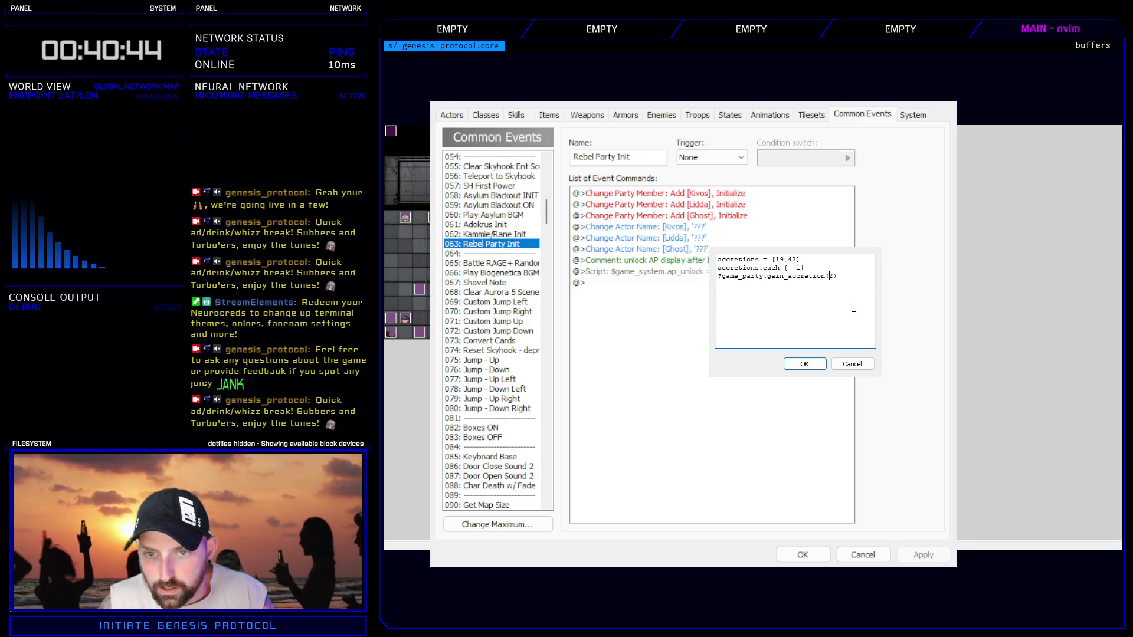
key("BackSpace")
key("BackSpace")
type("i")
left_click(853, 277)
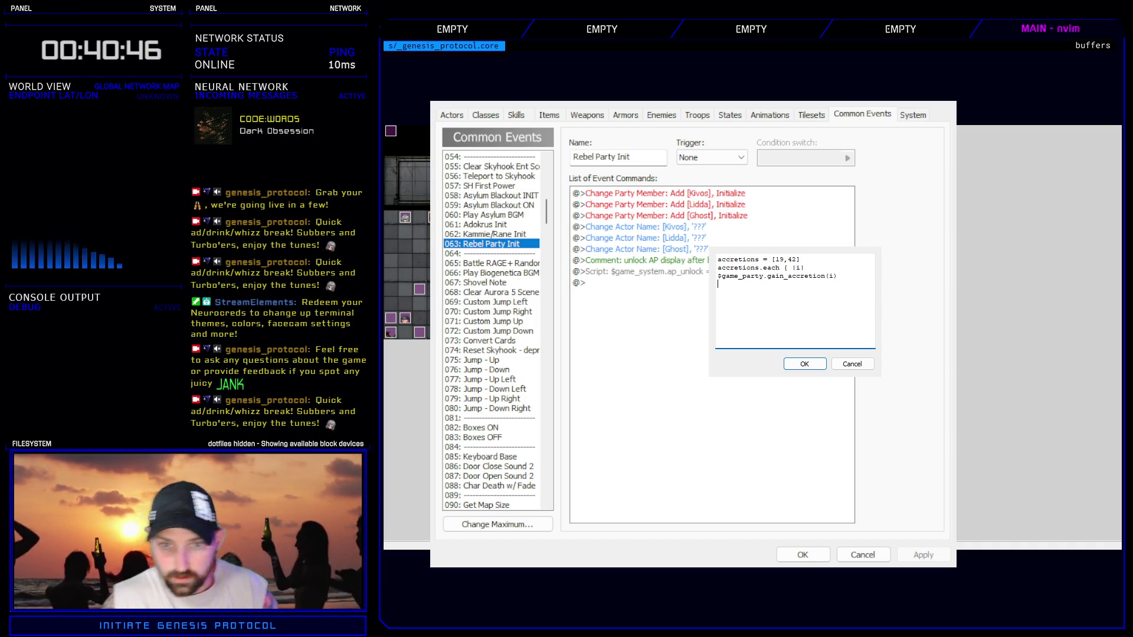
type("}")
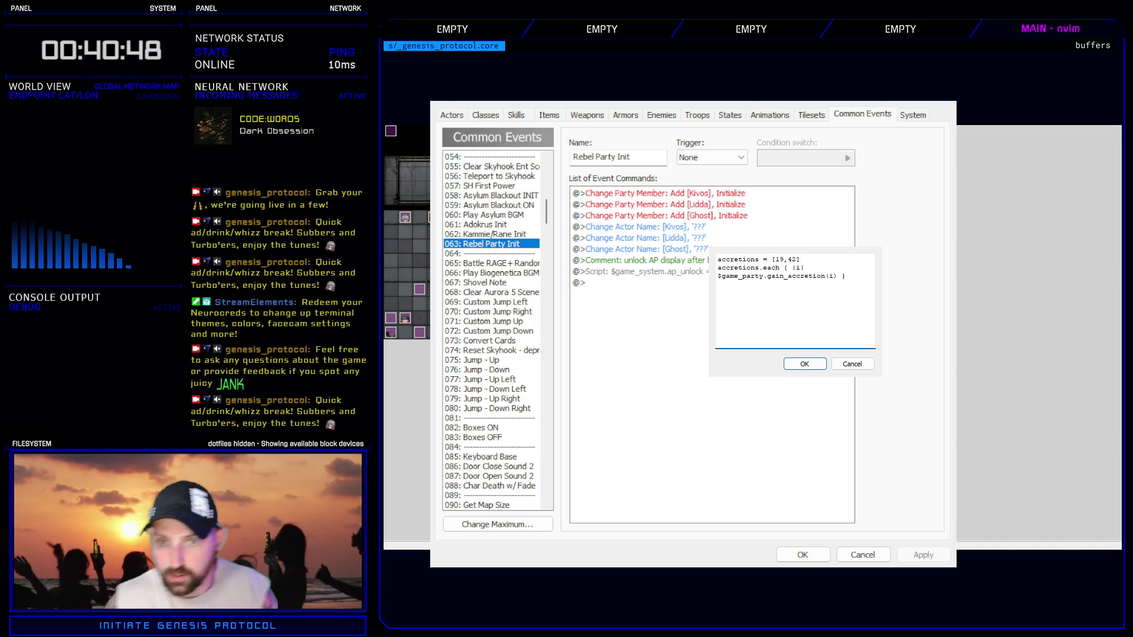
left_click(804, 364)
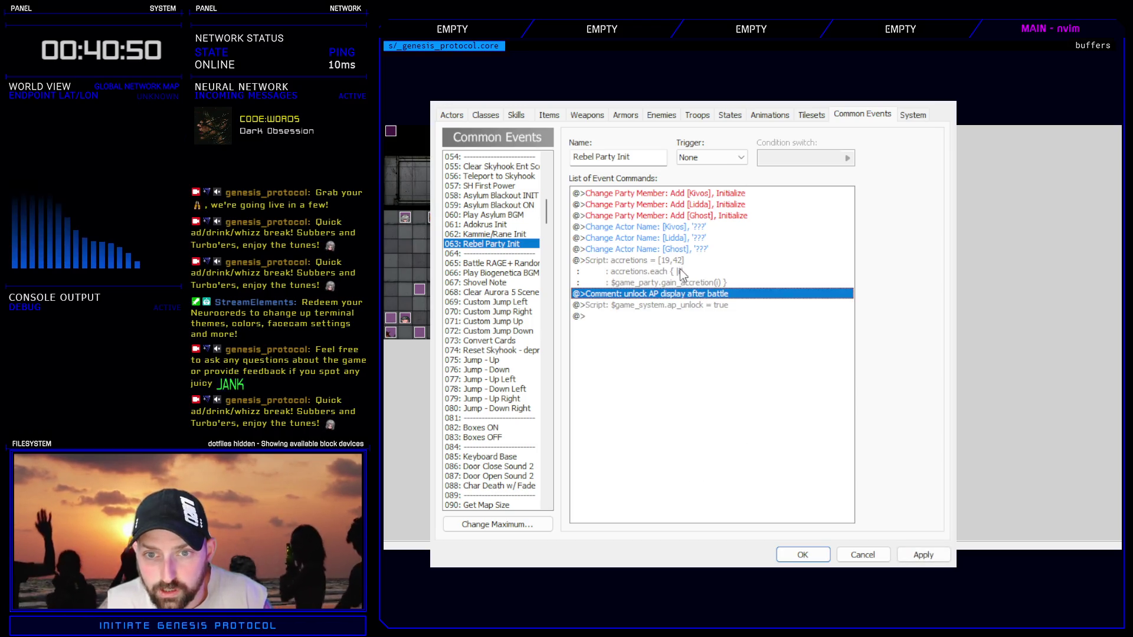
left_click(791, 554)
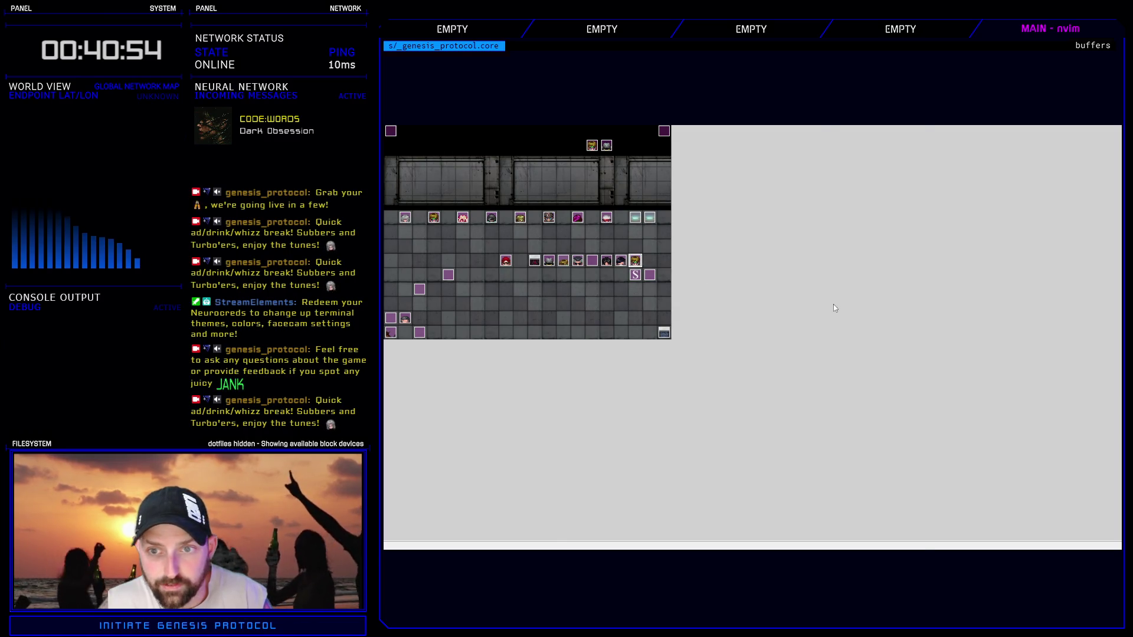
- Apply the changes to the acc tutorial map event and close it
key("Return")
key("Down")
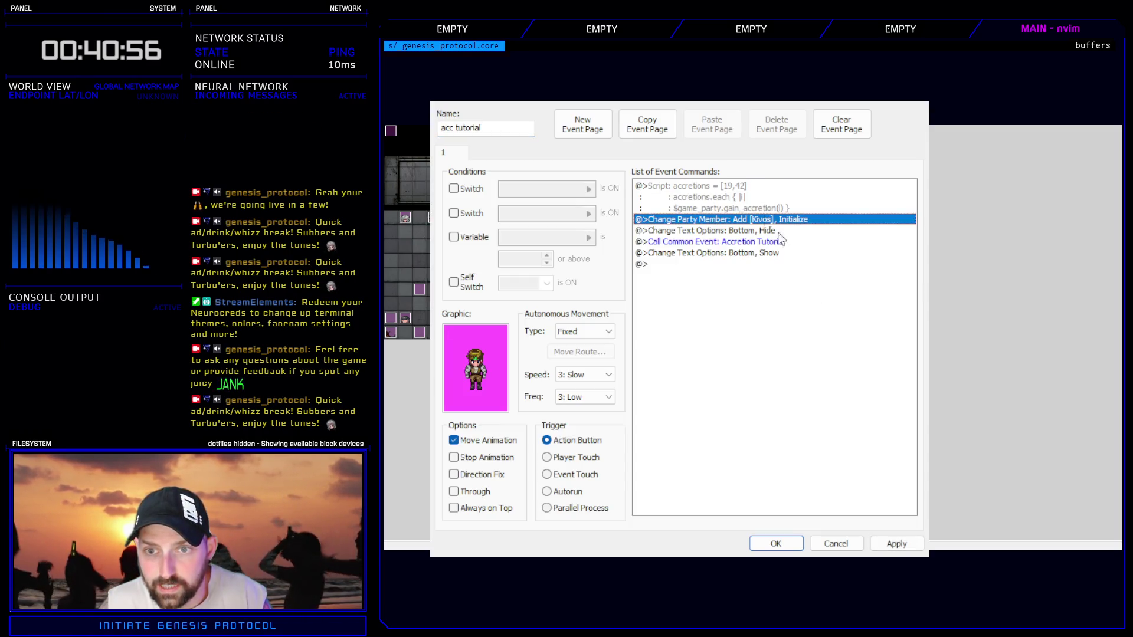
left_click(882, 544)
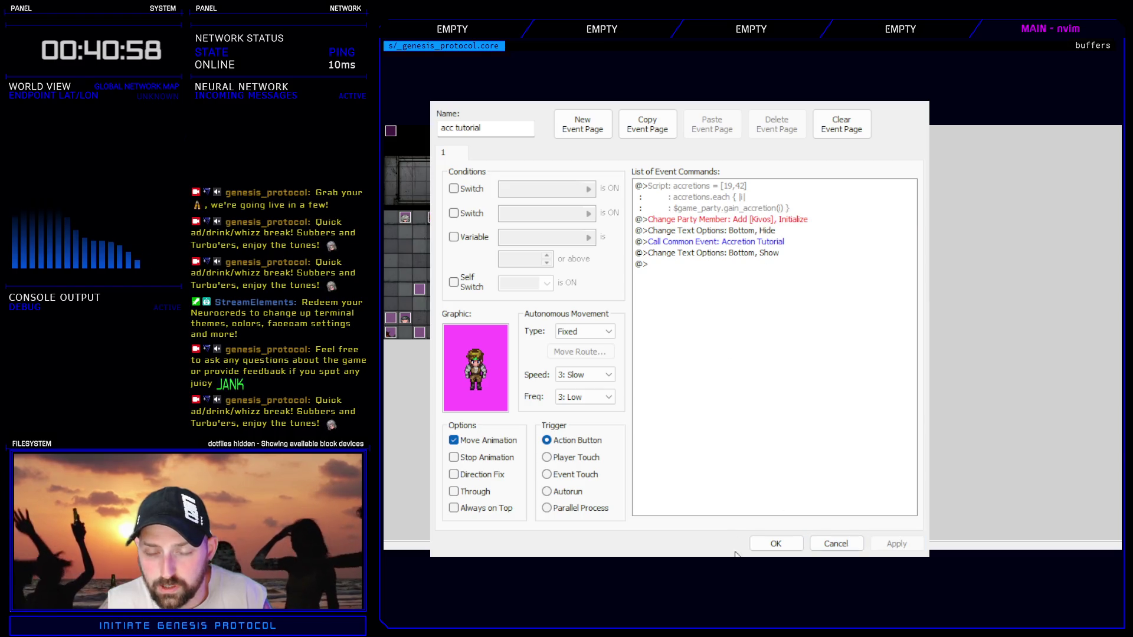
left_click(782, 548)
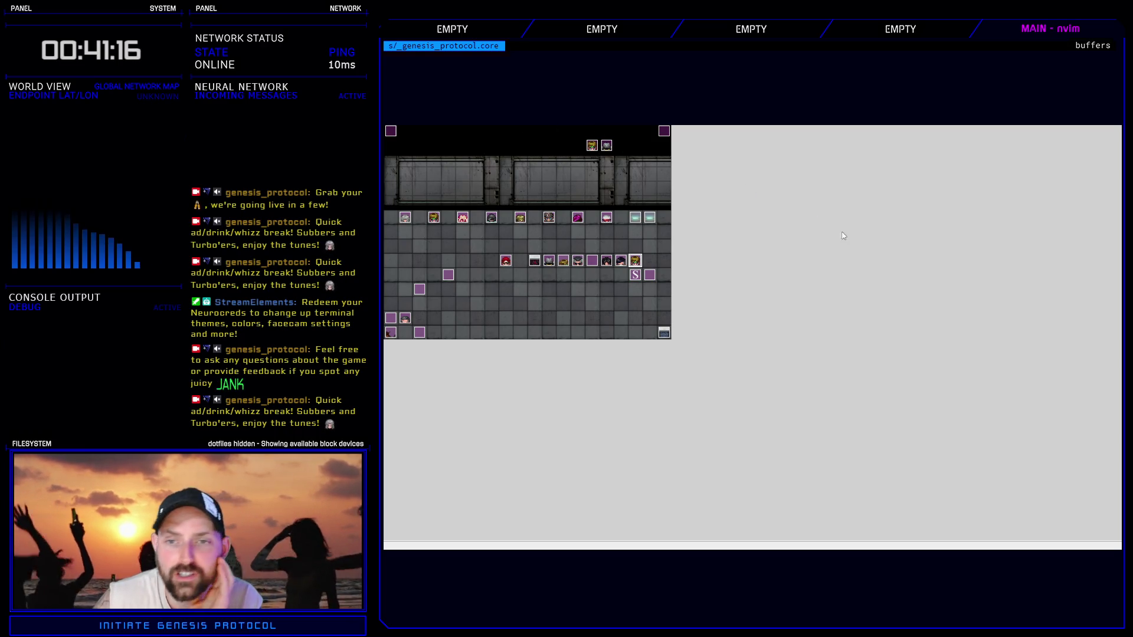
- Check the Accretion Tutorial common event, close the Database, then save and start a playtest
key("F9")
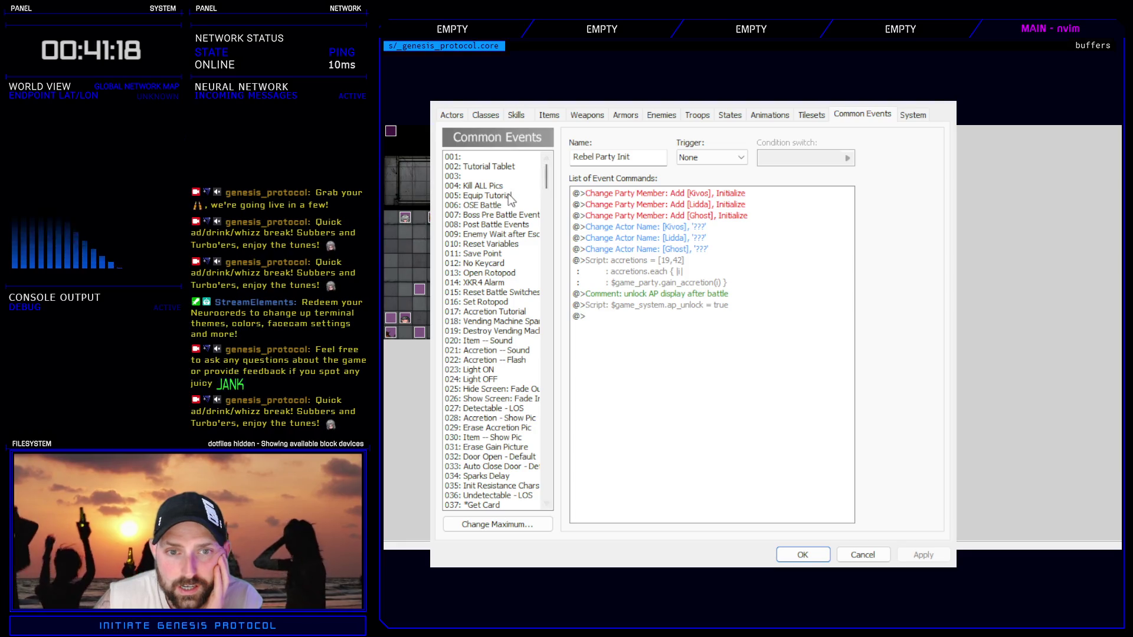
left_click(493, 311)
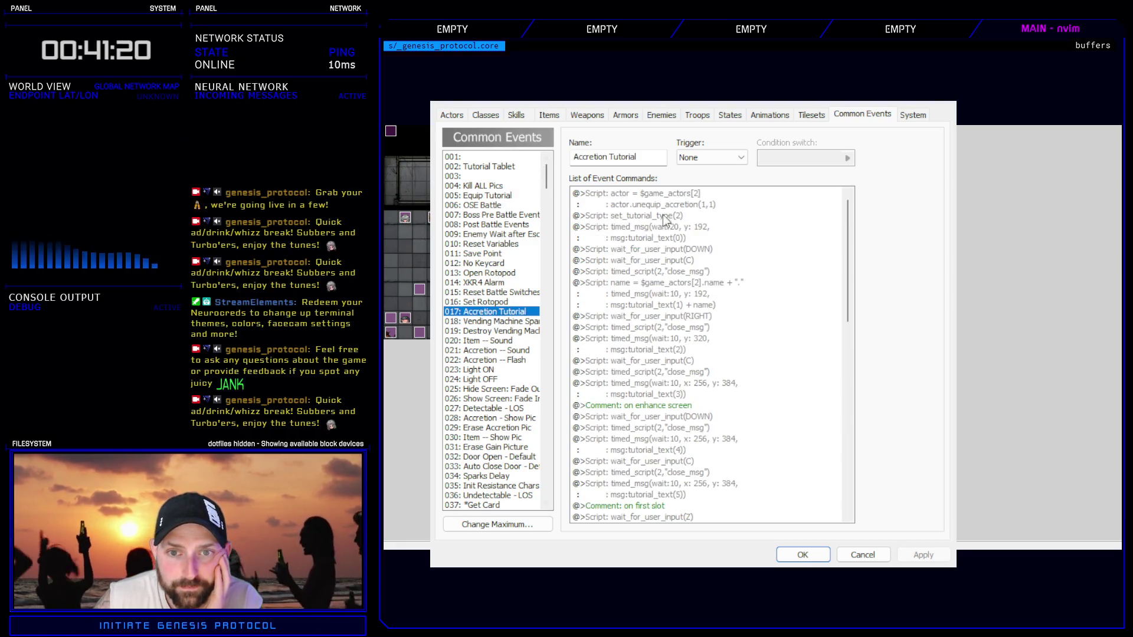
left_click(676, 199)
left_click(816, 554)
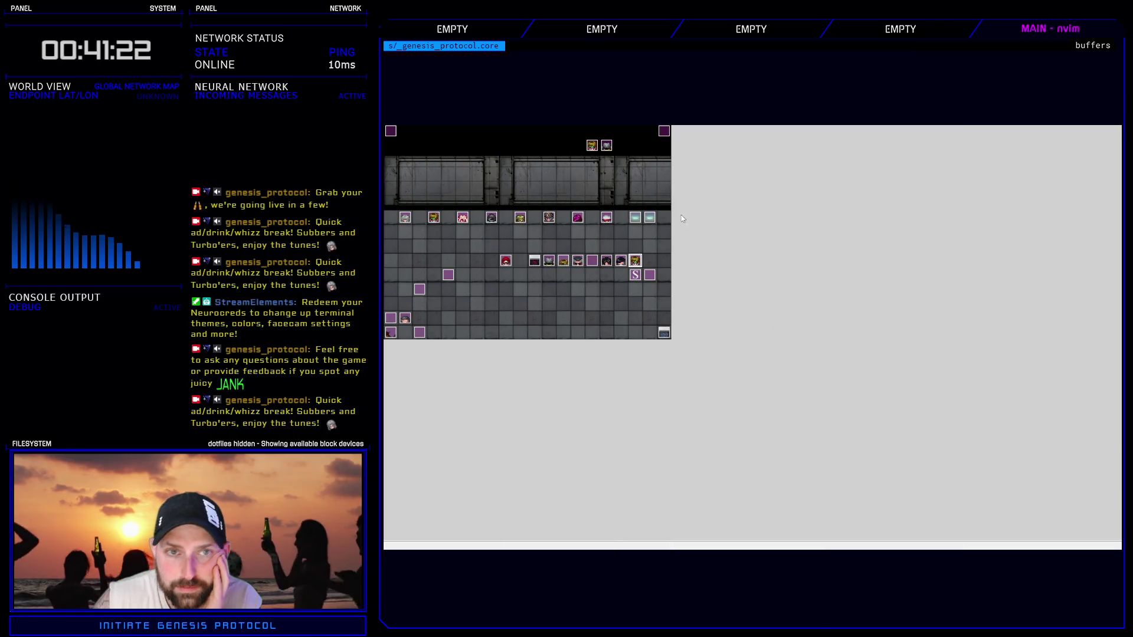
key("ctrl+r")
key("Return")
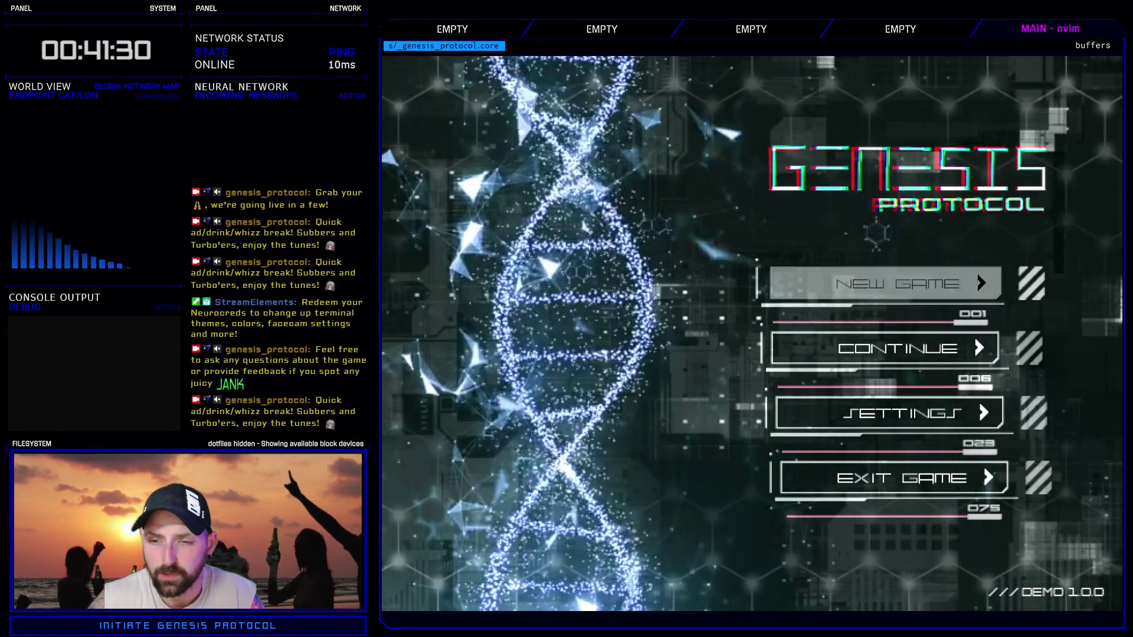
- Start a new game, enhance Kivos and highlight Cold Conduit for the second Cyberarms
key("Return")
key("Return")
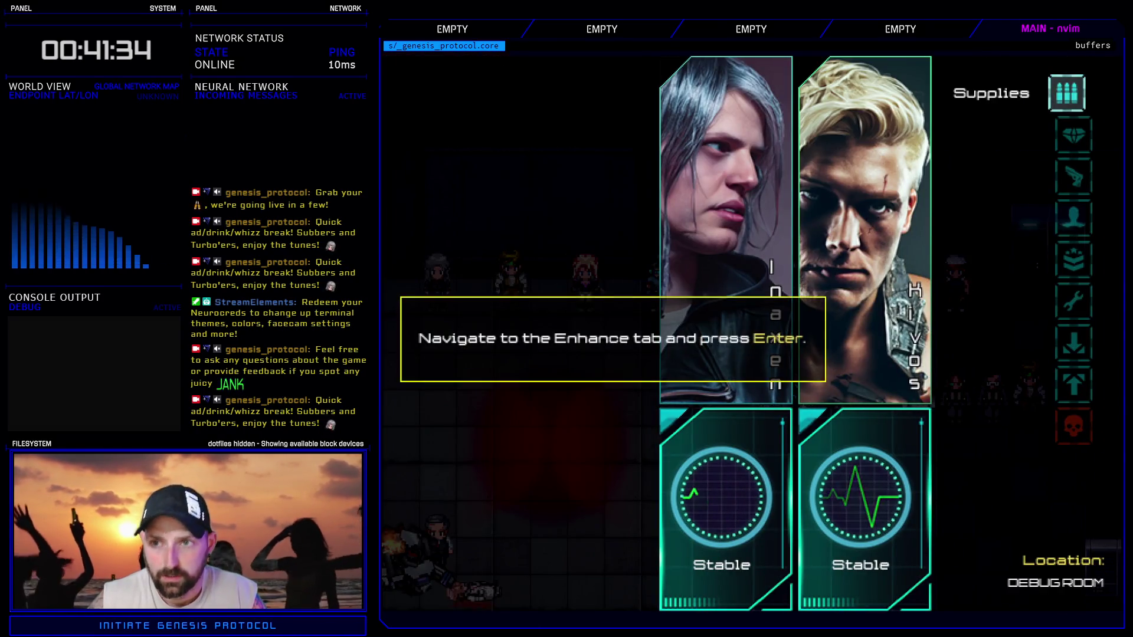
key("Down")
key("Return")
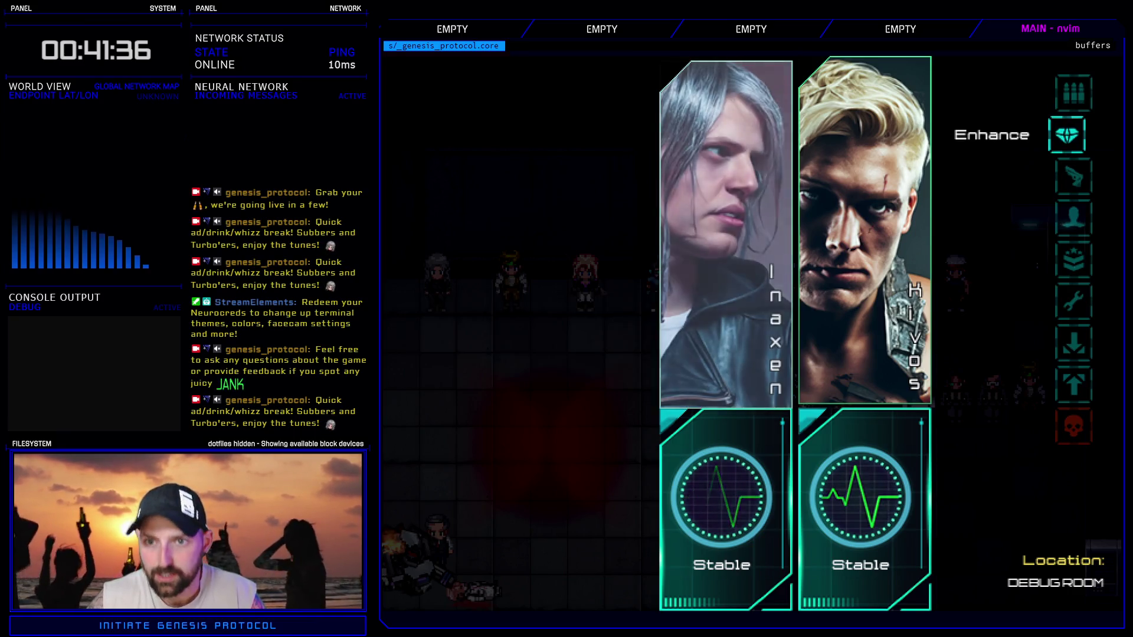
key("Right")
key("Return")
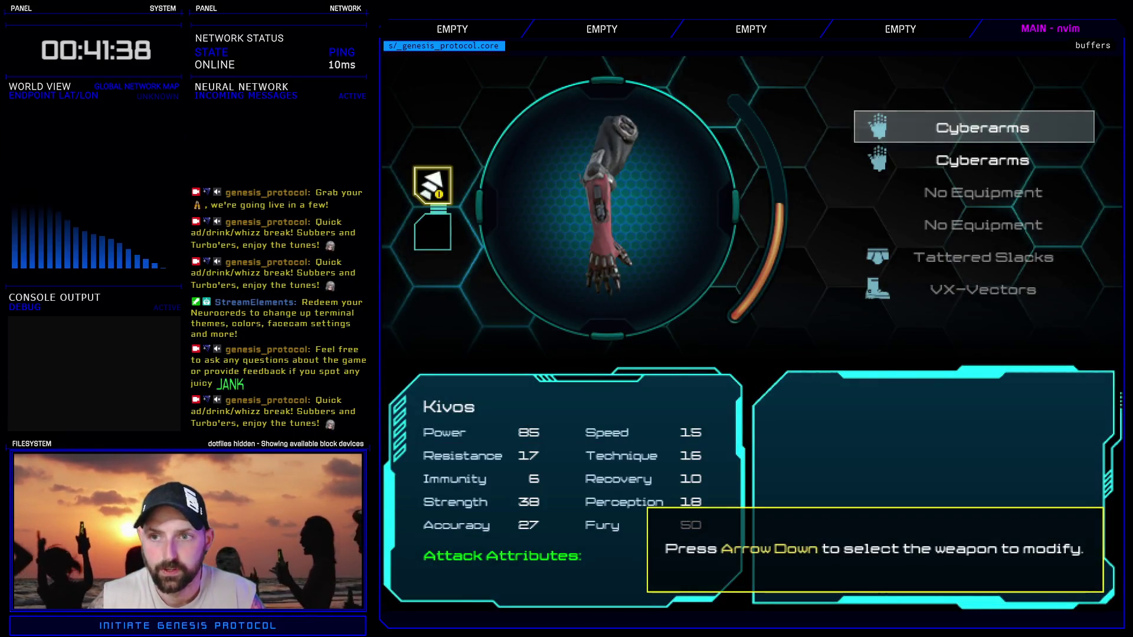
key("Down")
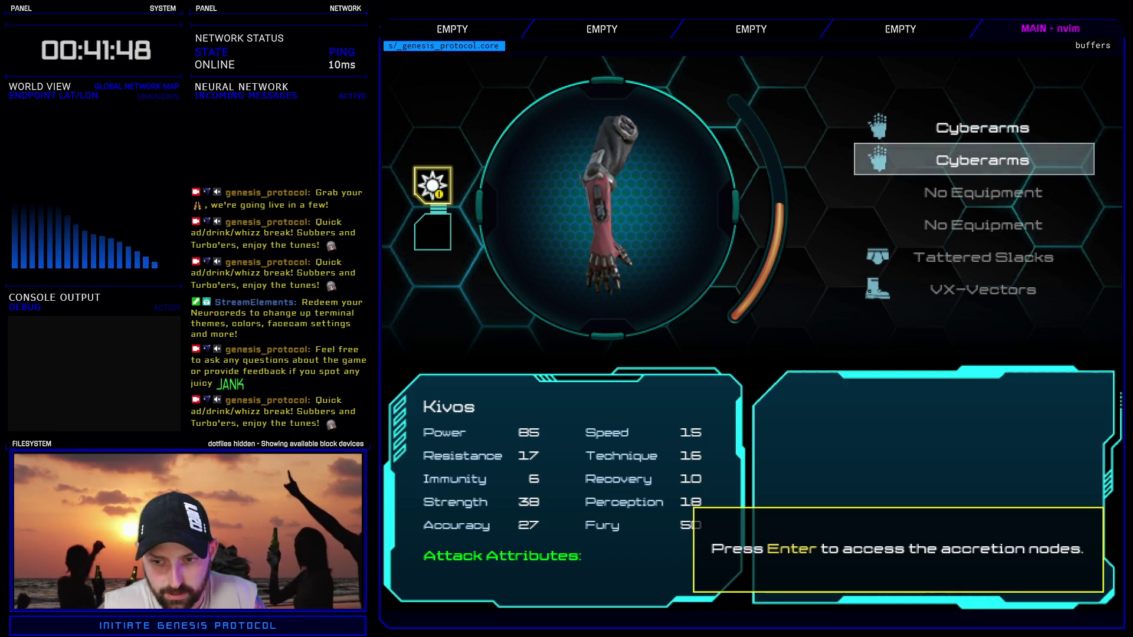
key("Return")
key("Return")
key("Down")
key("Down")
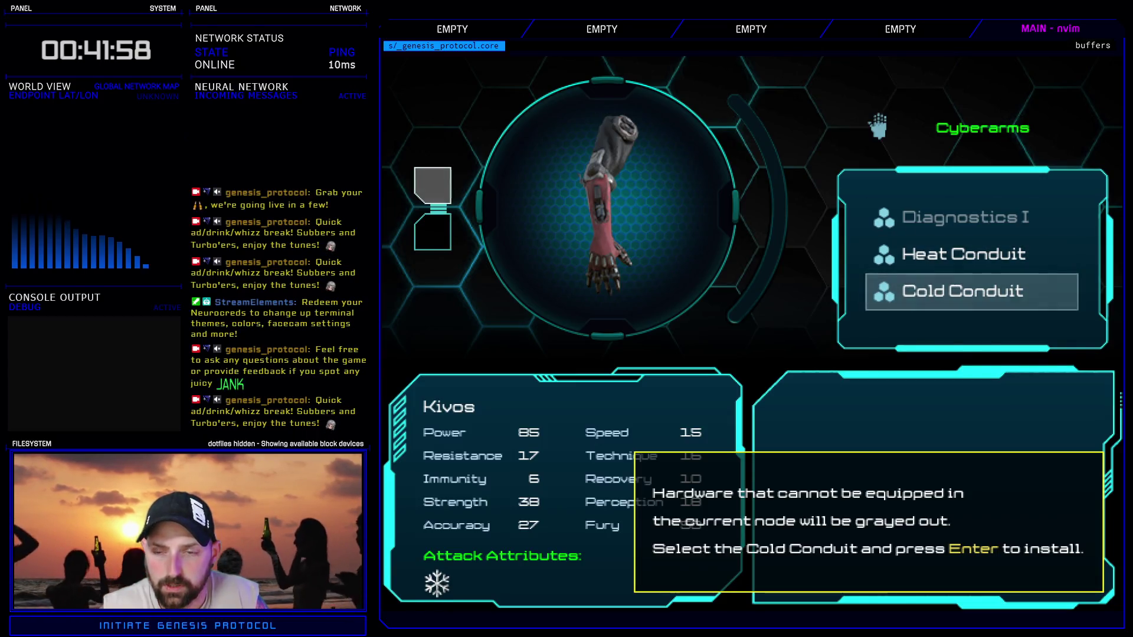
- Install Cold Conduit in the arm and Coupler Link in the empty node below
key("Return")
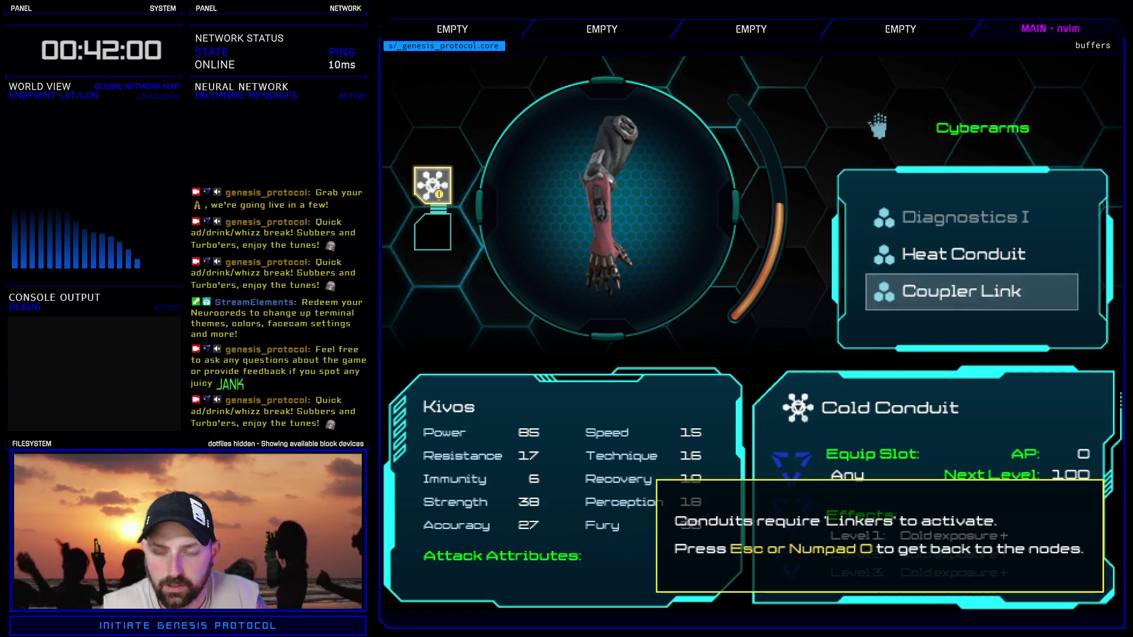
key("Escape")
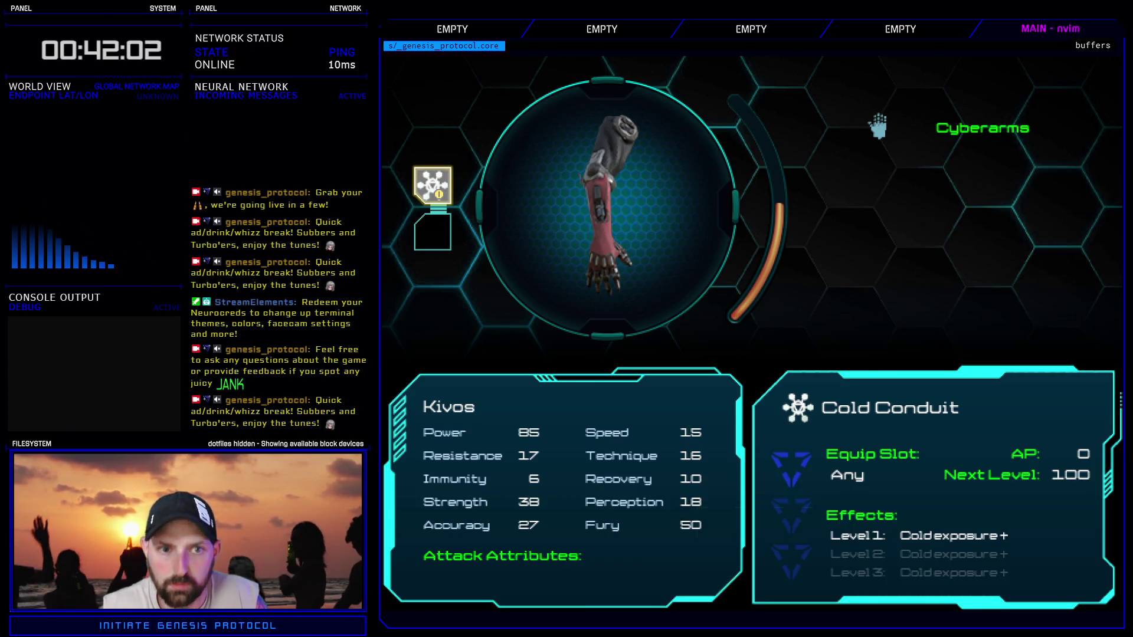
key("Down")
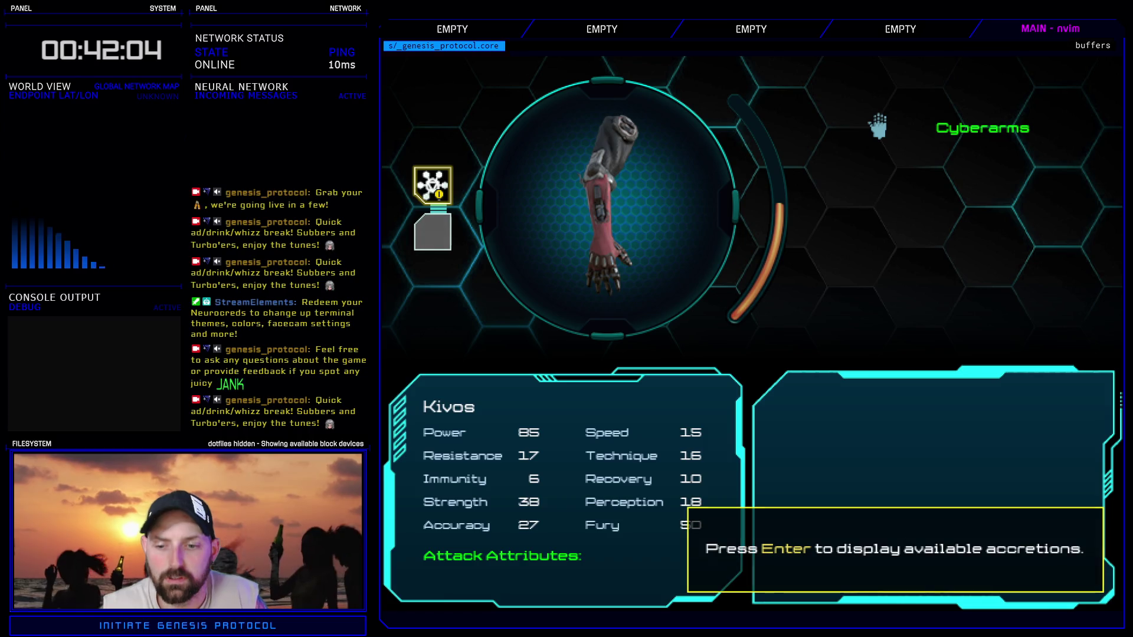
key("Return")
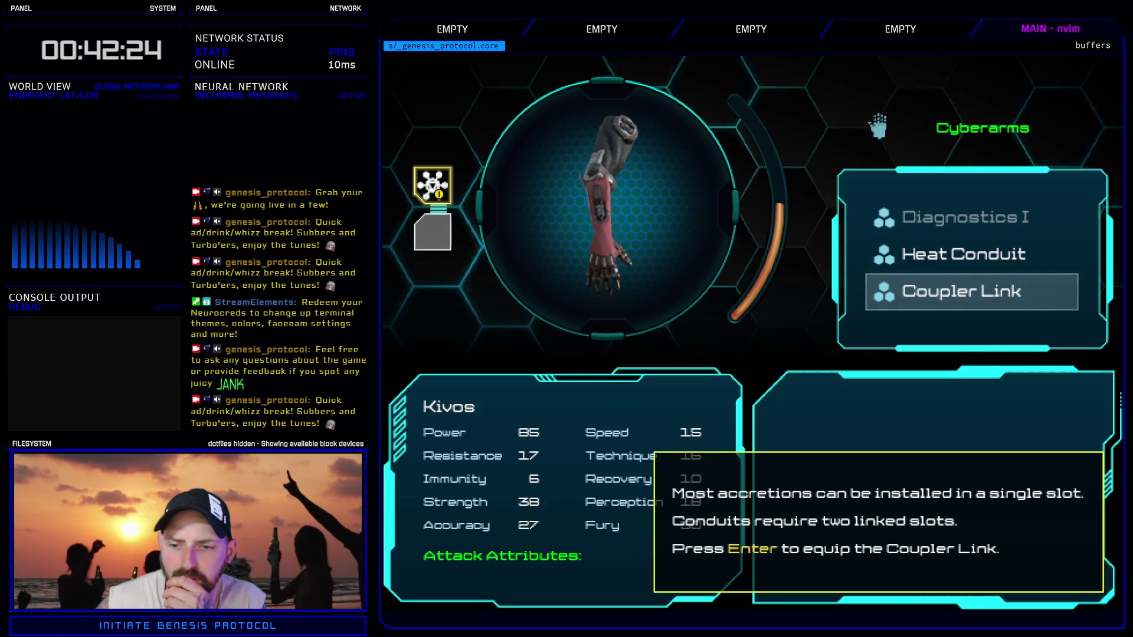
key("Return")
key("Escape")
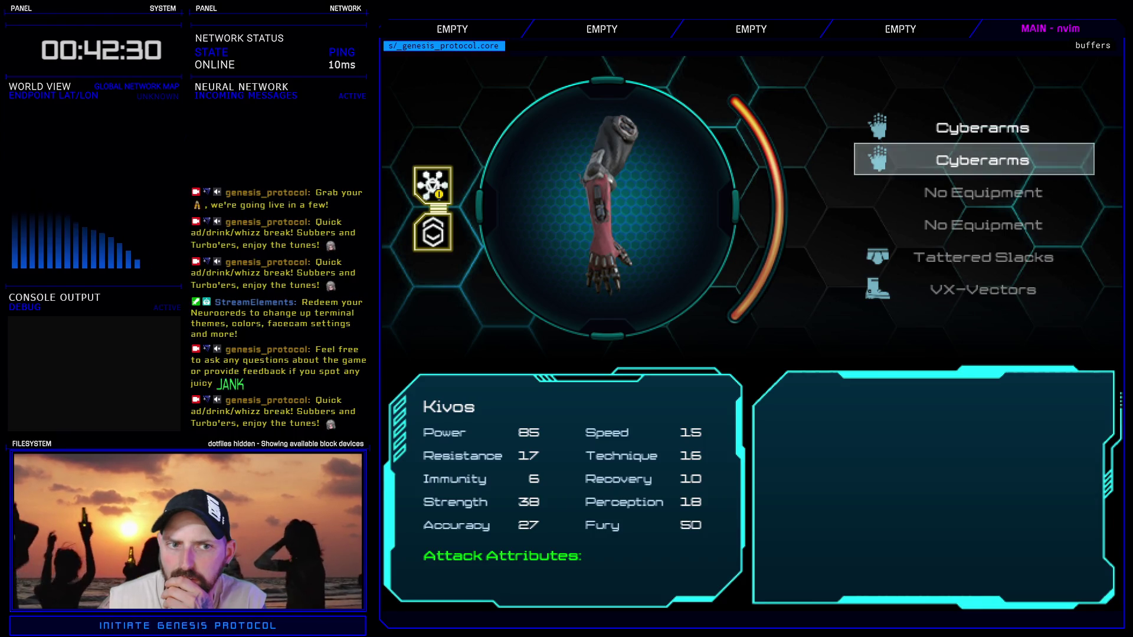
- Check Inaxen's equipment, then return to Kivos's Cyberarms and swap Coupler Link for Heat Conduit
key("Up")
key("Up")
key("Down")
key("Down")
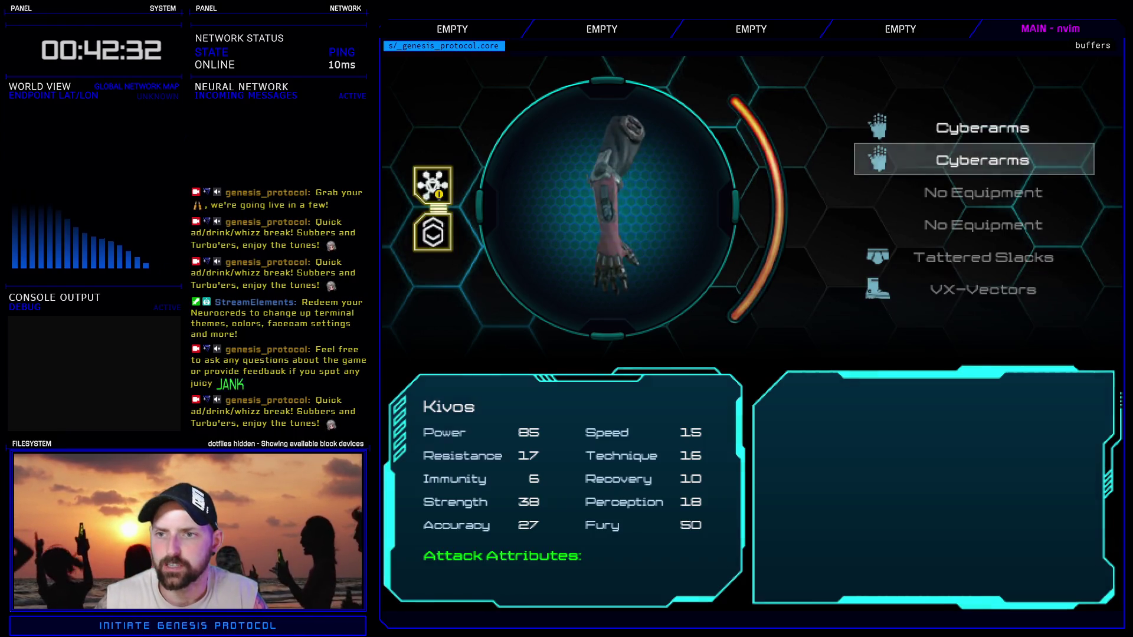
key("Escape")
key("Escape")
key("Escape")
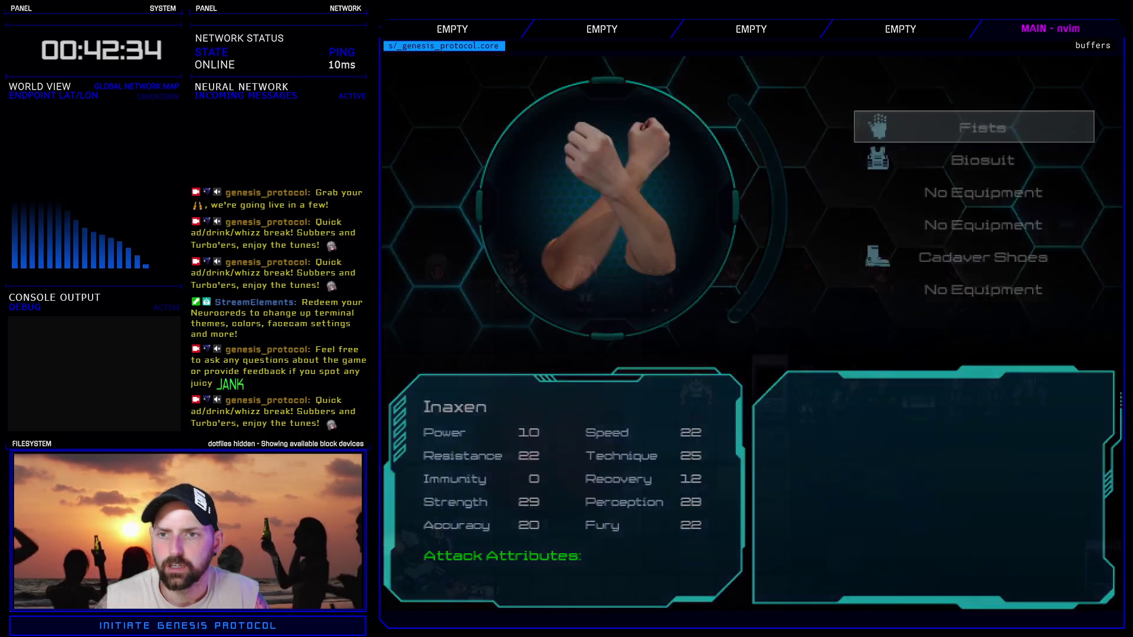
key("Escape")
key("Return")
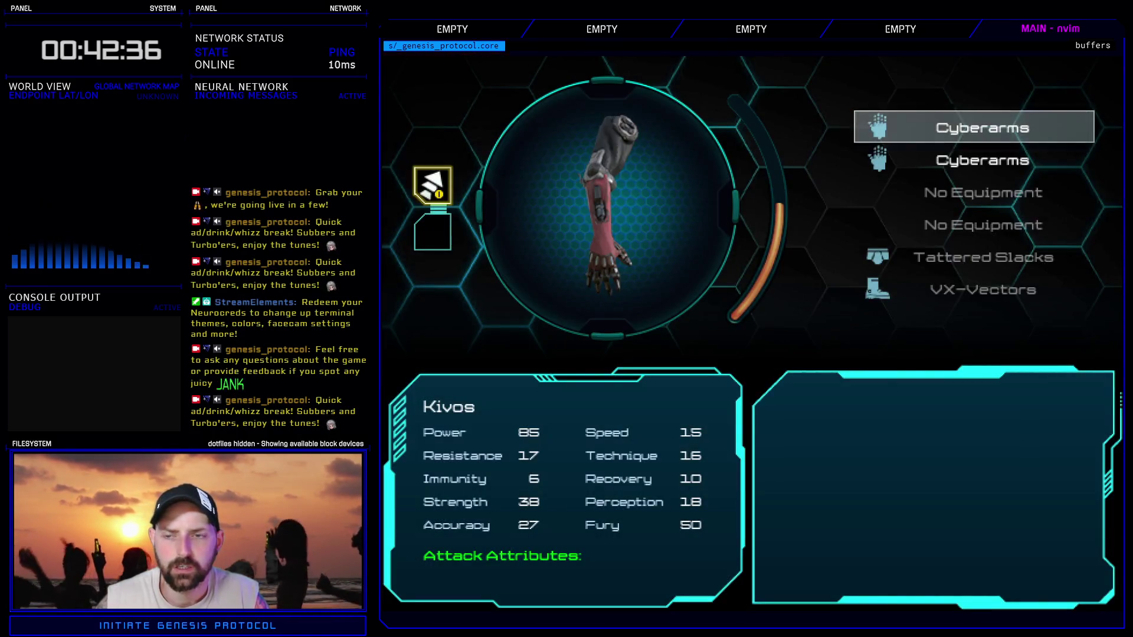
key("Return")
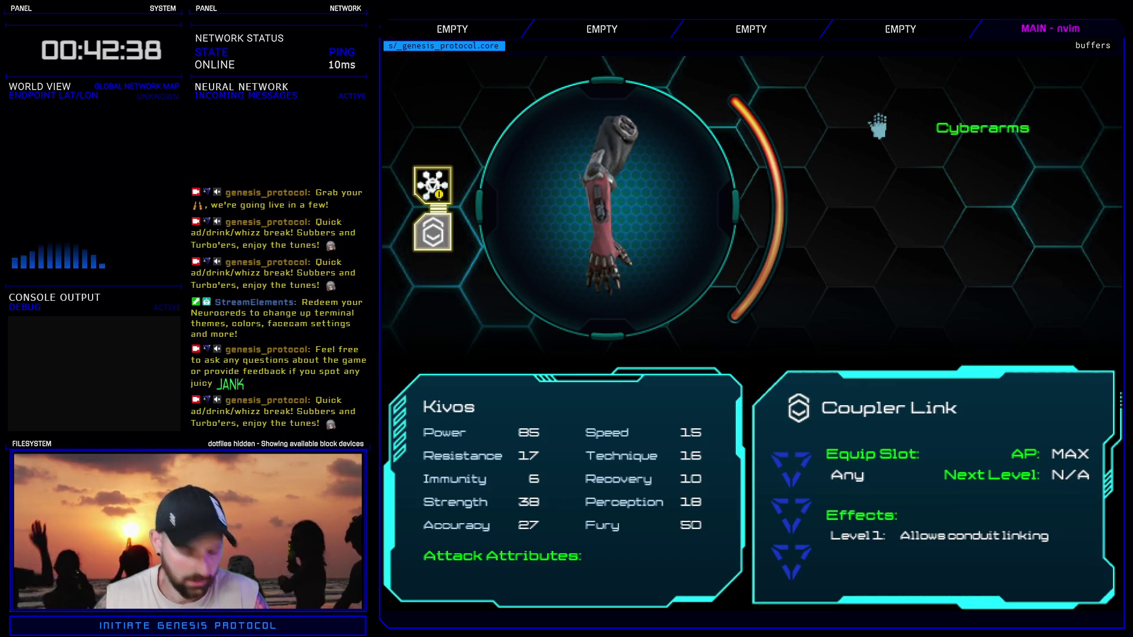
key("Return")
key("Down")
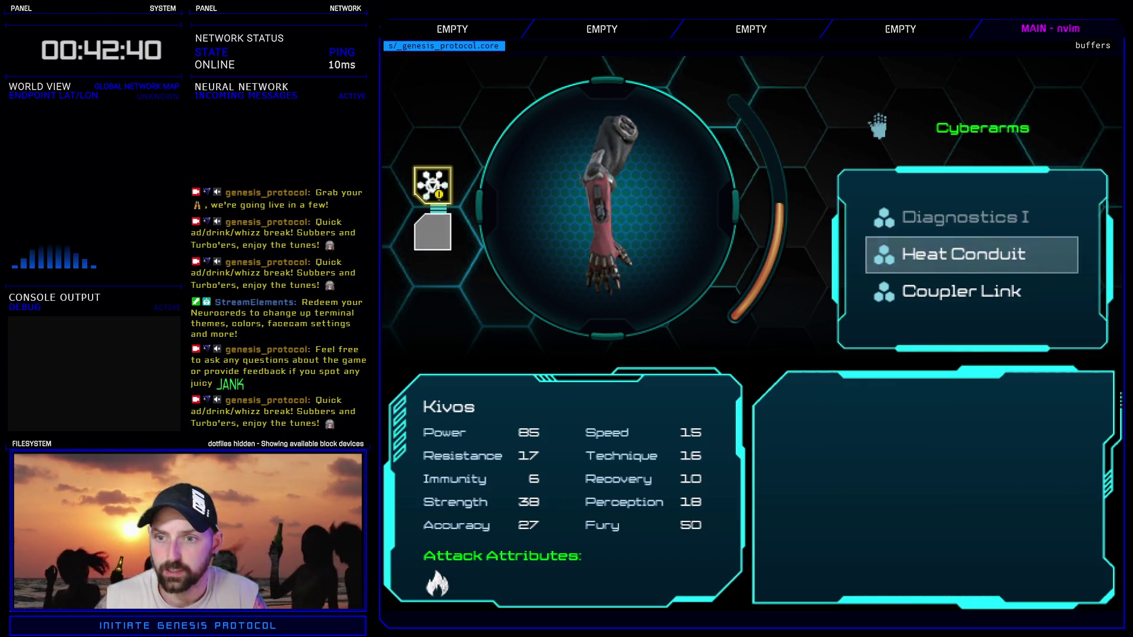
key("Return")
- Remove Cold Conduit from the top arm slot and equip Coupler Link instead
key("Up")
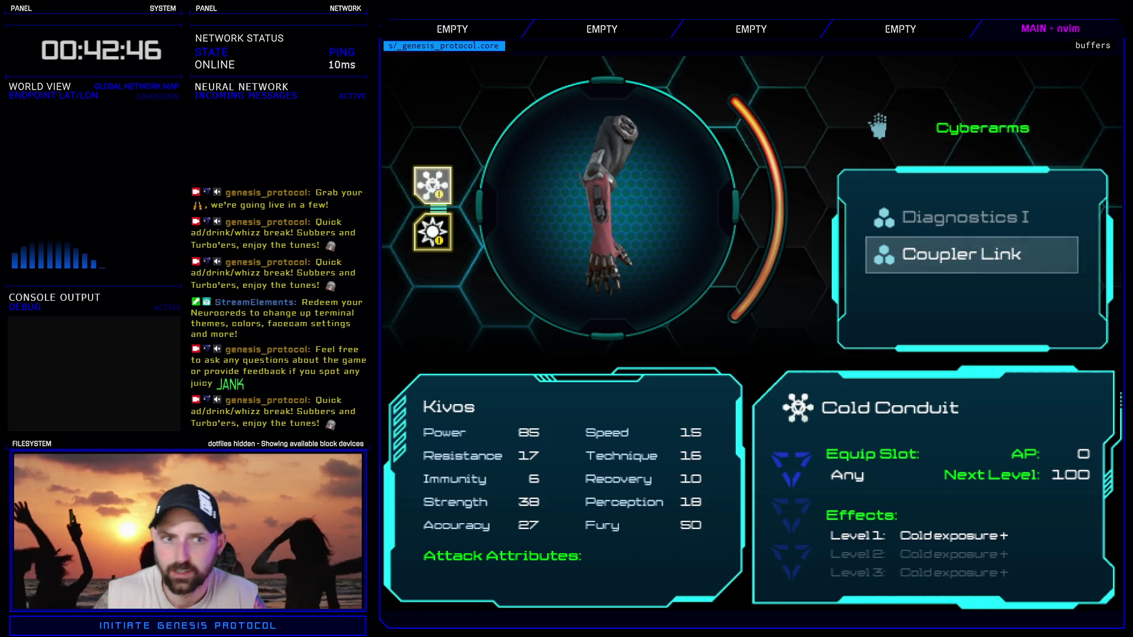
key("Escape")
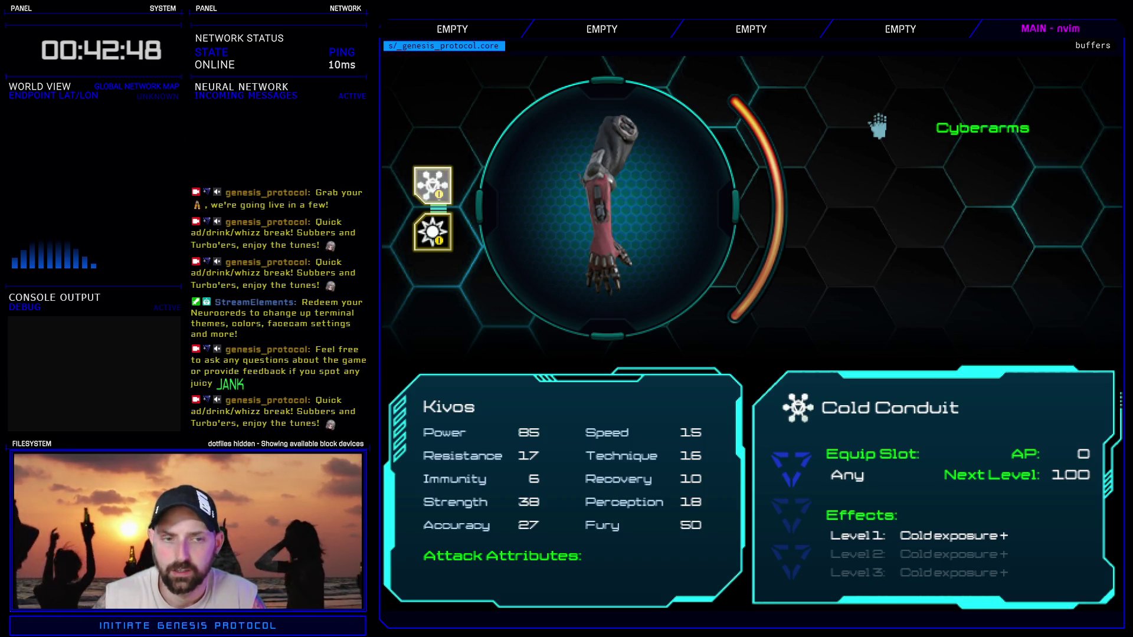
key("Delete")
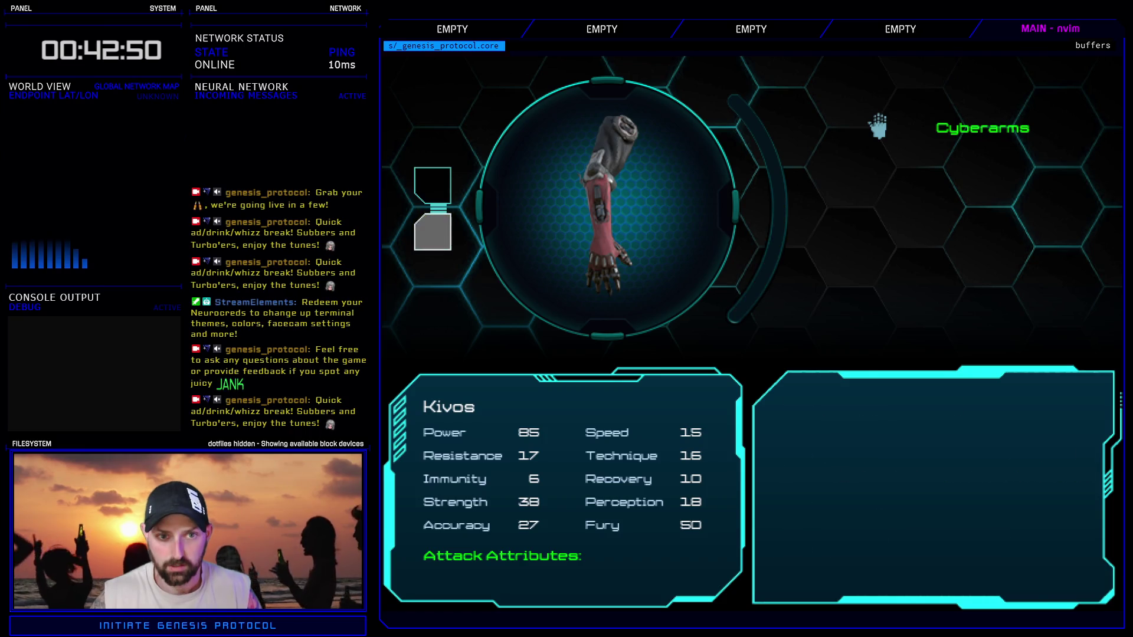
key("Return")
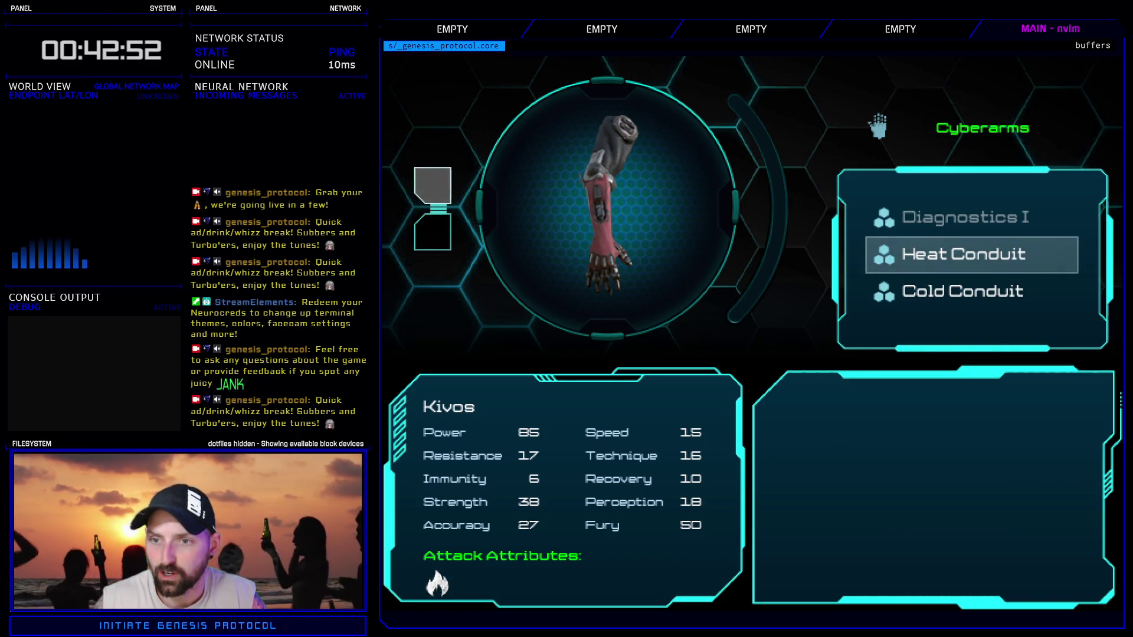
key("Up")
key("Escape")
key("Return")
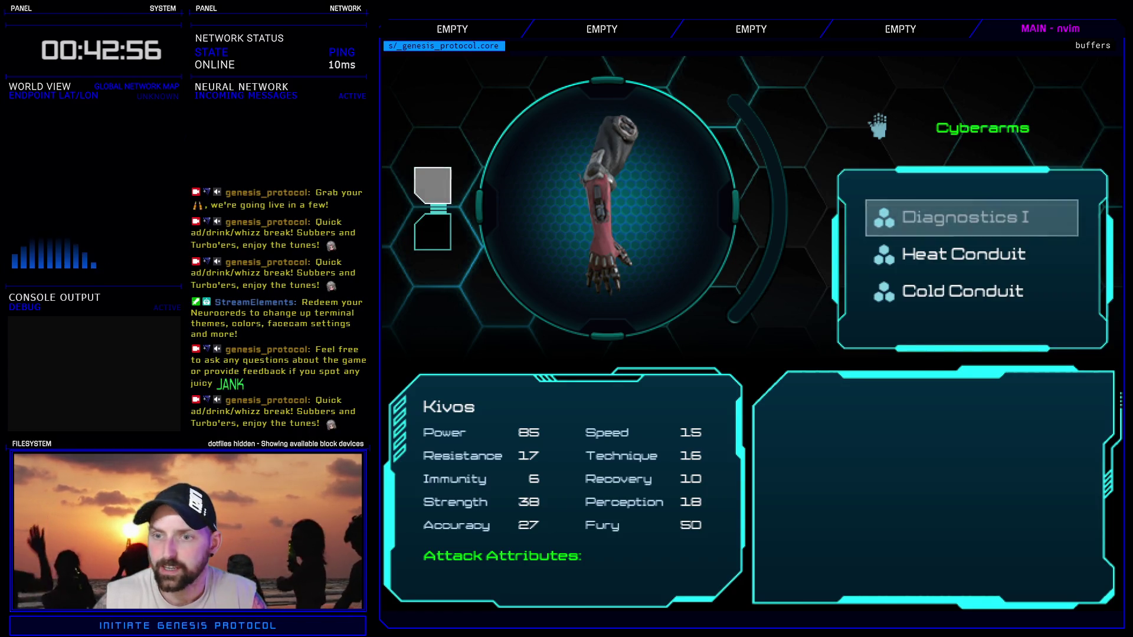
key("Down")
key("Down")
key("Down")
key("Escape")
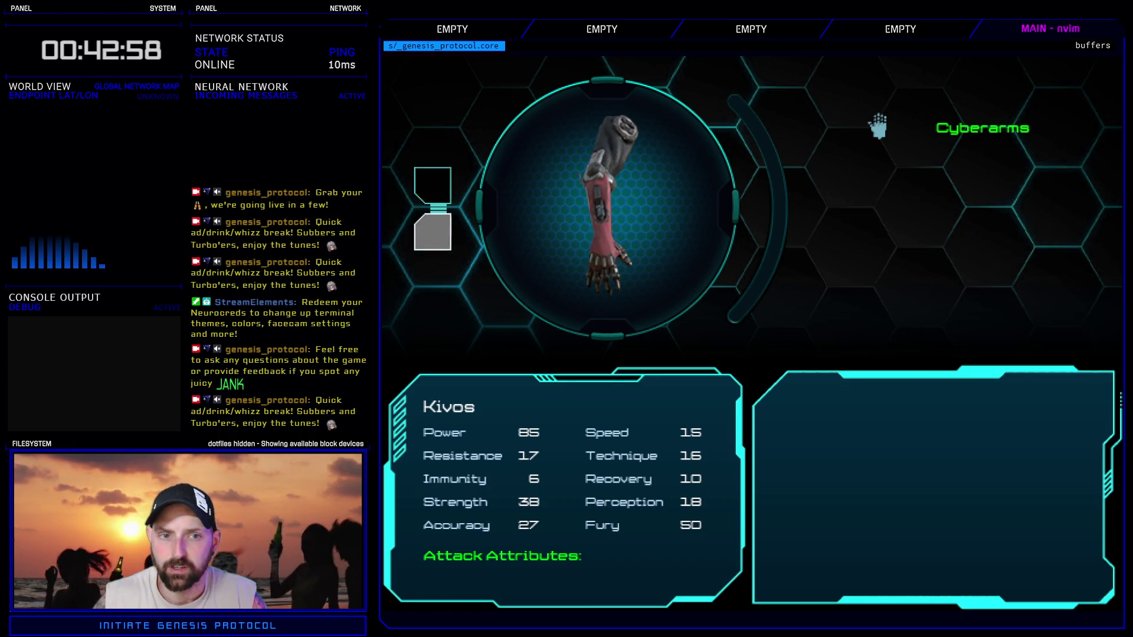
key("Return")
- Reopen the upper slot's conduit list and equip Heat Conduit
key("Return")
key("Escape")
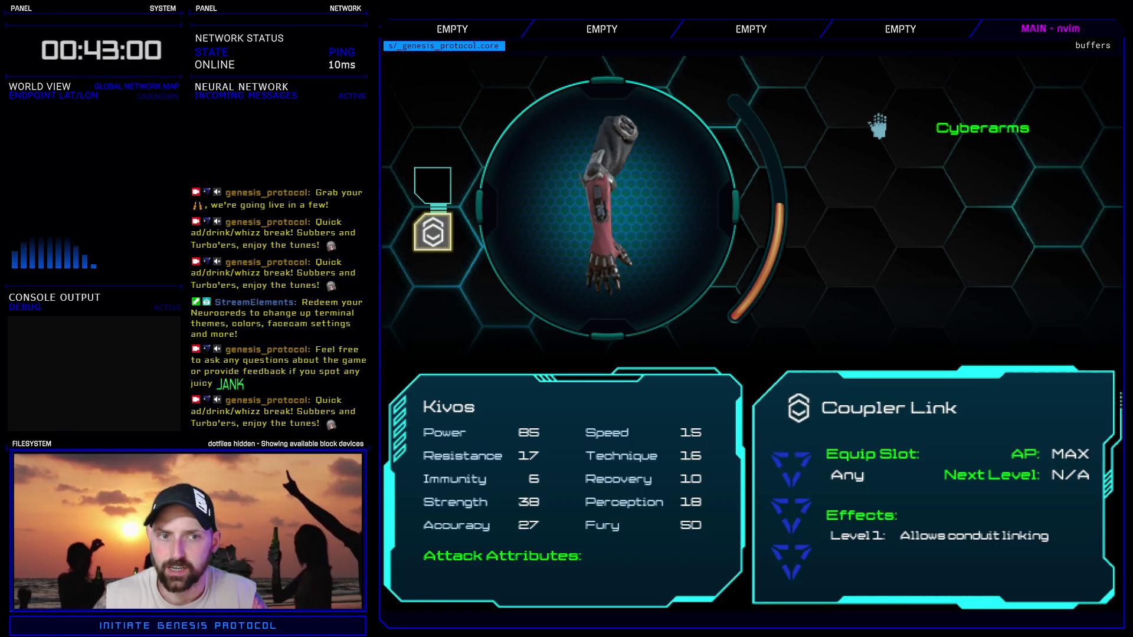
key("Up")
key("Return")
key("Return")
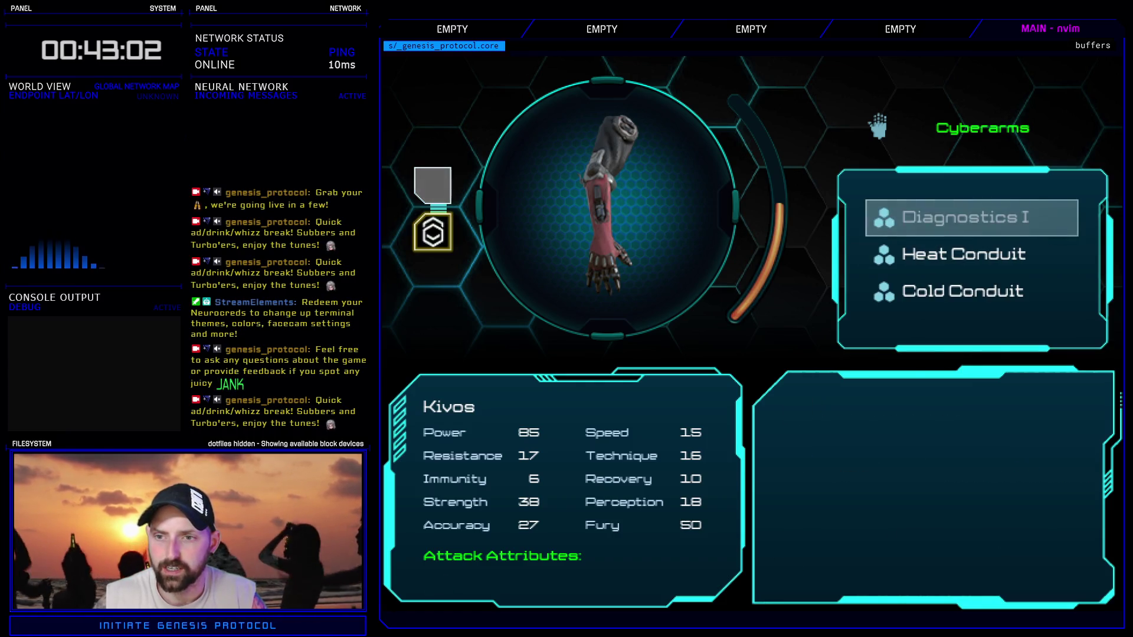
key("Escape")
key("Return")
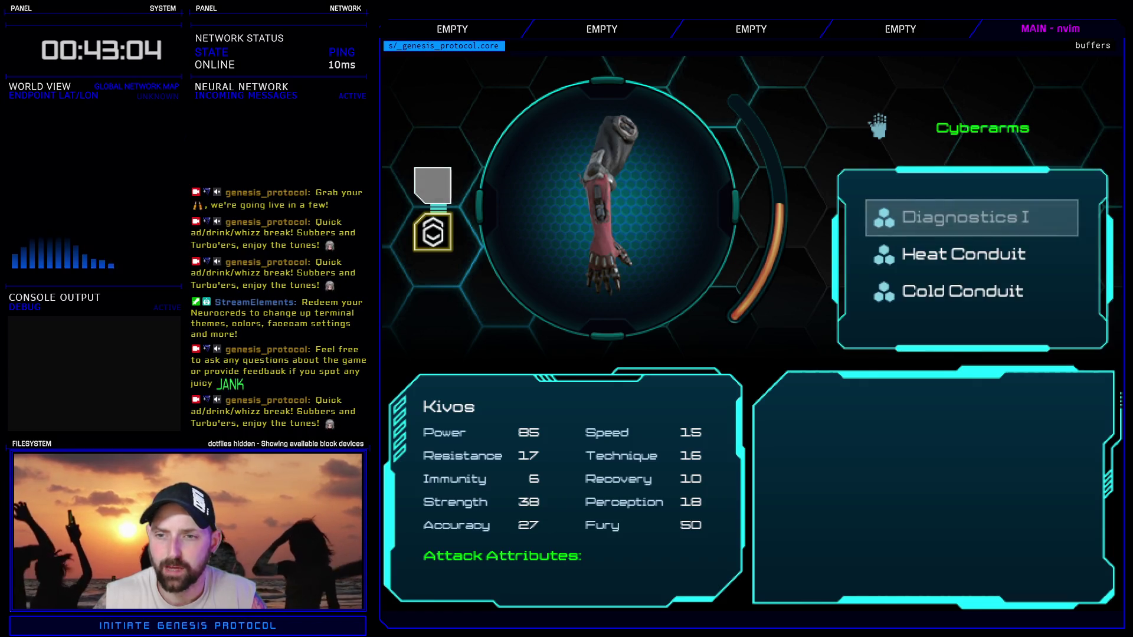
key("Down")
key("Return")
key("Escape")
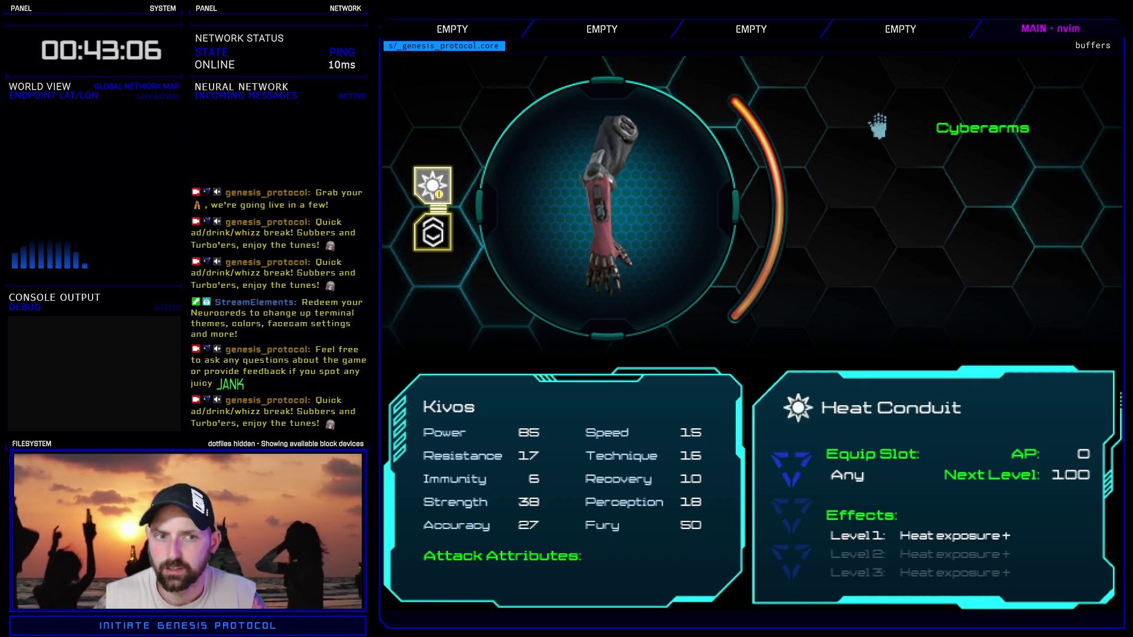
key("Return")
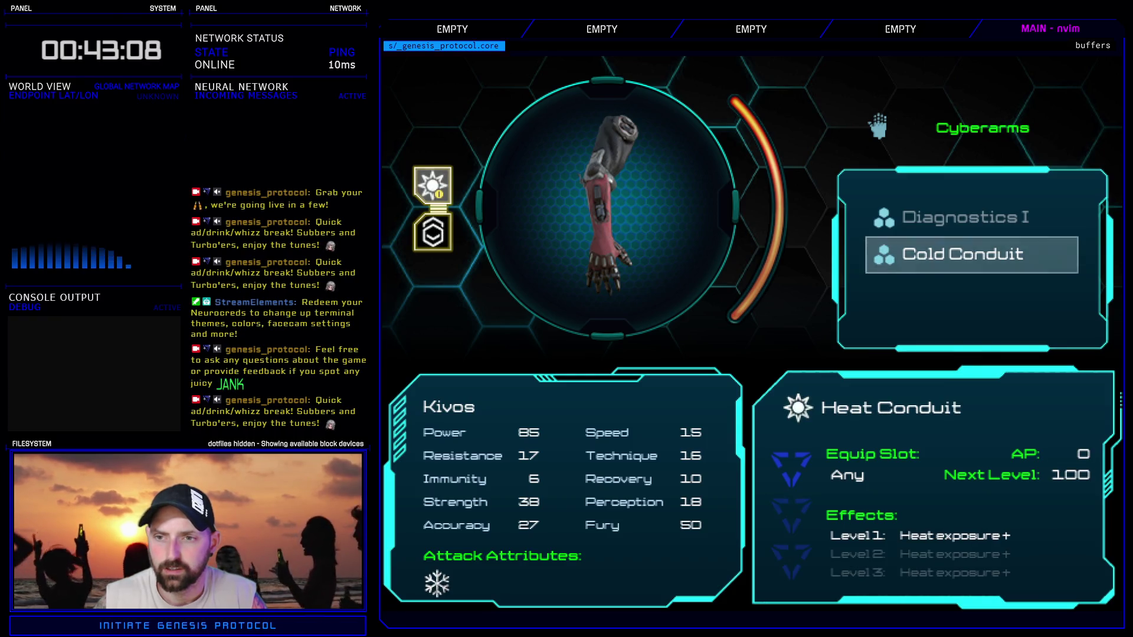
- Preview Diagnostics I and Cold Conduit without equipping, then empty both Cyberarms slots
key("Up")
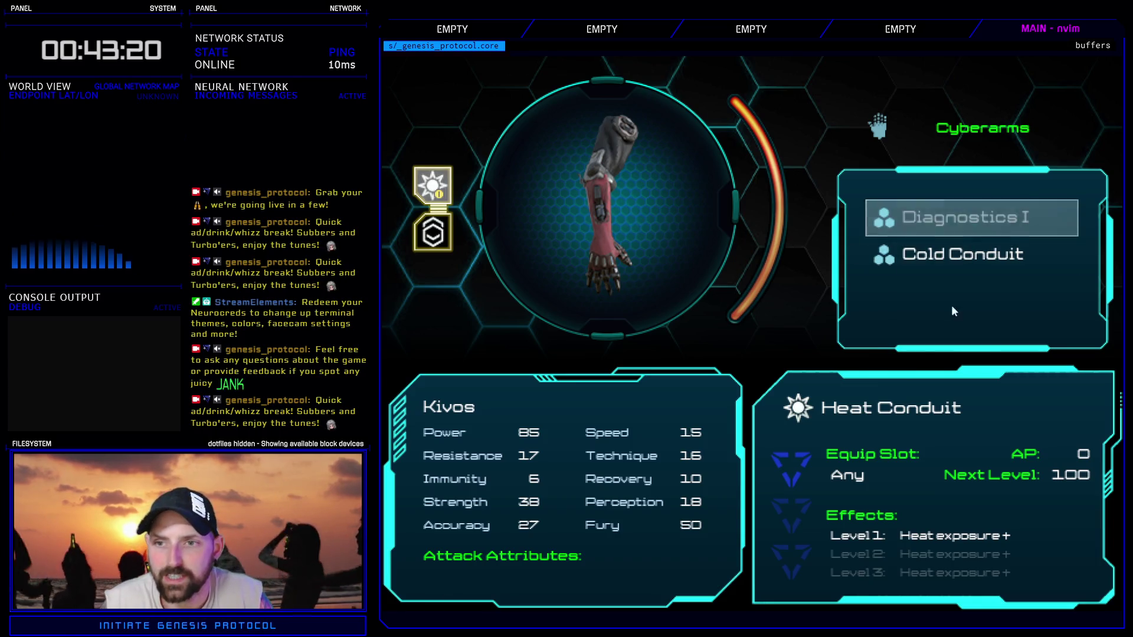
key("Escape")
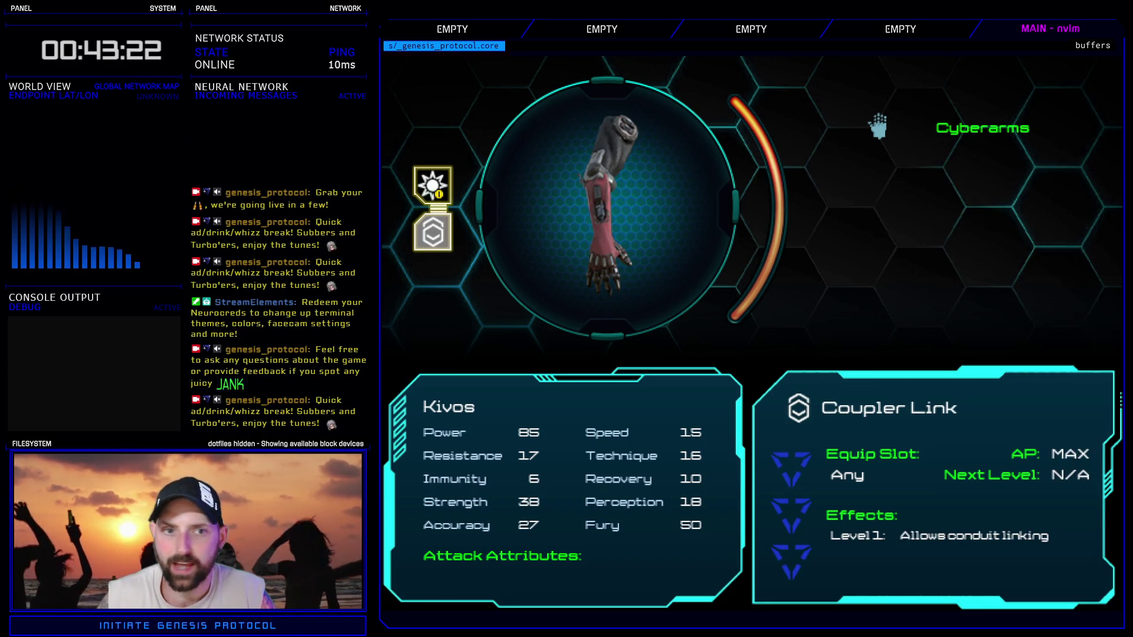
key("Return")
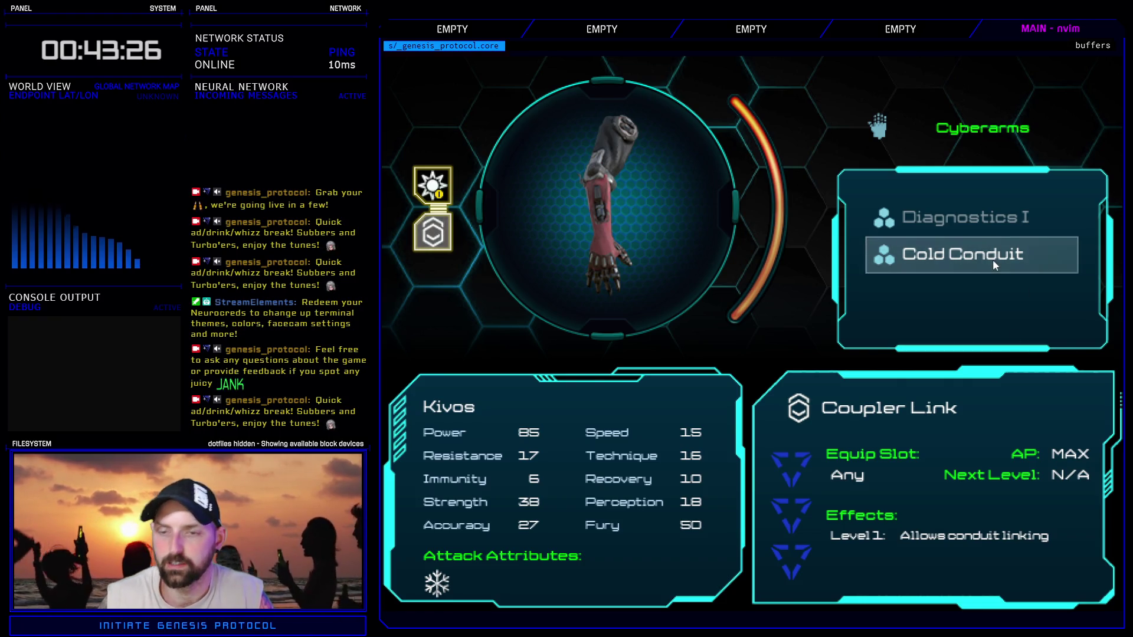
key("Escape")
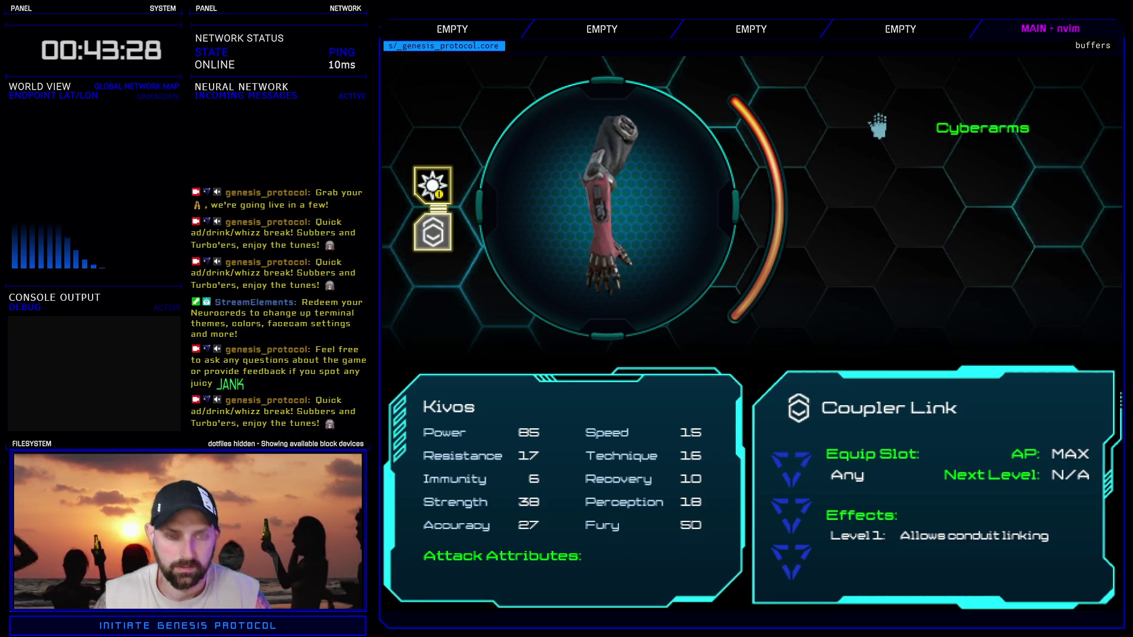
key("Escape")
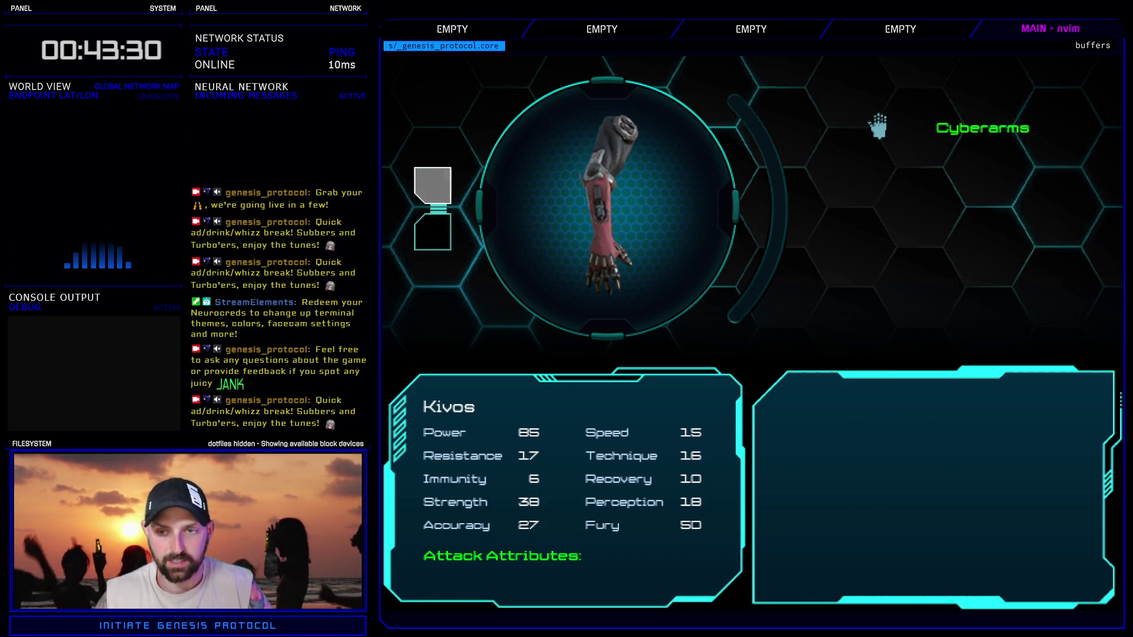
- Browse the Cyberarms accretion choices, previewing Cold Conduit, Diagnostics I and Coupler Link
key("Return")
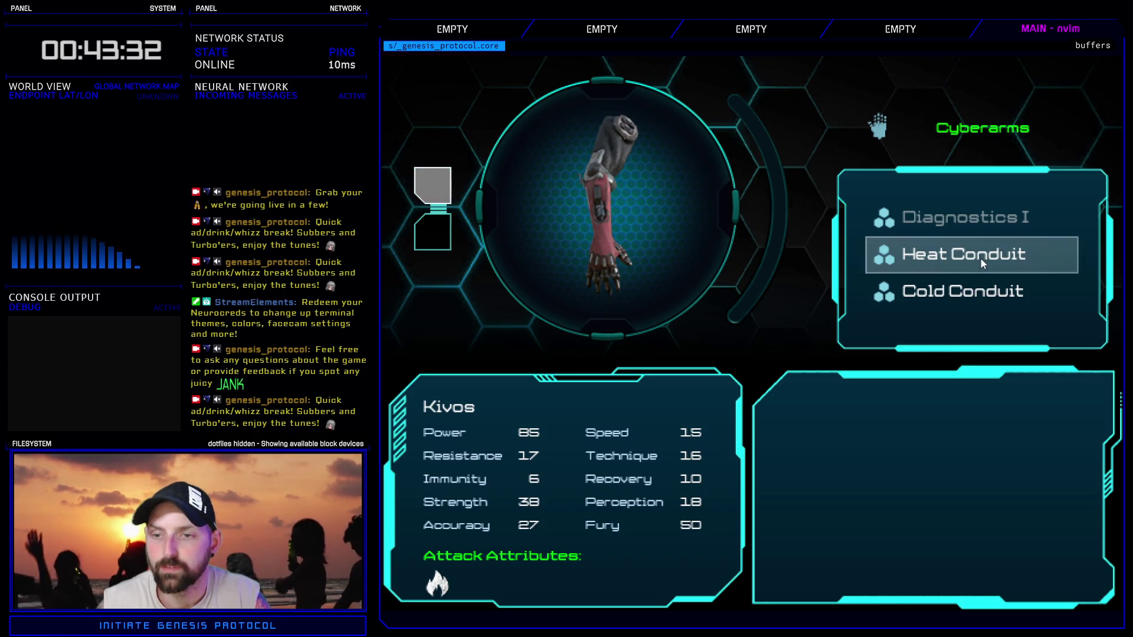
key("Down")
key("Down")
left_click(432, 232)
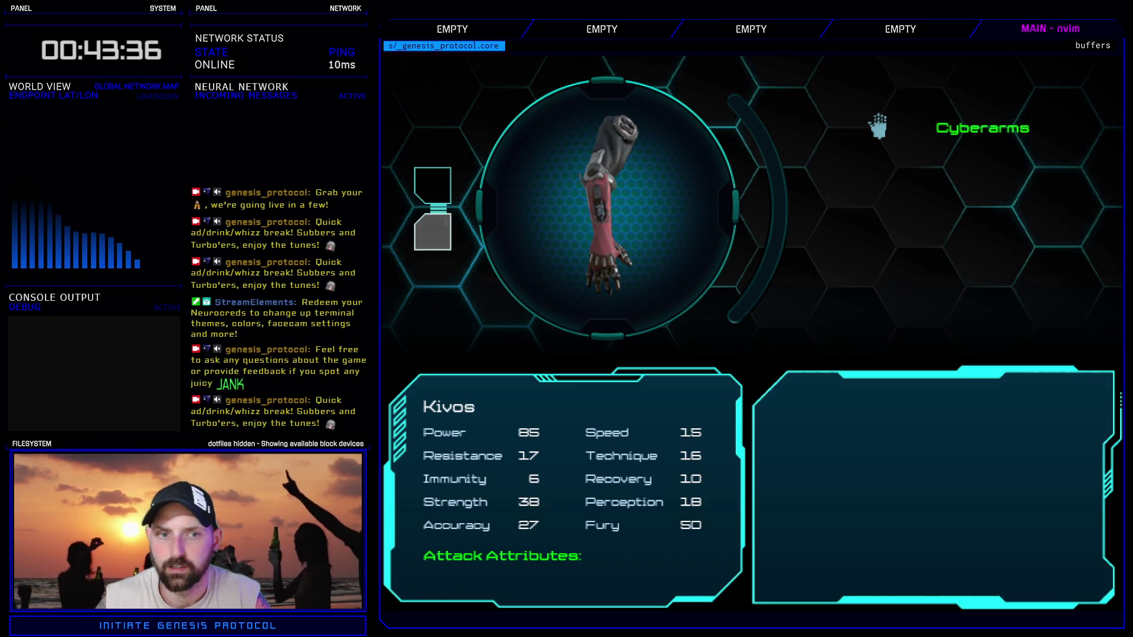
key("Up")
key("Up")
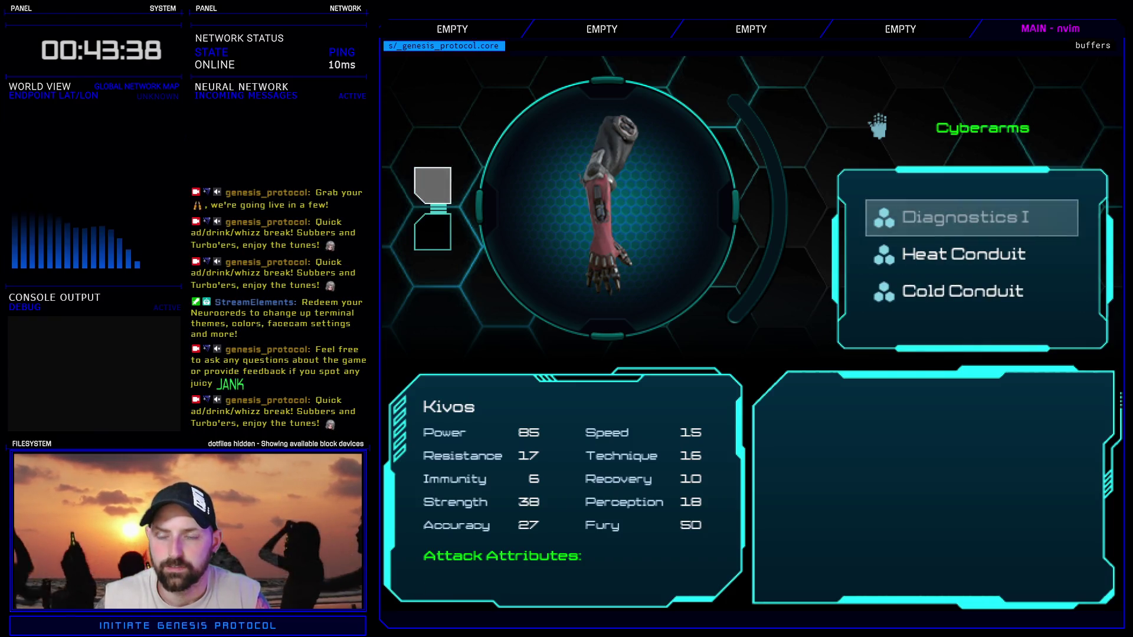
key("Down")
key("Down")
key("Down")
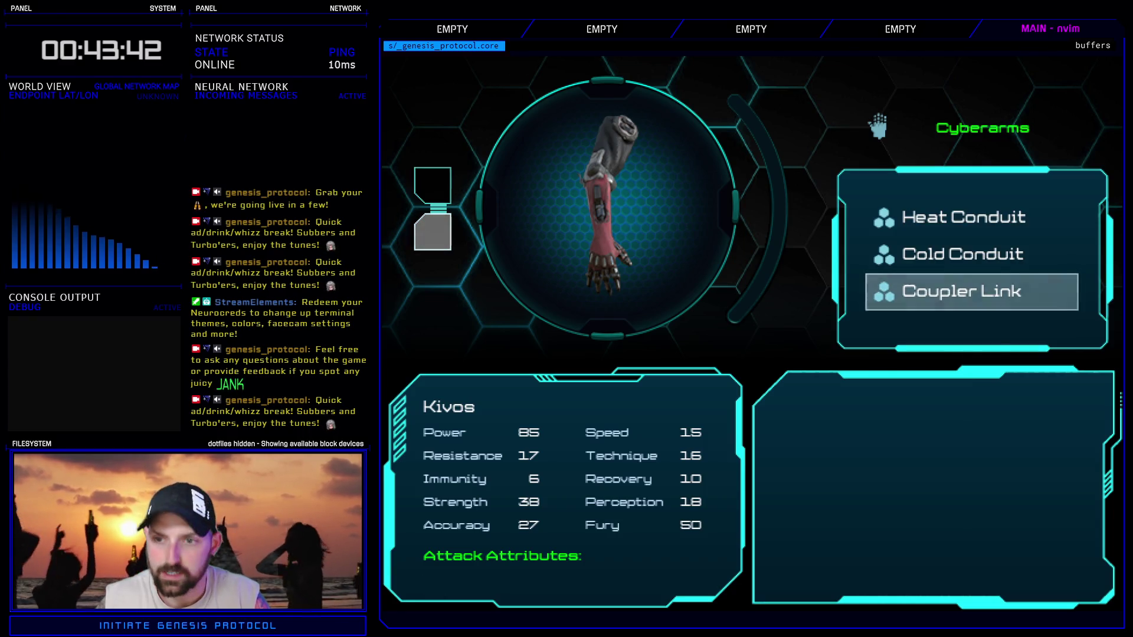
key("Up")
key("Up")
key("Up")
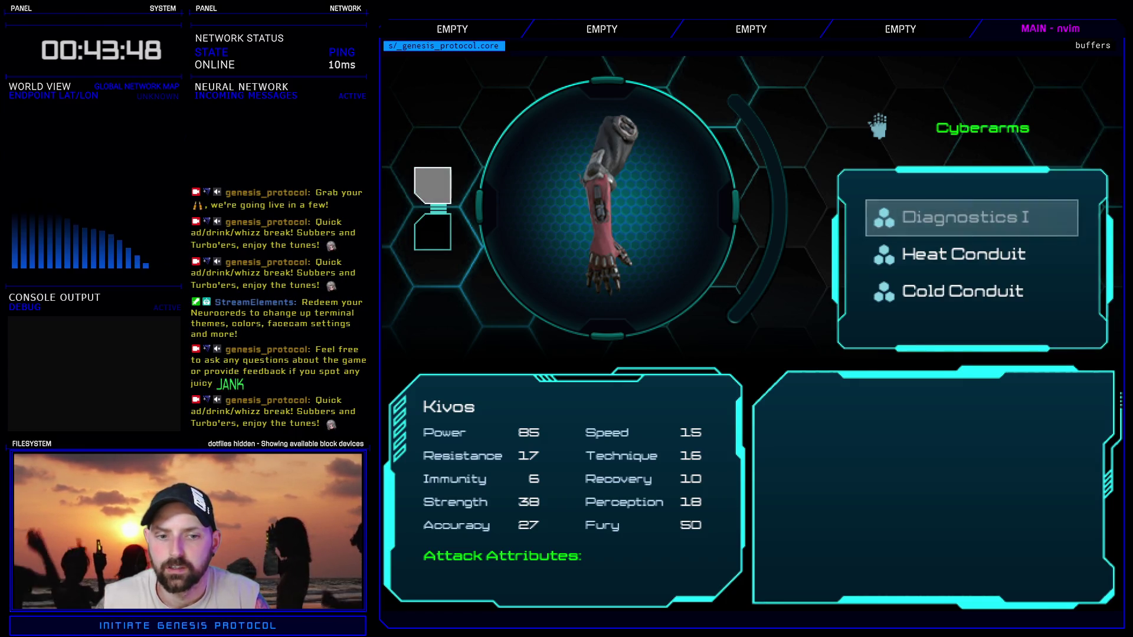
left_click(971, 291)
- Fit modules into both Cyberarms slots, ending with Cold Conduit in the second slot
key("Return")
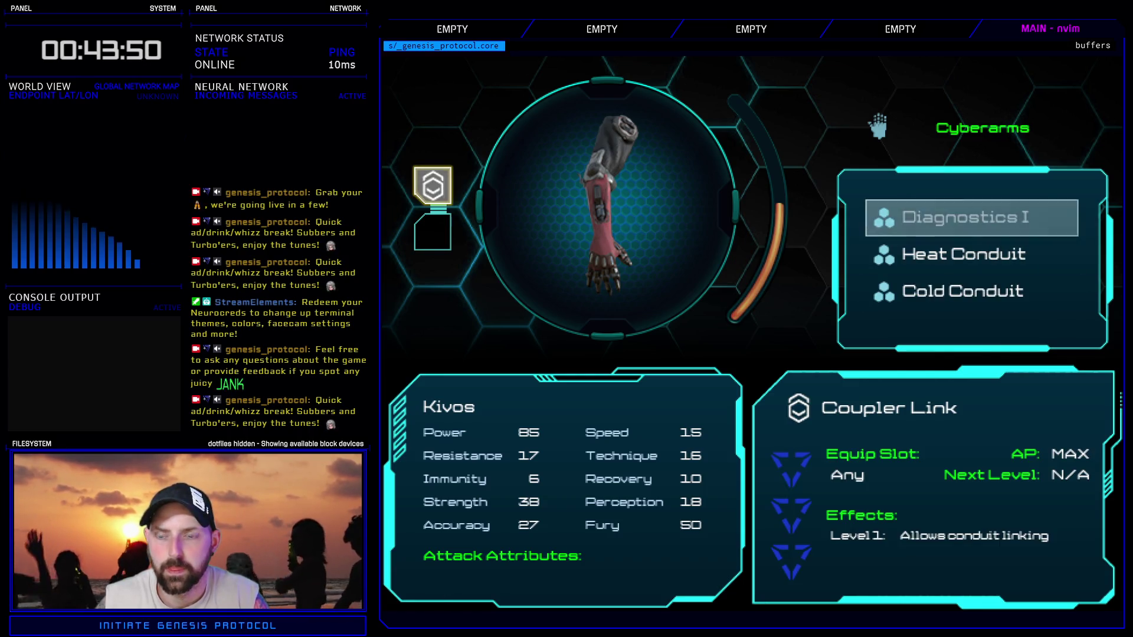
key("Down")
key("Return")
key("Return")
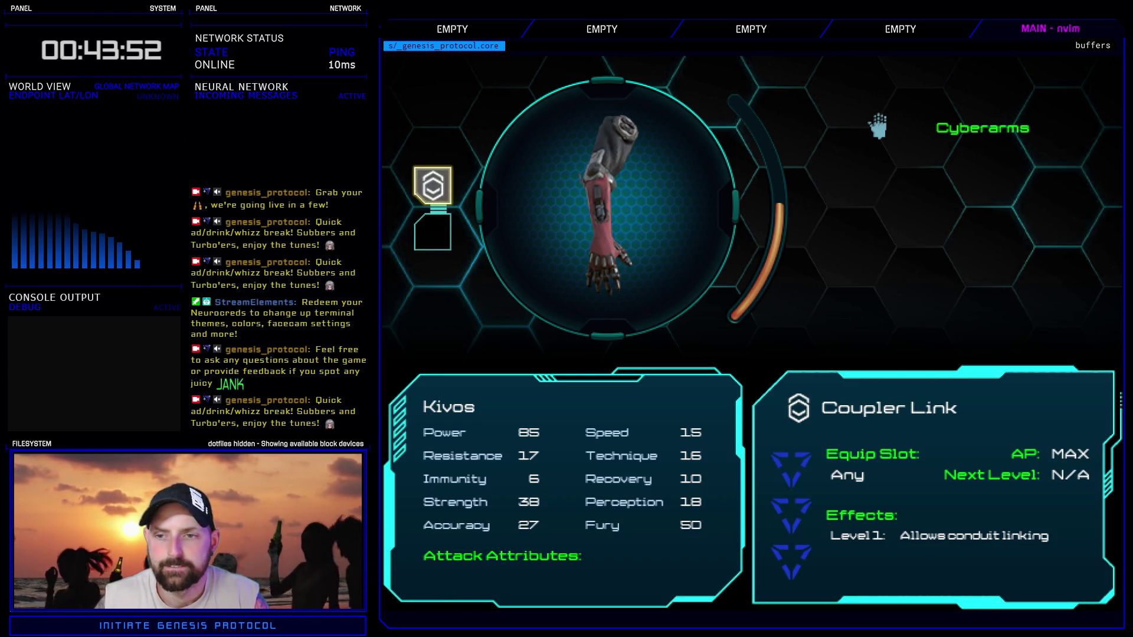
key("Return")
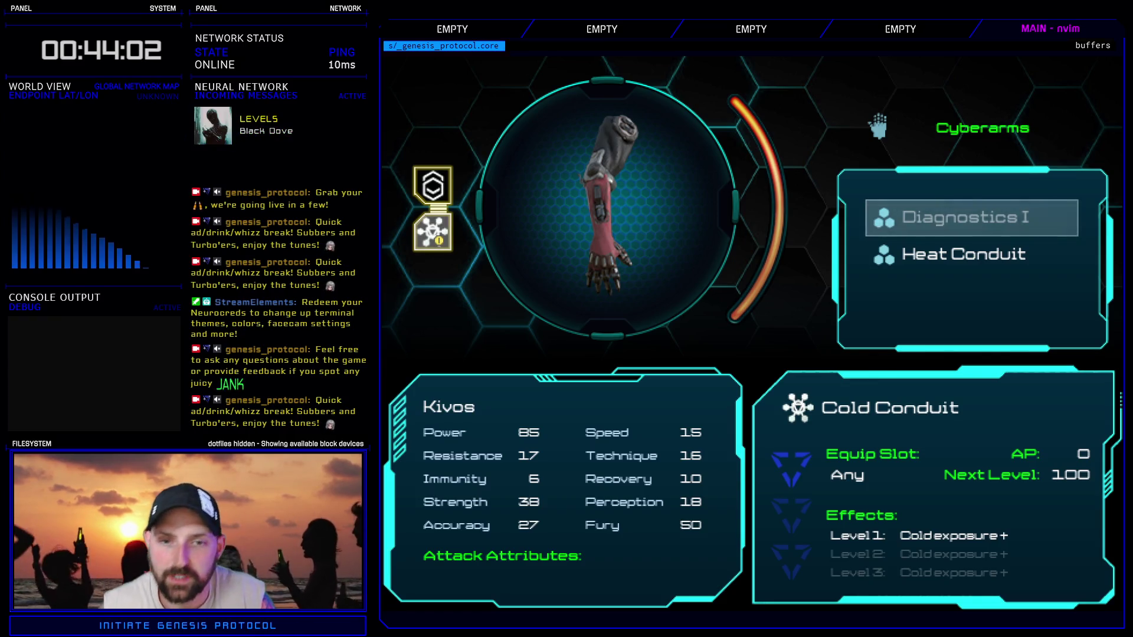
key("Escape")
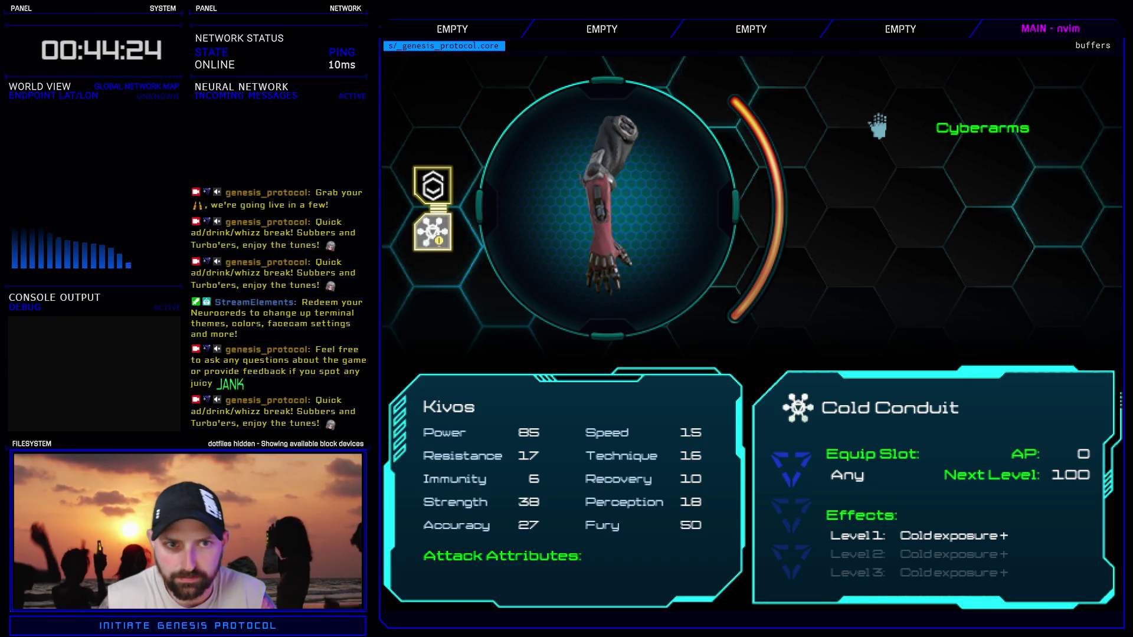
- Look over the module choices for the Coupler Link and Cold Conduit slots without changing them
key("Up")
key("Return")
key("Down")
key("Up")
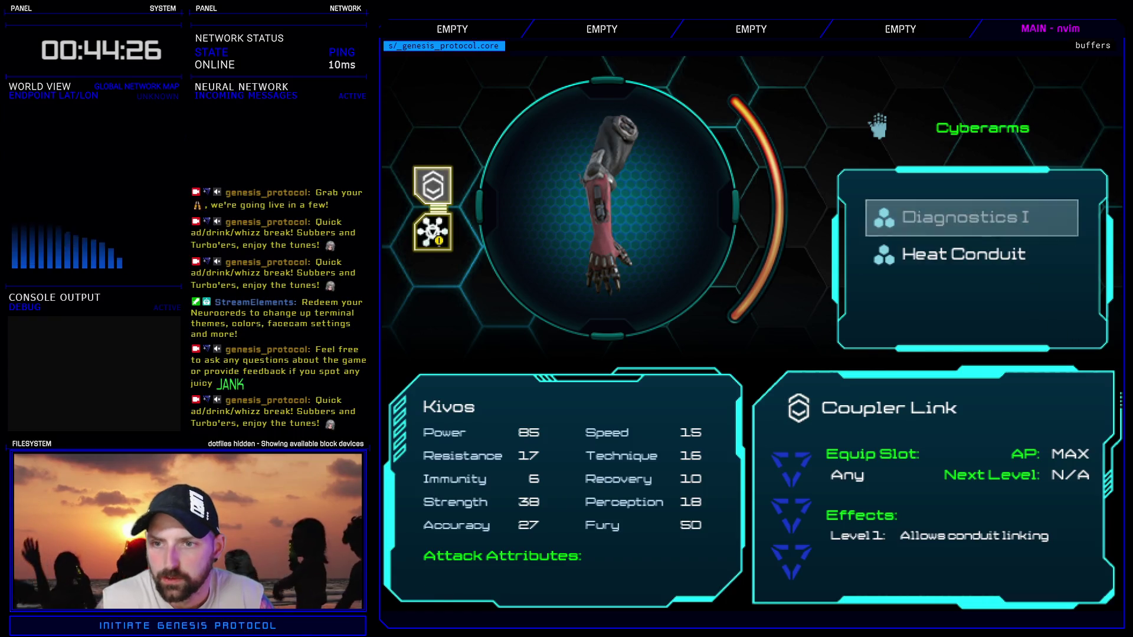
key("Escape")
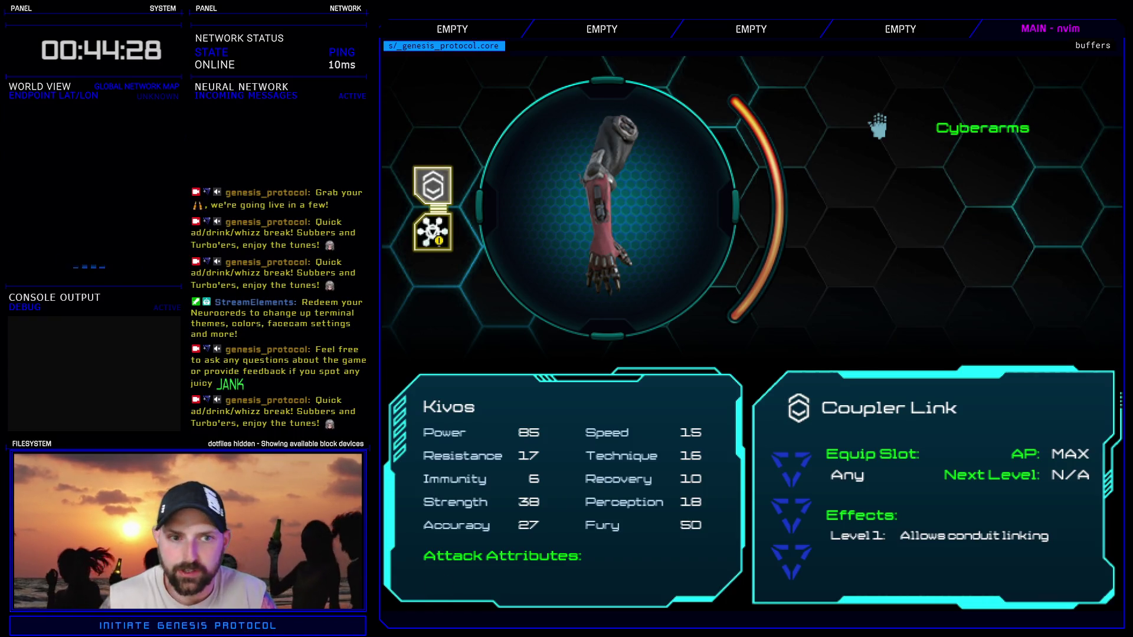
key("Down")
key("Up")
key("Down")
key("Return")
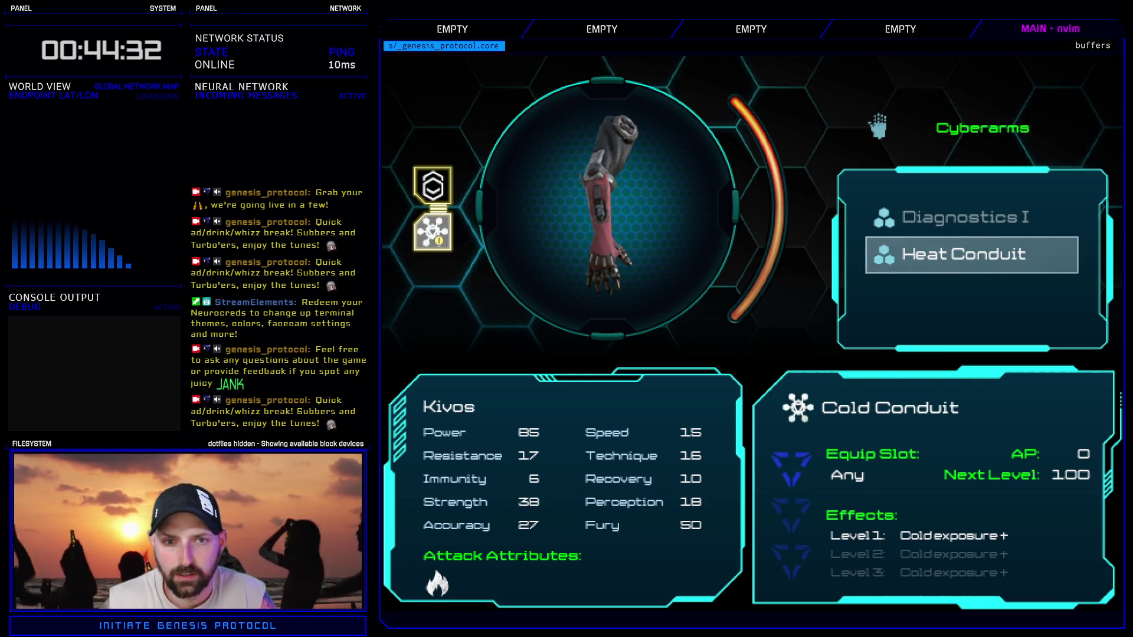
key("Escape")
- Equip Heat Conduit in the upper Cyberarms slot and Coupler Link in the lower slot
key("Up")
key("Return")
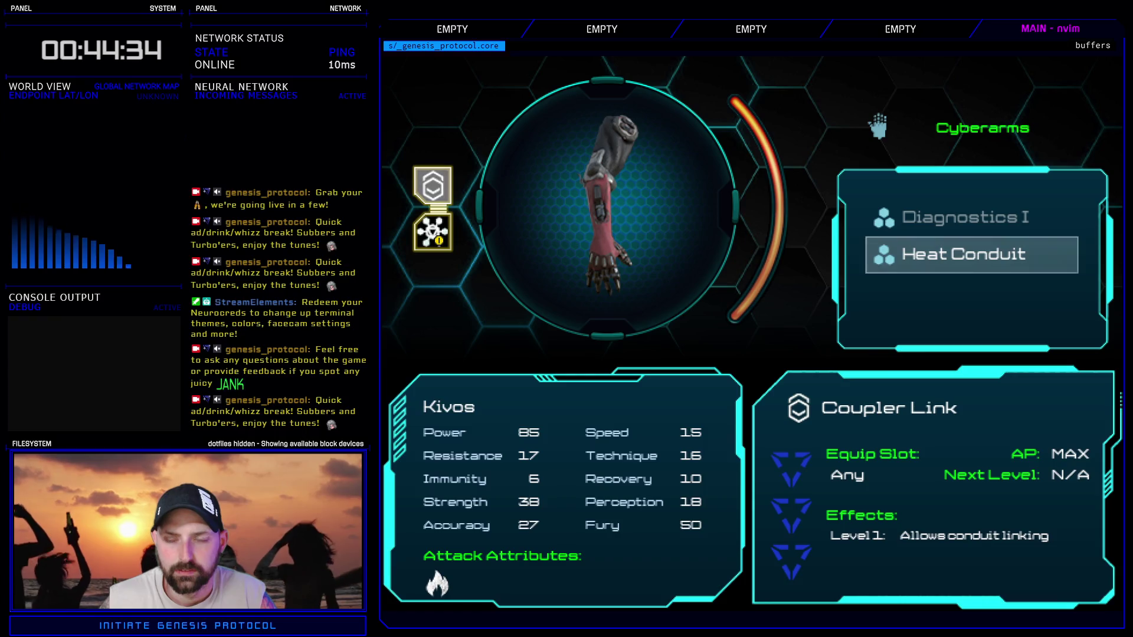
key("Return")
key("Down")
key("Return")
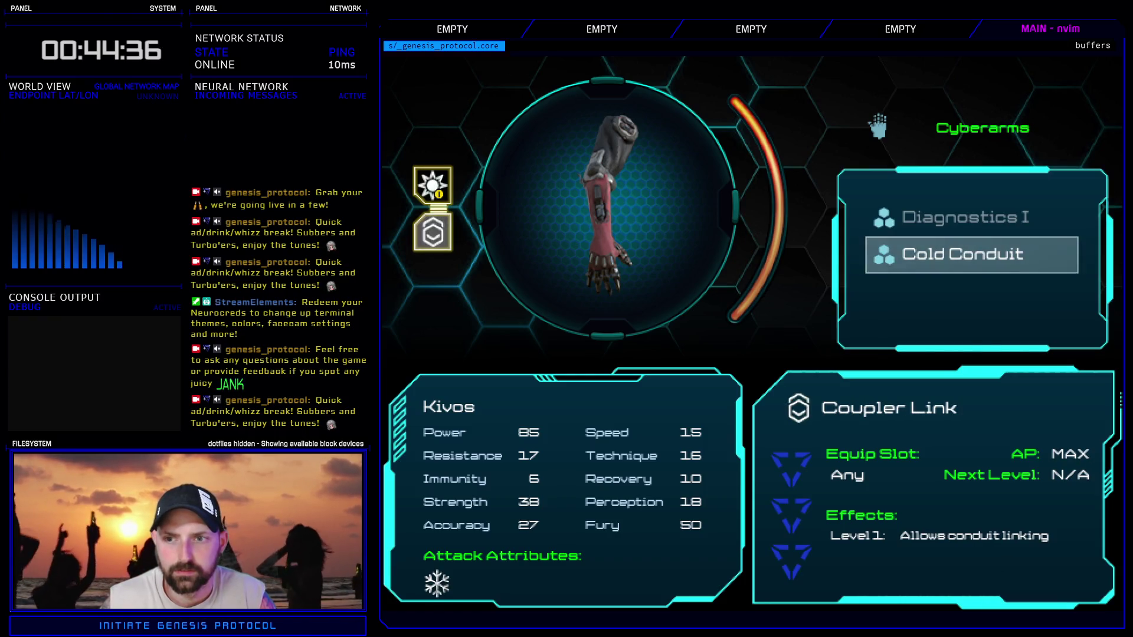
- Back out of the arm module screen to Kivos's enhancement screen
key("Escape")
key("Escape")
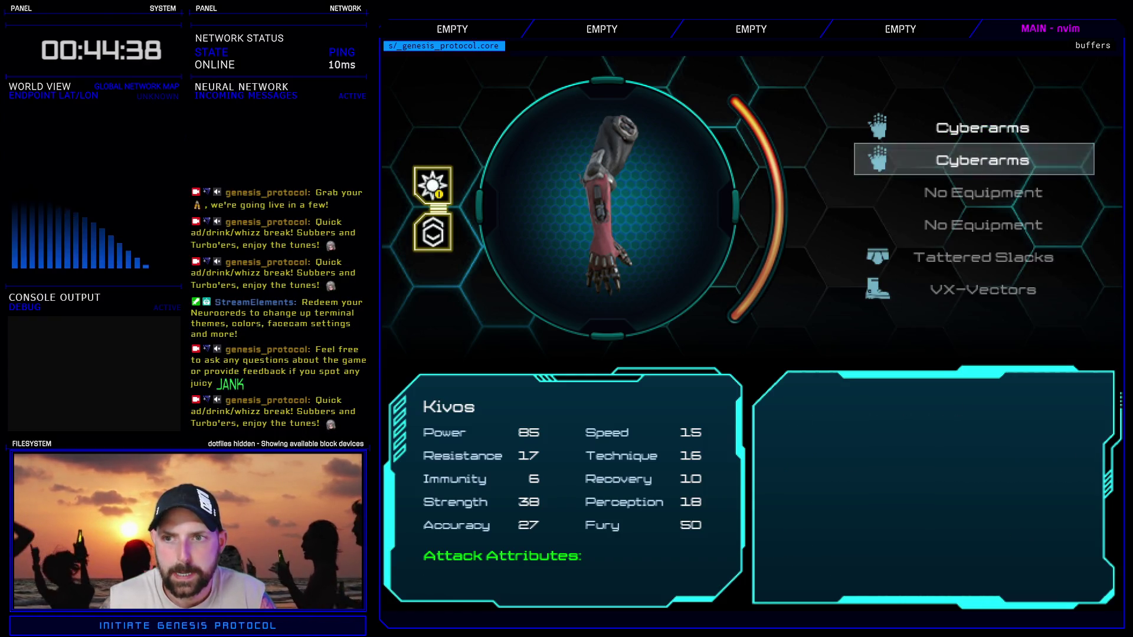
key("Escape")
key("Return")
- Equip Cold Conduit in the lower slot of Kivos's first Cyberarms
key("Right")
key("Return")
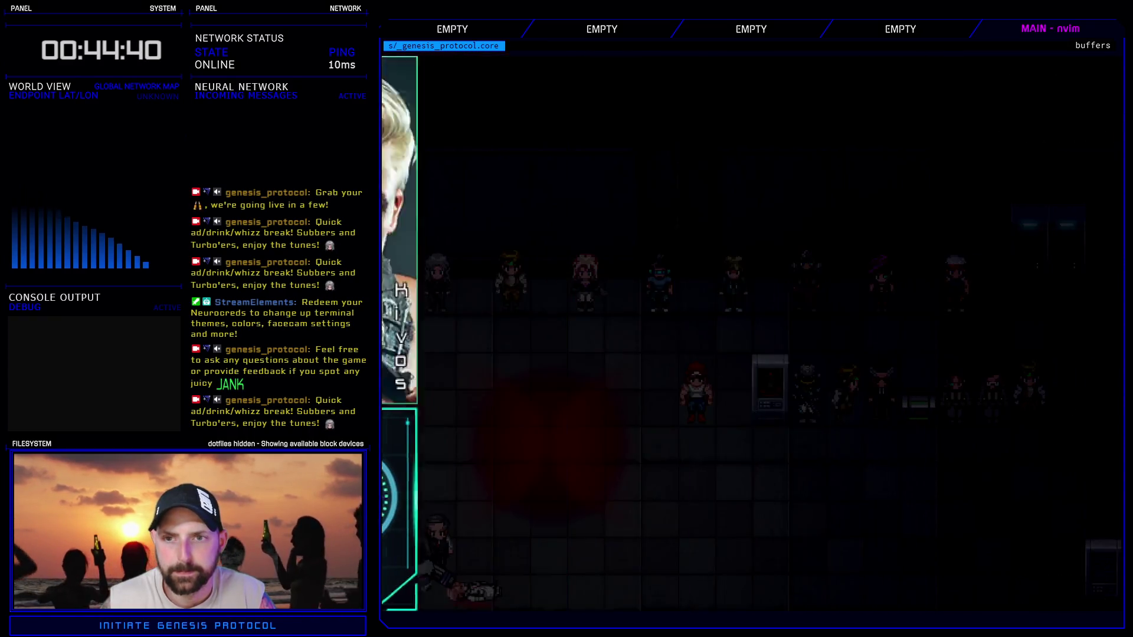
key("Return")
key("Down")
key("Return")
key("Down")
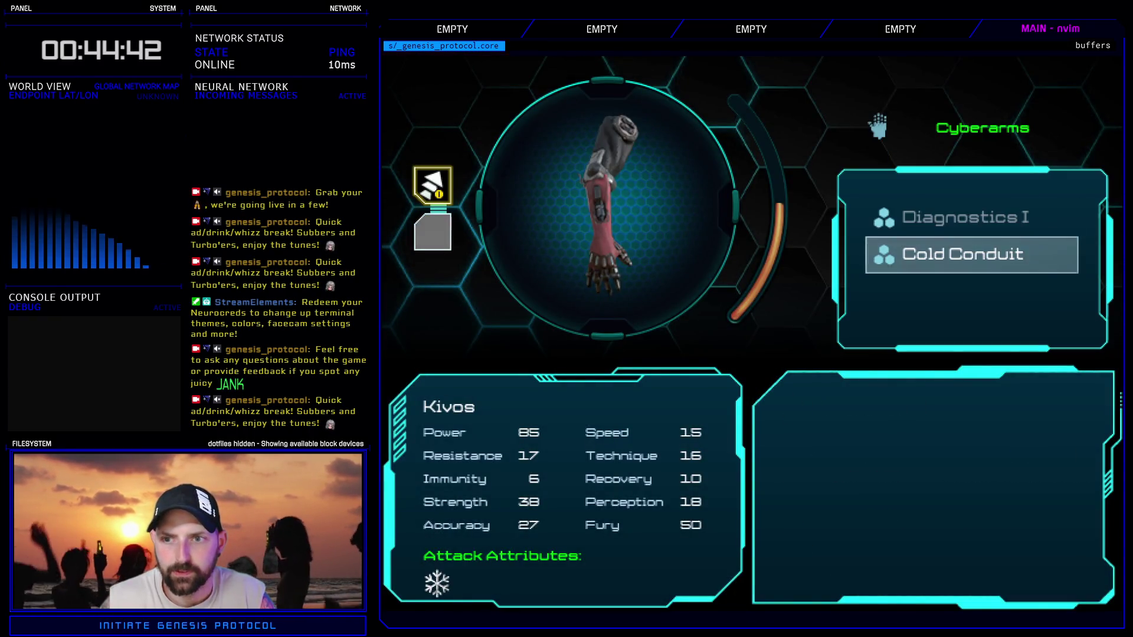
key("Return")
key("Escape")
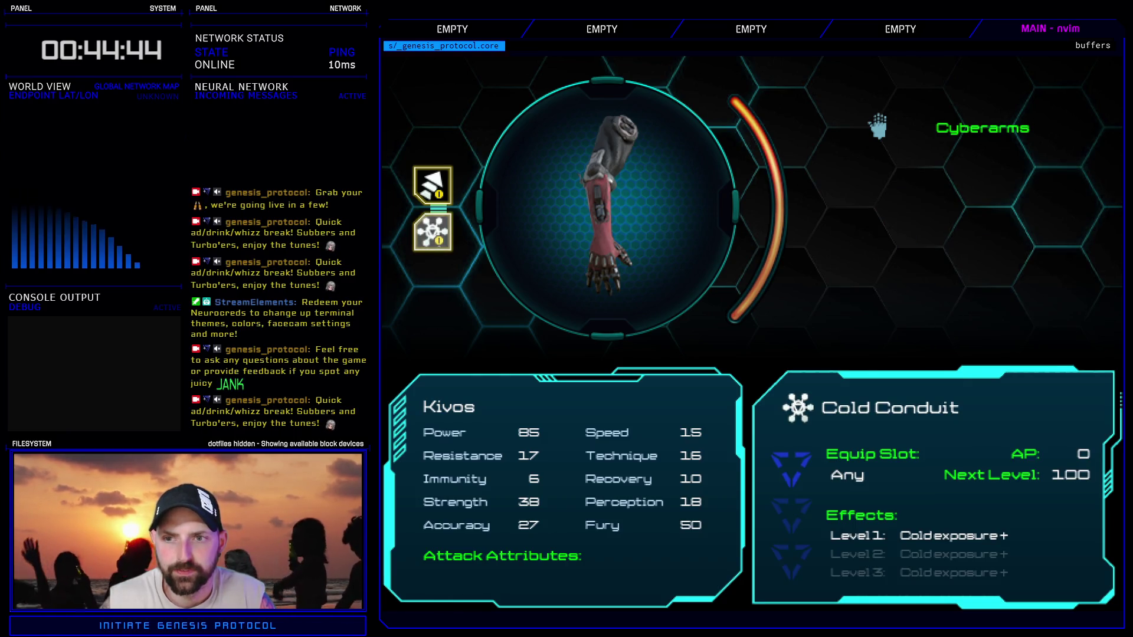
- Preview swapping the Kinetics I module for Diagnostics I, then cancel without changing it
key("Return")
key("Escape")
key("Up")
key("Return")
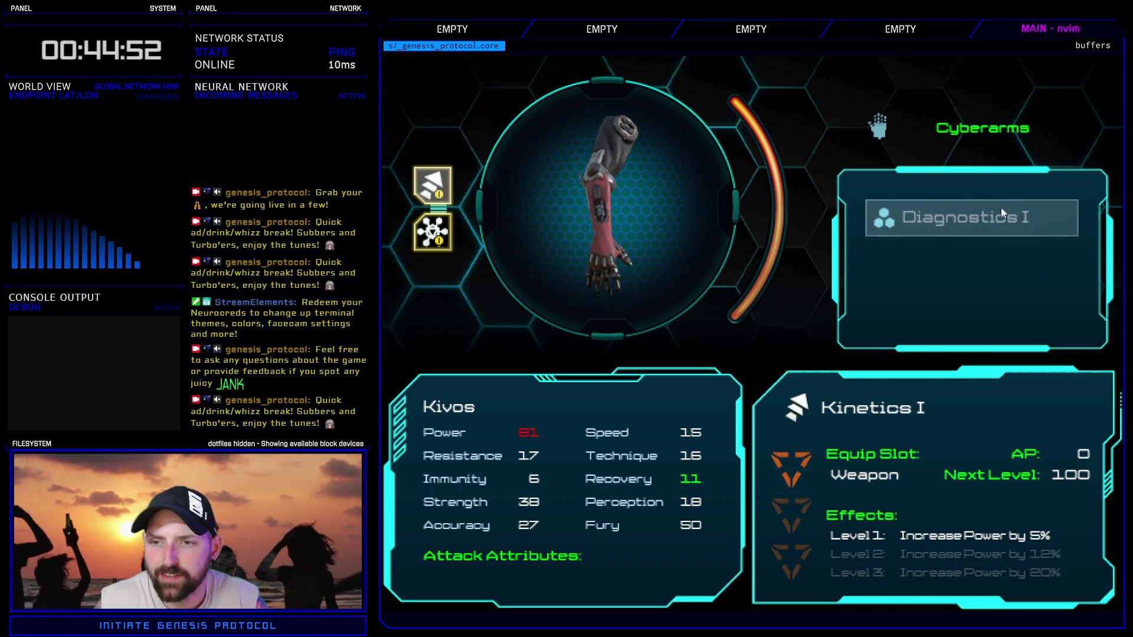
key("Escape")
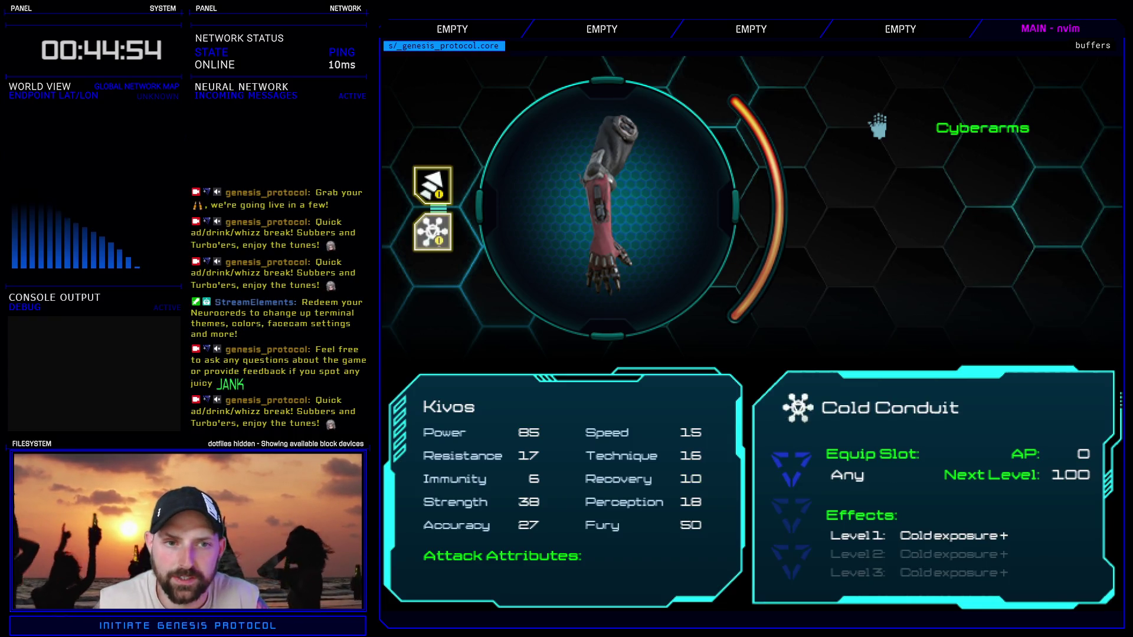
key("Return")
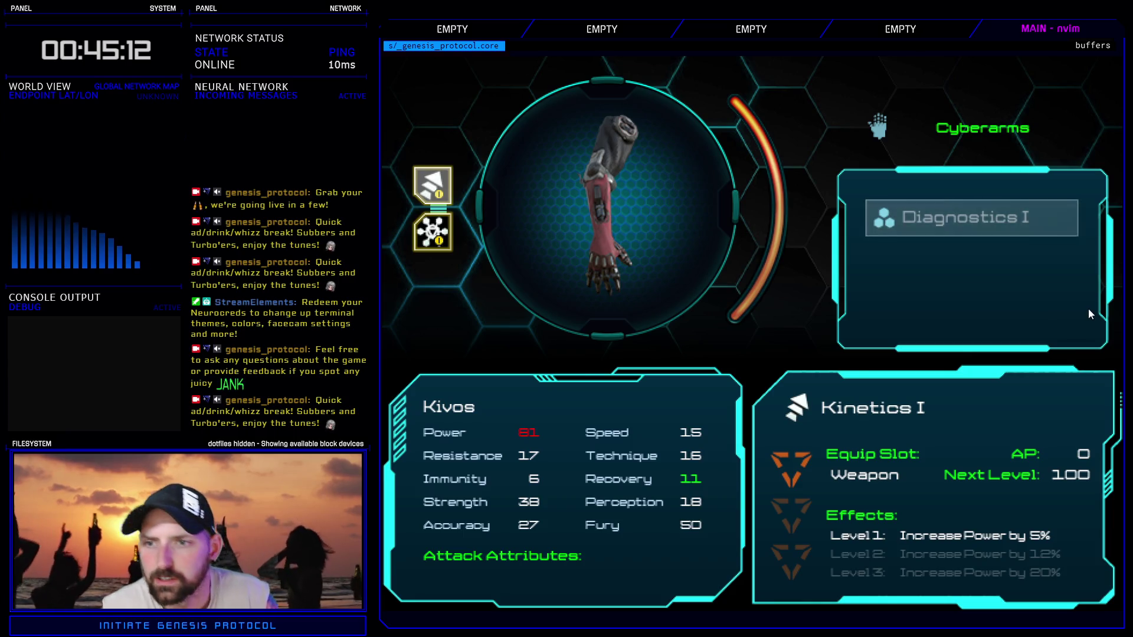
key("Escape")
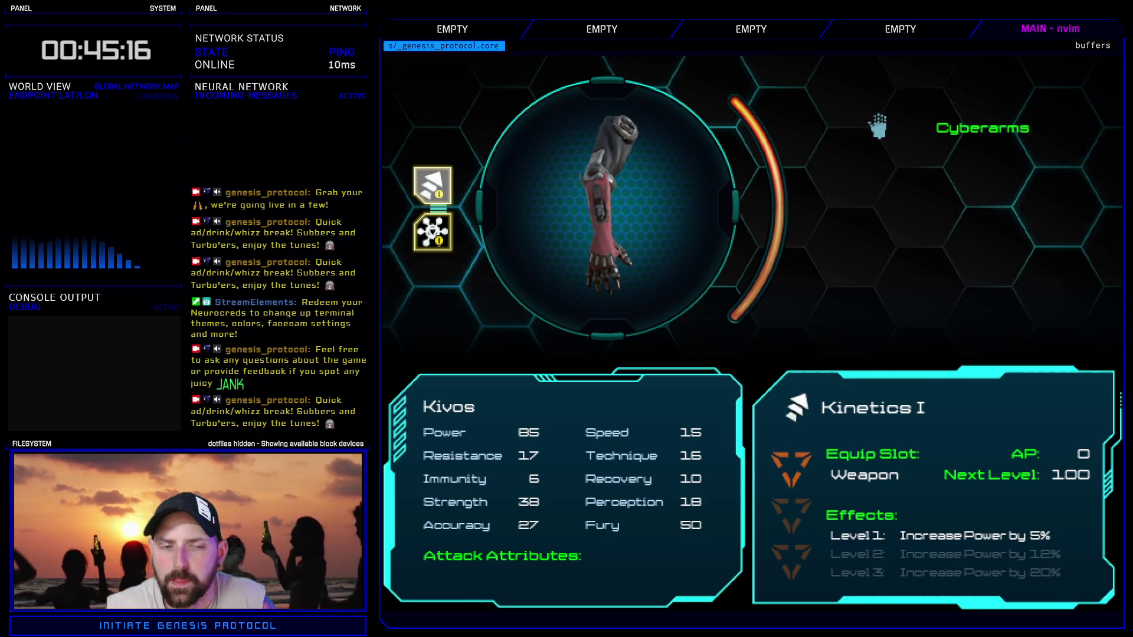
- Check the Cold Conduit slot and return to Kivos's equipment list
key("Return")
key("Escape")
key("Down")
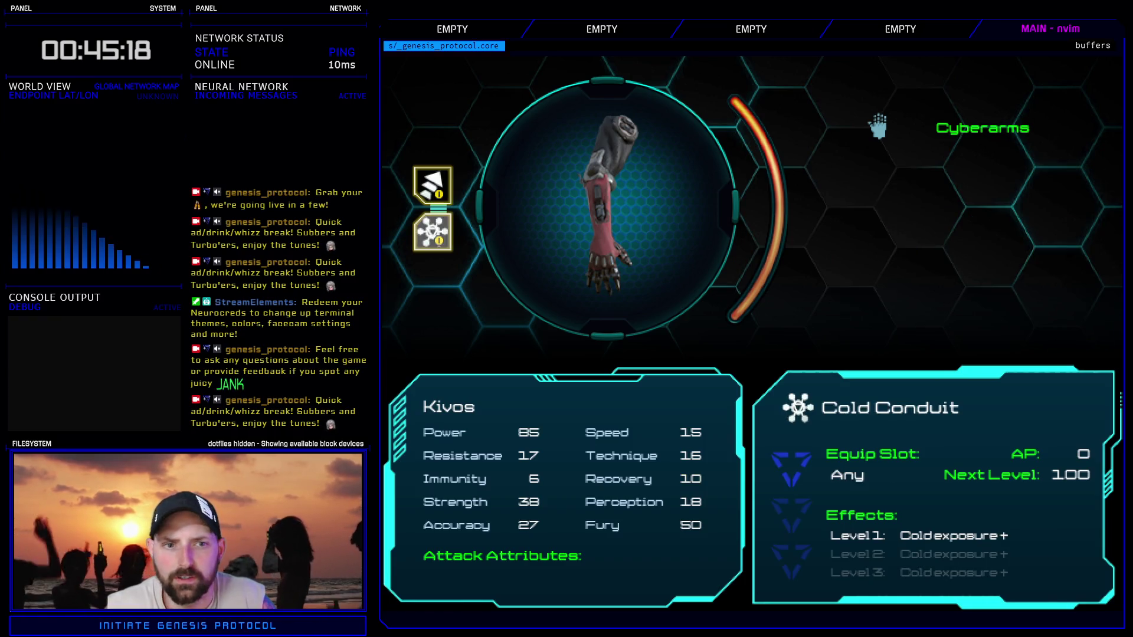
key("Return")
key("Escape")
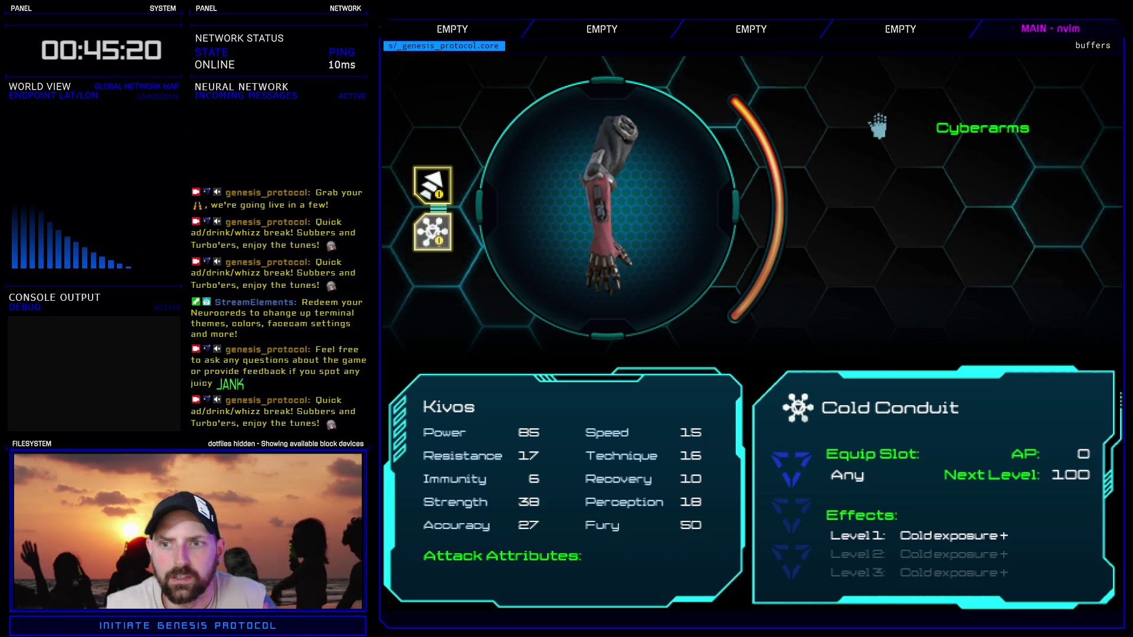
key("Escape")
- Inspect the second Cyberarms' modules, including Heat Conduit, without changing them
key("Return")
key("Down")
key("Up")
key("Return")
key("Escape")
key("Return")
key("Escape")
key("Escape")
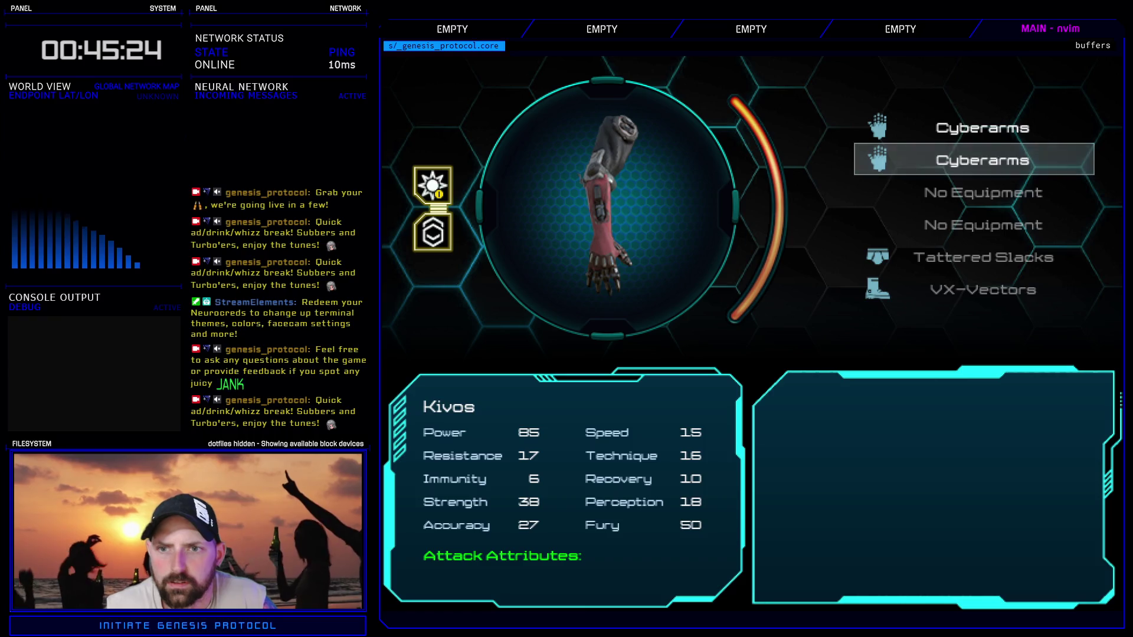
key("Return")
key("Return")
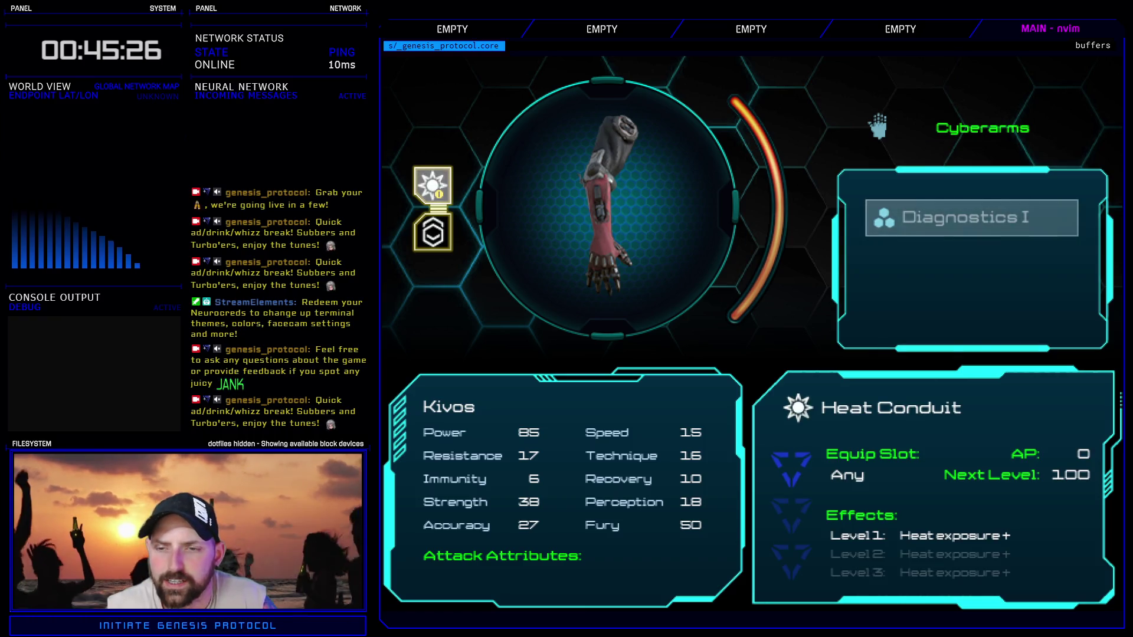
key("Escape")
key("Return")
key("Escape")
key("Escape")
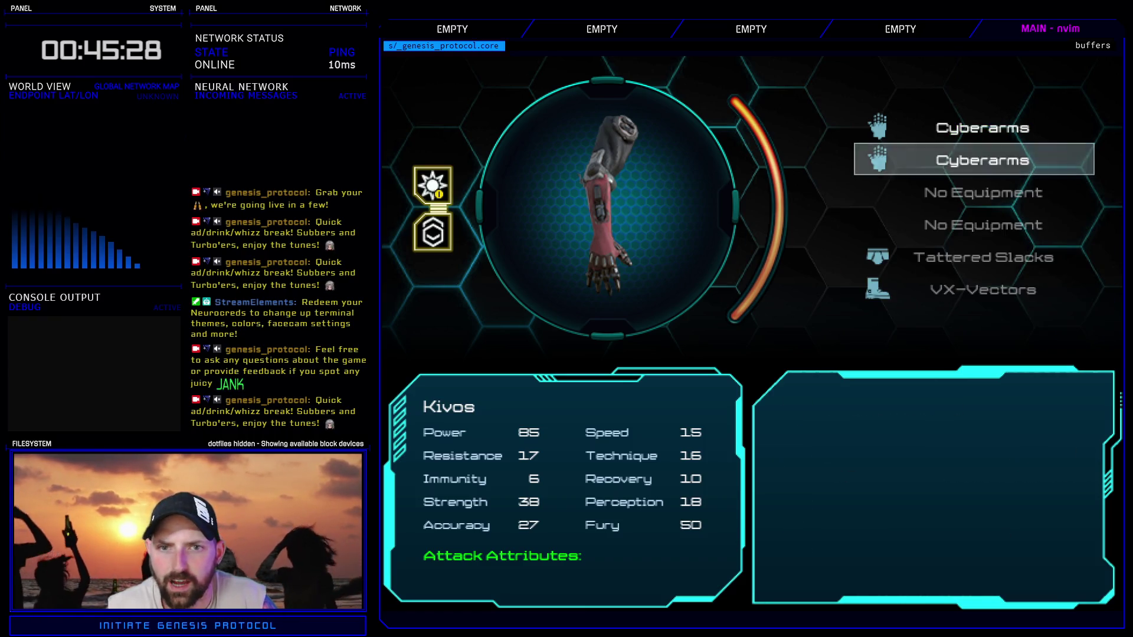
key("Escape")
- Look through Inaxen's equipped items
key("Up")
key("Return")
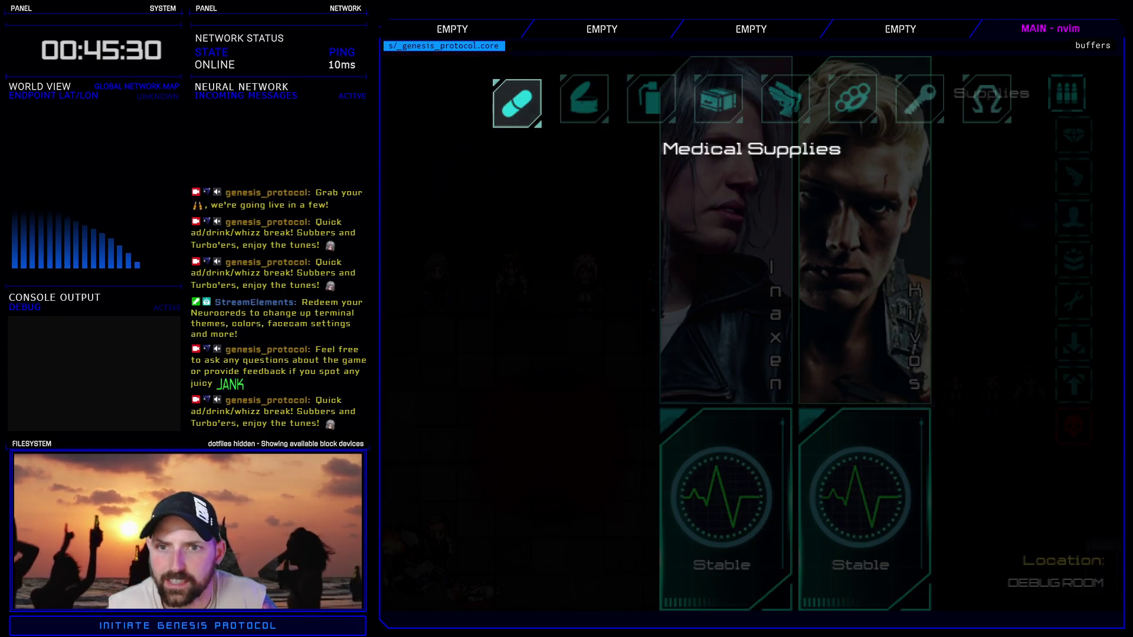
key("Escape")
key("Down")
key("Return")
key("Return")
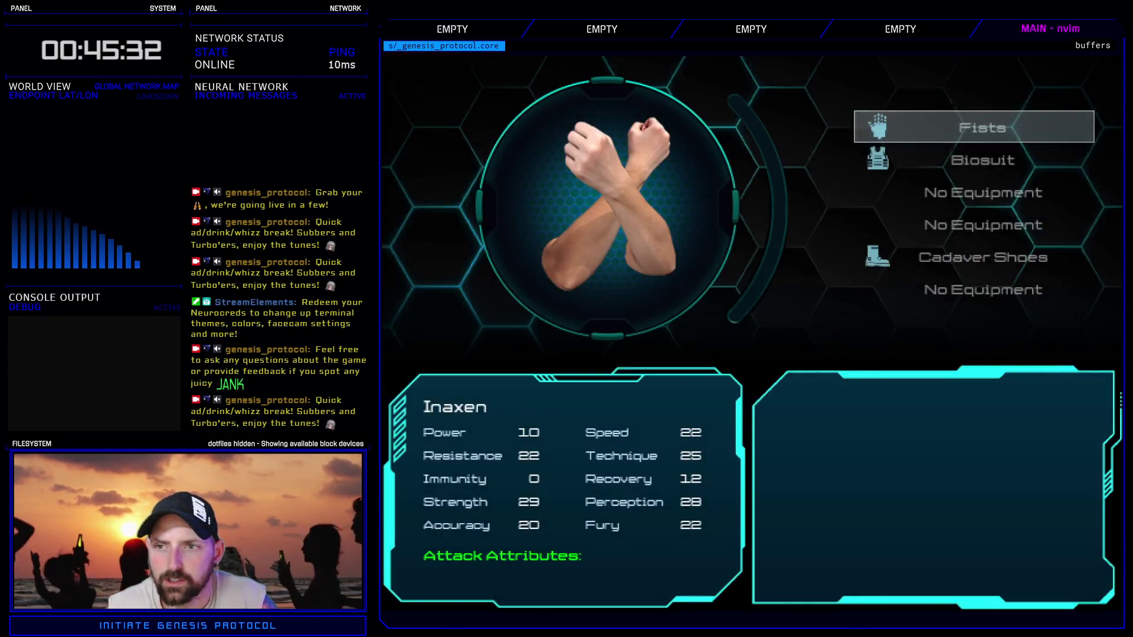
key("Down")
key("Down")
key("Down")
key("Up")
key("Escape")
- Check Kivos's VX-Vectors boots, then return to the party menu and open the load screen
key("Return")
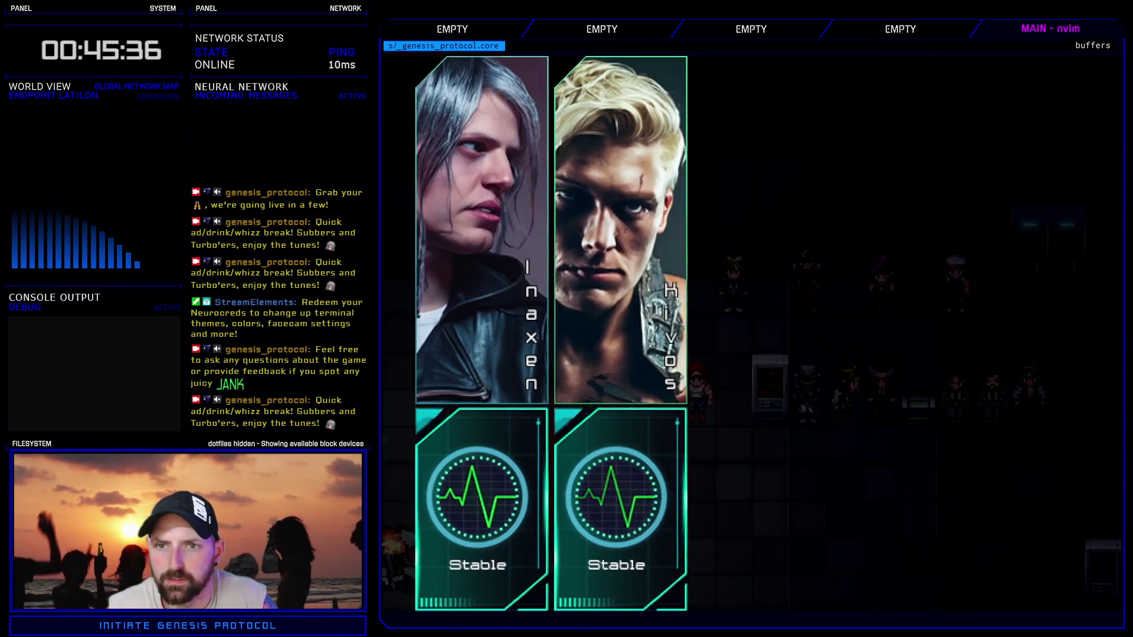
key("Right")
key("Return")
key("Down")
key("Down")
key("Down")
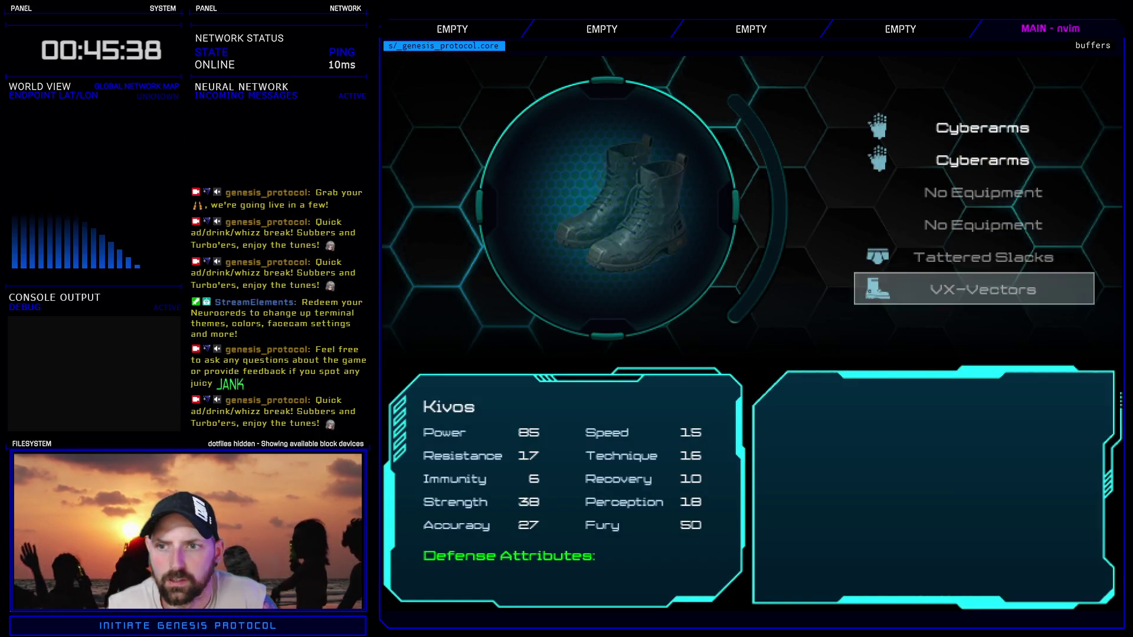
key("Escape")
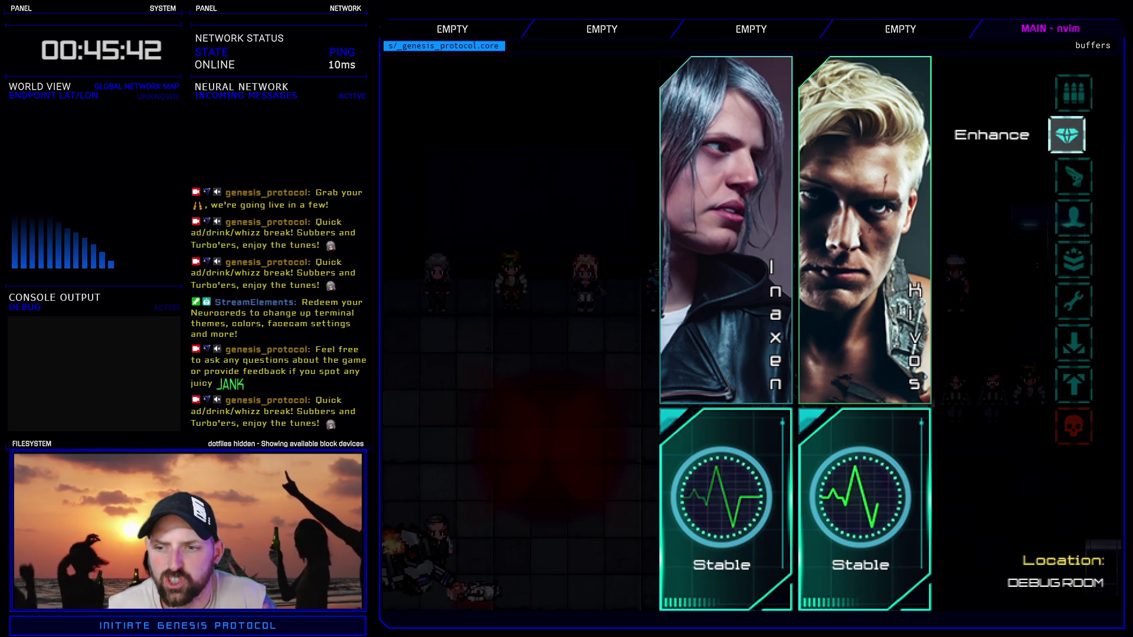
key("Up")
key("Up")
key("Up")
key("Return")
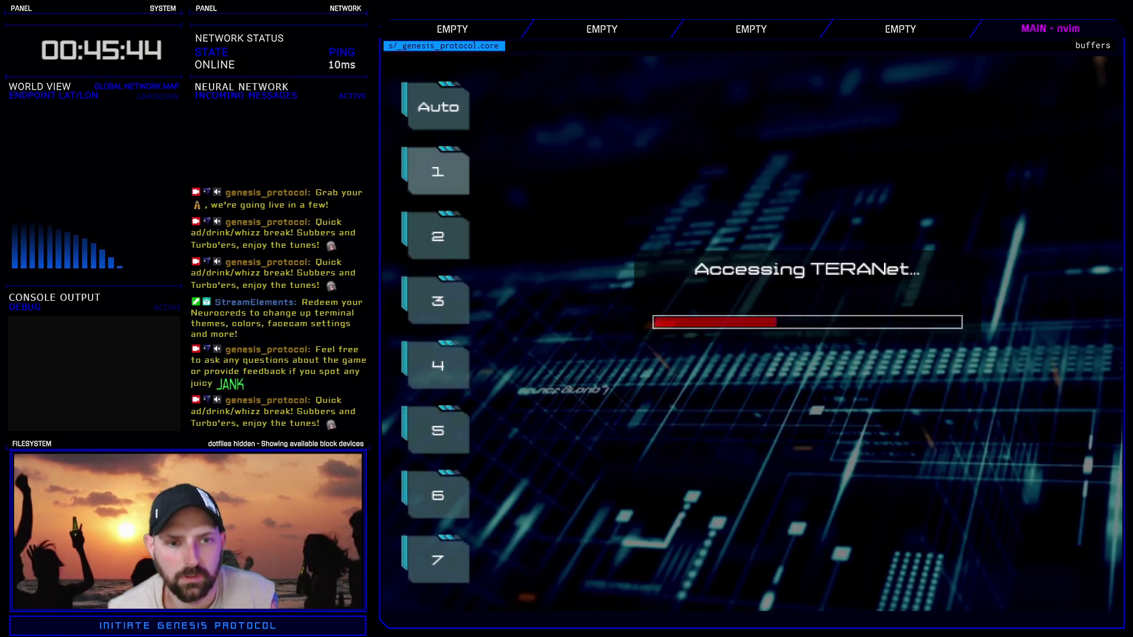
- Load save slot 5 and open the party menu
key("Down")
key("Down")
key("Down")
key("Down")
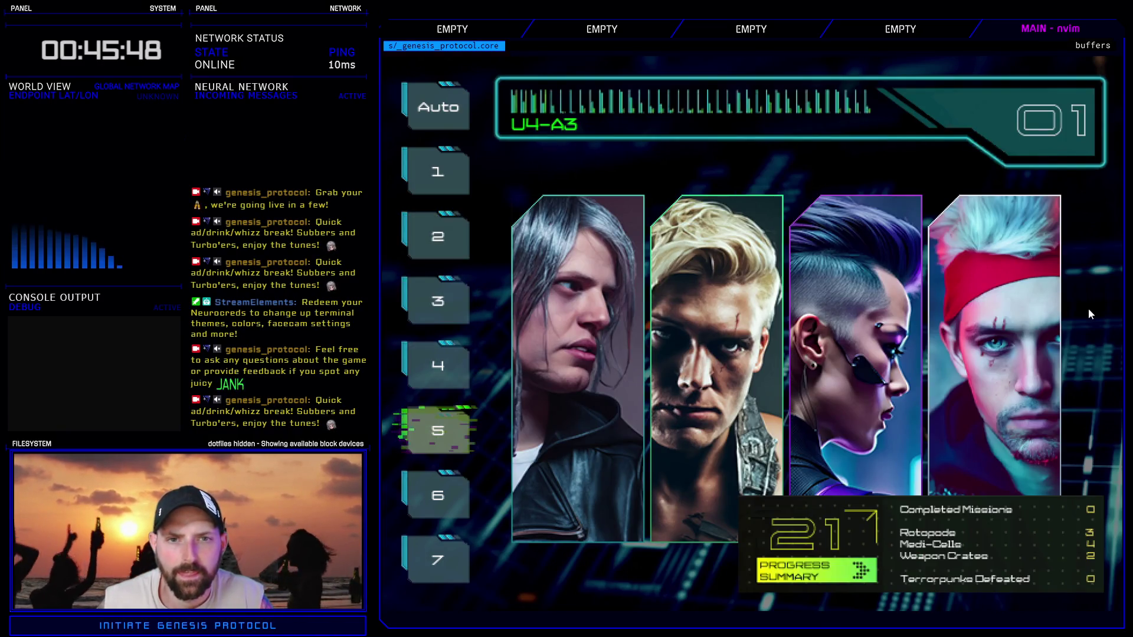
key("Return")
key("Escape")
key("Down")
key("Down")
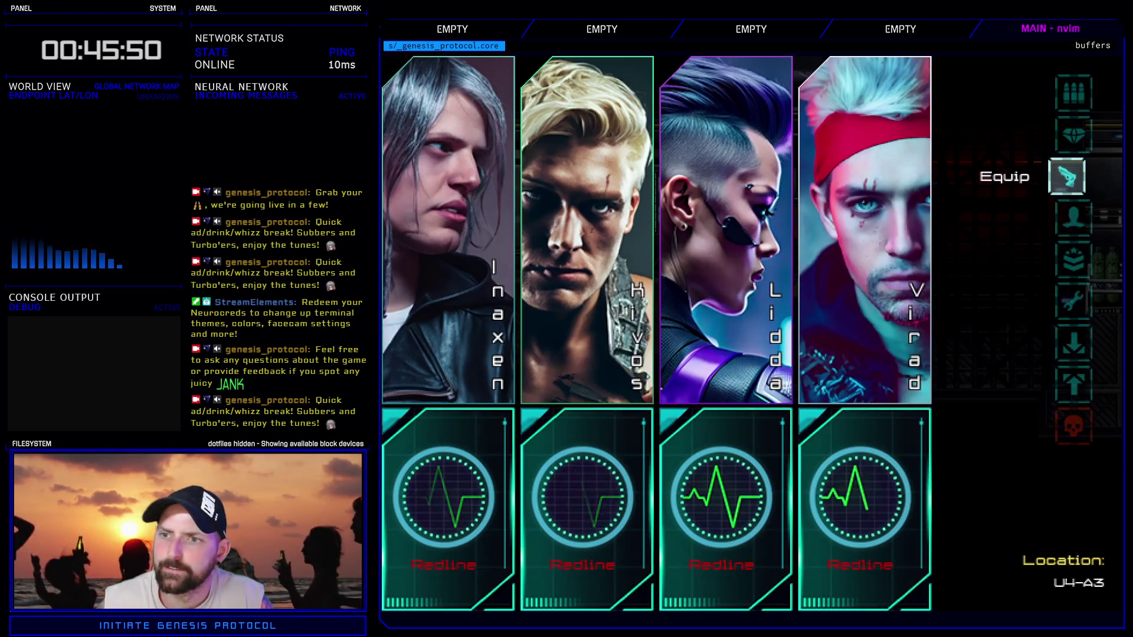
- Open Inaxen's equip screen, then switch to his enhancement screen
key("Return")
key("Return")
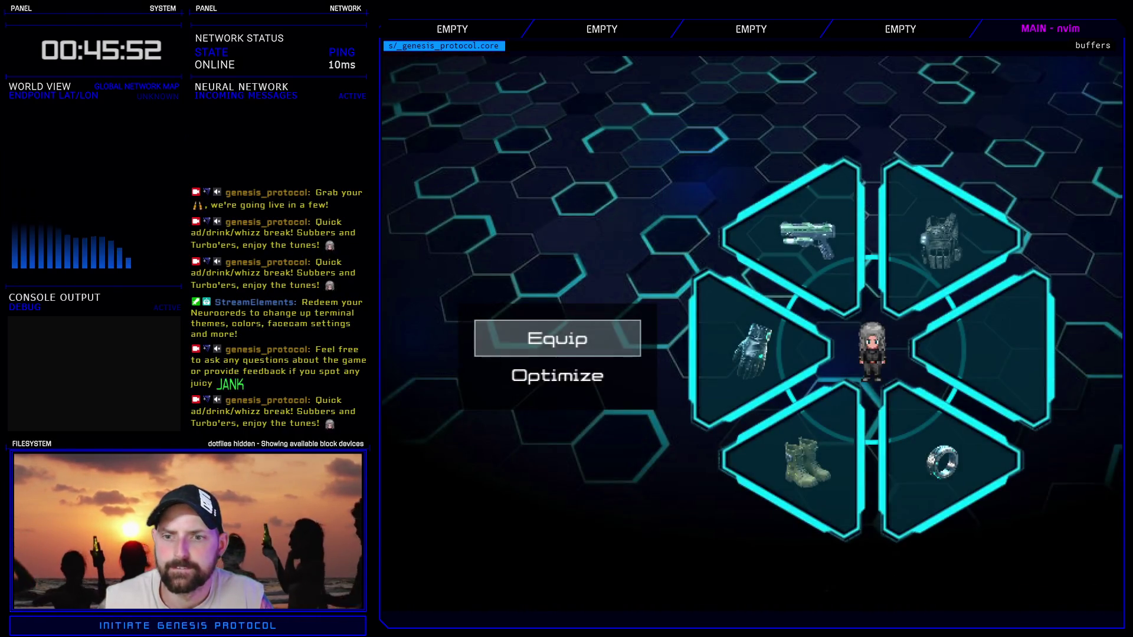
key("Escape")
key("Down")
key("Up")
key("Up")
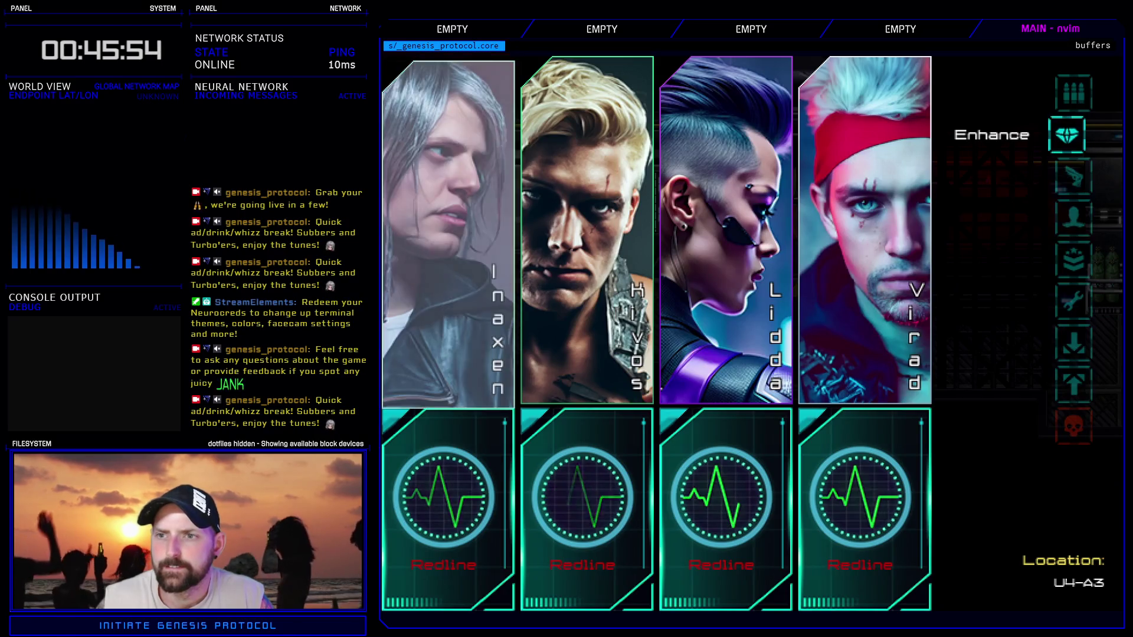
key("Return")
- Preview Inaxen's Tactical Vest, Kinzoku Ring, AXP Glove and Ion Pistol accretion slots
key("Down")
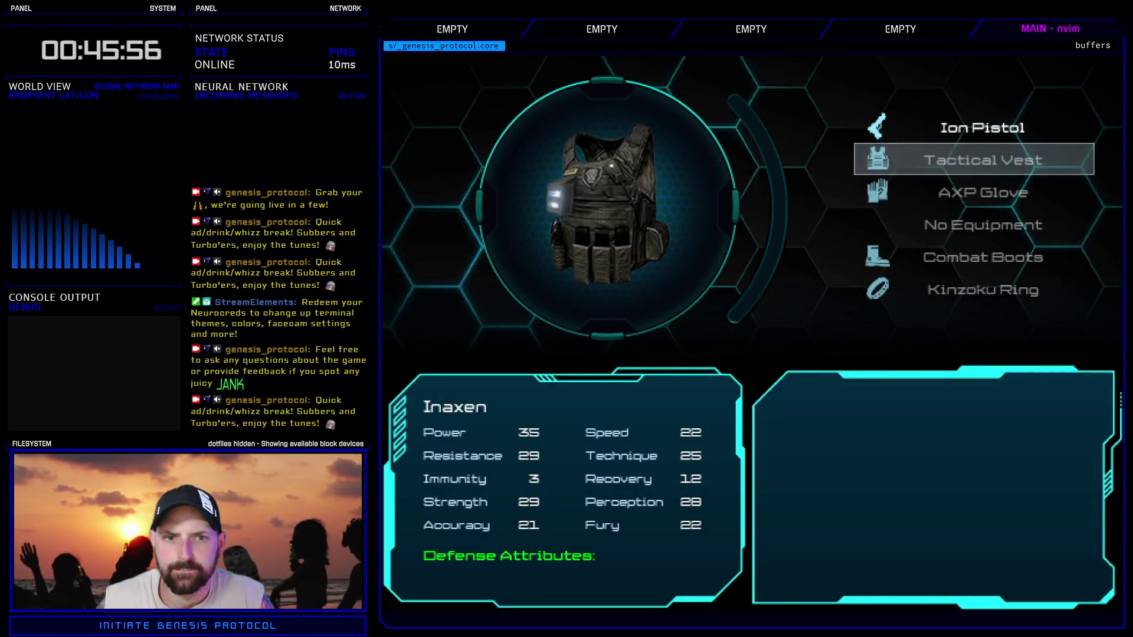
key("Down")
key("Down")
key("Down")
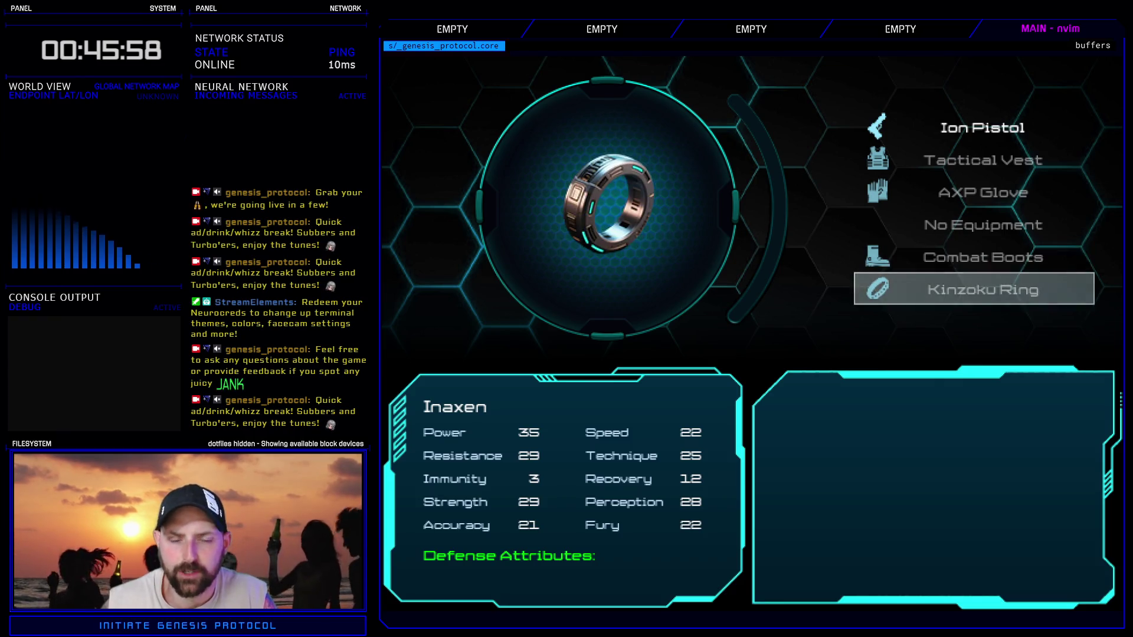
key("Up")
key("Up")
key("Up")
key("Down")
key("Down")
key("Down")
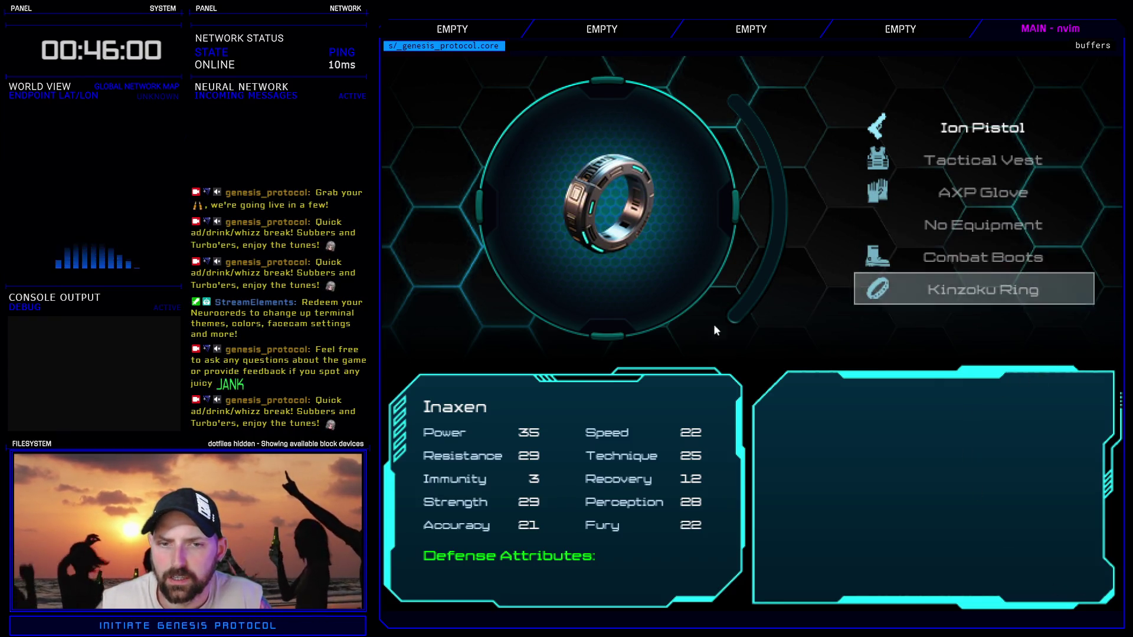
key("Up")
key("Up")
key("Up")
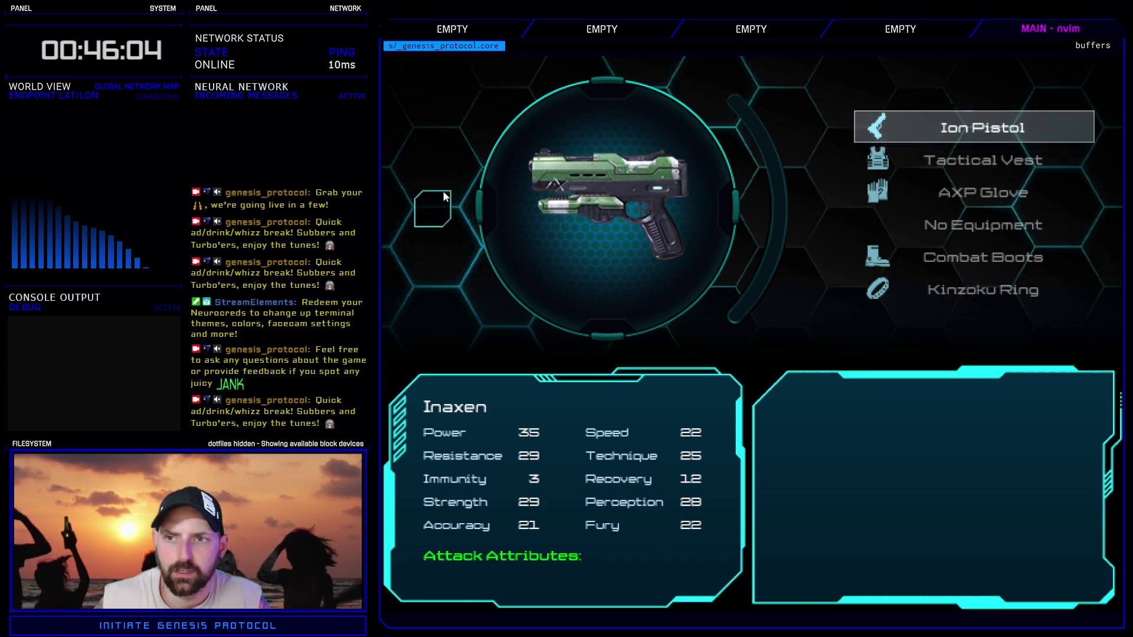
key("Return")
key("Escape")
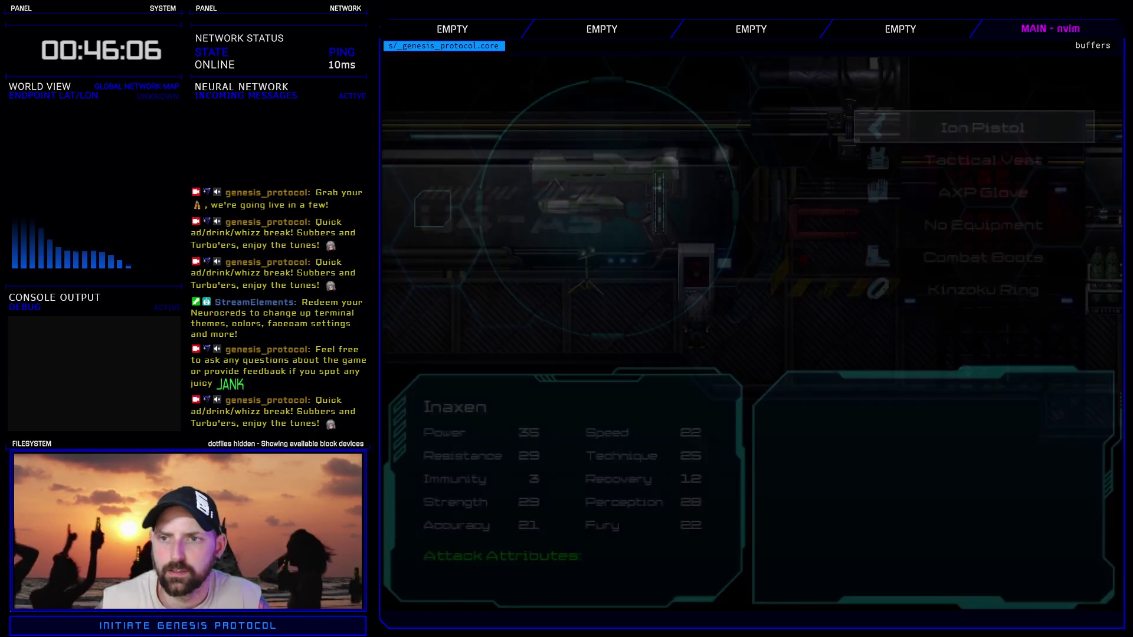
- Step through Kivos's Cyberarms slots, then back out and quit the running game
key("Return")
key("Return")
key("Down")
key("Escape")
key("Return")
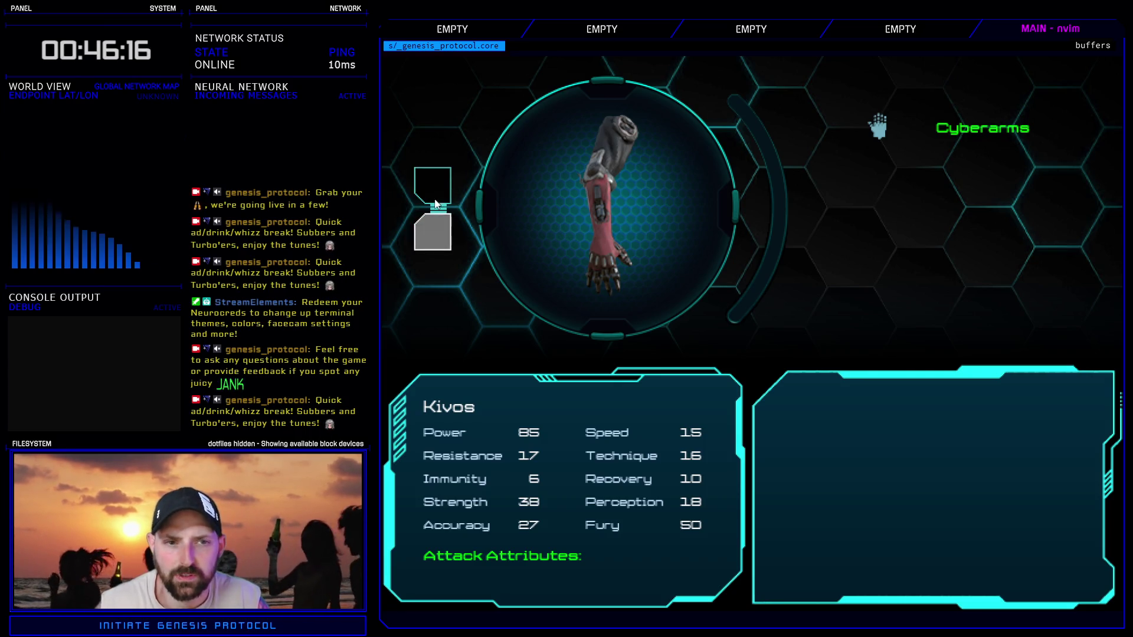
key("Return")
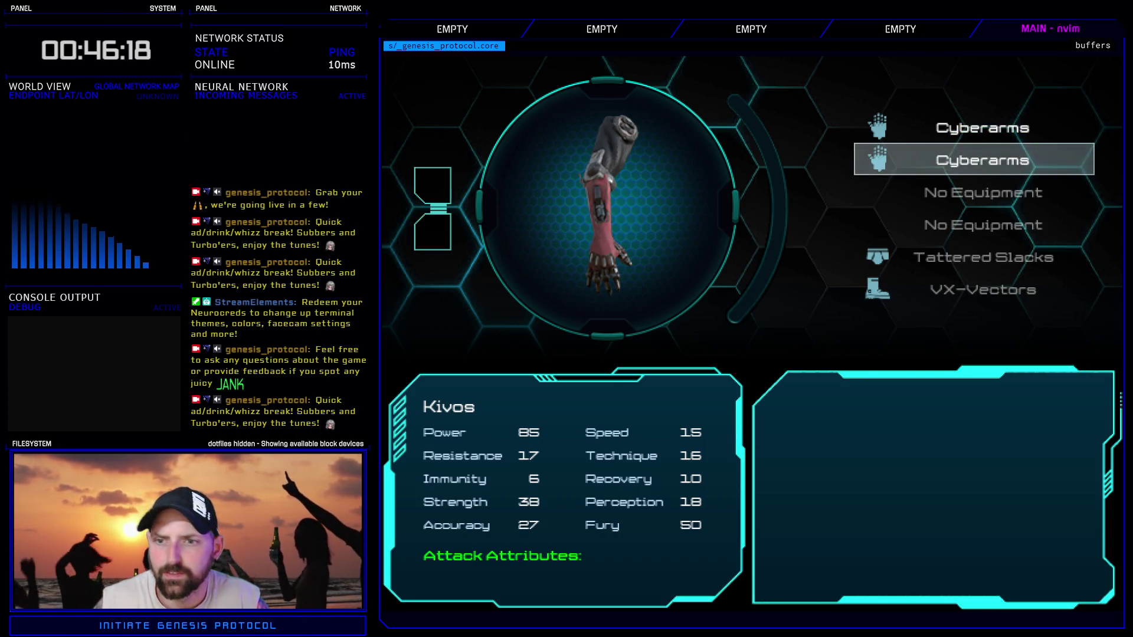
key("Escape")
key("Return")
key("Return")
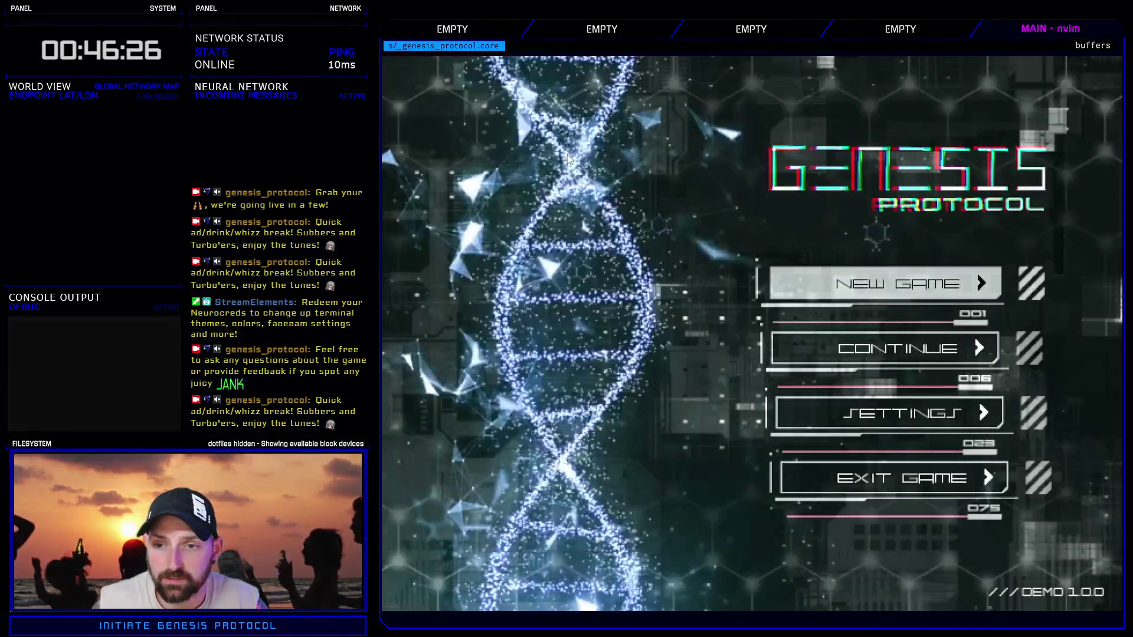
- Start a Normal-difficulty New Game, open Enhance, select Kivos, then close the playtest
key("Return")
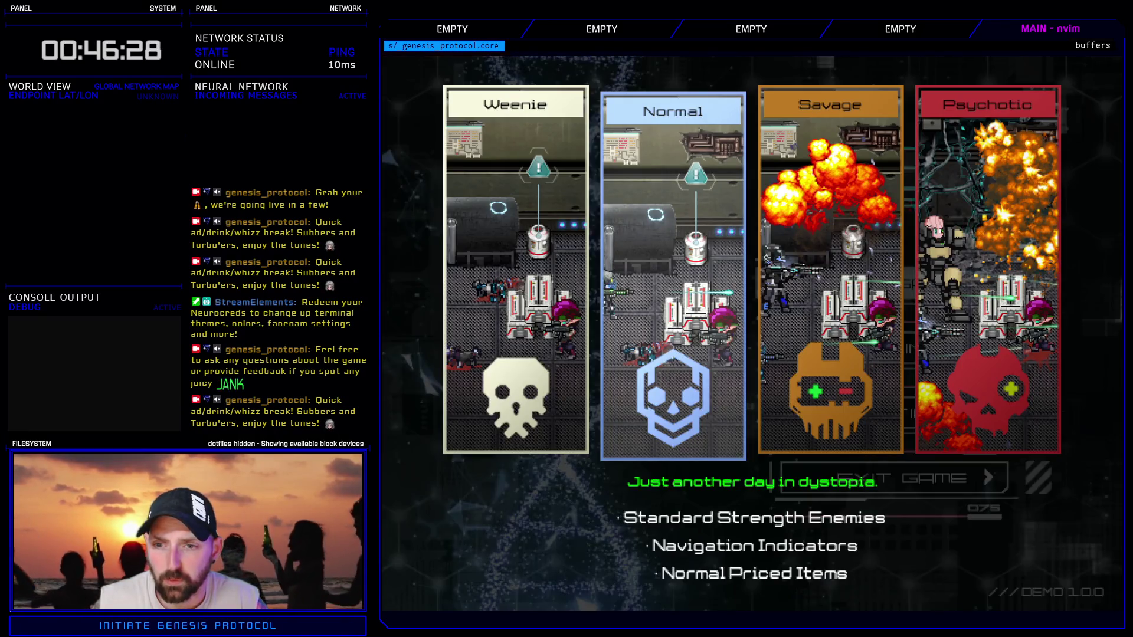
key("Return")
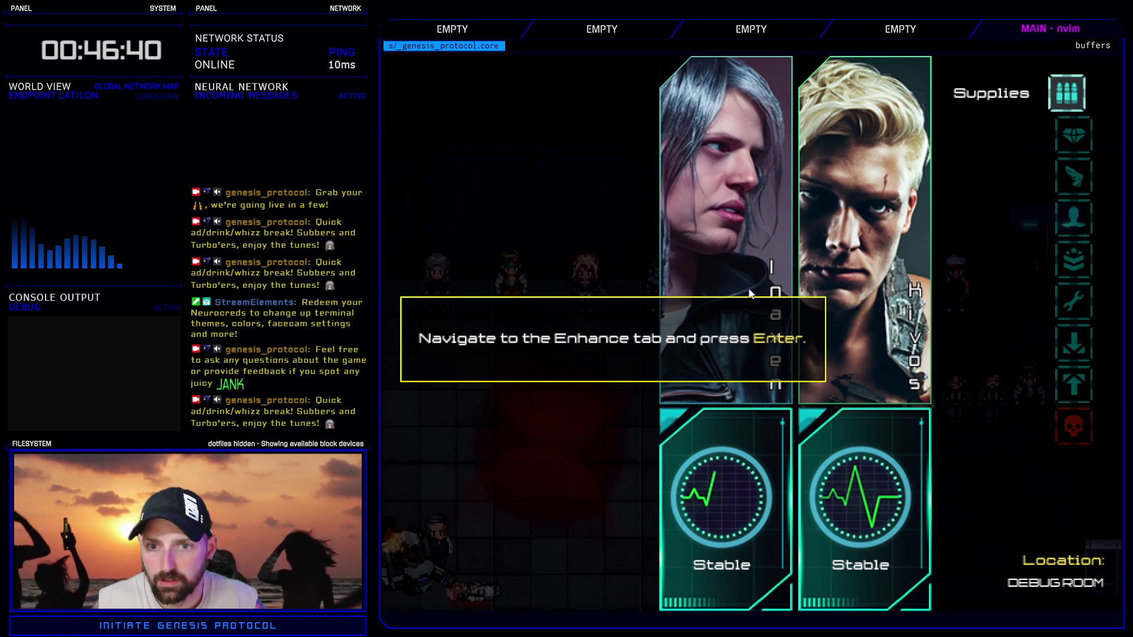
key("Down")
key("Return")
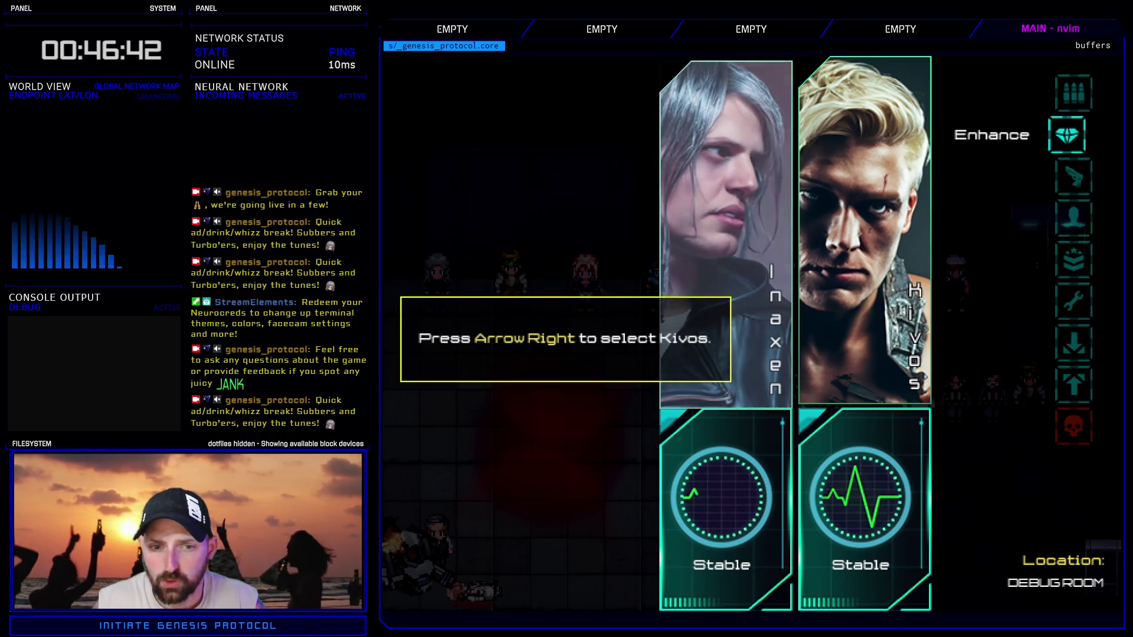
key("Right")
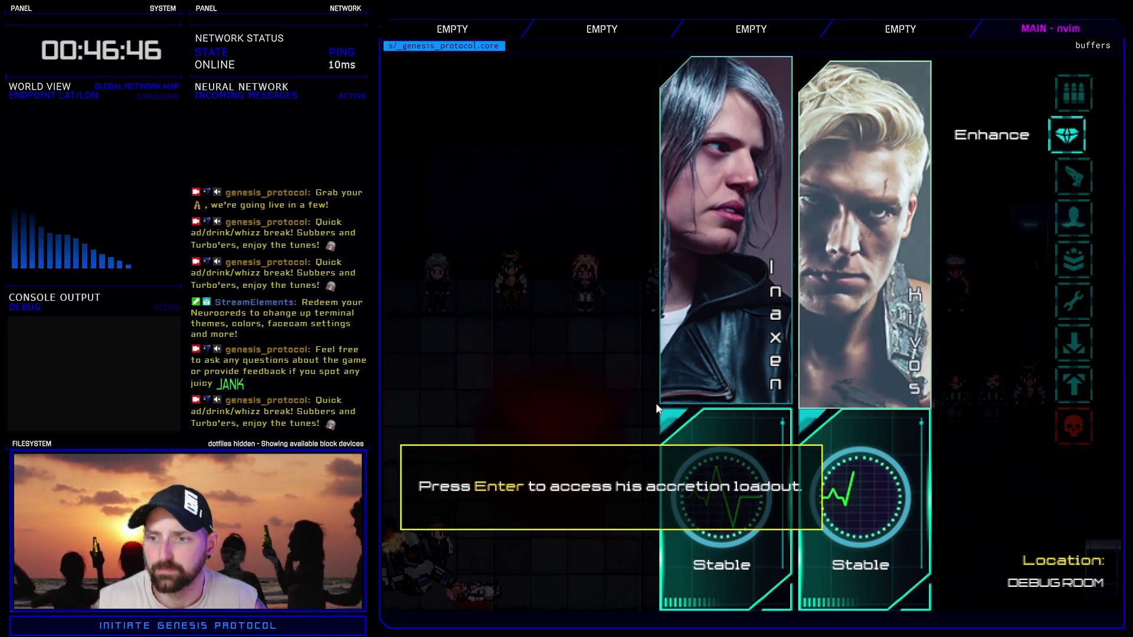
key("Return")
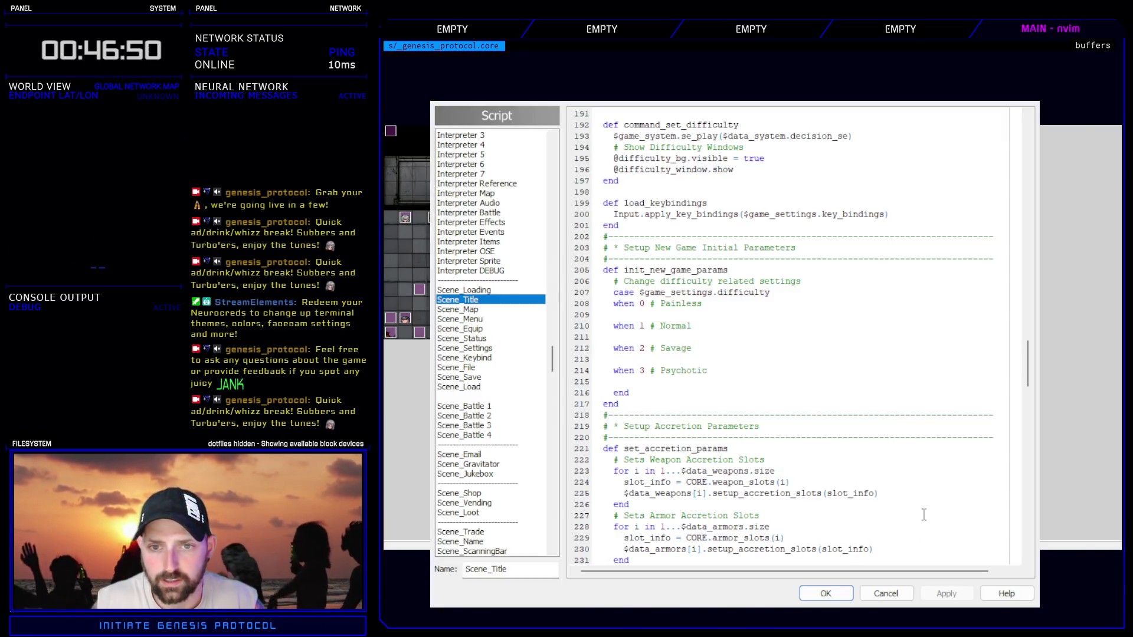
- Select the tutorial_text(2) message command in the Accretion Tutorial common event
key("Escape")
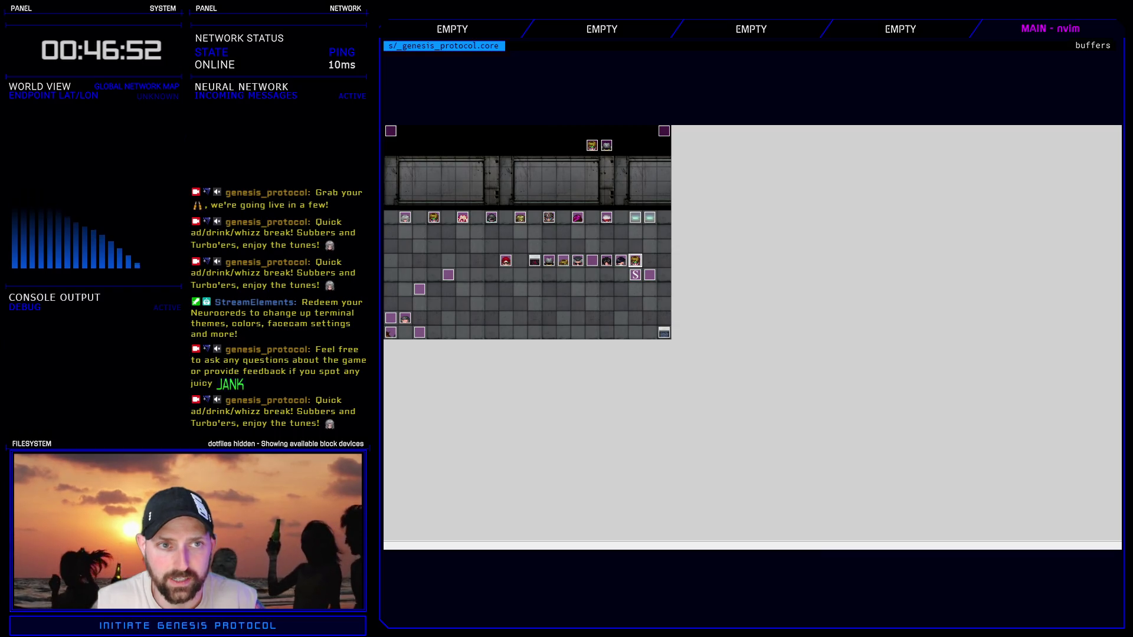
key("F9")
left_click(686, 216)
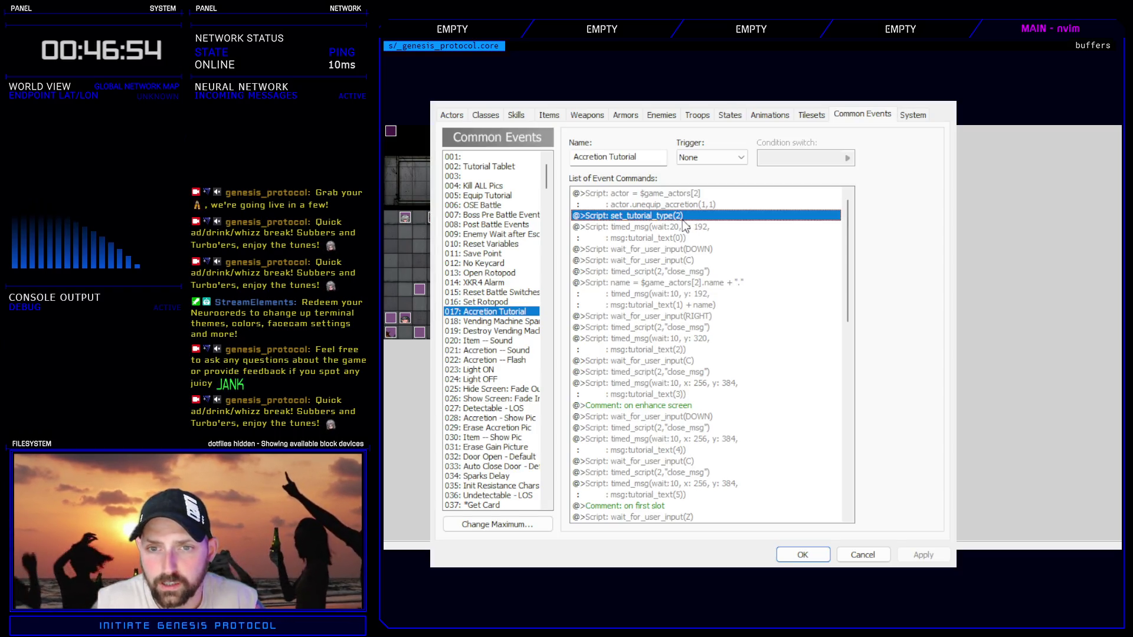
left_click(682, 230)
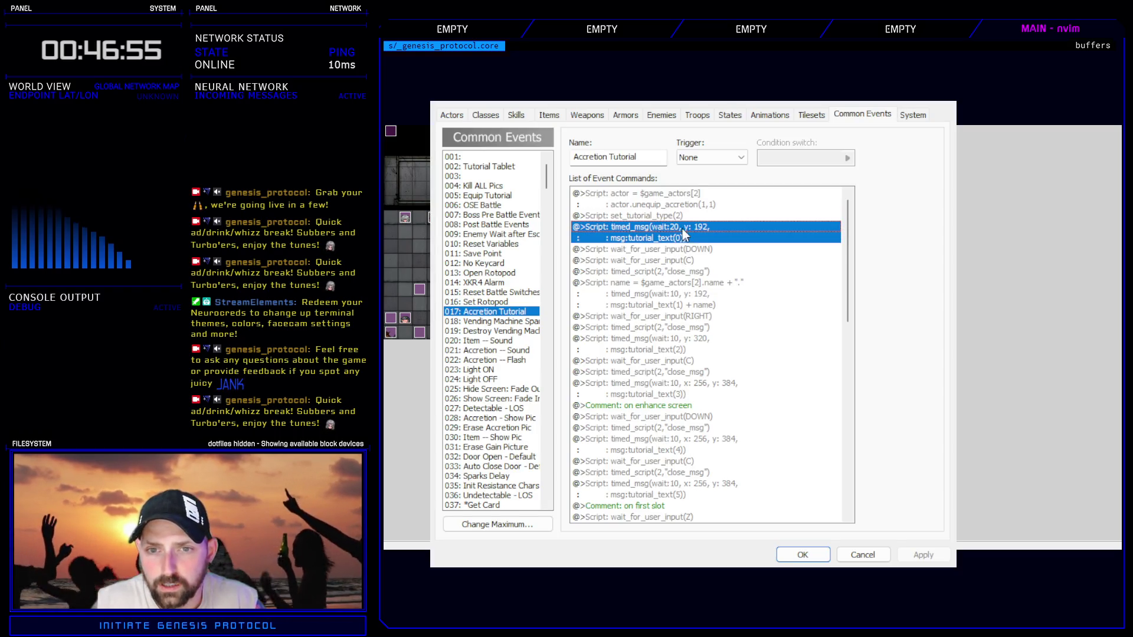
left_click(678, 287)
left_click(682, 342)
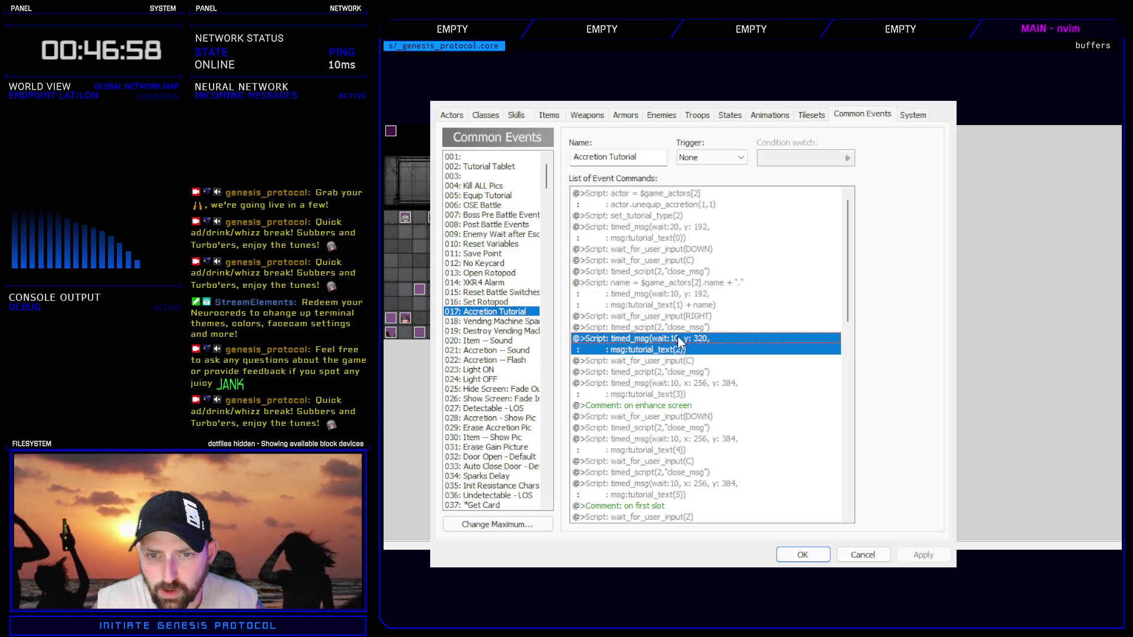
- Change its y position from 320 to 192, save the database and restart the playtest
key("space")
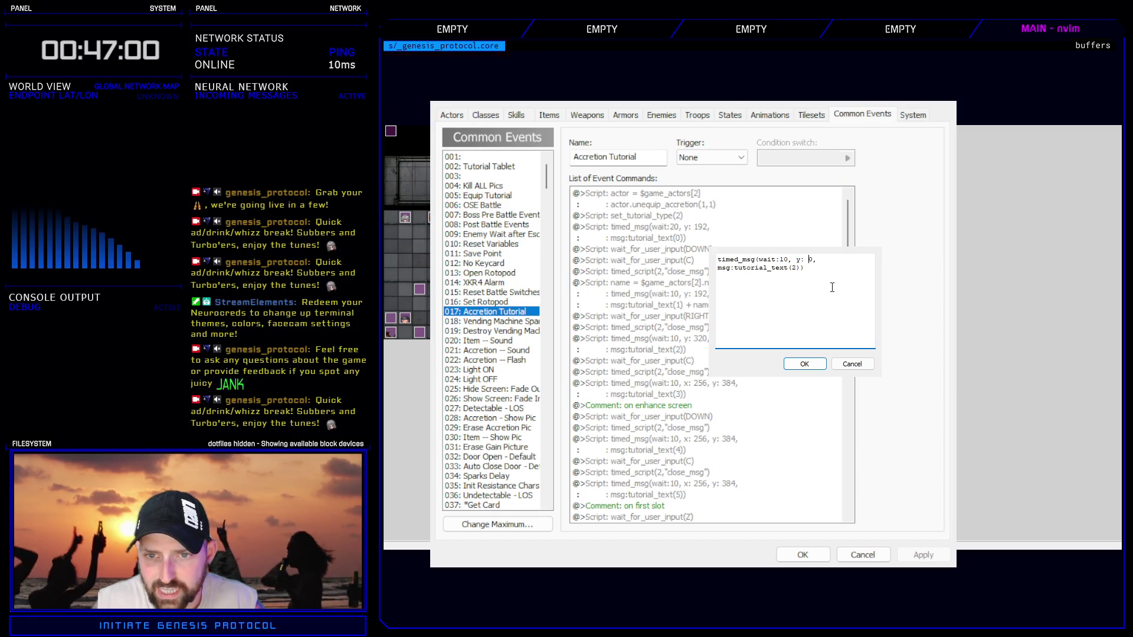
key("Delete")
type("192")
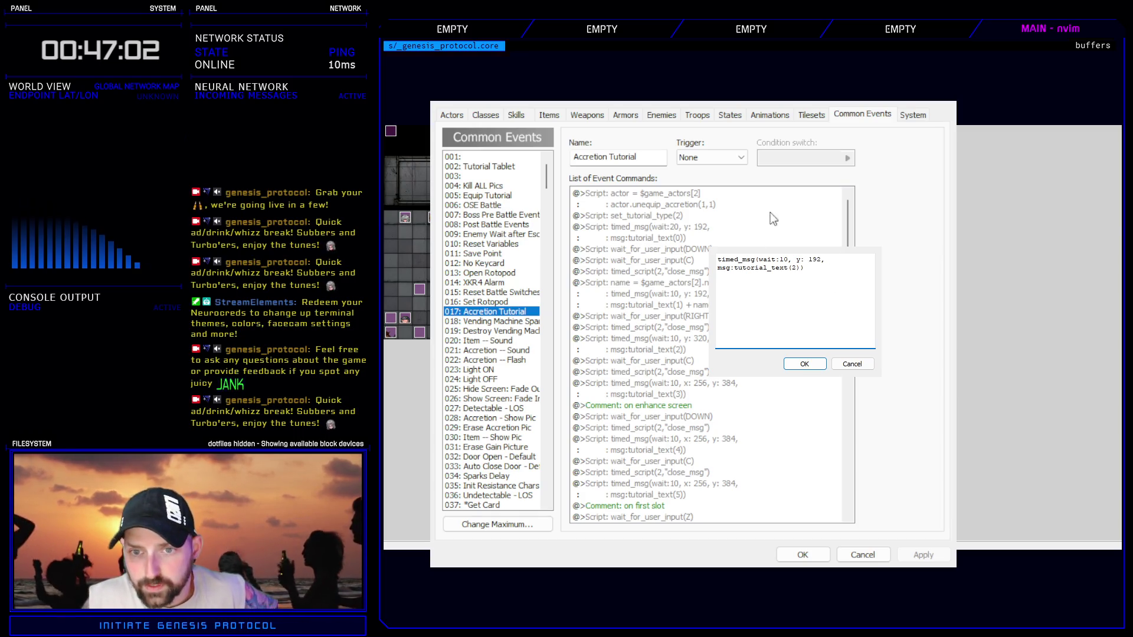
left_click(803, 363)
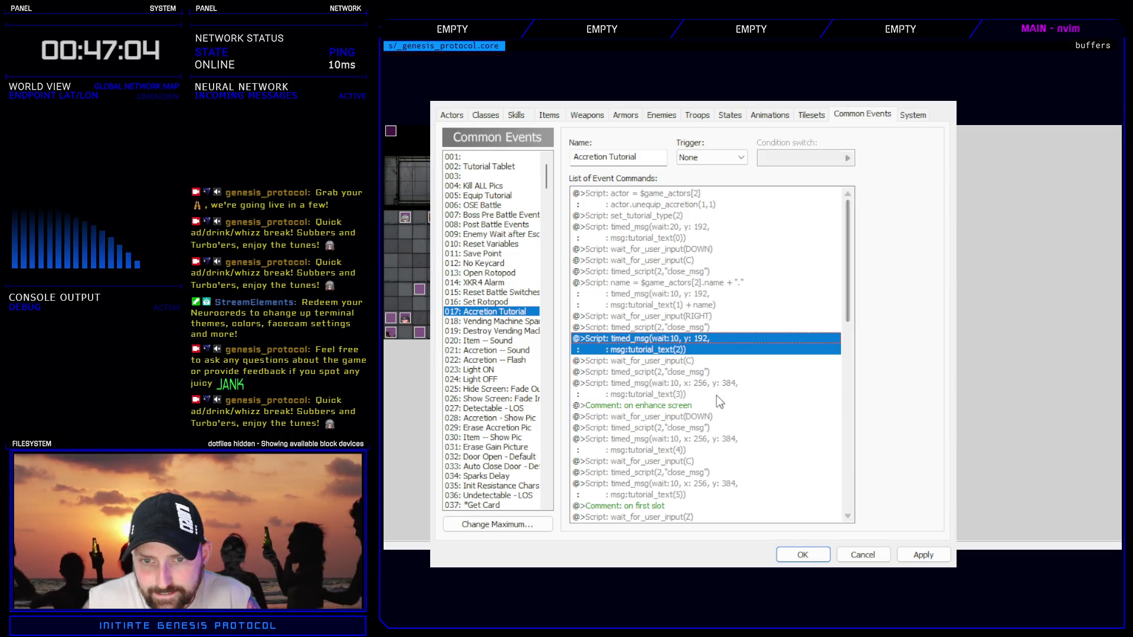
key("Down")
key("Down")
key("Down")
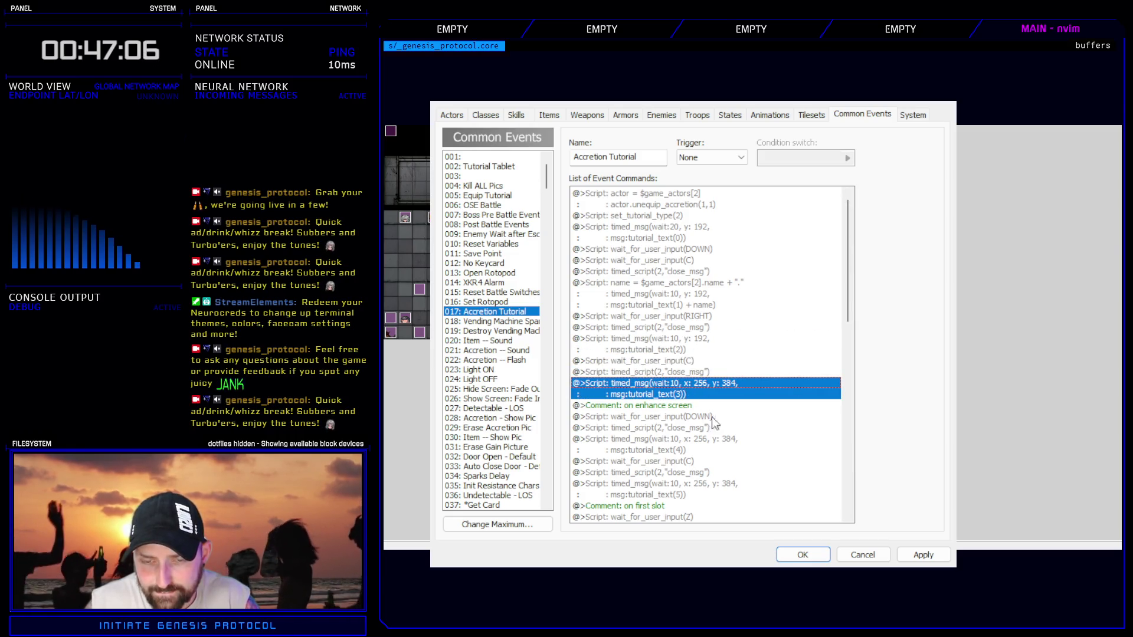
left_click(802, 554)
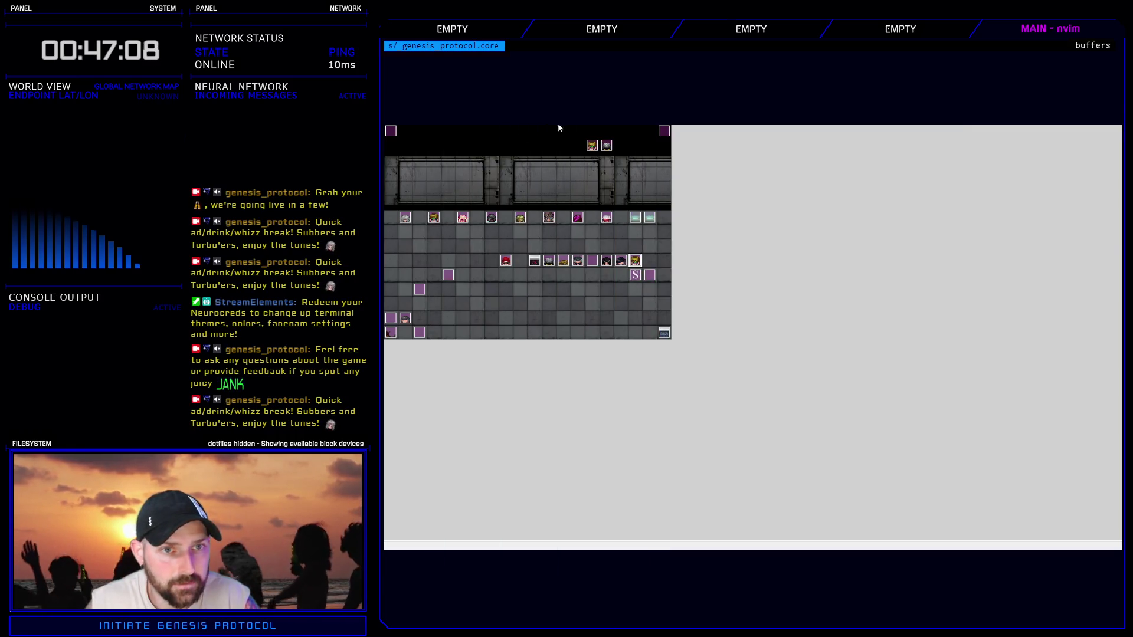
key("F5")
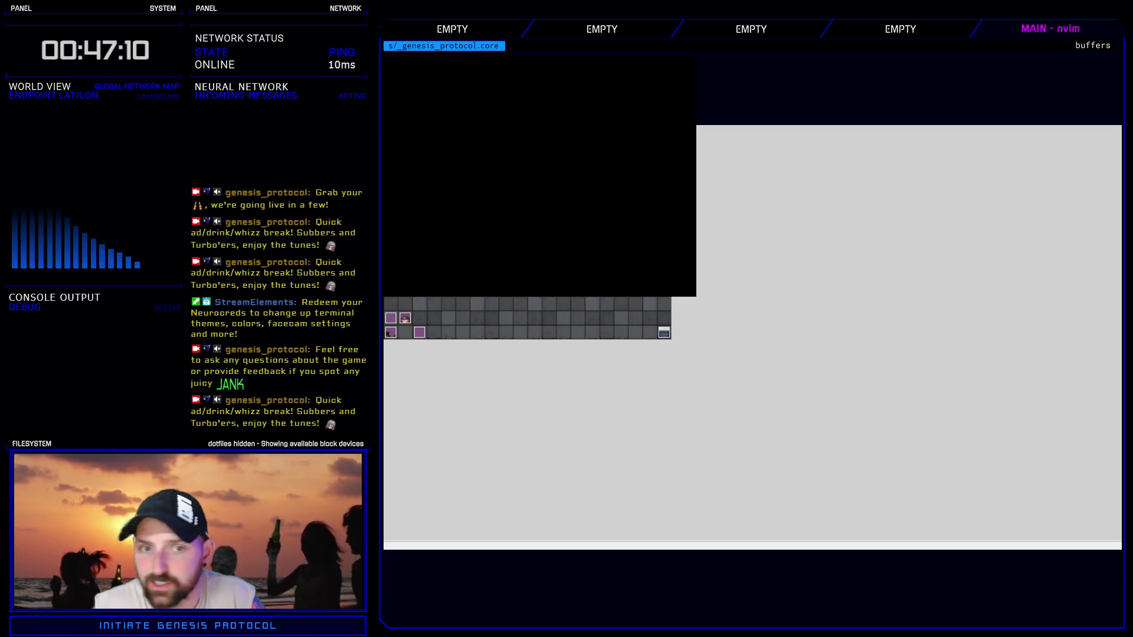
- Start a Normal New Game, open Enhance, select Kivos and open his accretion loadout
key("Return")
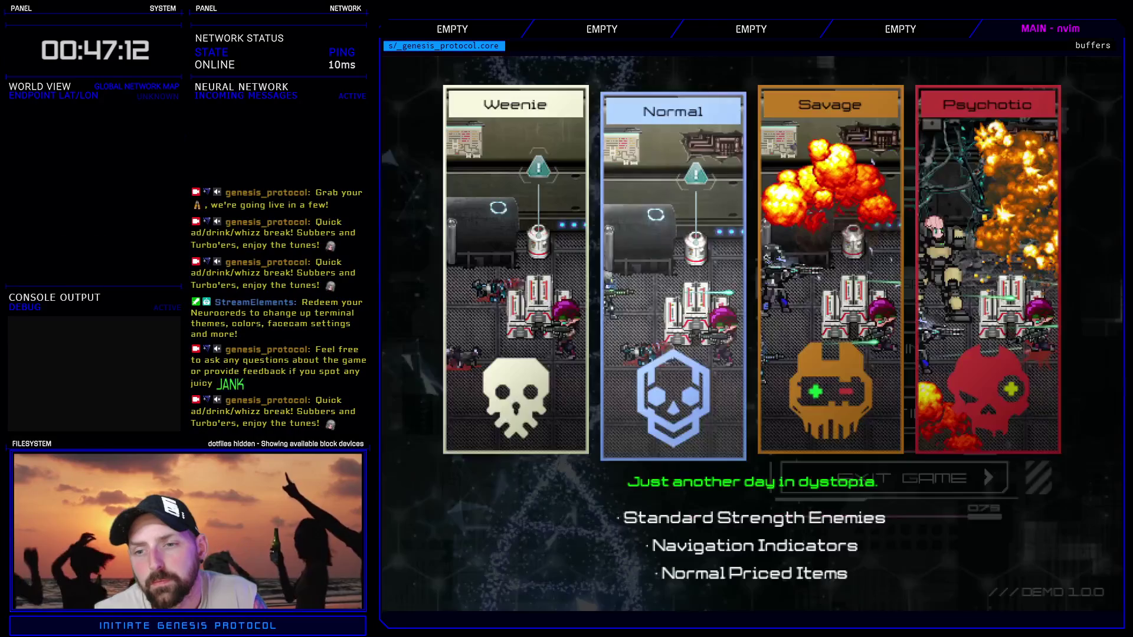
key("Return")
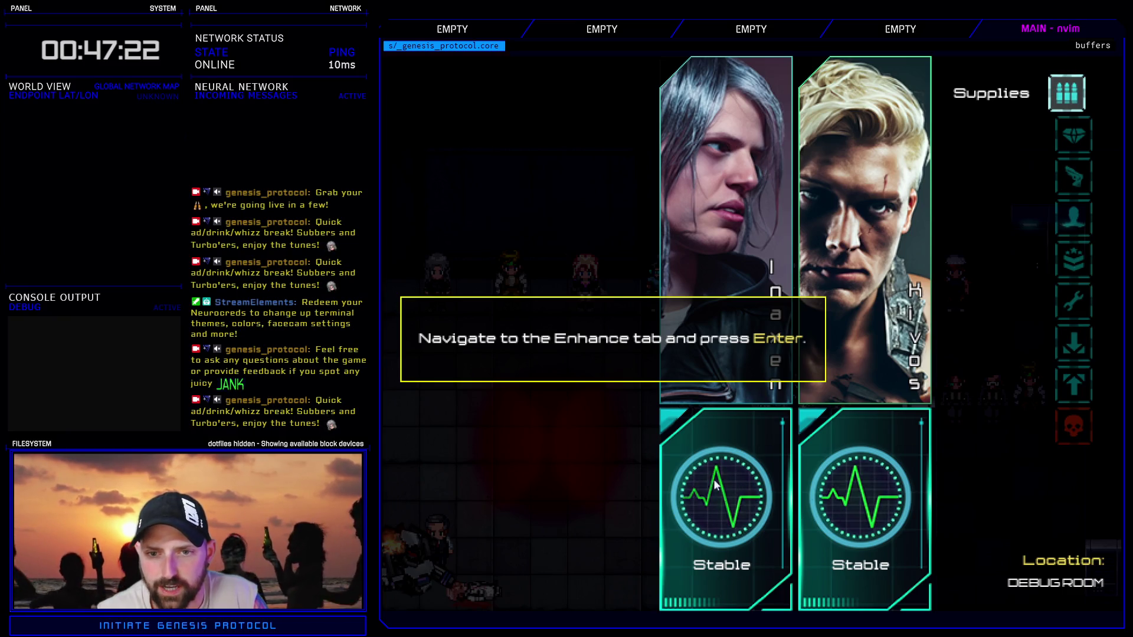
key("Down")
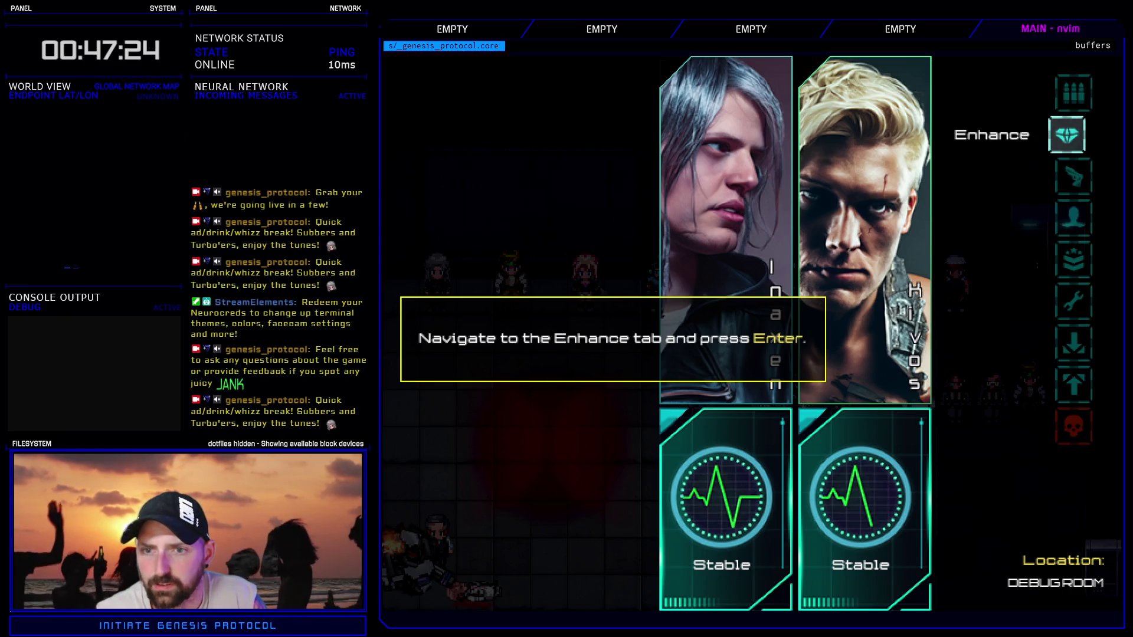
key("Return")
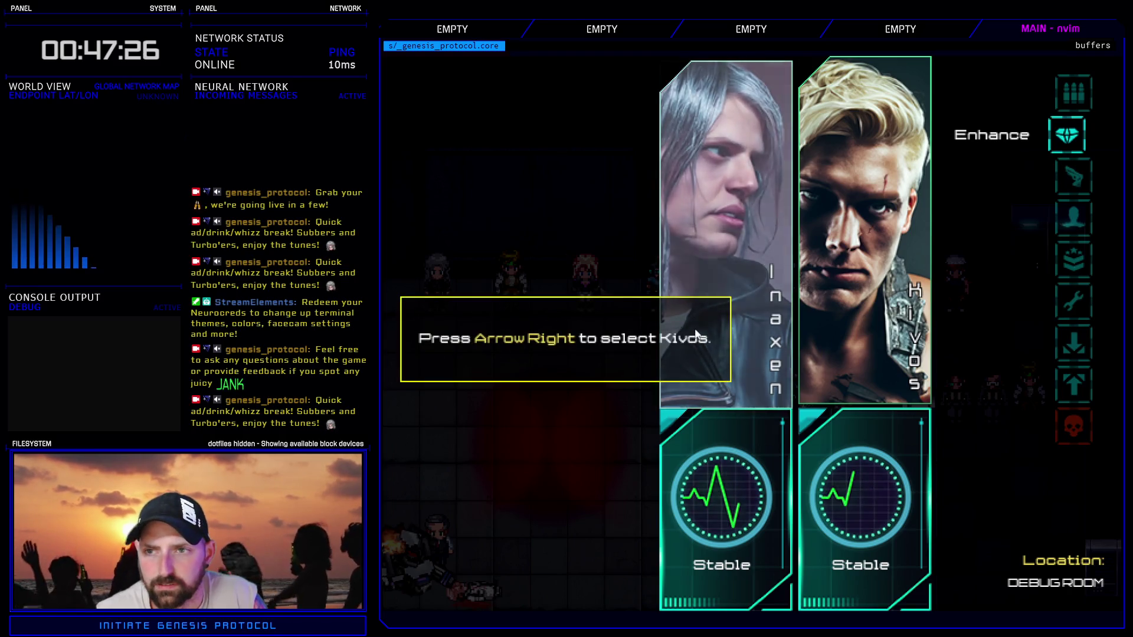
key("Right")
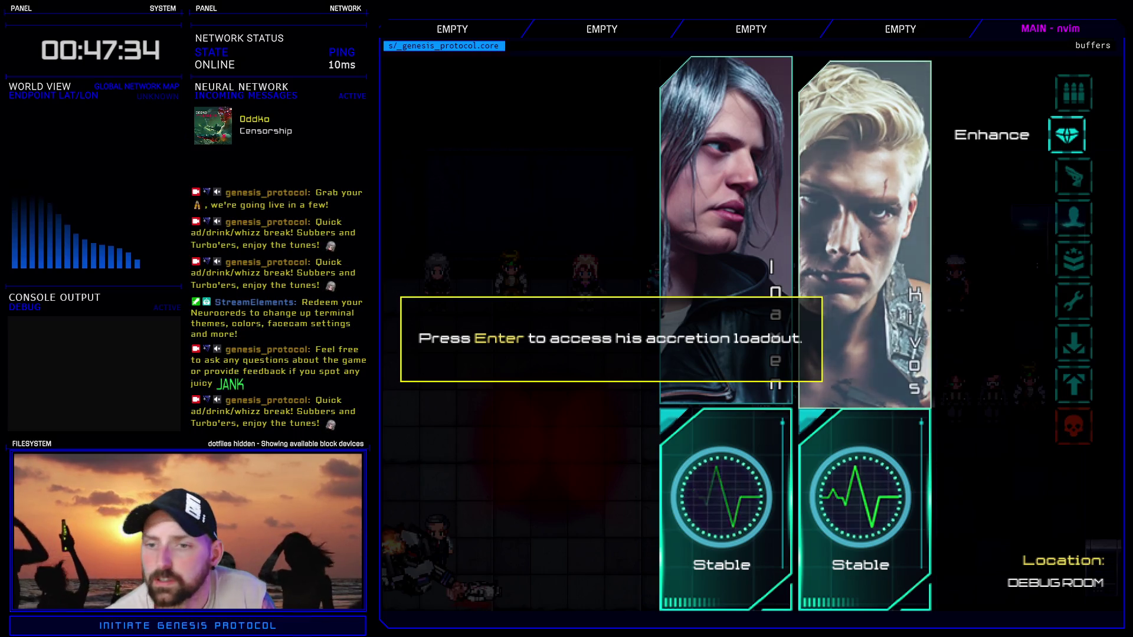
key("Escape")
key("Return")
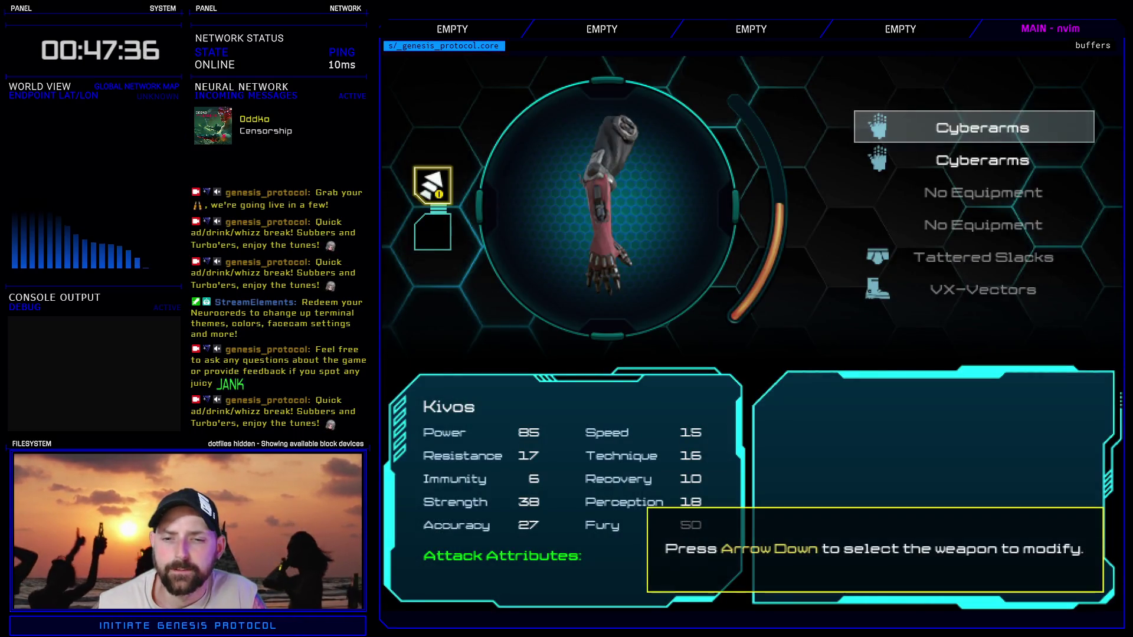
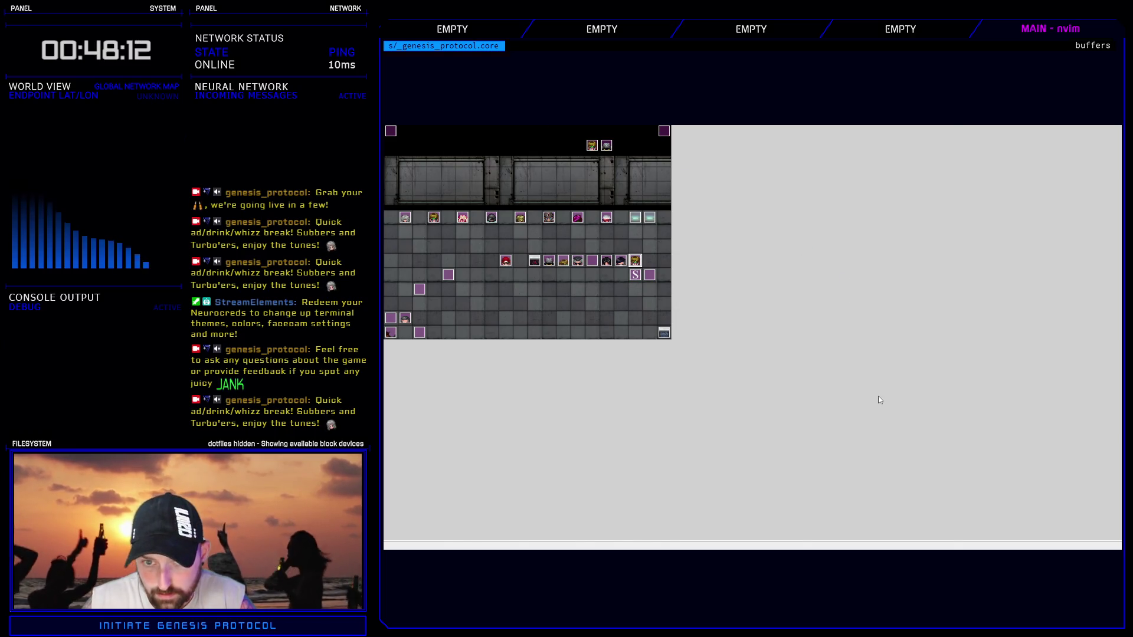
- In 017 Accretion Tutorial, change tutorial_text(3)'s position to x 16, y 220 and keep the database changes
key("F9")
left_click(688, 284)
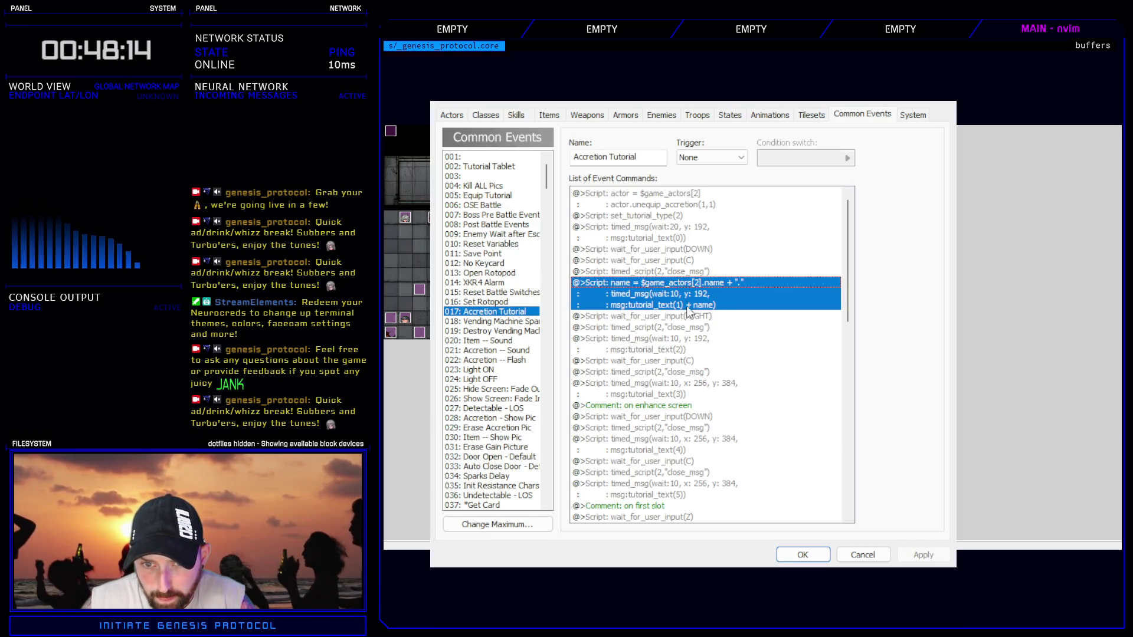
left_click(684, 373)
left_click(683, 383)
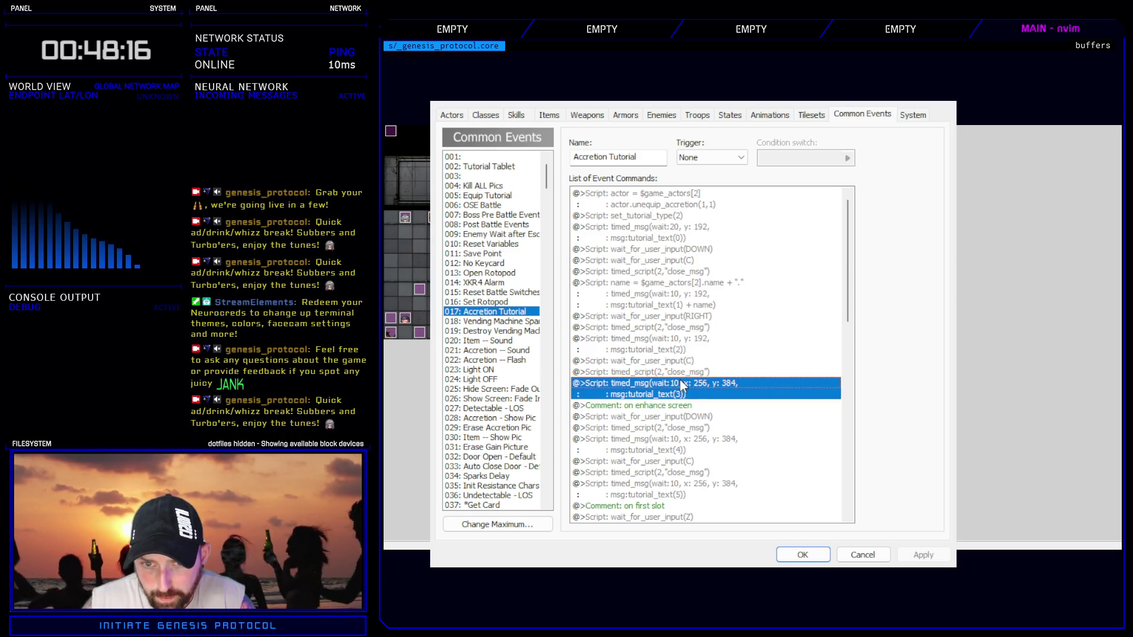
double_click(708, 394)
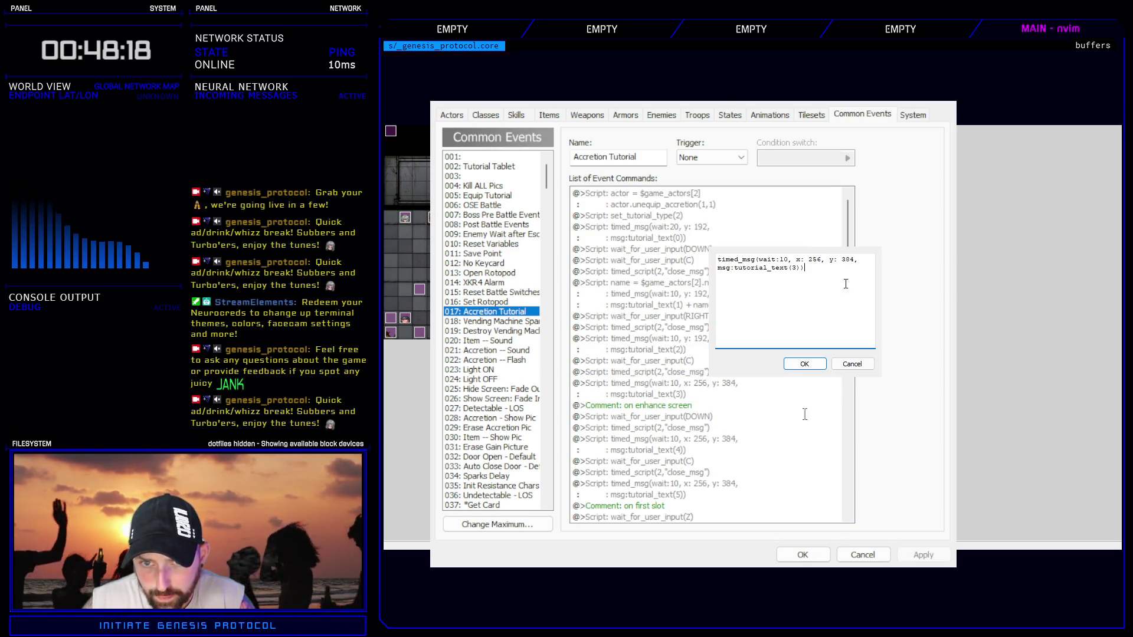
left_click_drag(848, 260, 852, 261)
type("2")
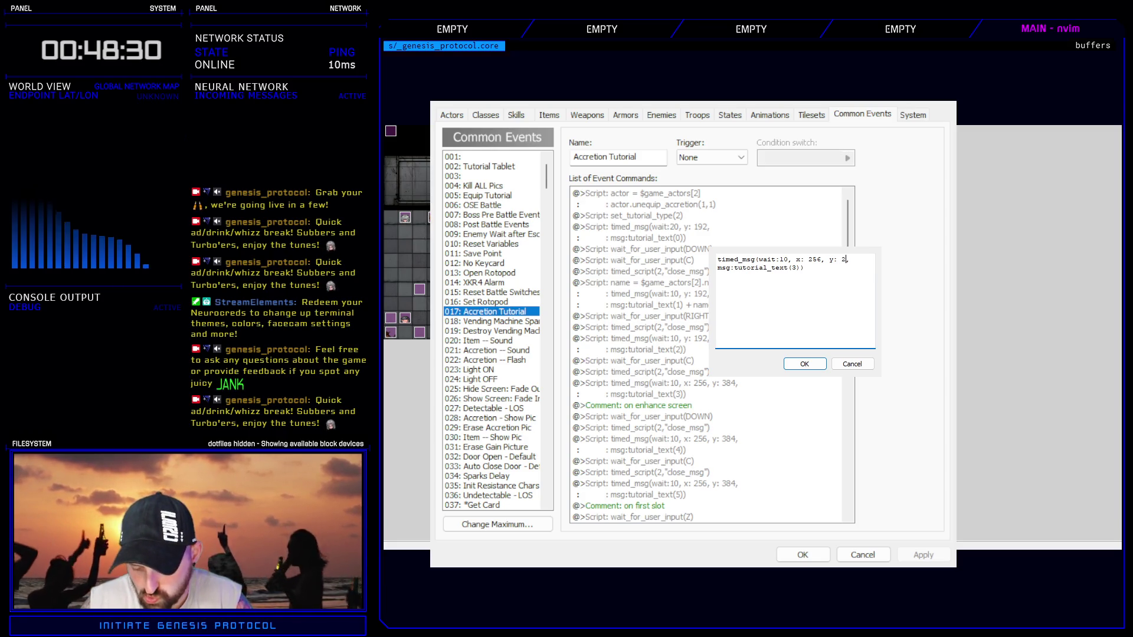
type("1")
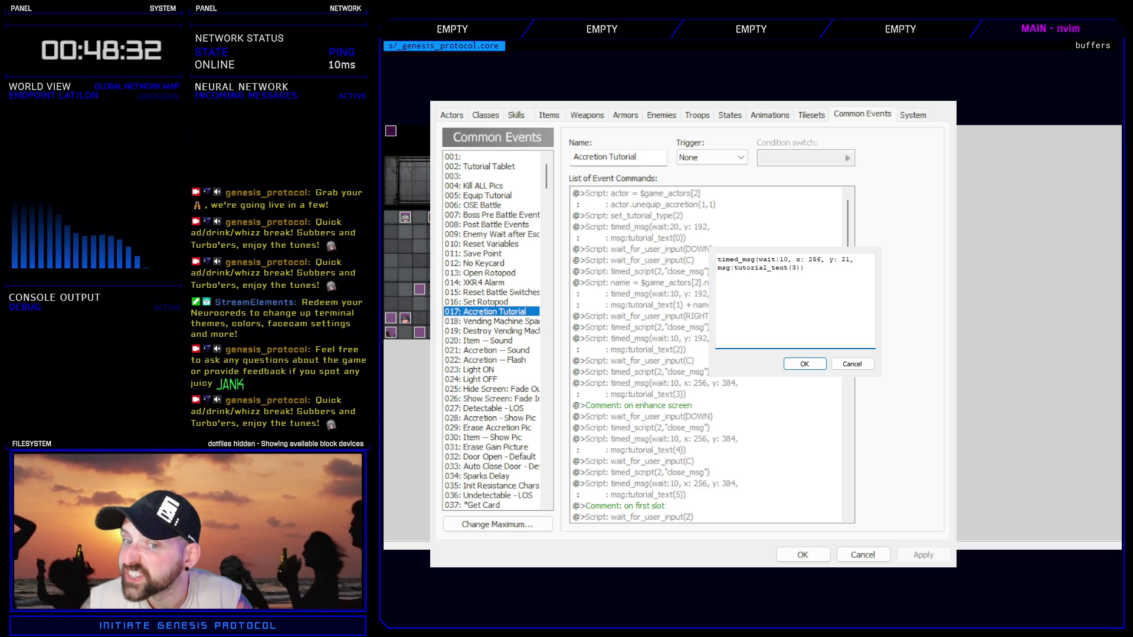
key("BackSpace")
type("20")
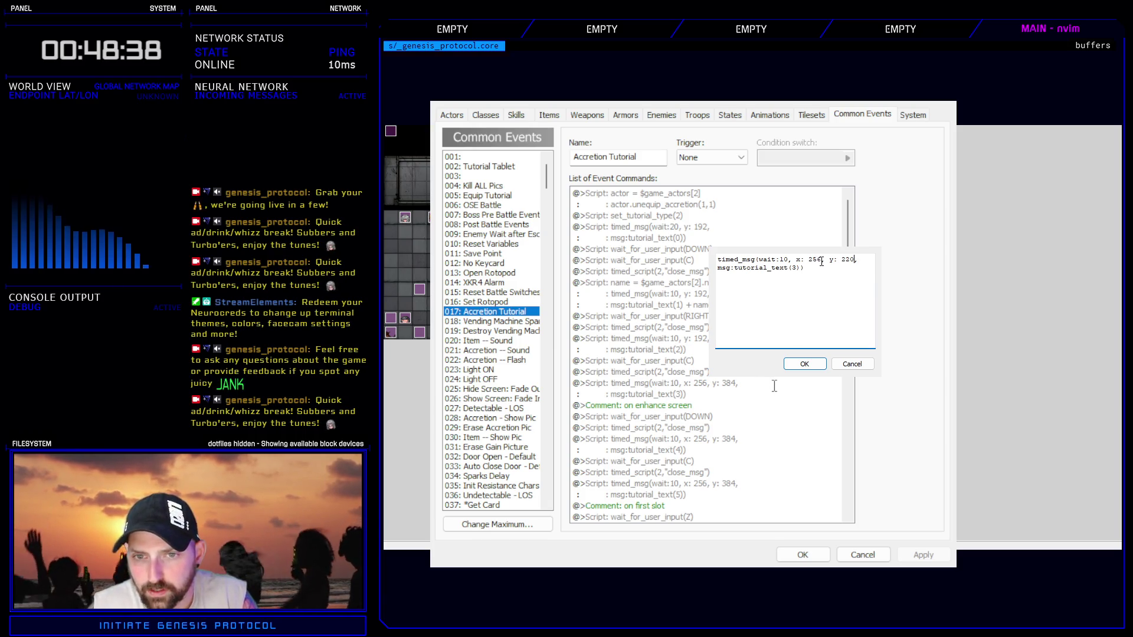
left_click_drag(821, 261, 809, 265)
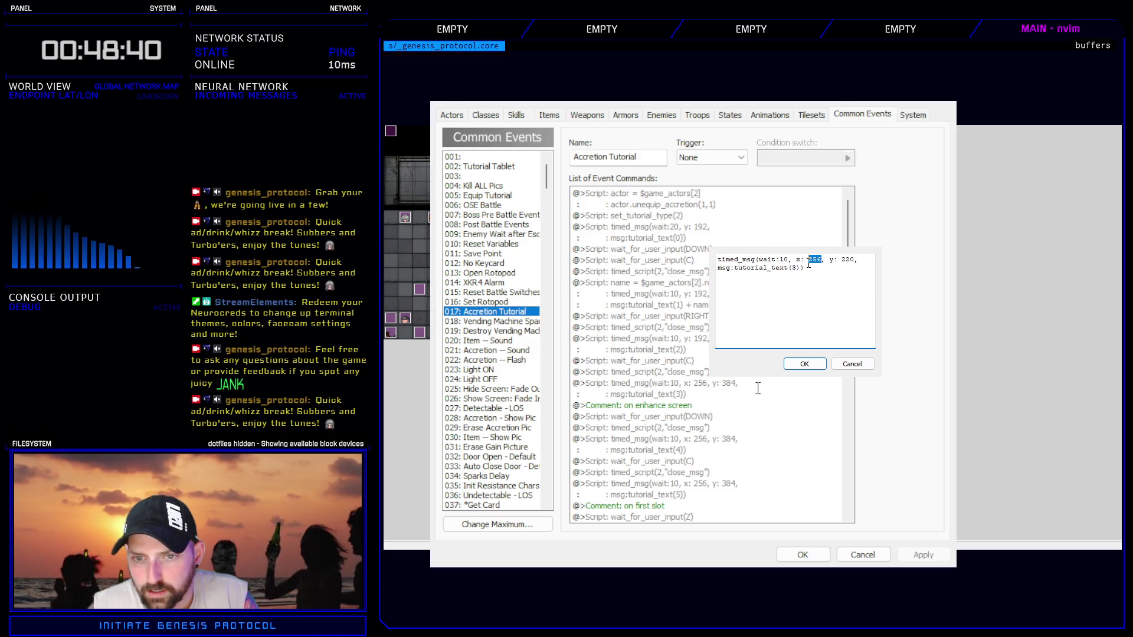
type("16")
left_click(808, 364)
left_click(802, 555)
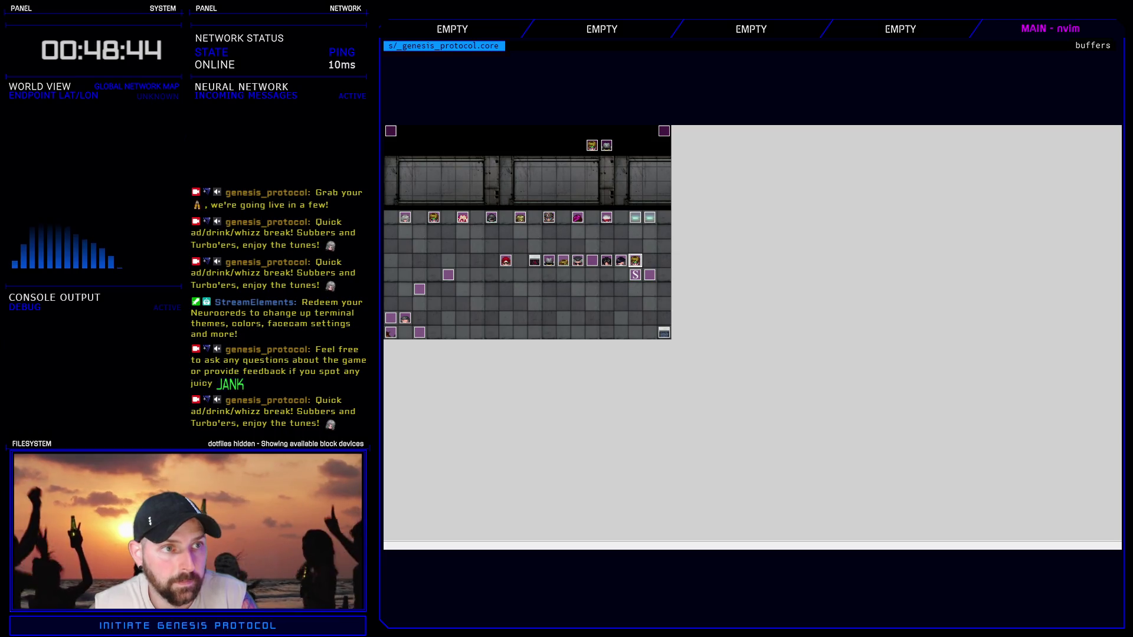
key("ctrl+r")
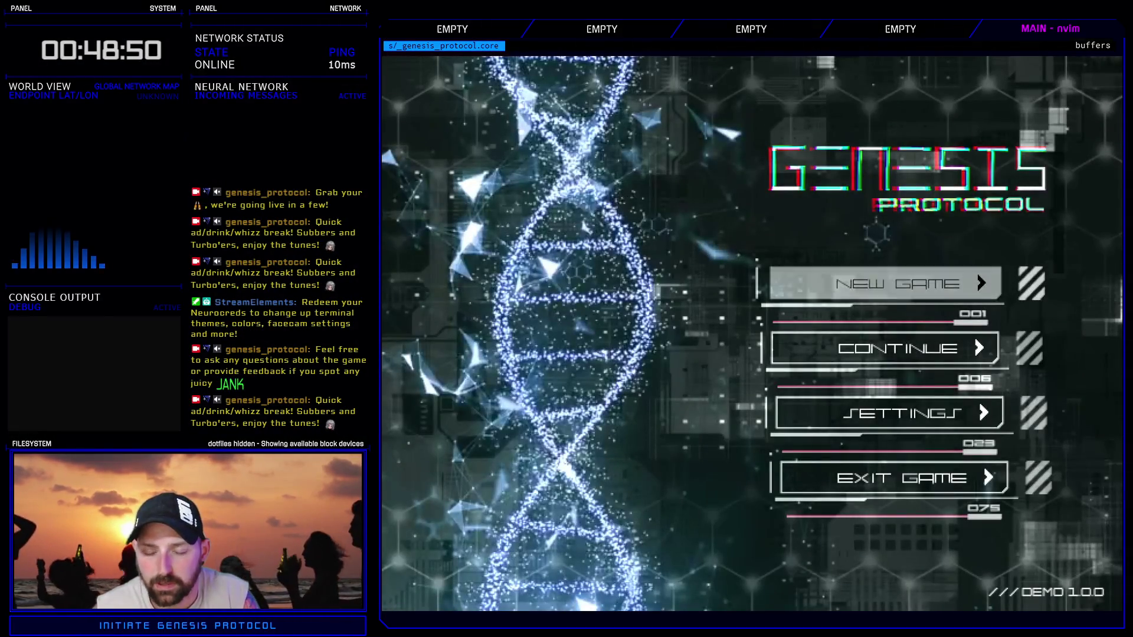
left_click(885, 282)
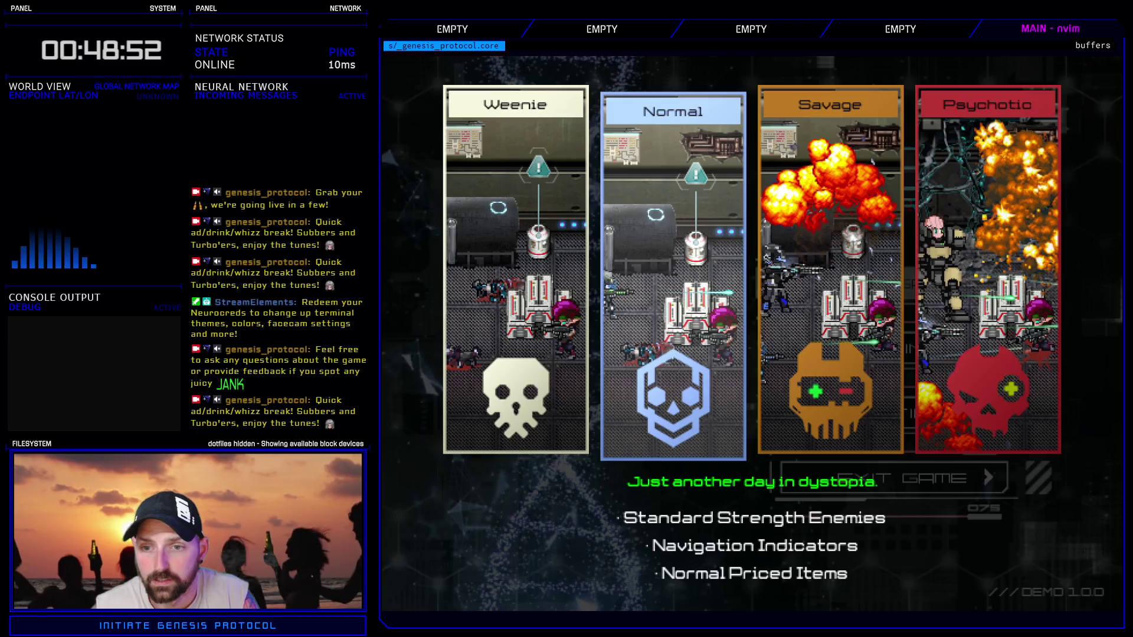
key("Return")
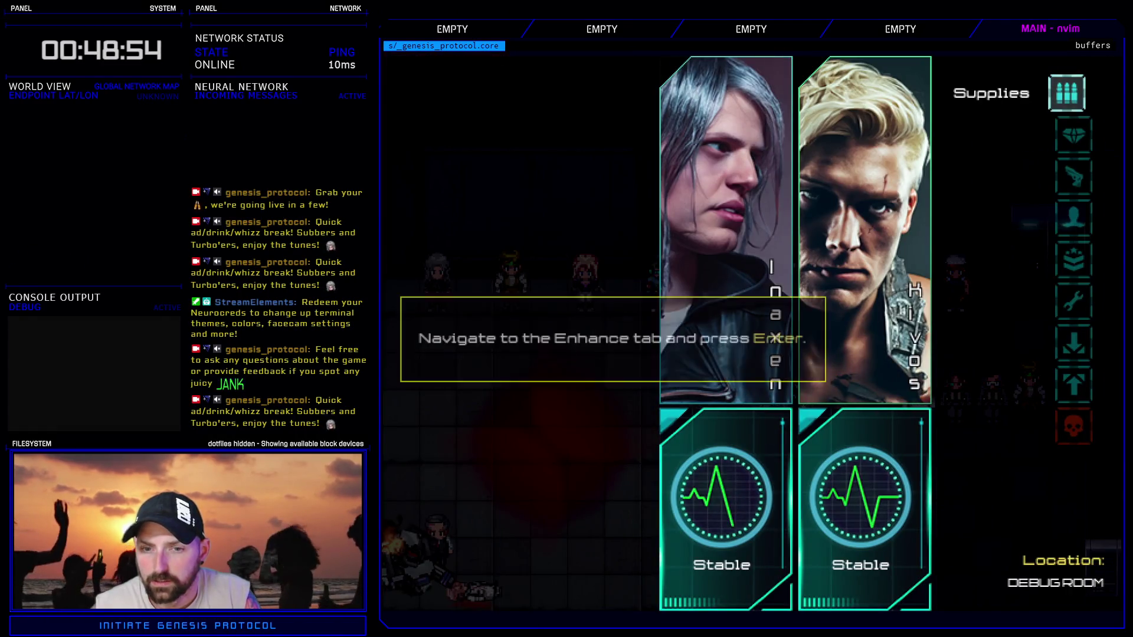
key("Down")
key("Return")
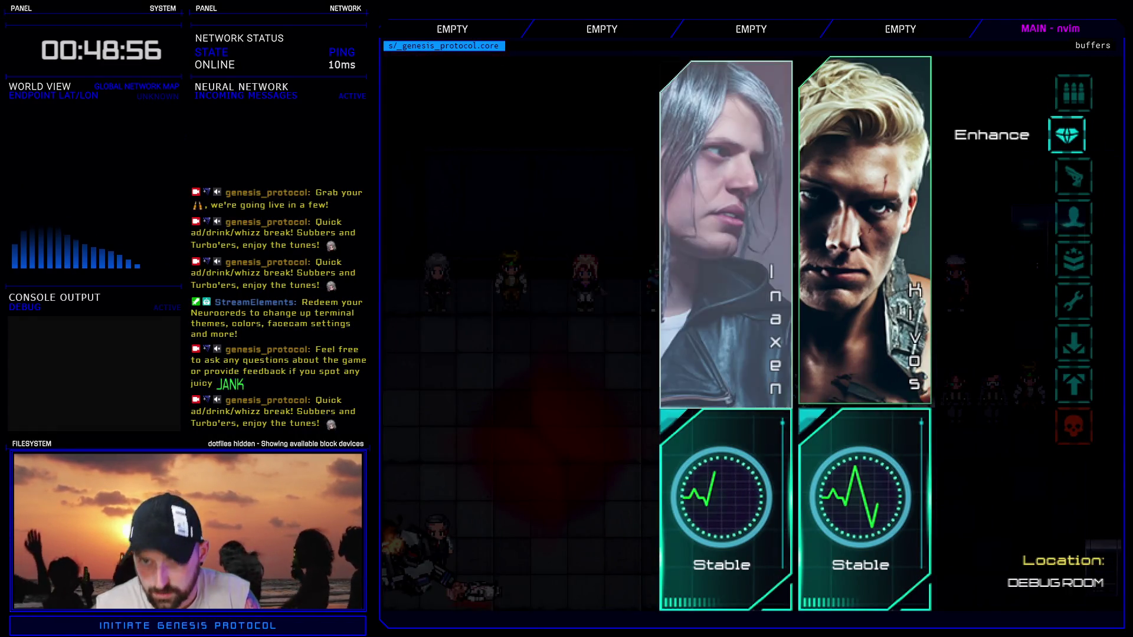
key("Right")
key("Return")
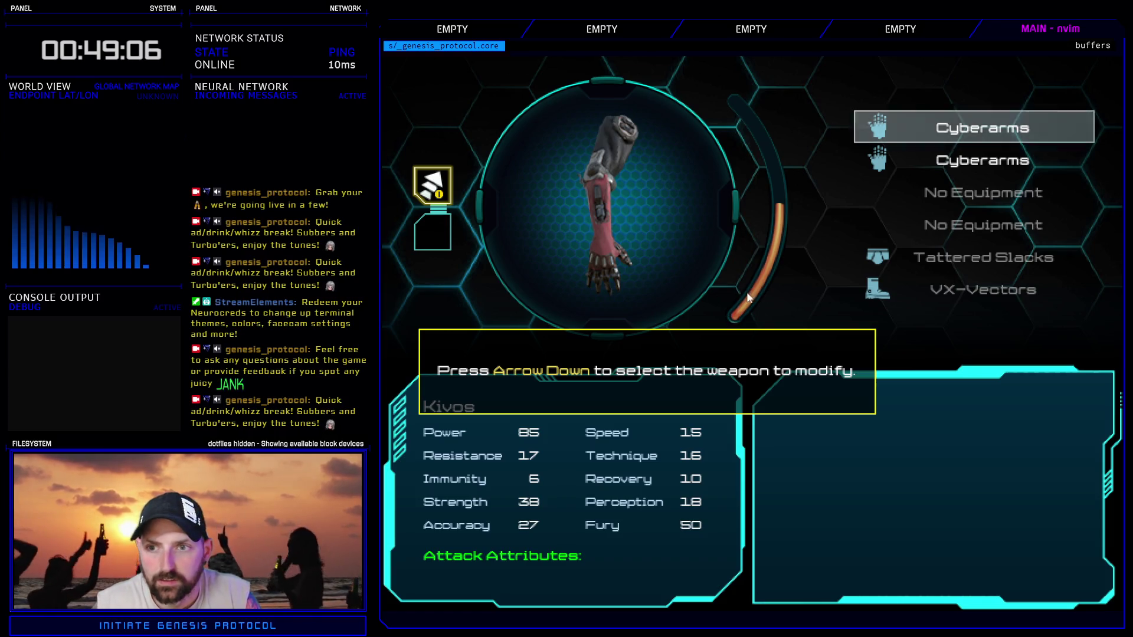
key("alt+F4")
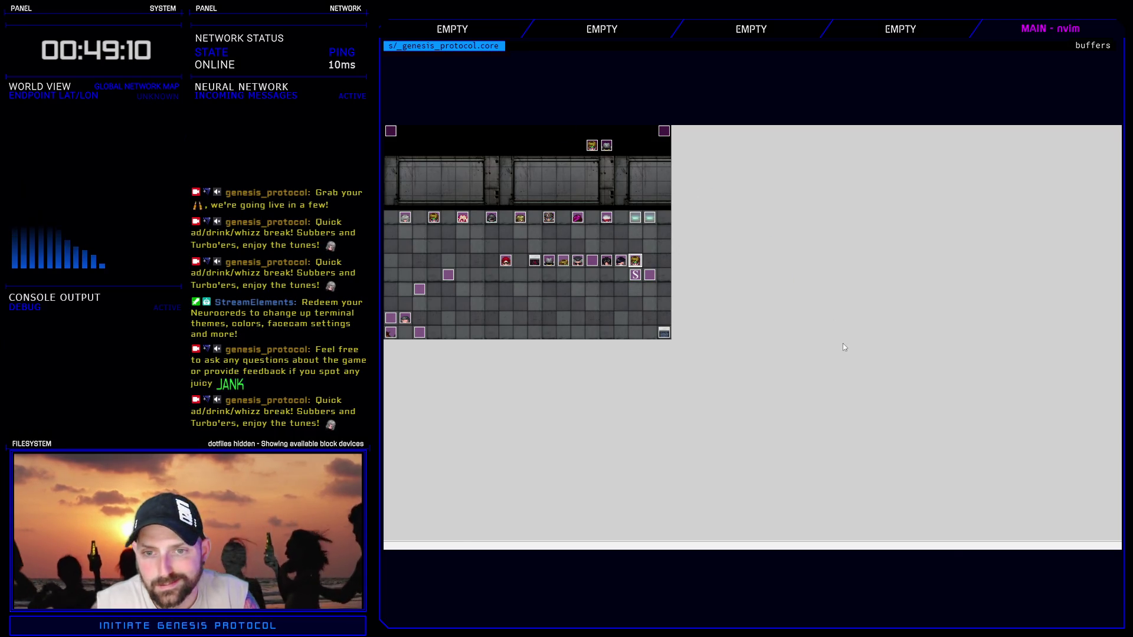
- Delete x: 16 from the tutorial_text(3) script, set its y to 200, and close the database
key("F9")
left_click(676, 387)
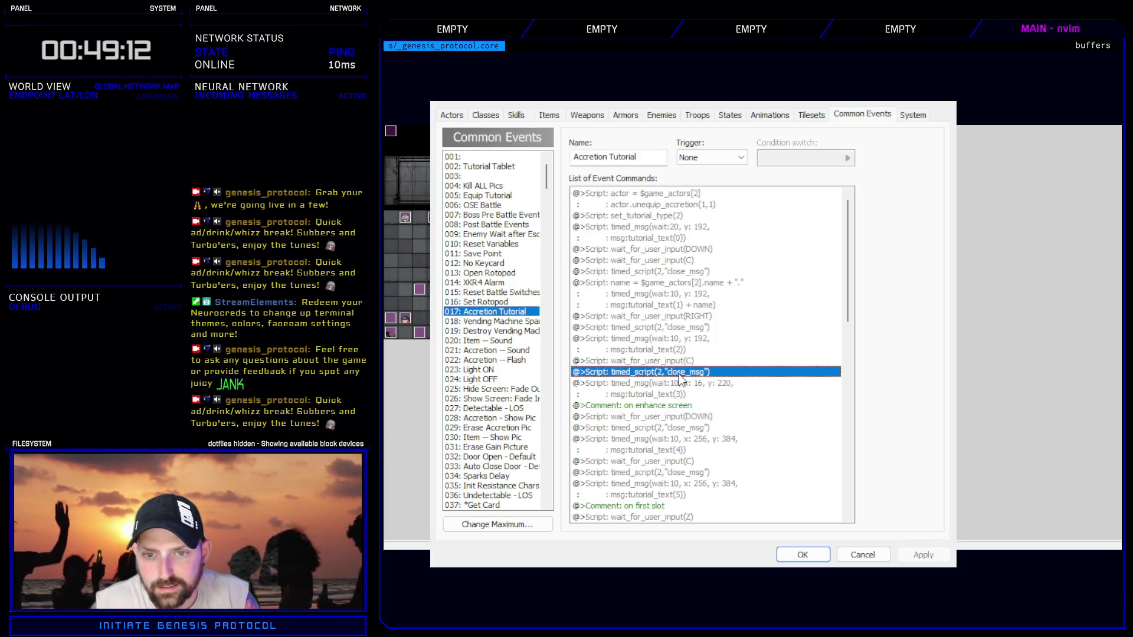
key("Return")
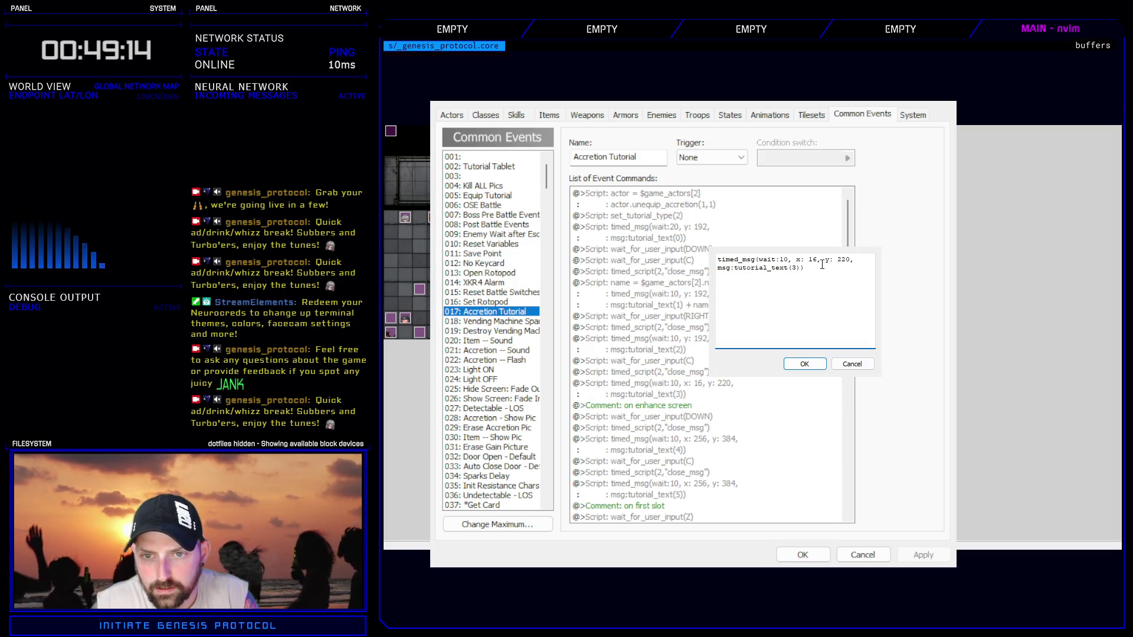
key("BackSpace")
key("BackSpace")
key("BackSpace")
type("0")
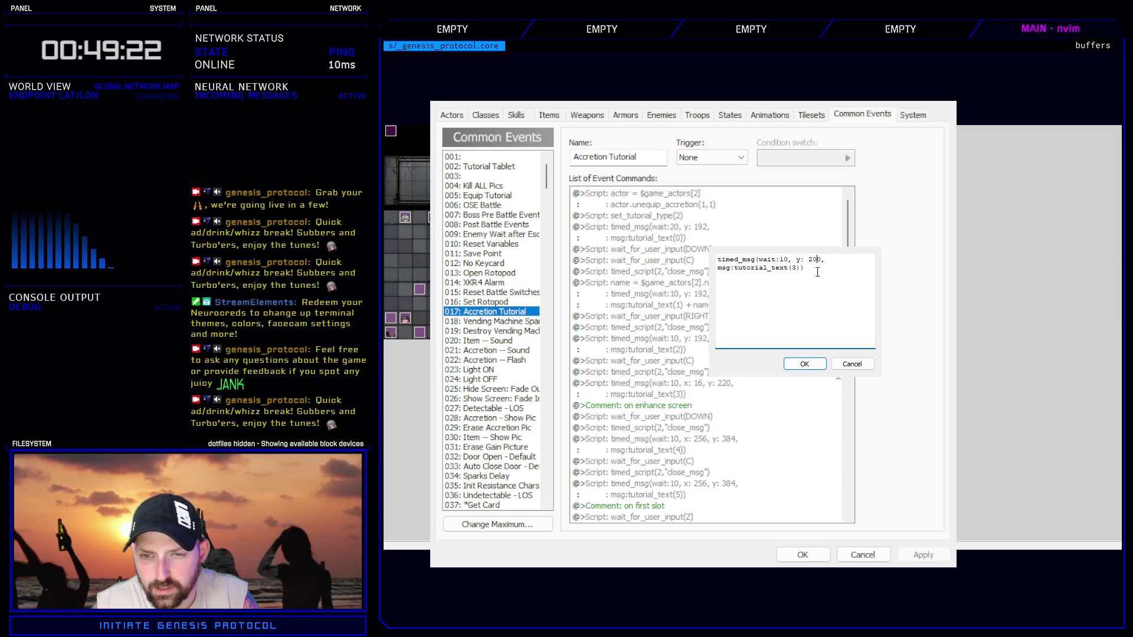
left_click(798, 361)
left_click(803, 555)
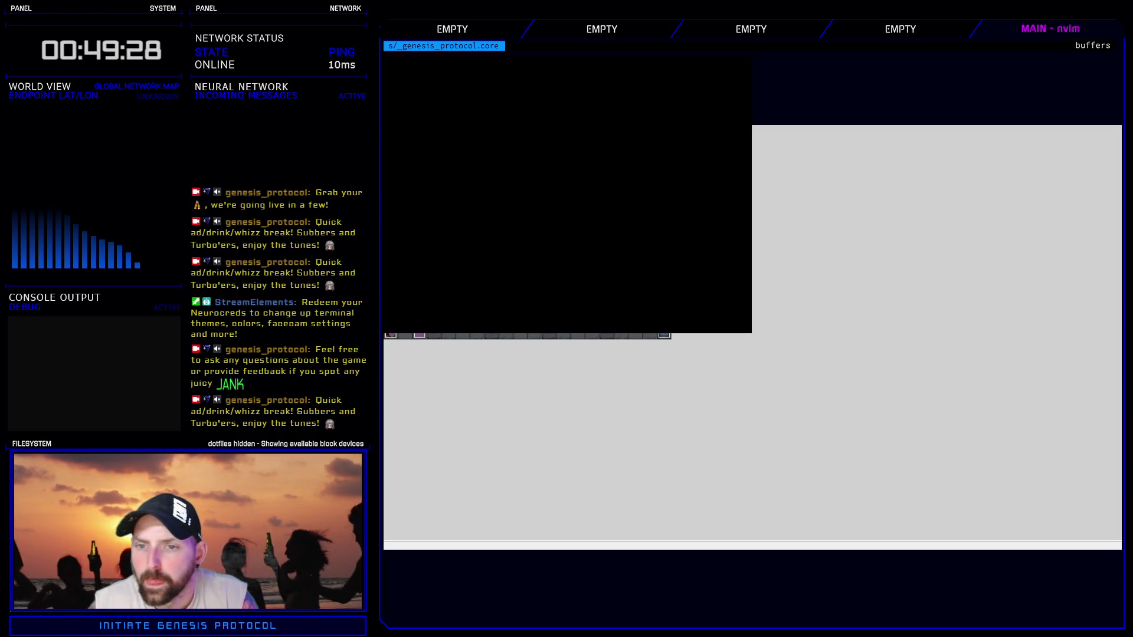
key("Return")
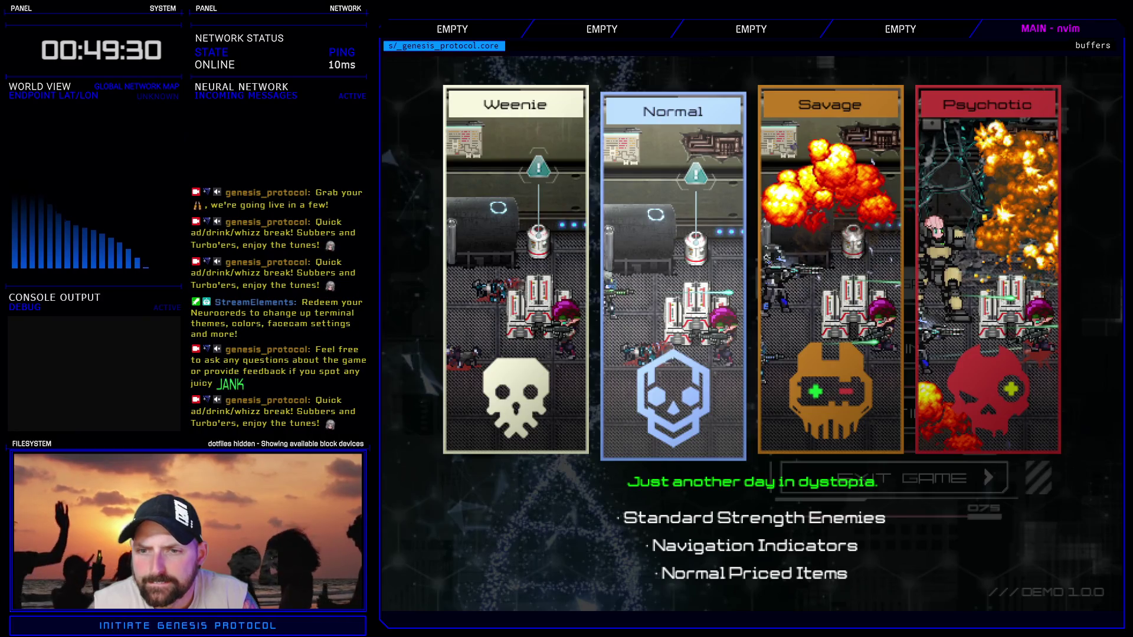
key("Return")
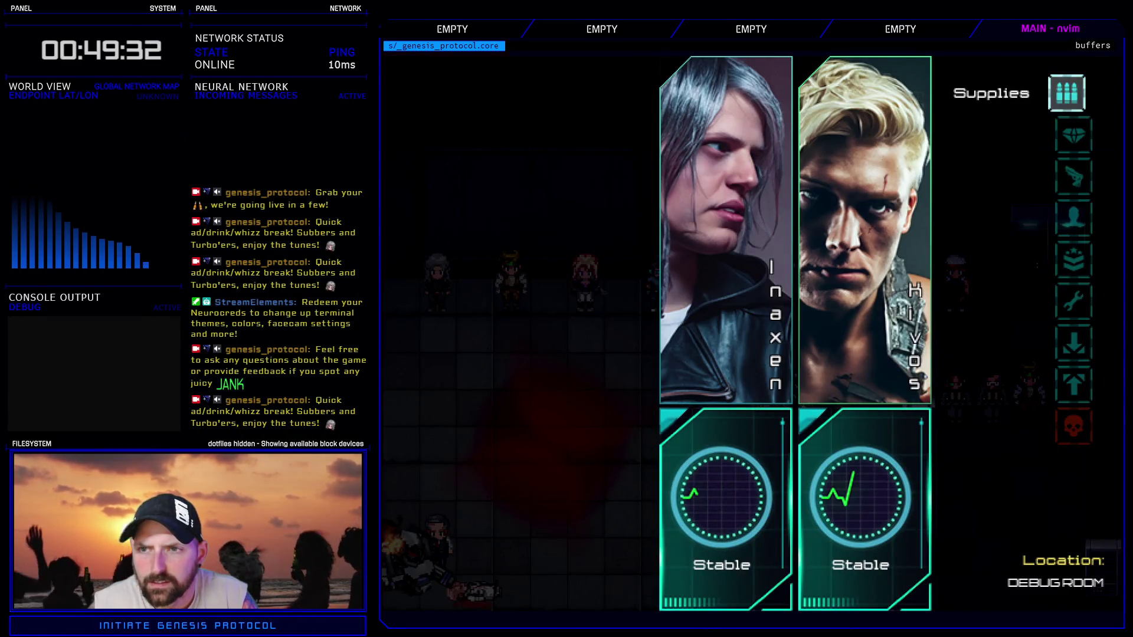
key("Down")
key("Return")
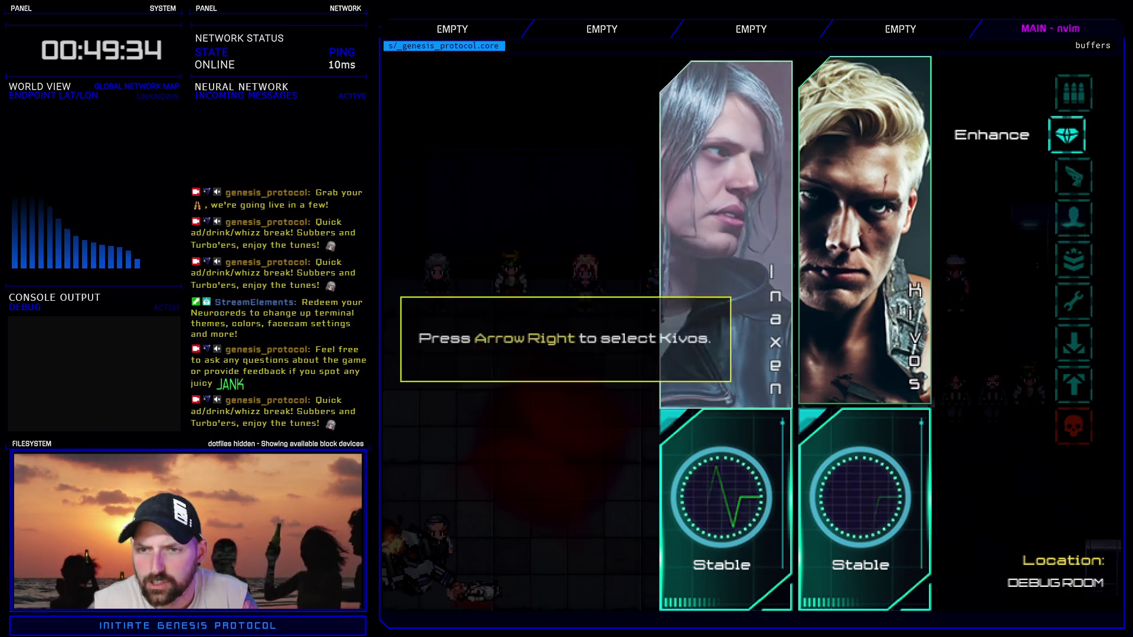
key("Right")
key("Return")
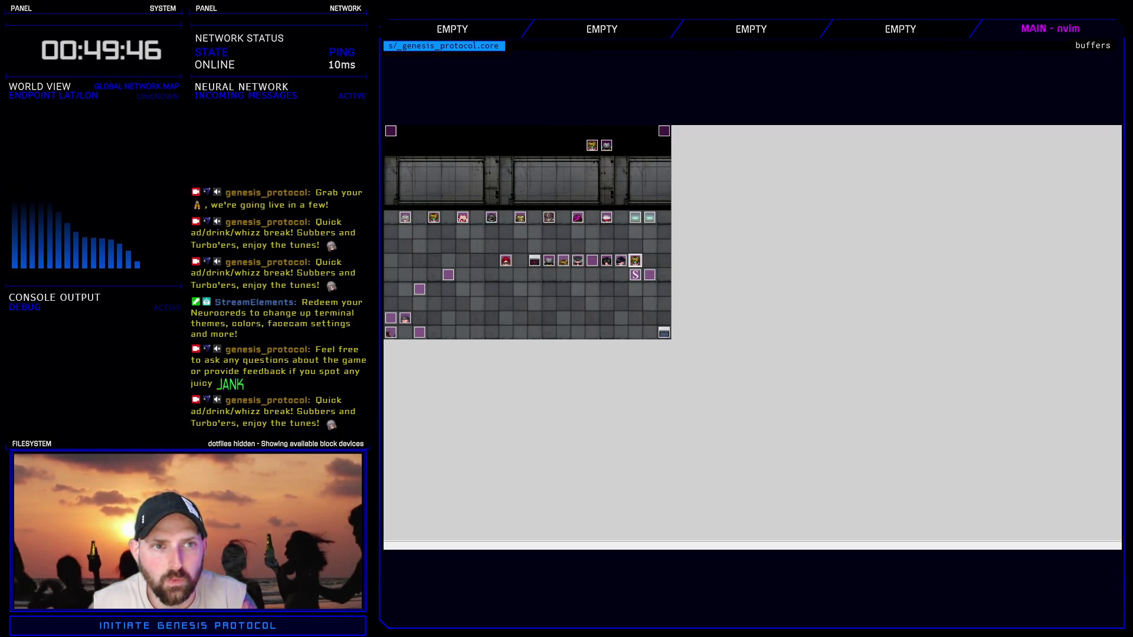
- Change the tutorial_text(0) message's y from 192 to 182
key("F9")
left_click(695, 230)
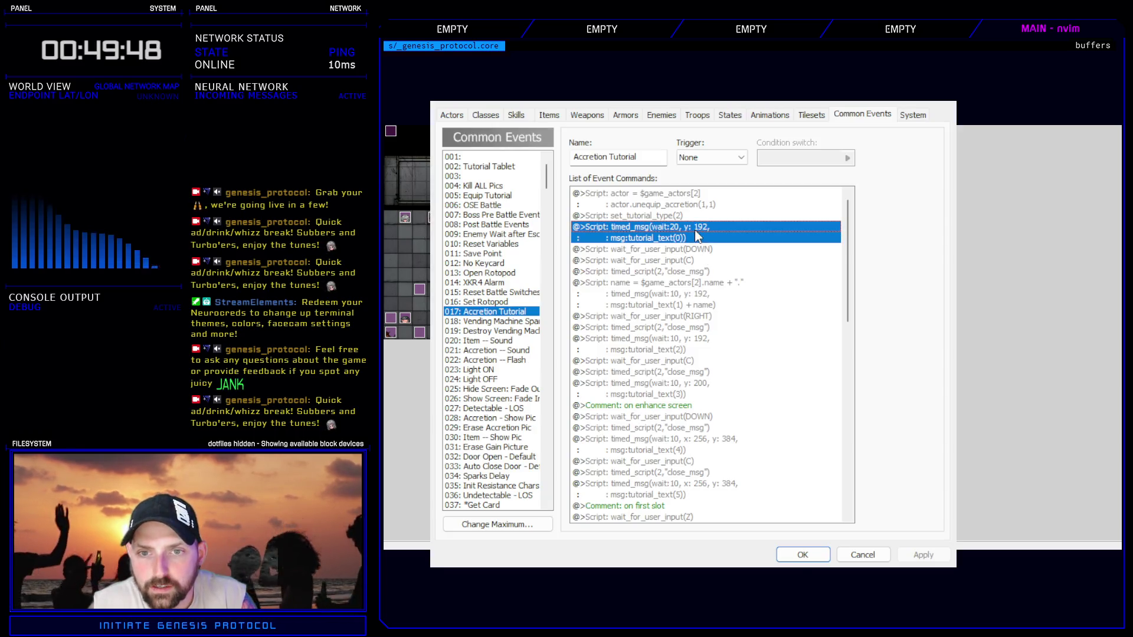
double_click(720, 243)
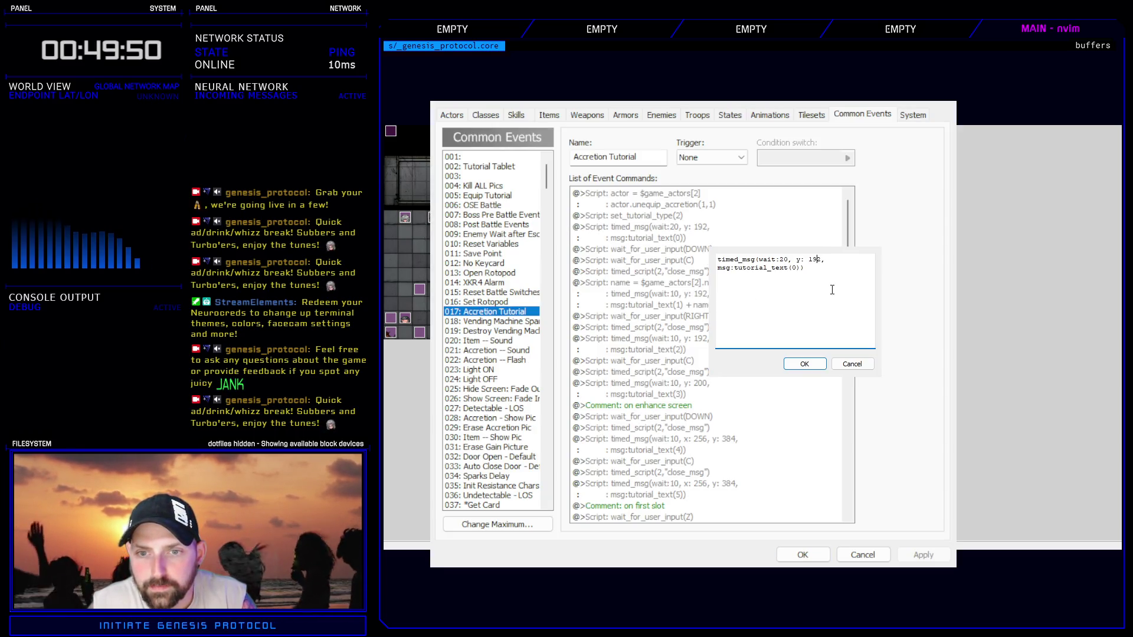
key("Delete")
type("82")
key("Return")
- Reconfirm the actor-name message and set the tutorial_text(2) message to y 182
left_click(700, 293)
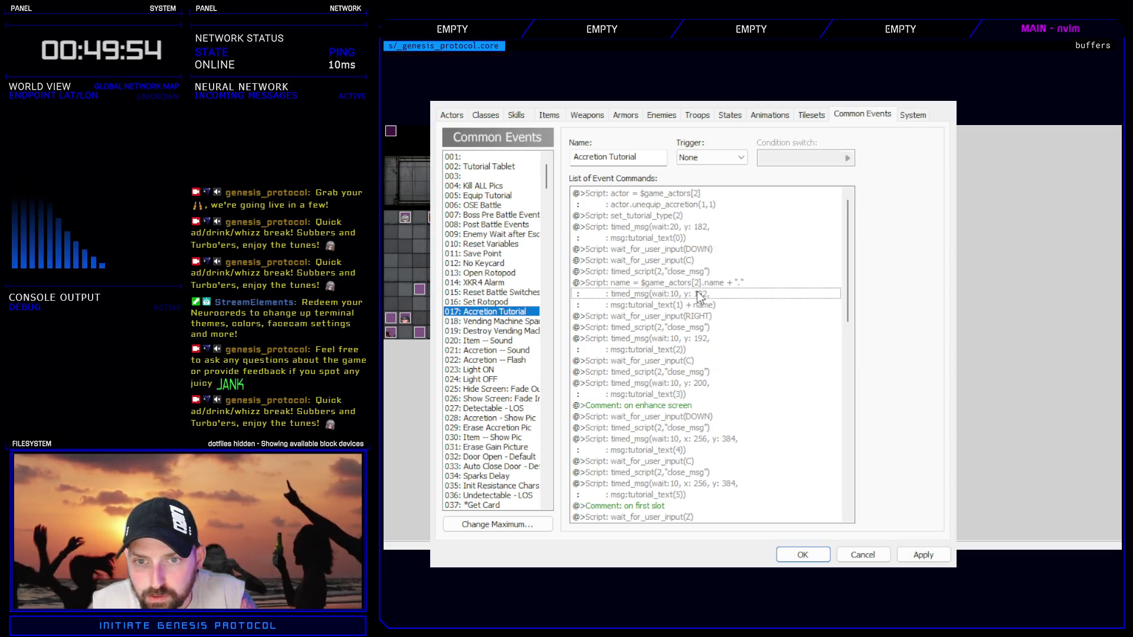
double_click(696, 286)
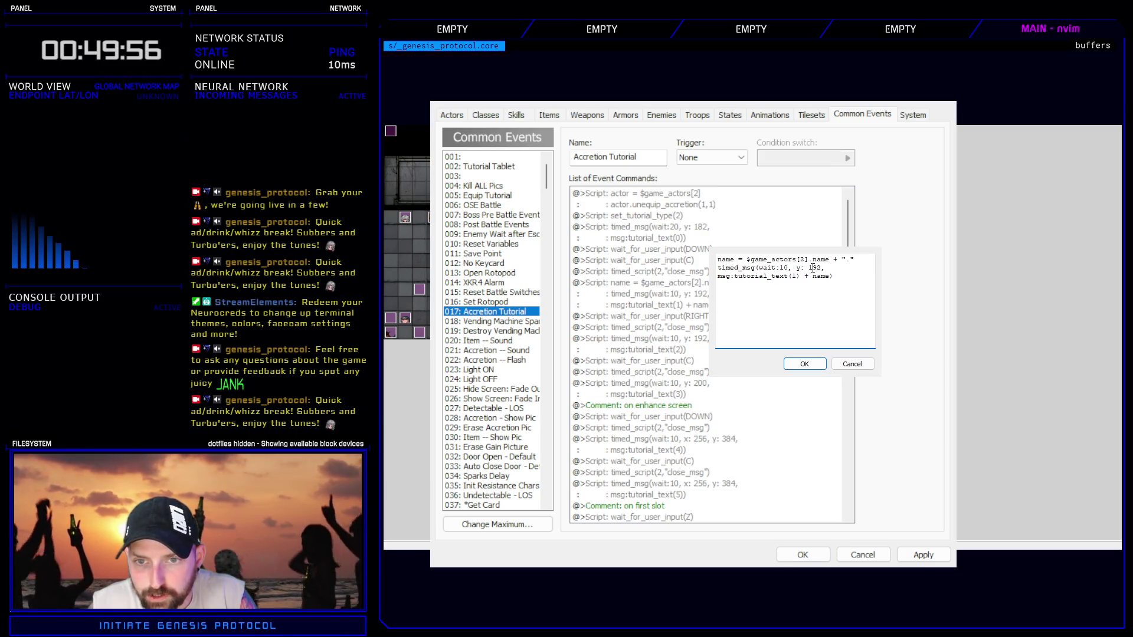
key("Tab")
key("Return")
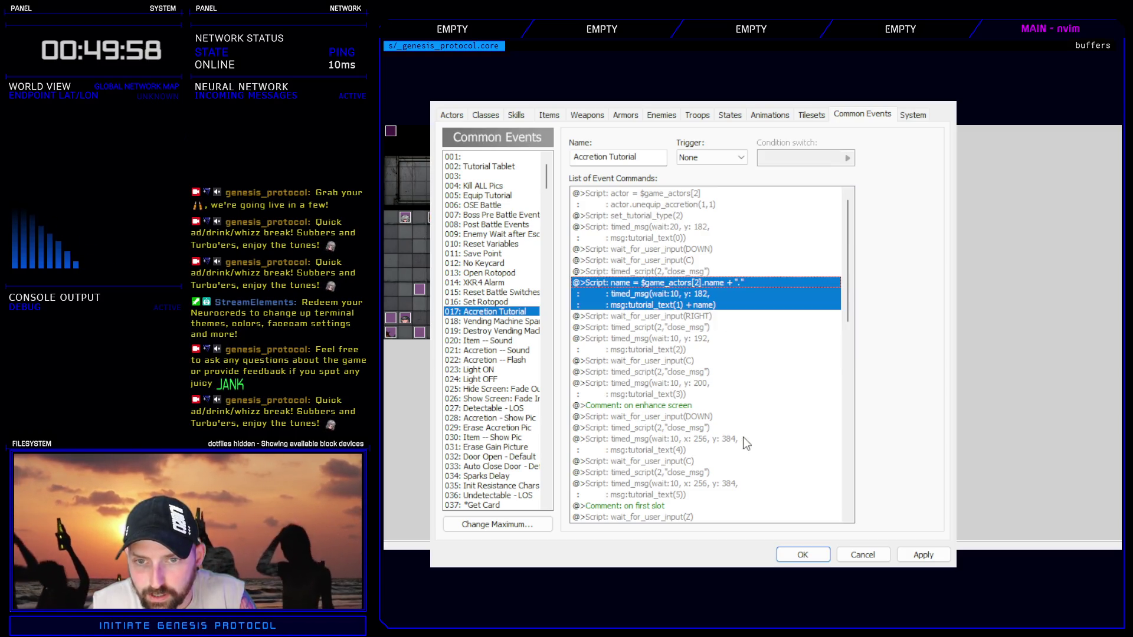
double_click(652, 349)
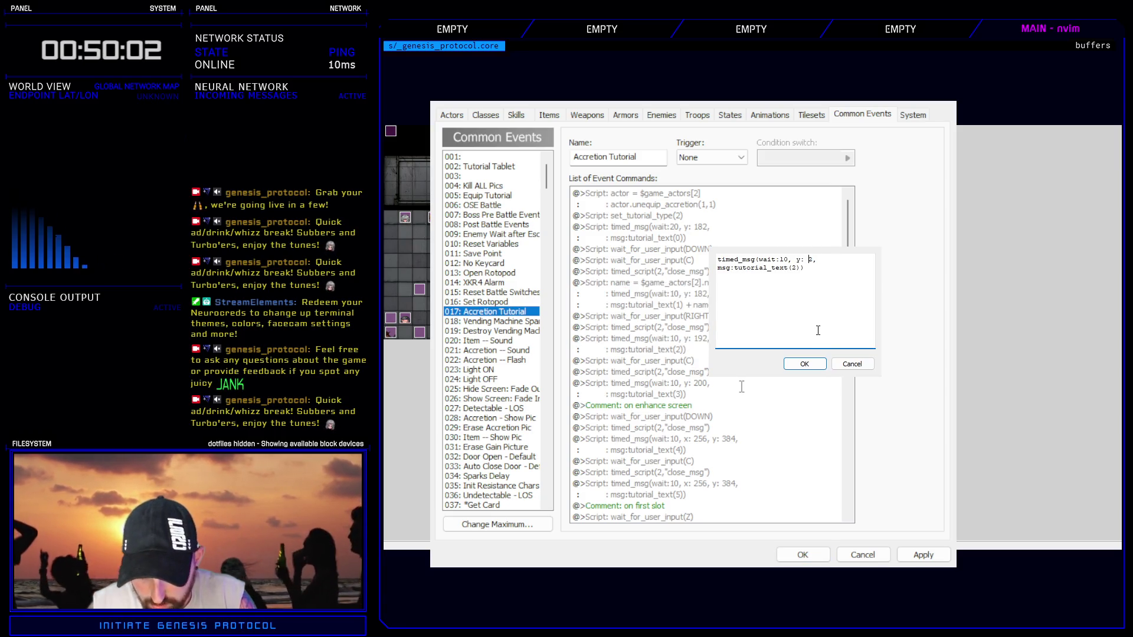
type("18")
key("Return")
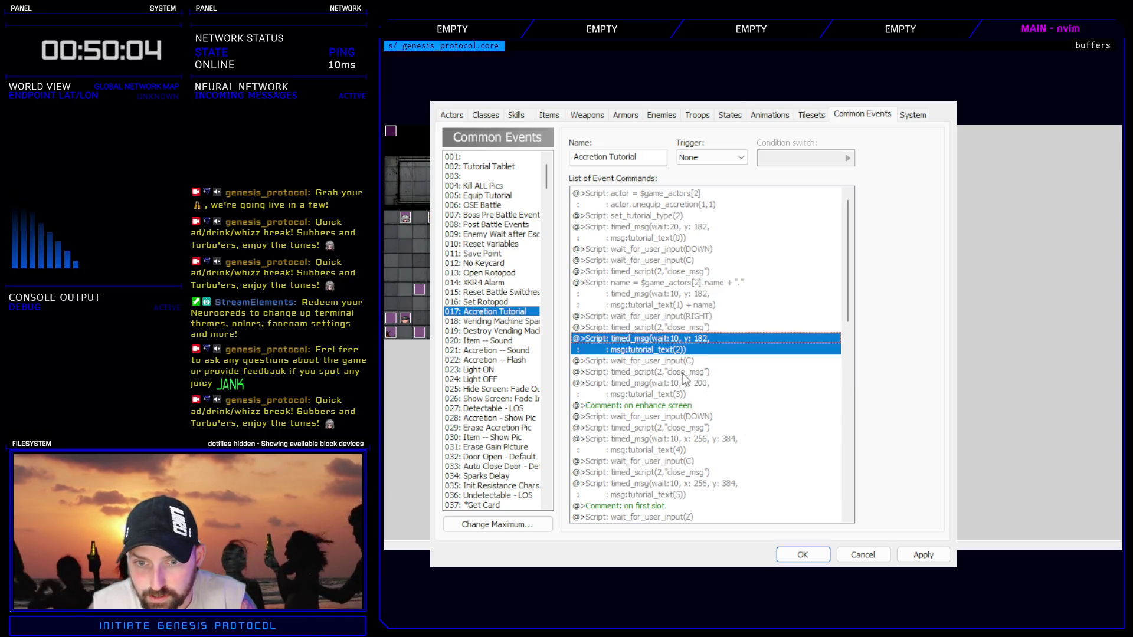
- Set tutorial_text(3) to y 182 and save the database changes
double_click(685, 383)
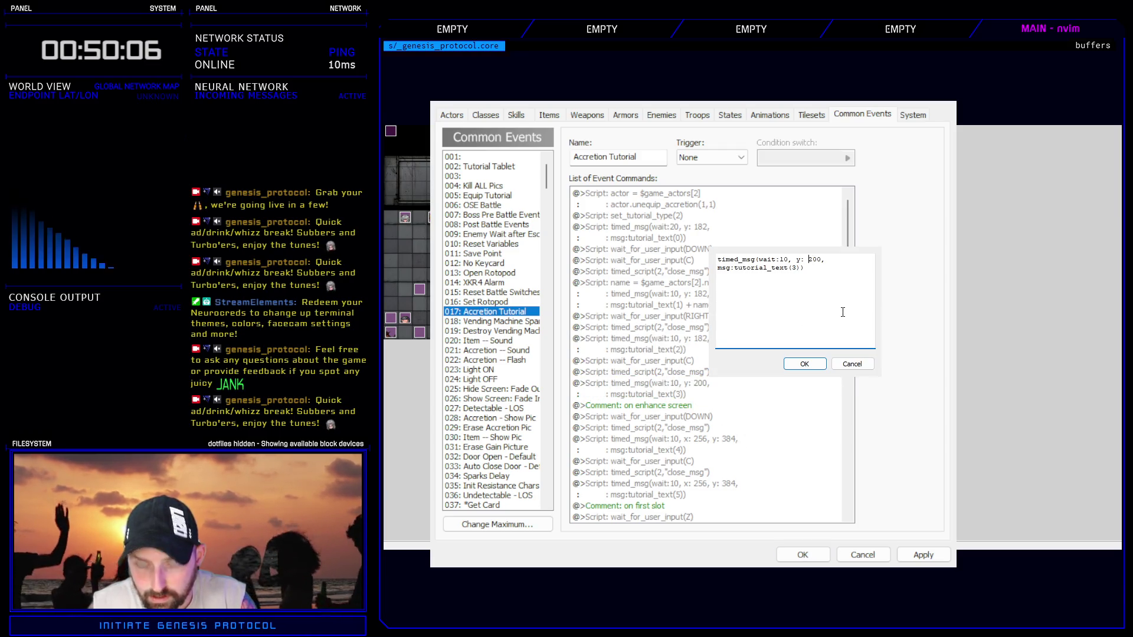
type("82")
key("Delete")
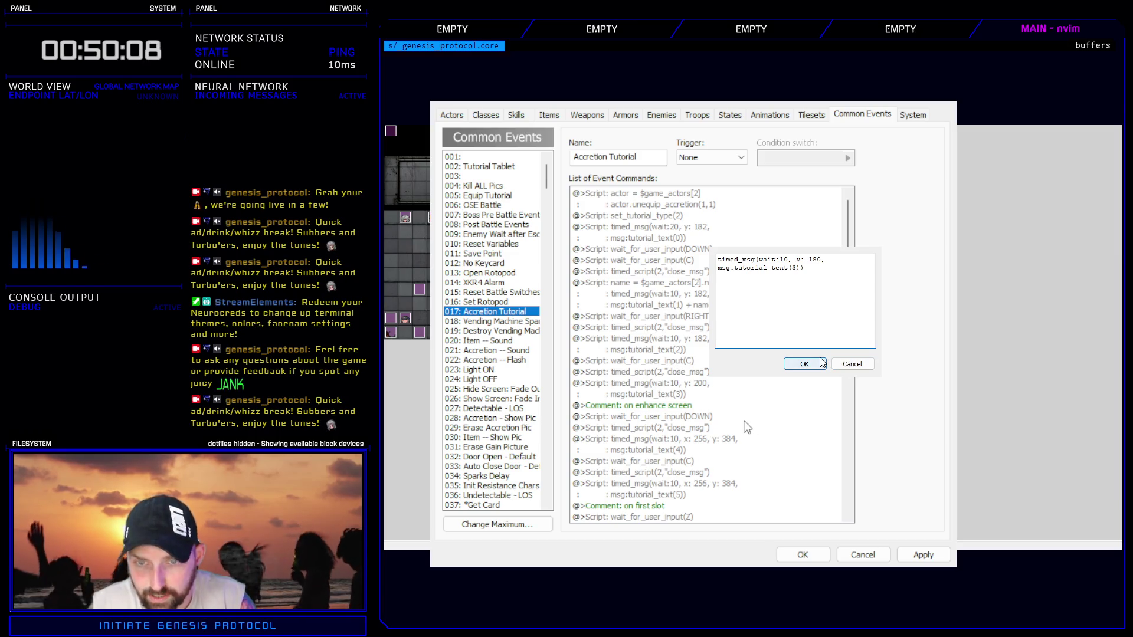
key("Return")
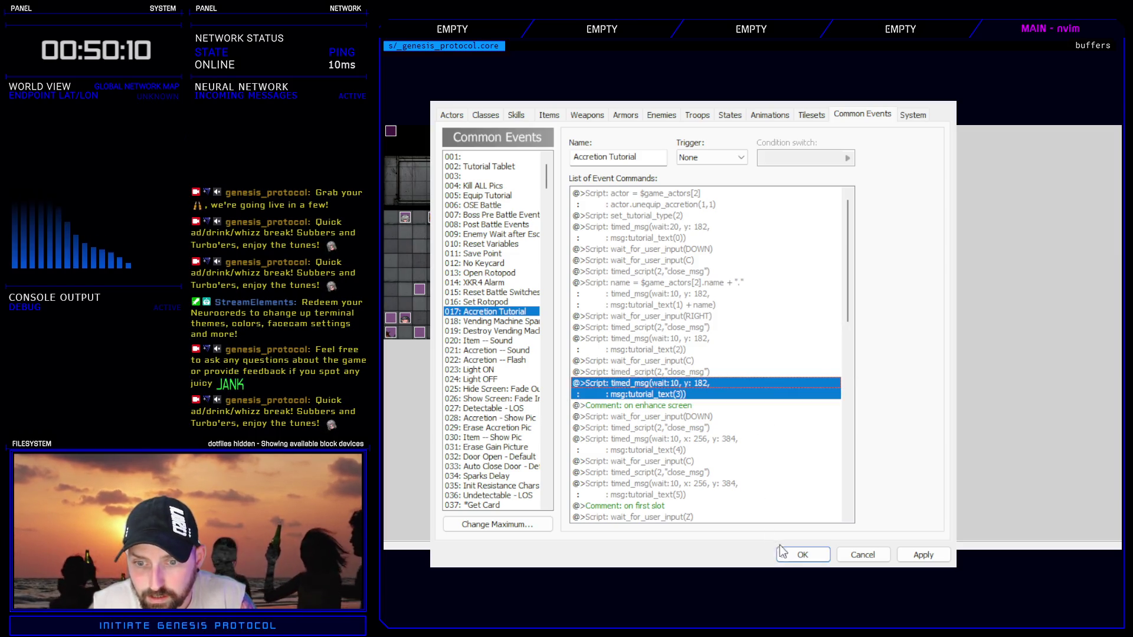
left_click(785, 553)
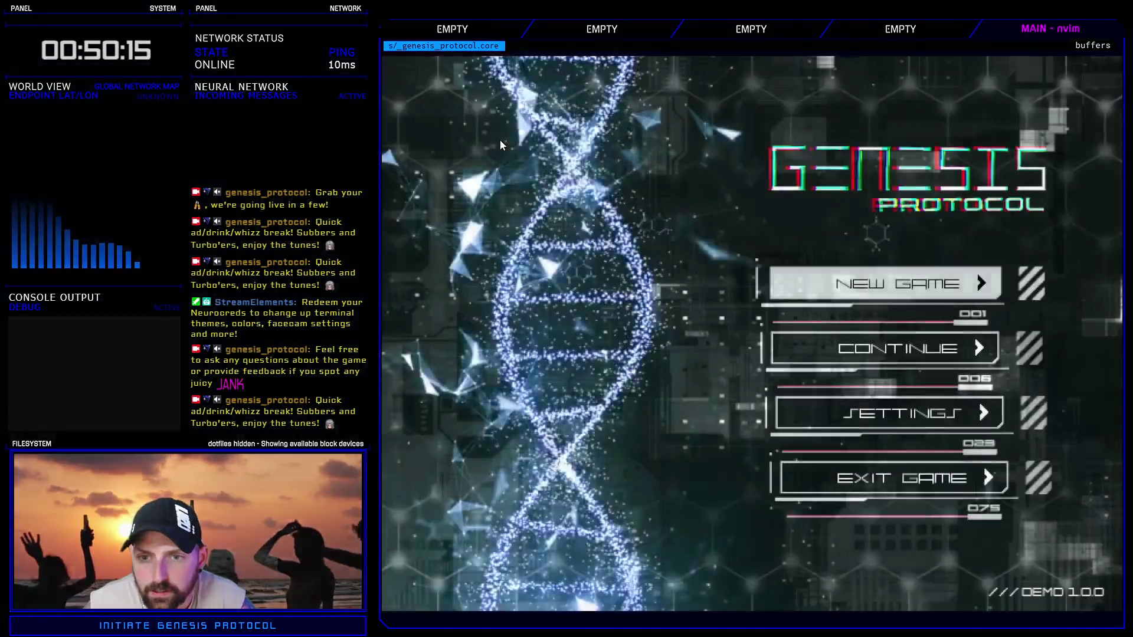
- Start a Normal-difficulty new game, enter Enhance, open Kivos's loadout, then quit the playtest
left_click(908, 346)
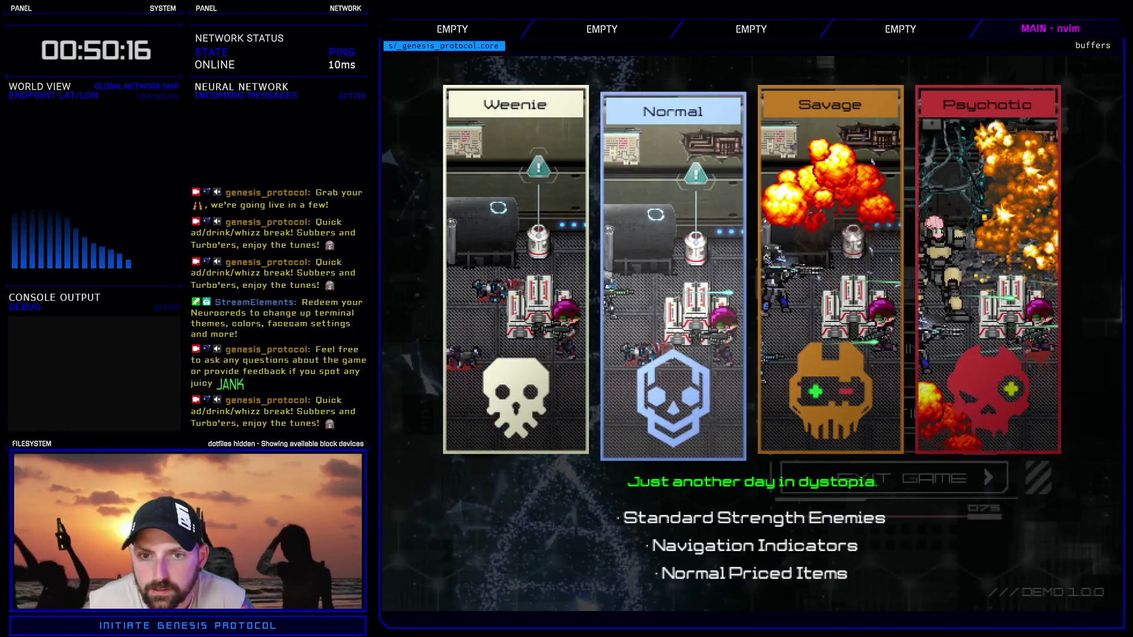
key("Return")
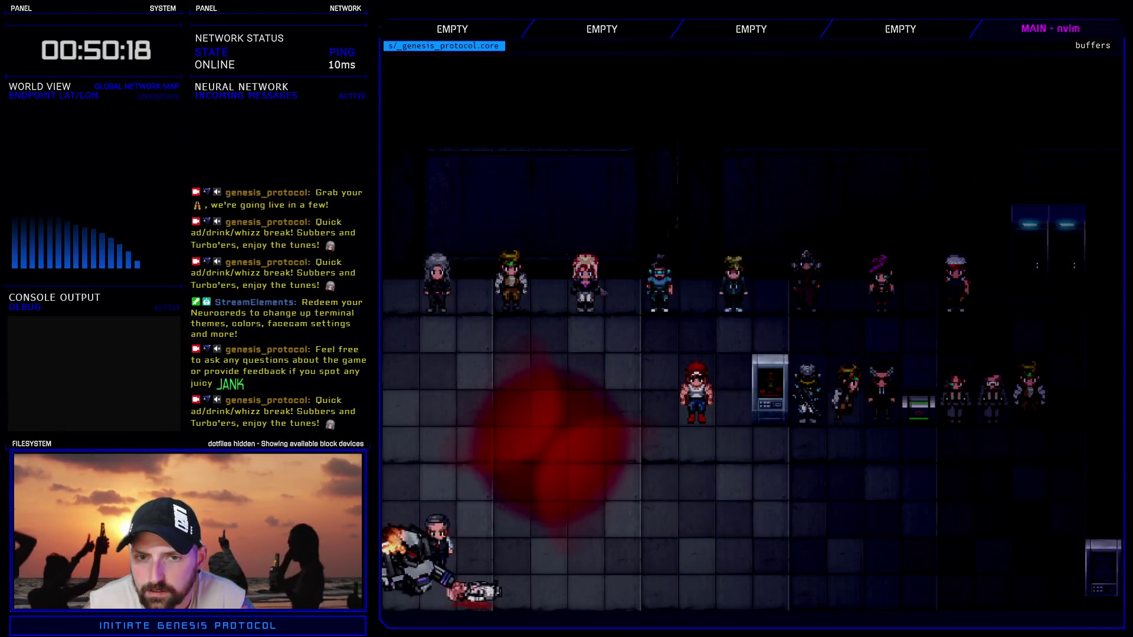
key("Down")
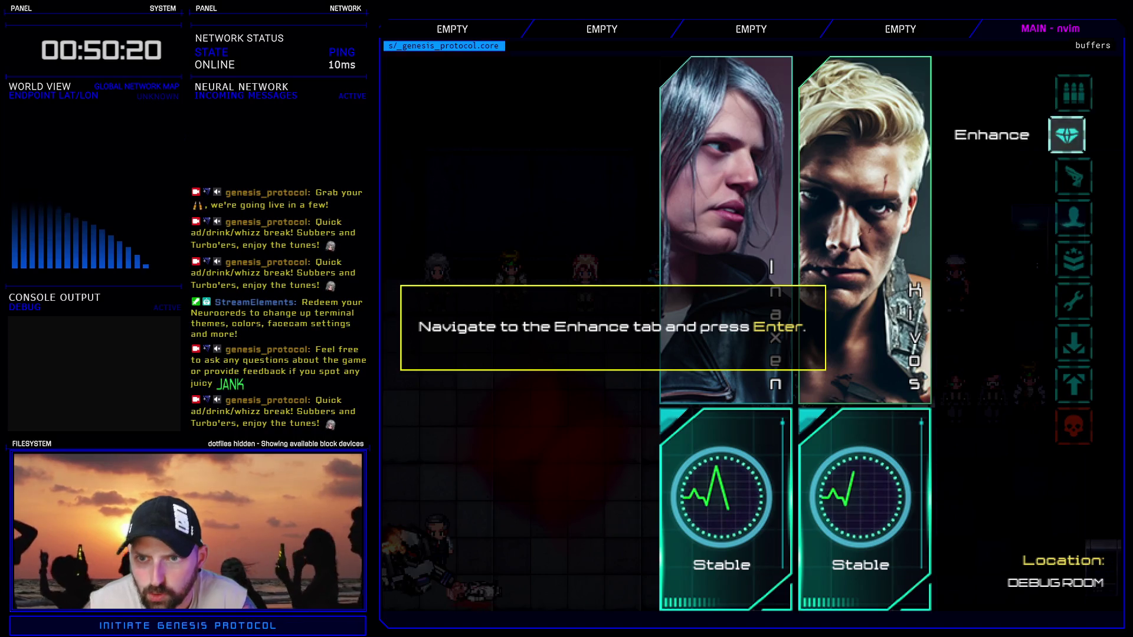
key("Return")
key("Right")
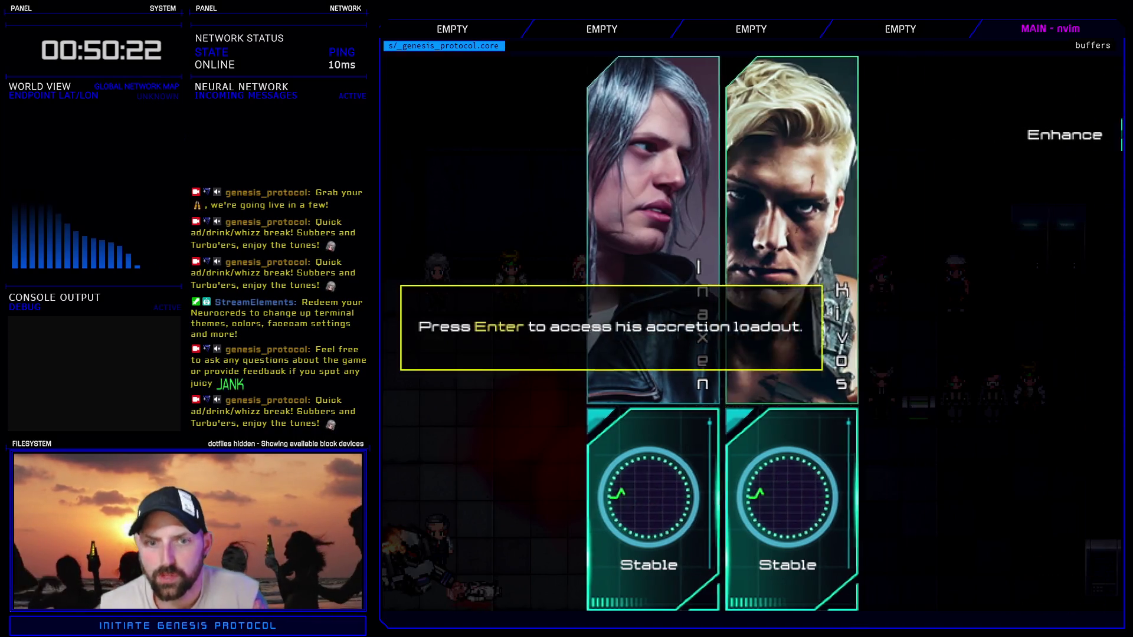
key("Return")
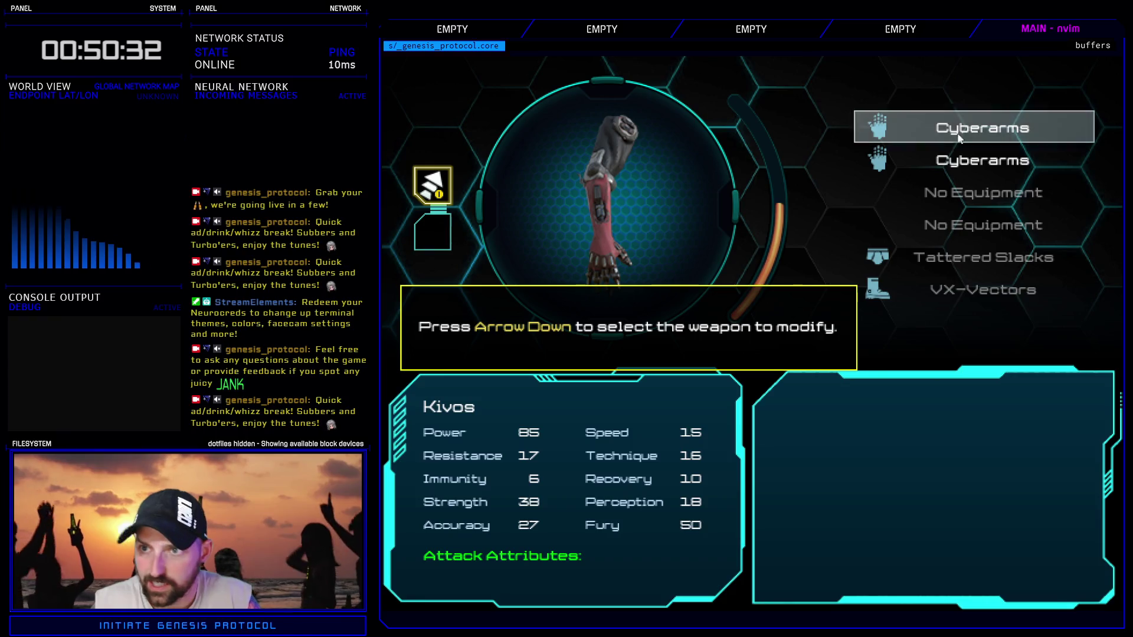
key("Escape")
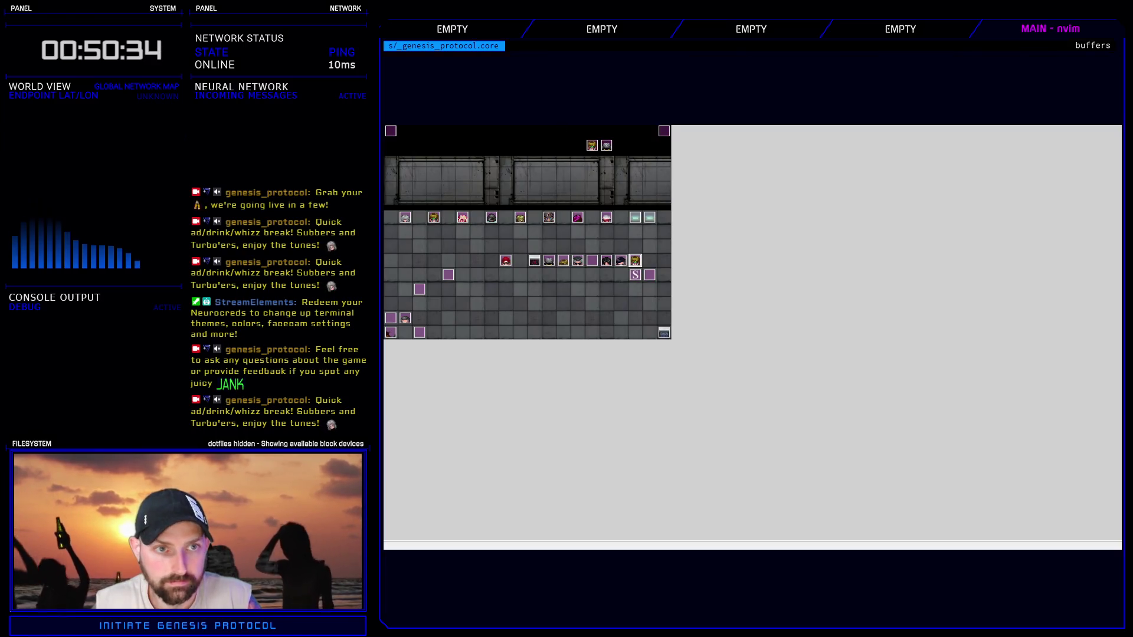
- Set the tutorial_text(0) and actor-name messages to y 176
key("F9")
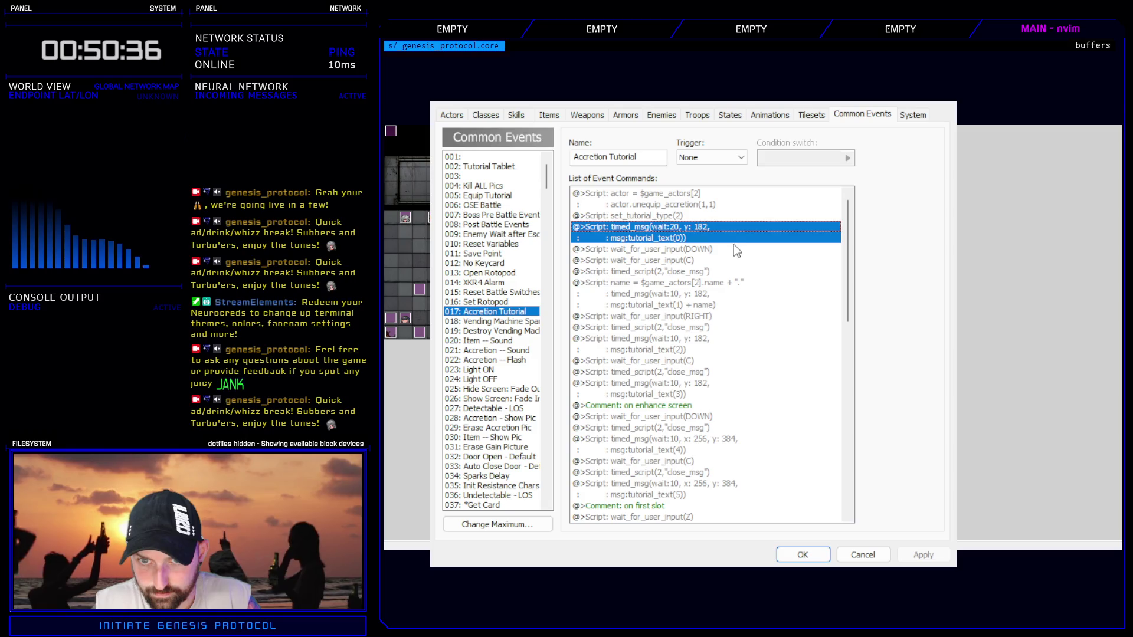
double_click(649, 232)
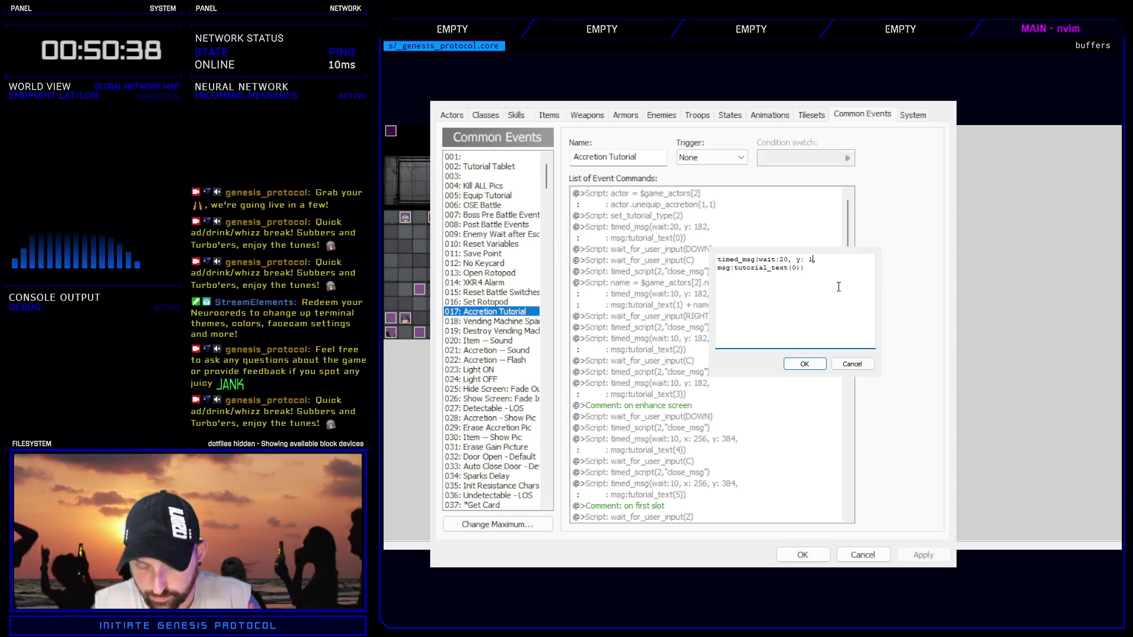
type("76")
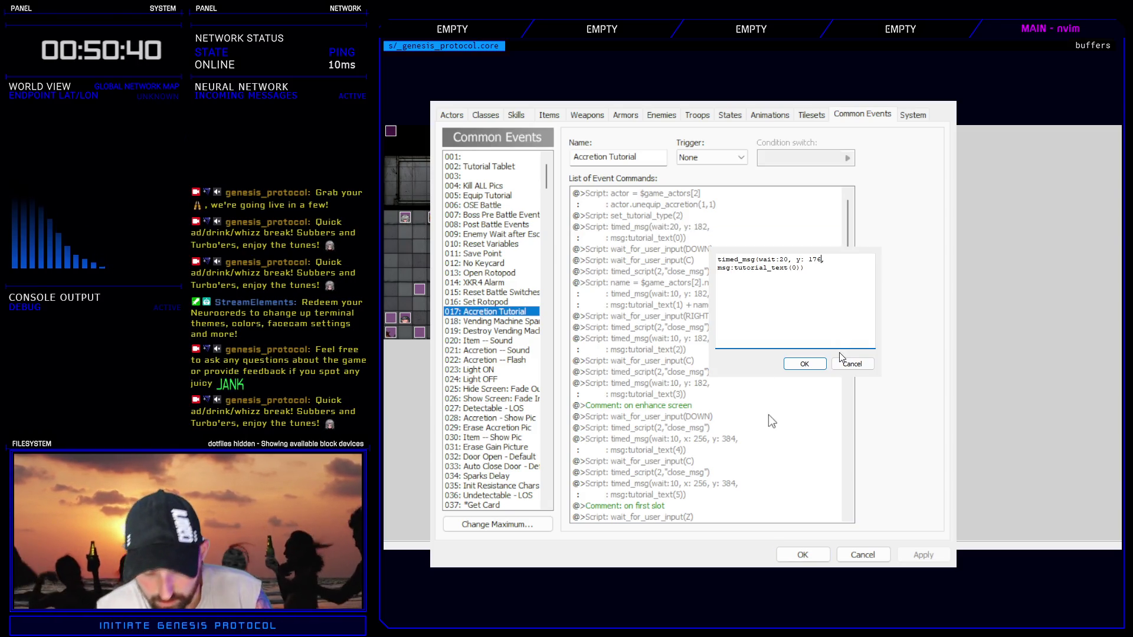
left_click(804, 363)
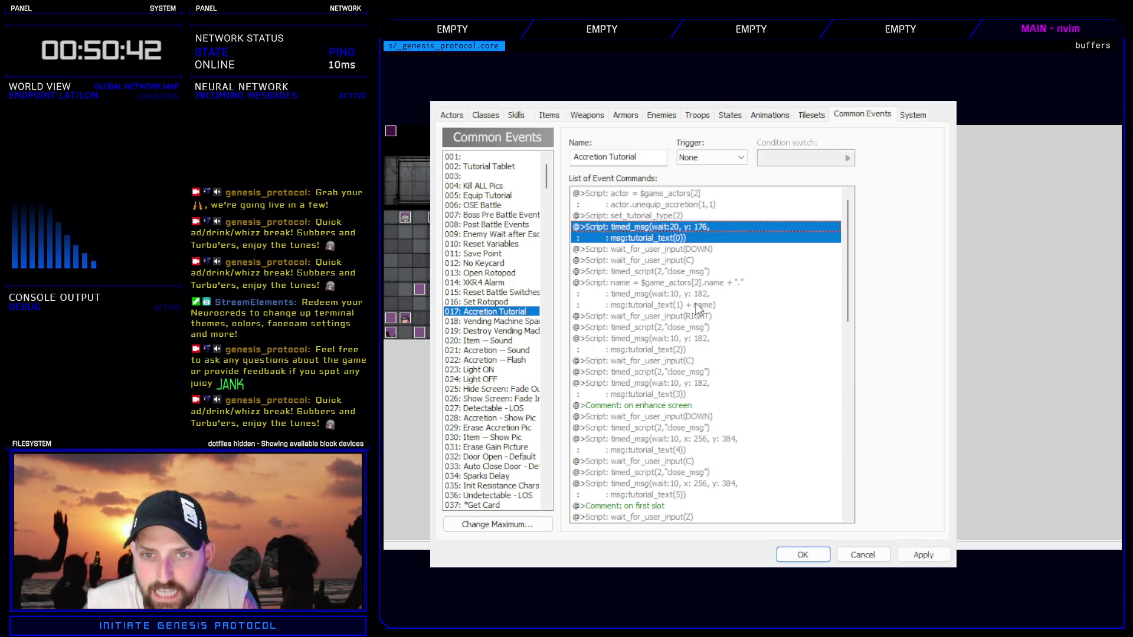
left_click(699, 295)
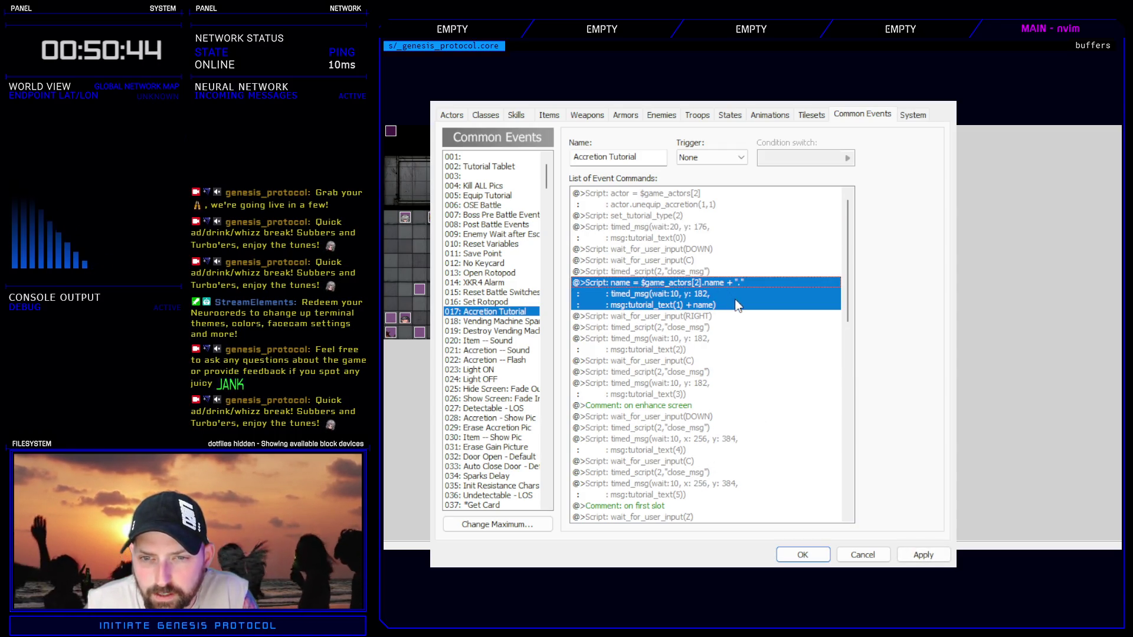
double_click(736, 301)
key("BackSpace")
key("BackSpace")
type("76,")
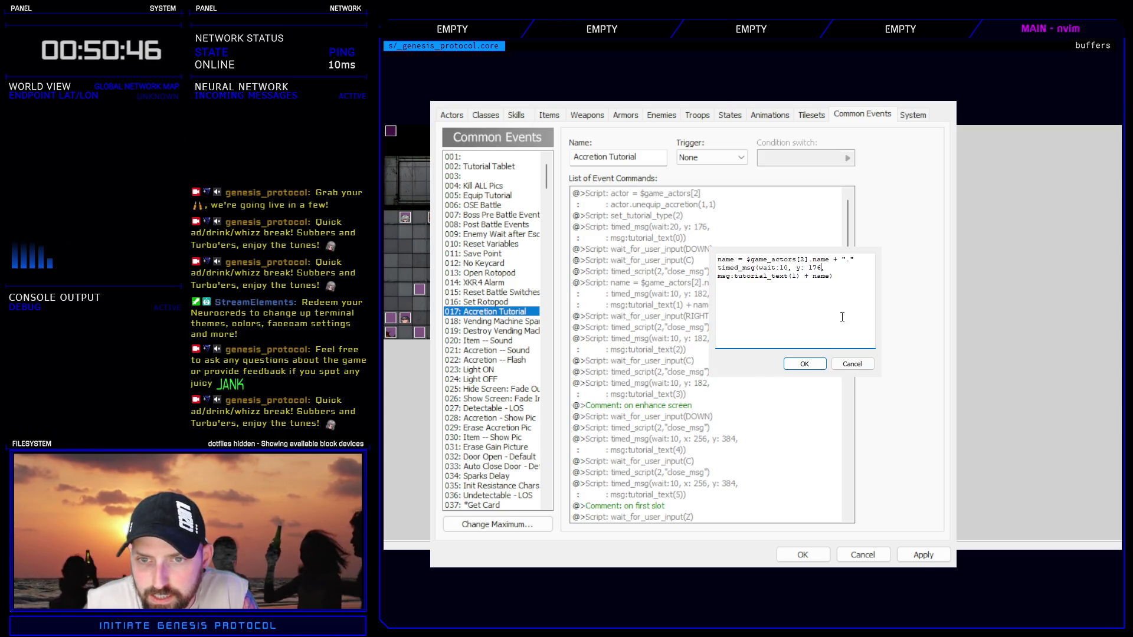
left_click(805, 364)
- Set the tutorial_text(2) and tutorial_text(3) messages to y 176
left_click(686, 334)
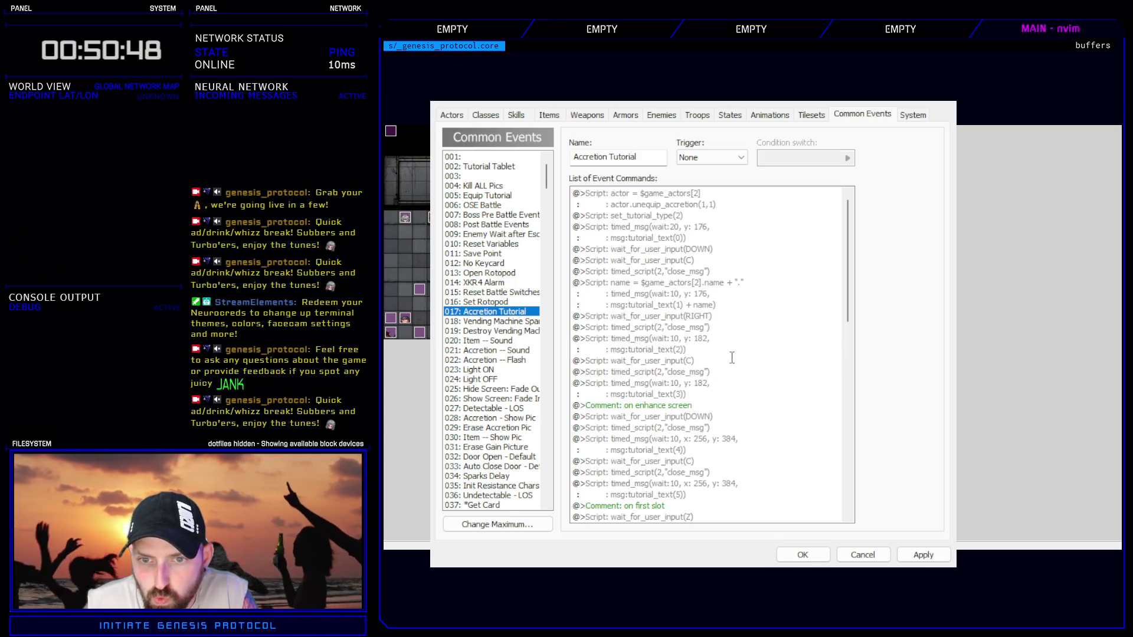
double_click(750, 338)
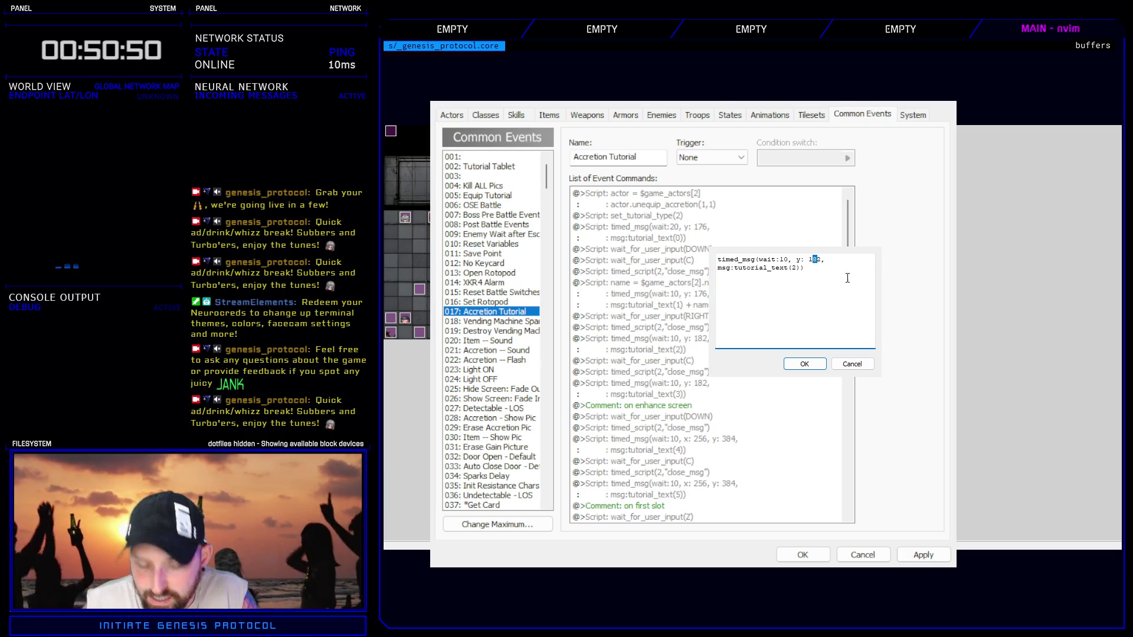
type("76")
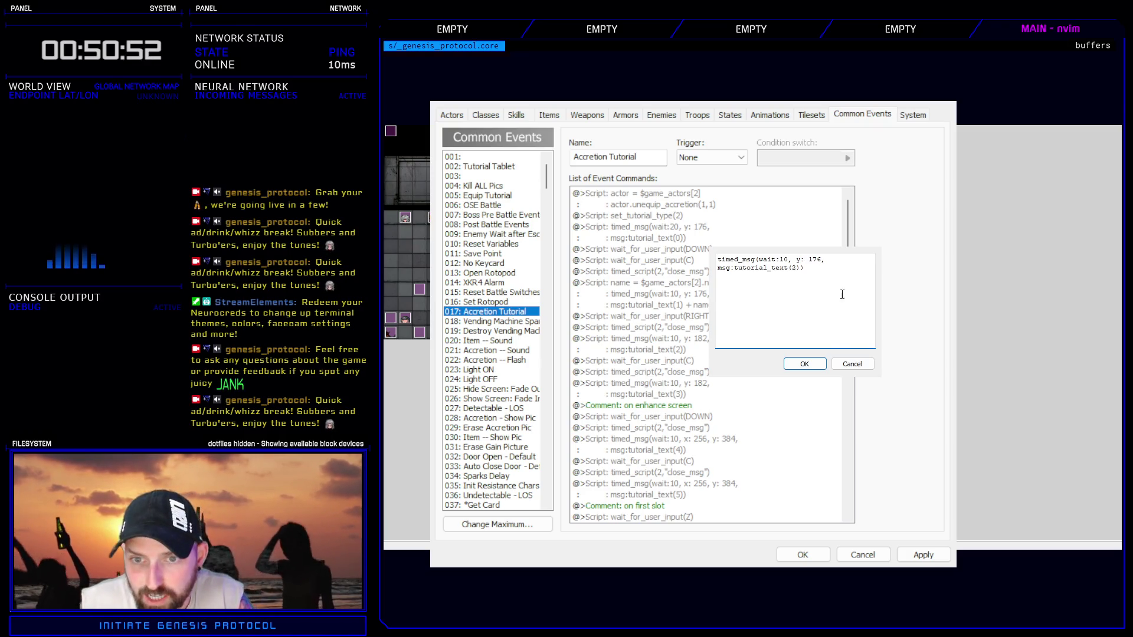
left_click(804, 364)
left_click(699, 384)
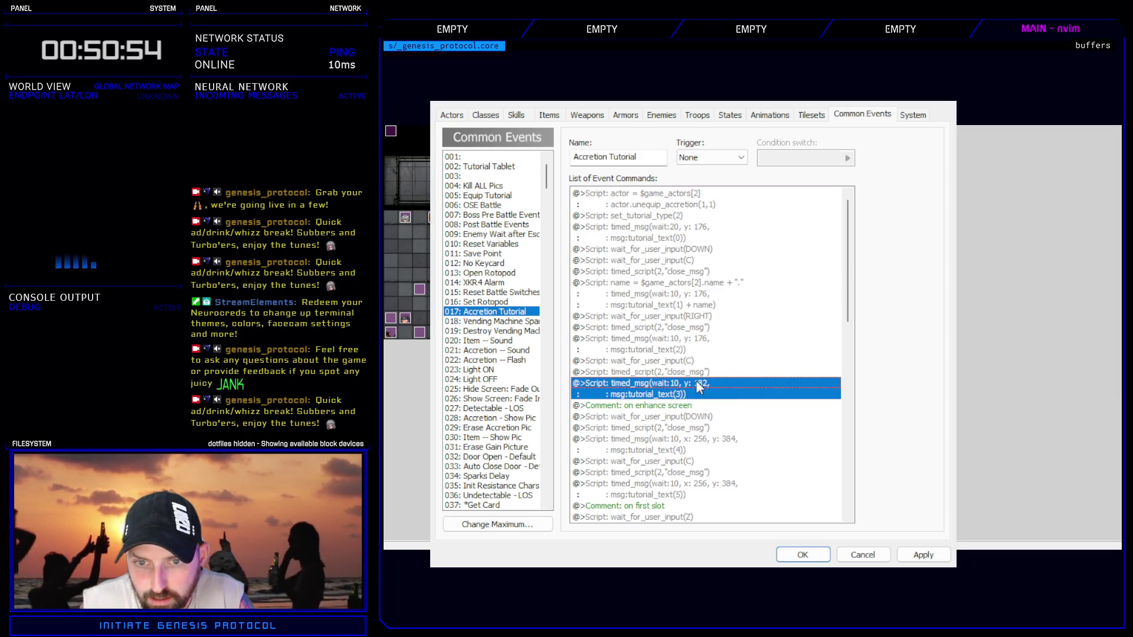
key("alt+Tab")
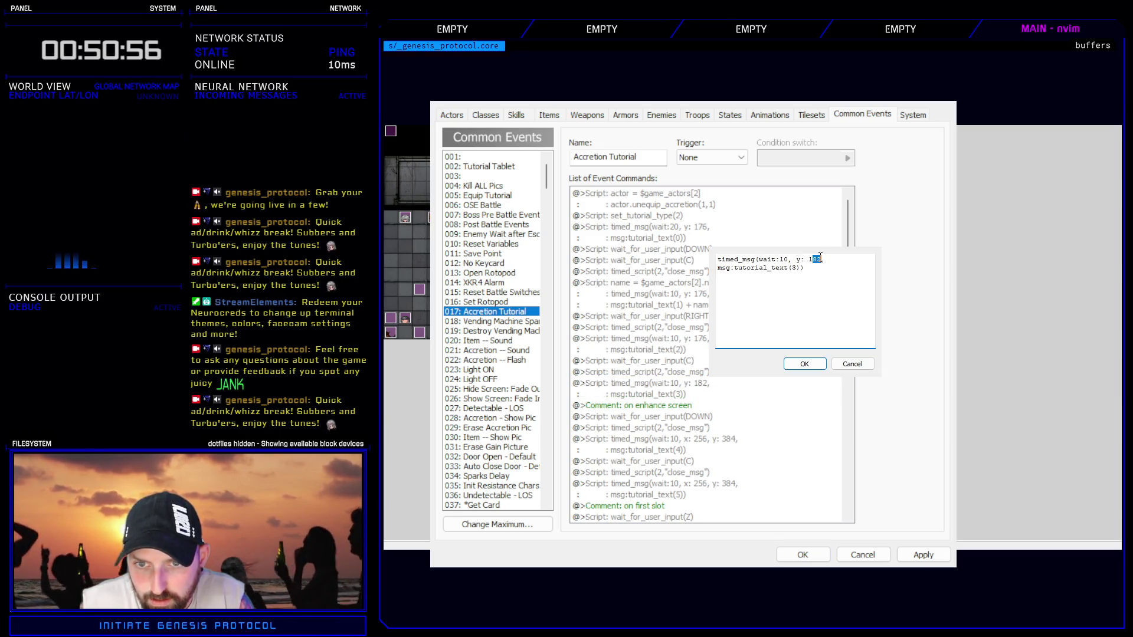
type("76")
key("Return")
scroll(731, 436, "down", 2)
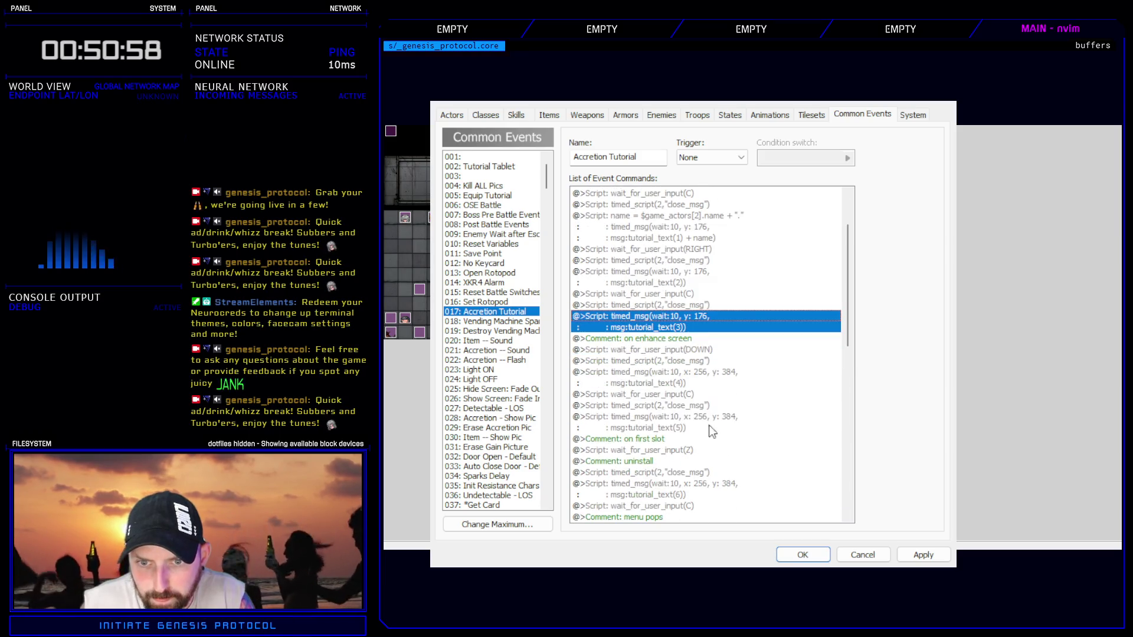
- Remove x: 256 from tutorial_text(4) and (5) and set them to y 176
left_click(717, 377)
key("Return")
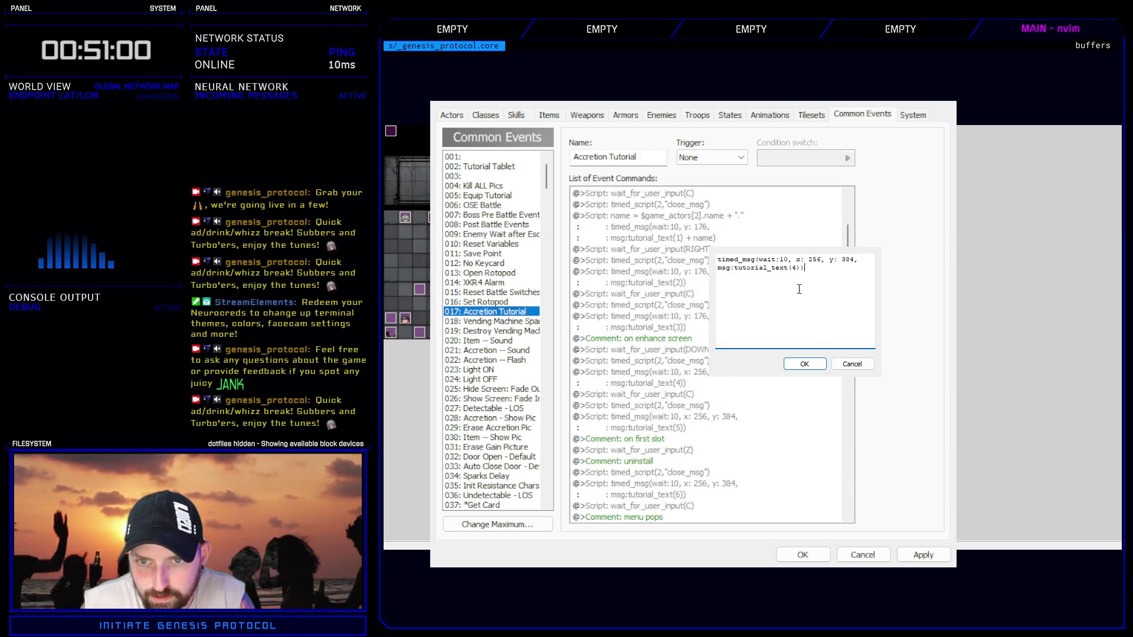
left_click_drag(814, 260, 828, 260)
key("BackSpace")
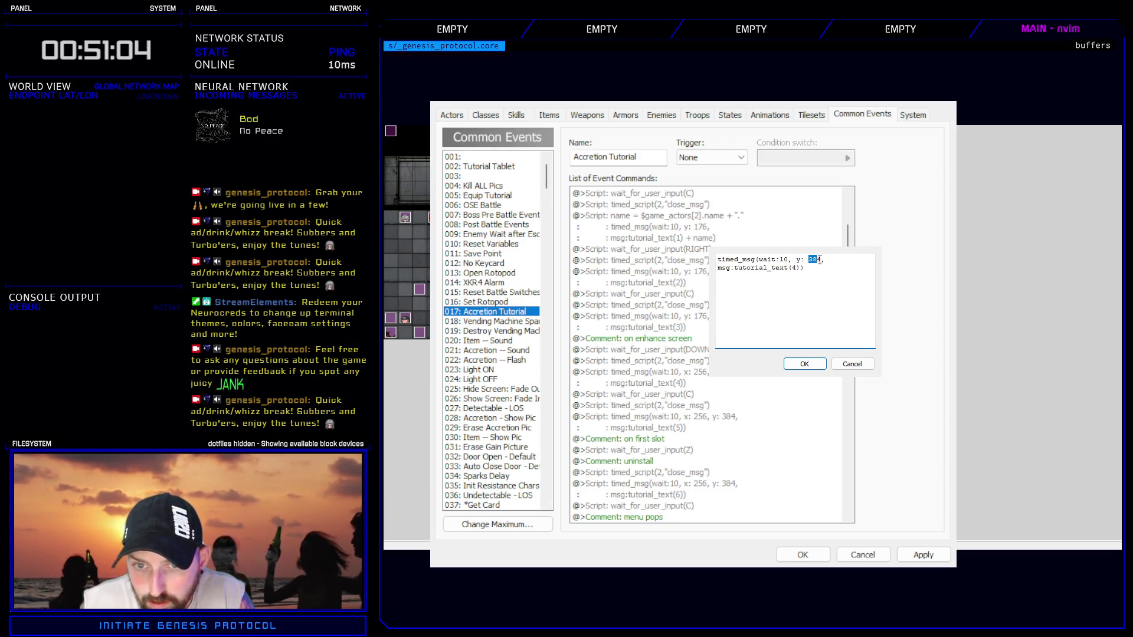
type("176")
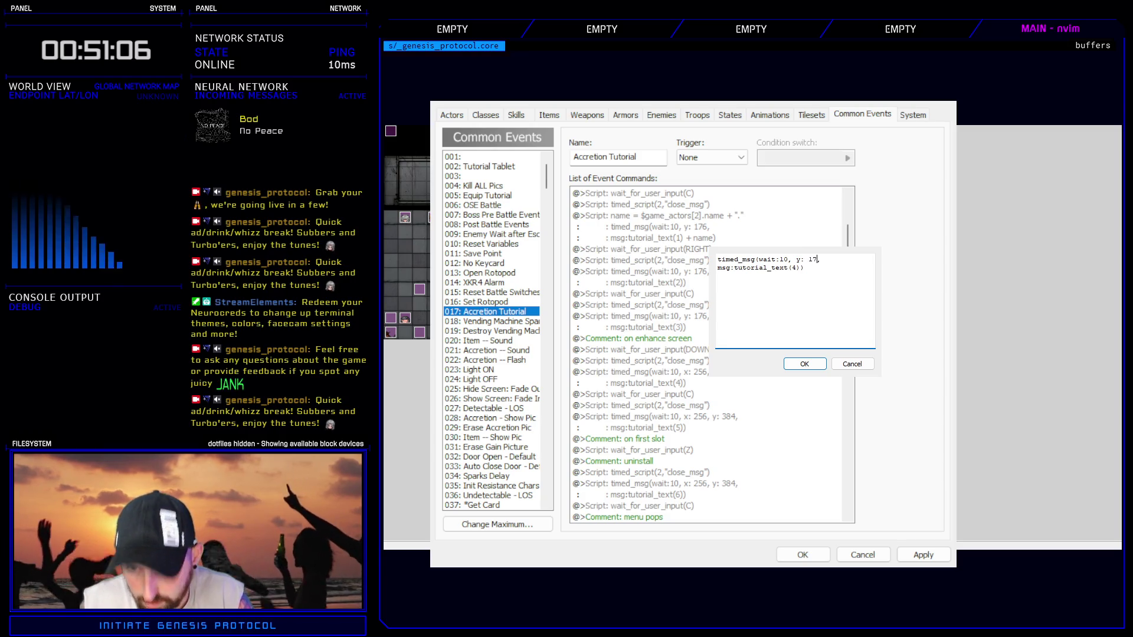
left_click(817, 363)
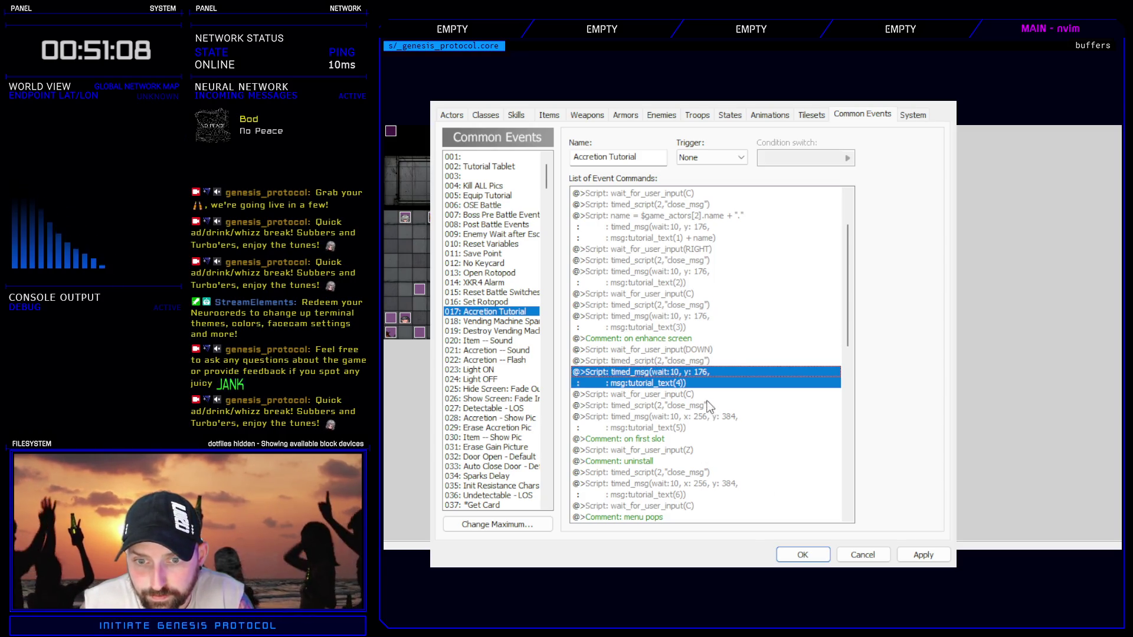
double_click(696, 416)
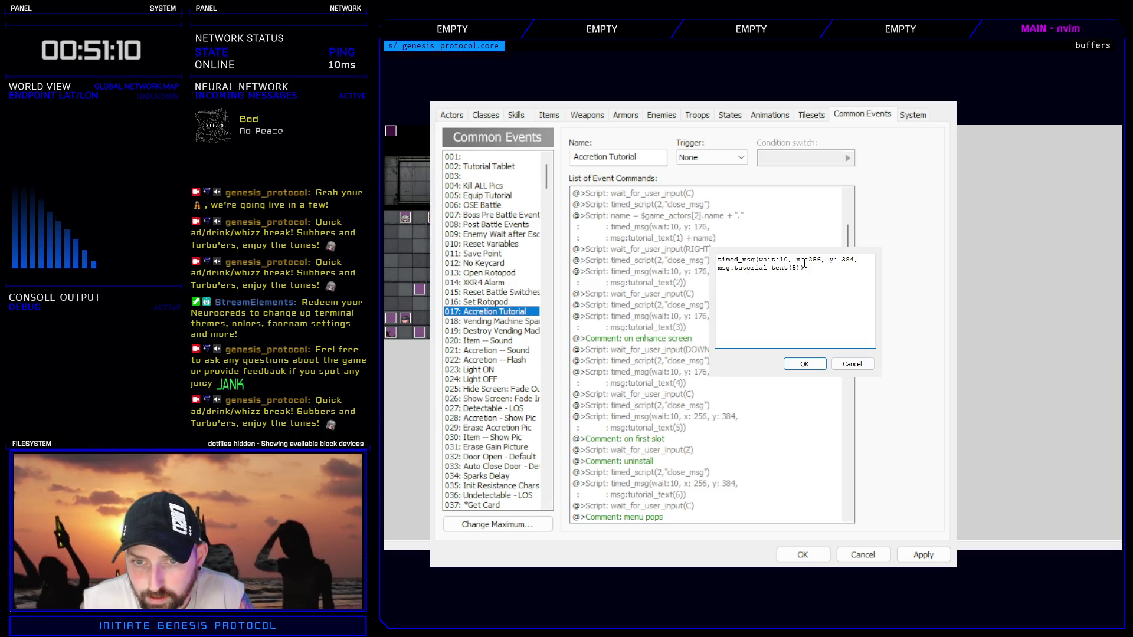
left_click_drag(823, 260, 827, 259)
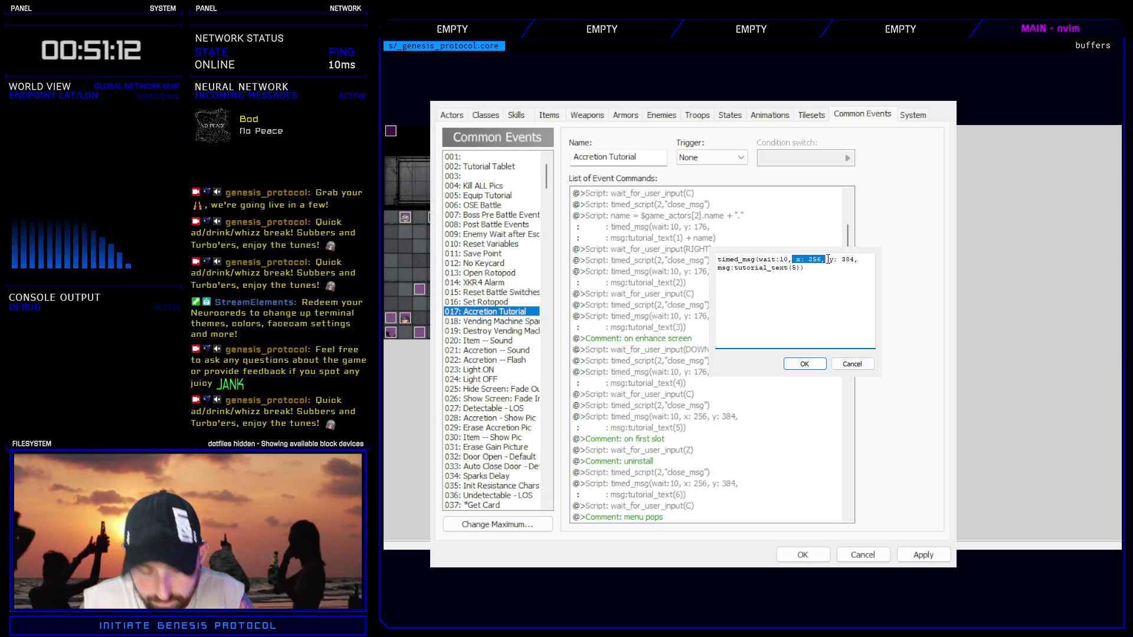
key("BackSpace")
type("176")
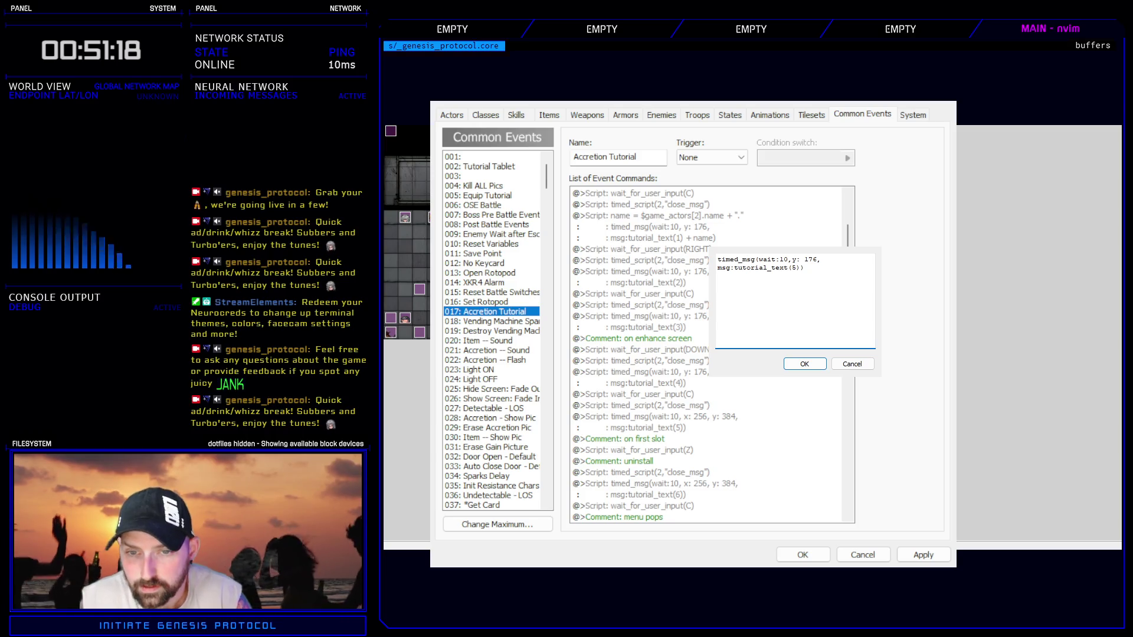
left_click(820, 364)
- Delete the x: 256 offset from the tutorial_text(6) message
scroll(742, 420, "down", 2)
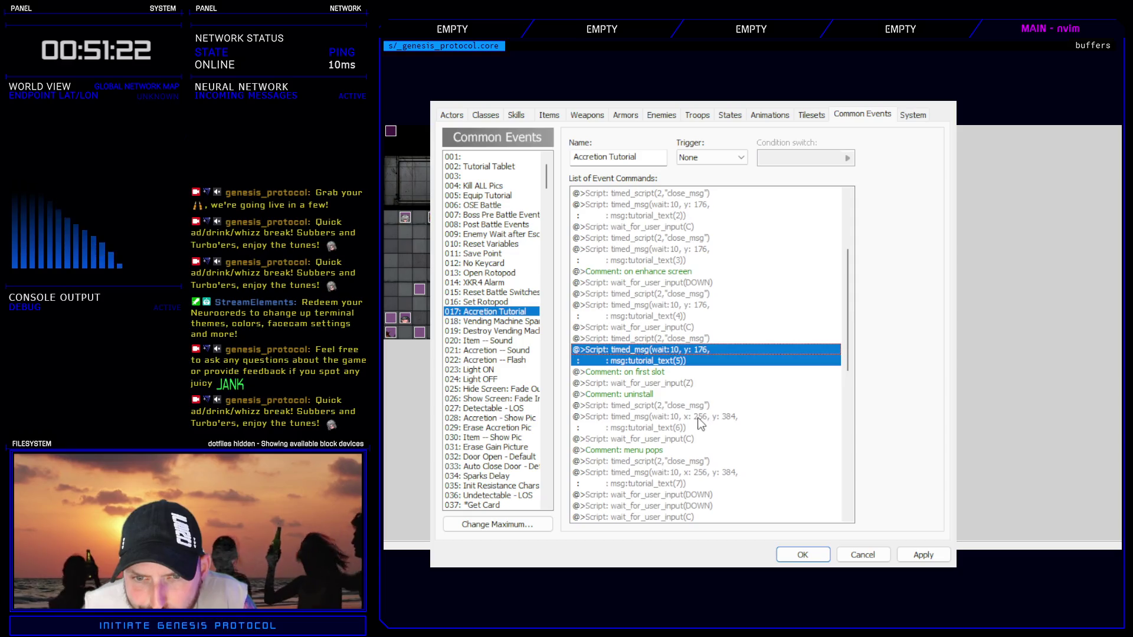
left_click(698, 410)
left_click(689, 416)
double_click(715, 430)
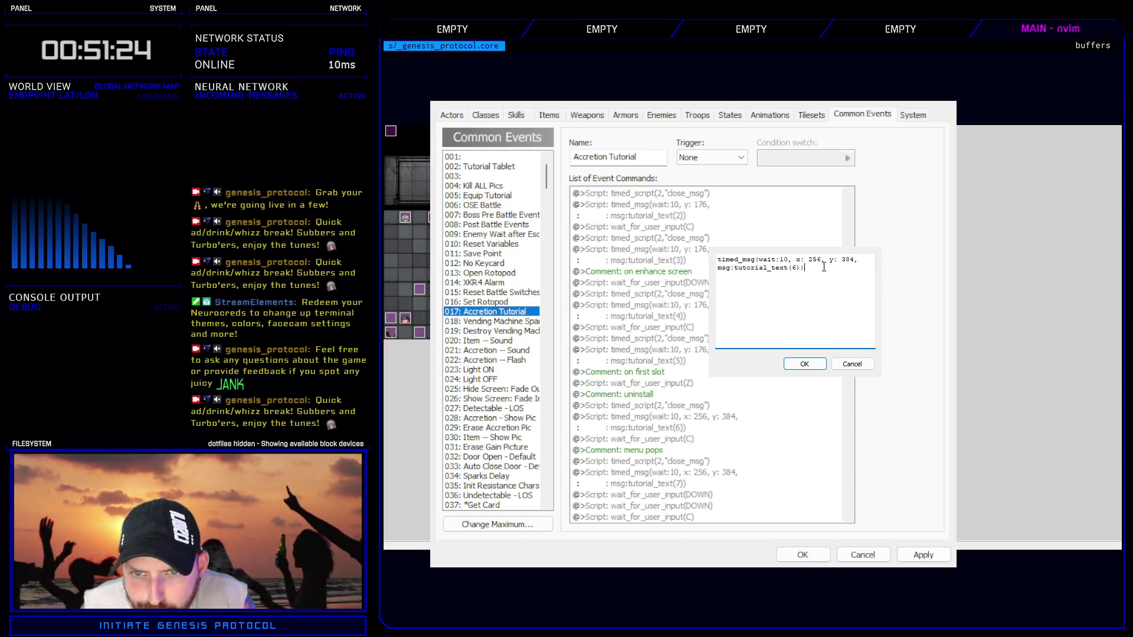
double_click(820, 260)
key("BackSpace")
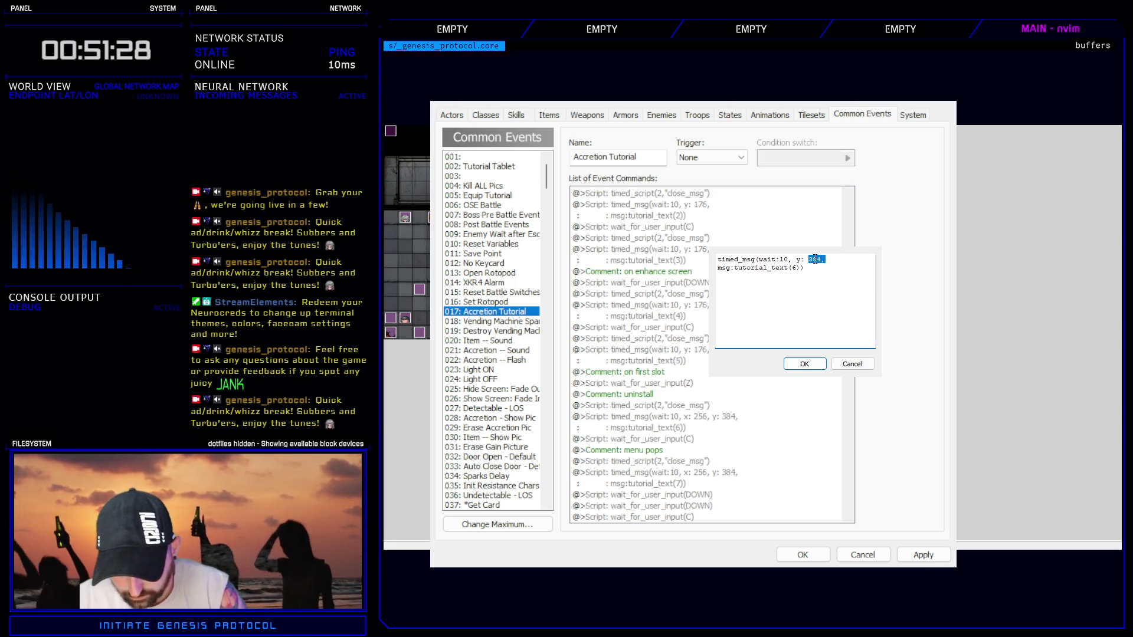
type("176")
left_click(821, 364)
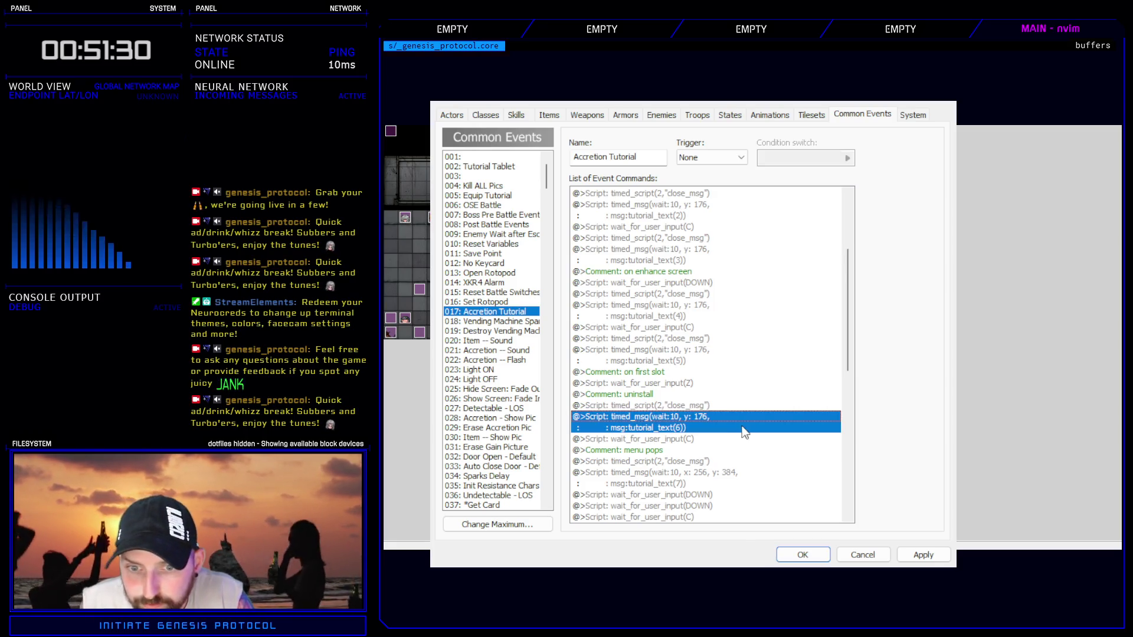
- Remove x: 256 from tutorial_text(7) and set it to y 176
scroll(708, 425, "down", 4)
left_click(695, 329)
double_click(680, 339)
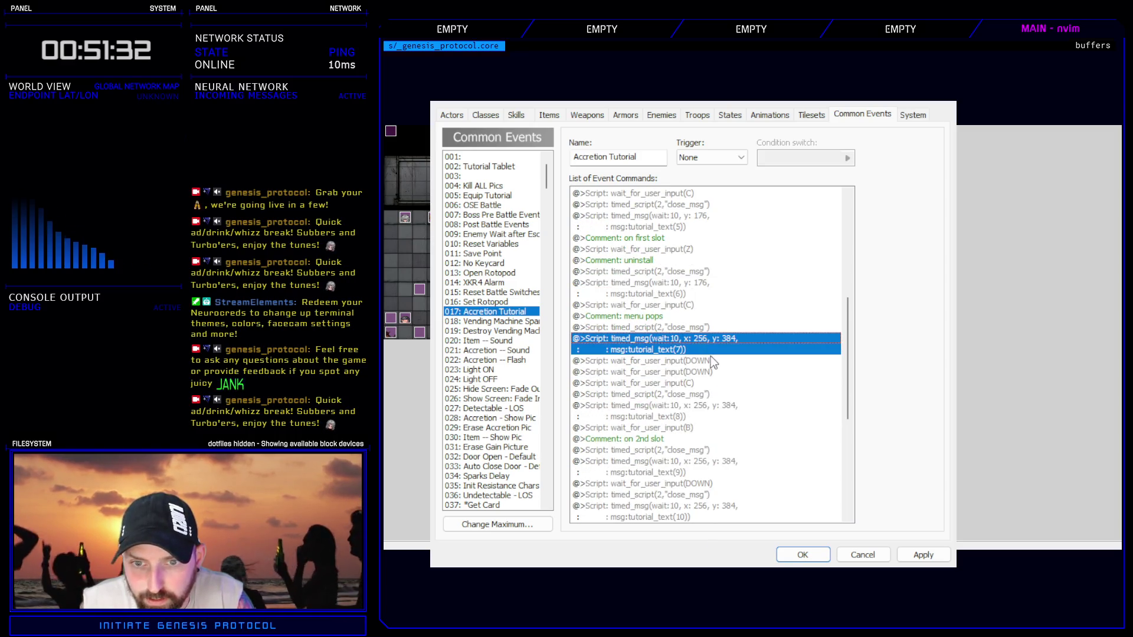
left_click_drag(796, 259, 823, 260)
key("BackSpace")
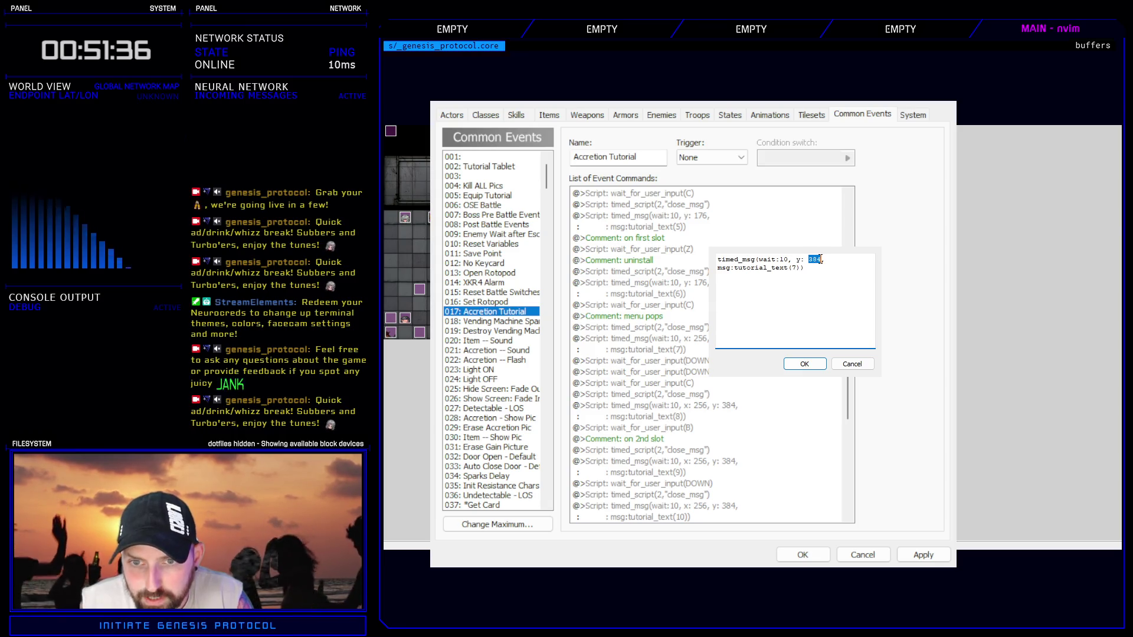
type("6")
left_click(804, 363)
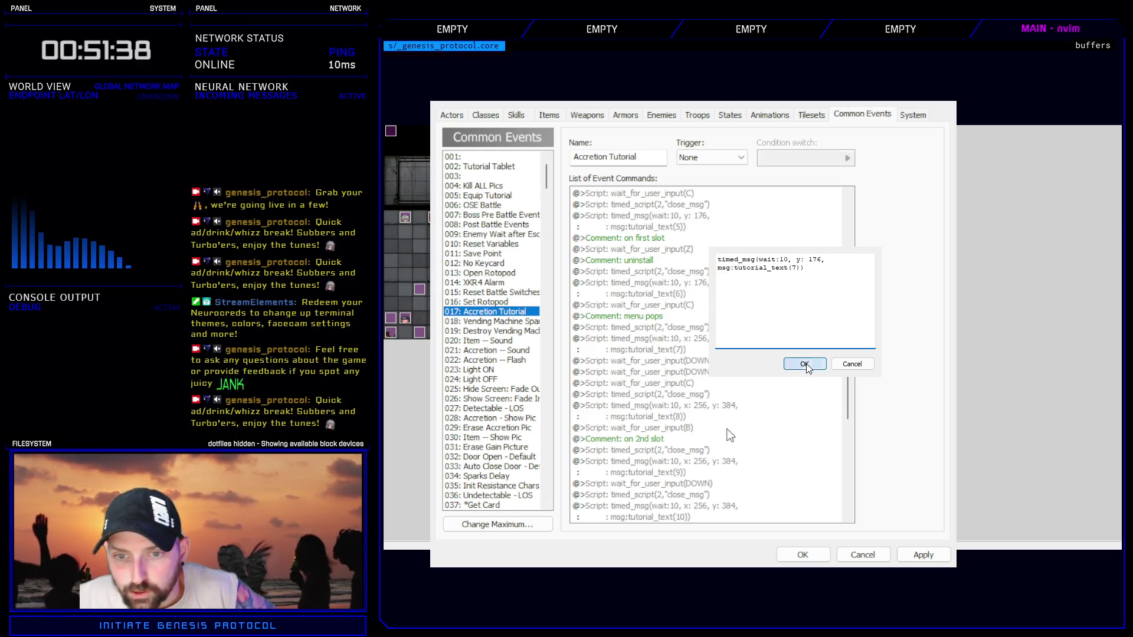
- Set tutorial_text(8) to y 176 and strip the x: 256 offset from messages 8 and 9
left_click(718, 404)
double_click(717, 405)
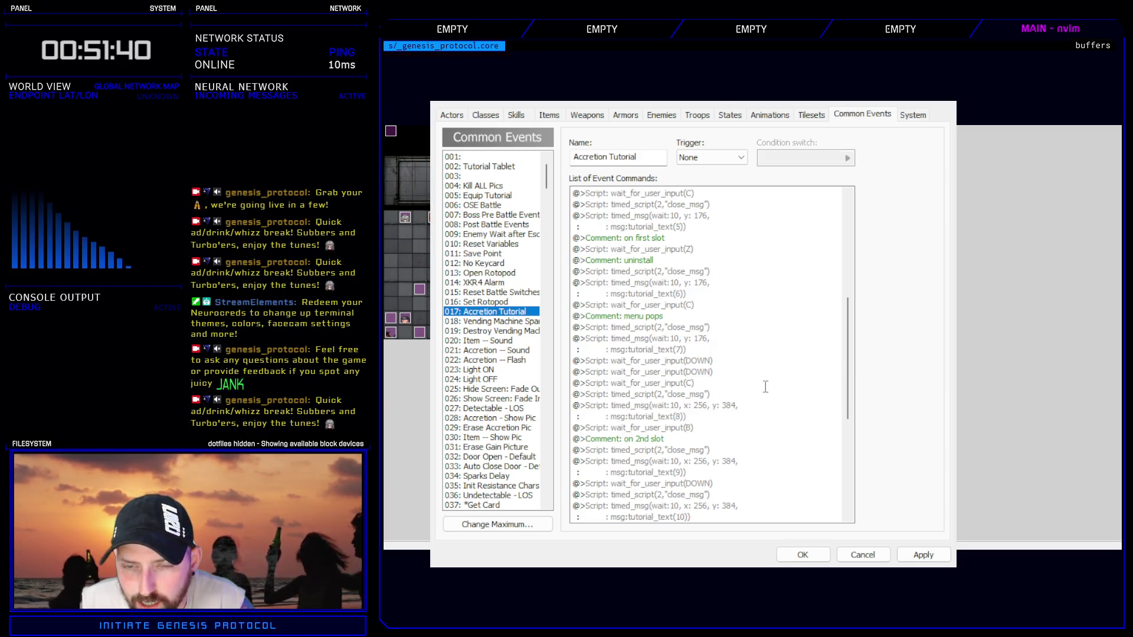
key("BackSpace")
key("BackSpace")
key("BackSpace")
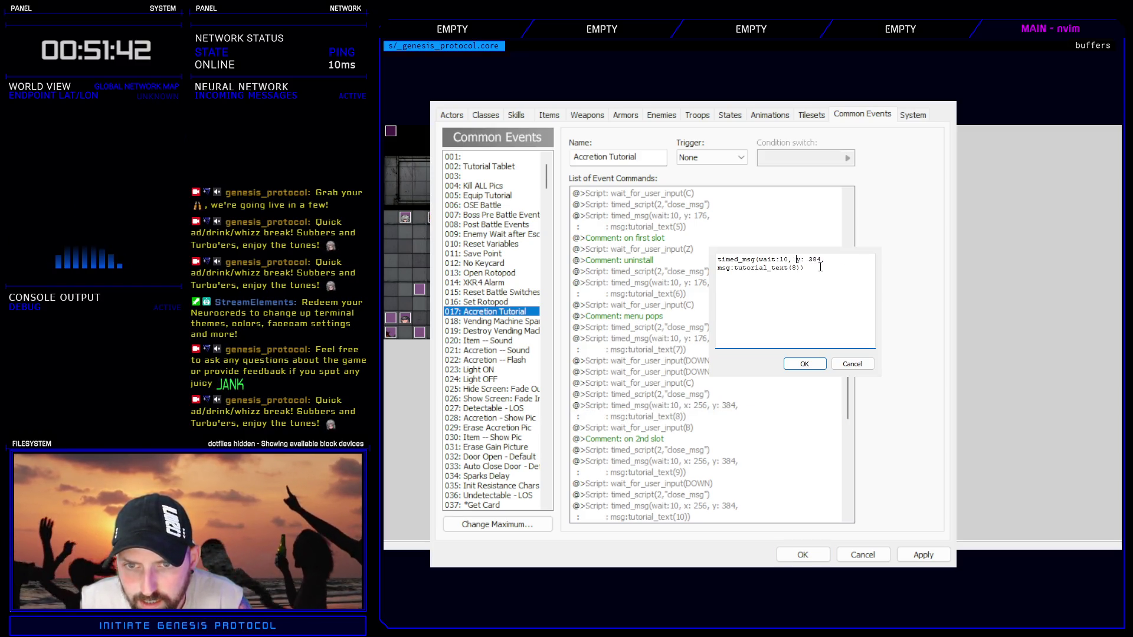
key("BackSpace")
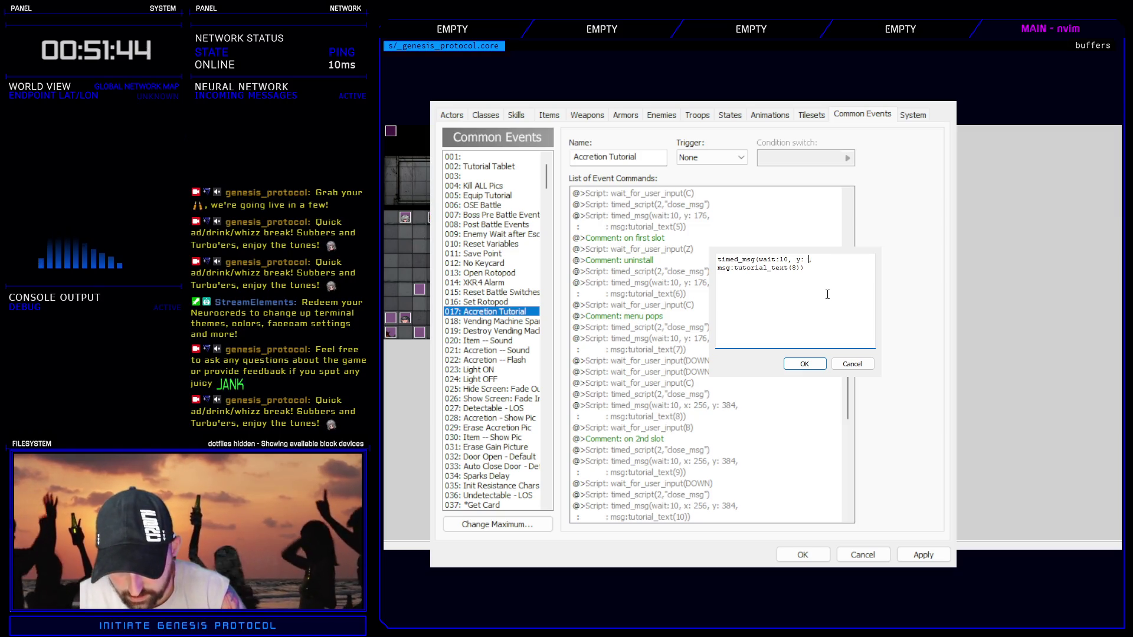
type("176")
key("Return")
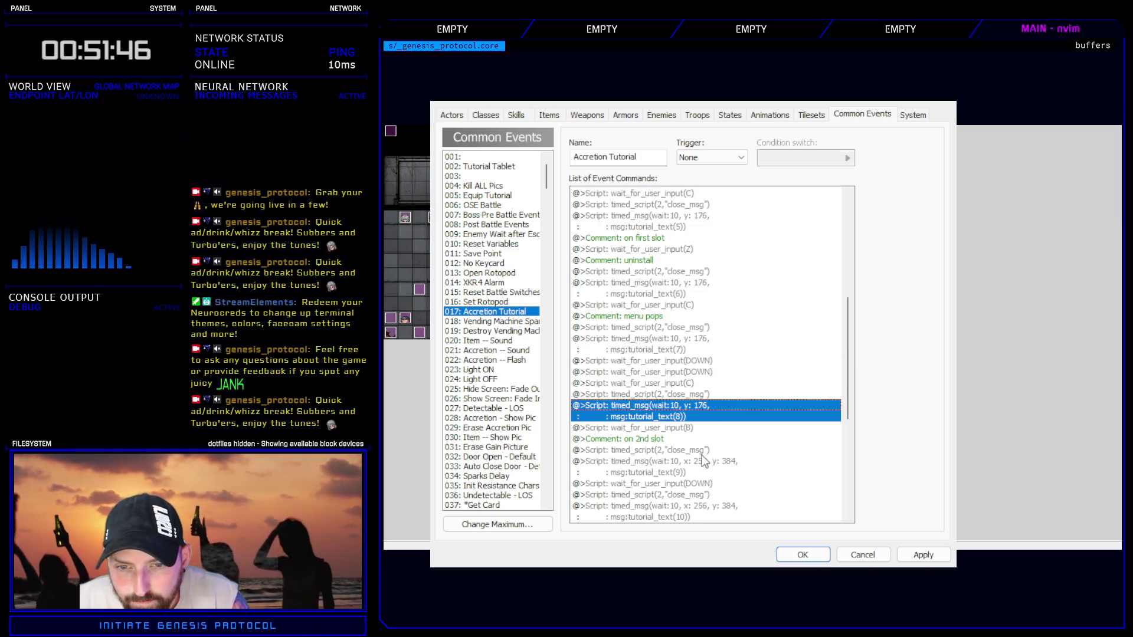
double_click(702, 461)
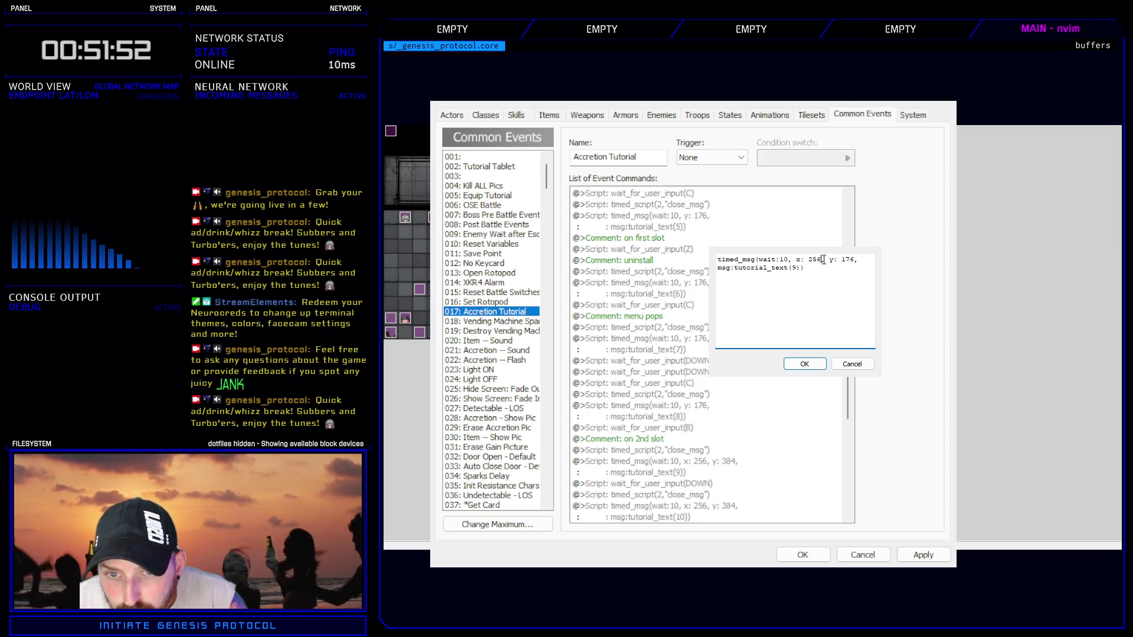
key("BackSpace")
key("BackSpace")
key("BackSpace")
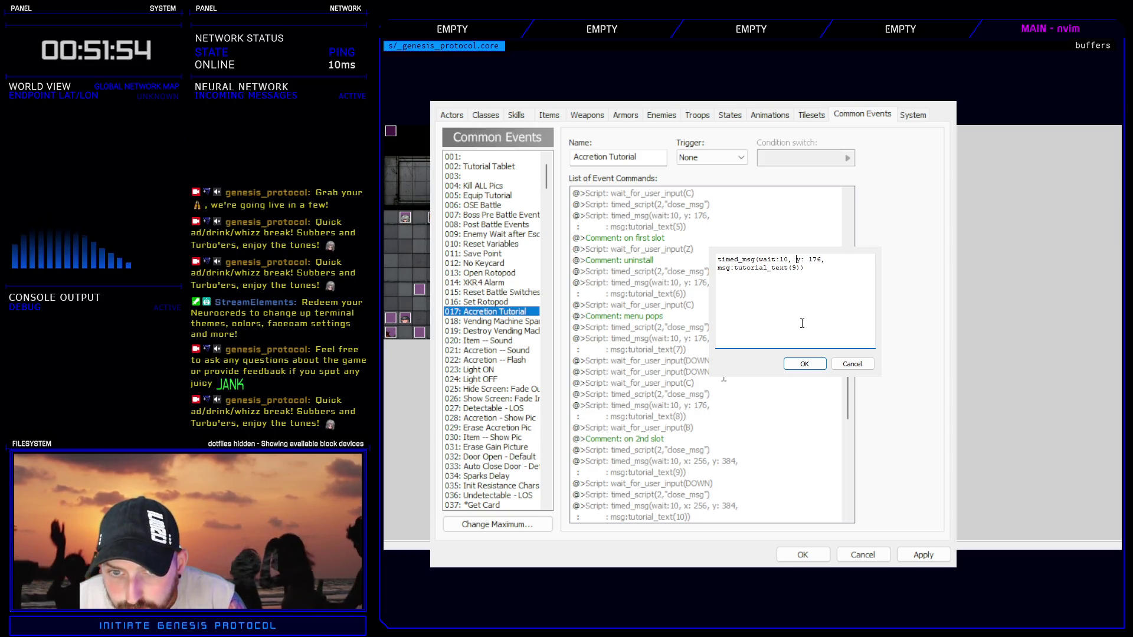
key("Return")
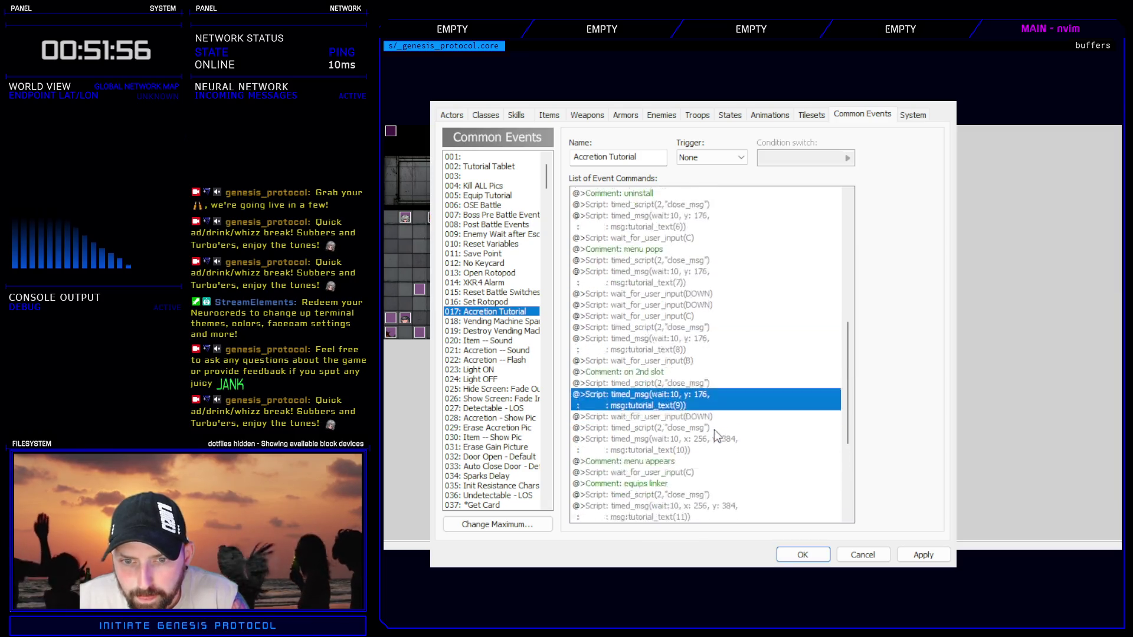
- Remove x: 256 from tutorial_text(10) and set it to y 176
scroll(714, 429, "down", 4)
left_click(712, 305)
double_click(734, 316)
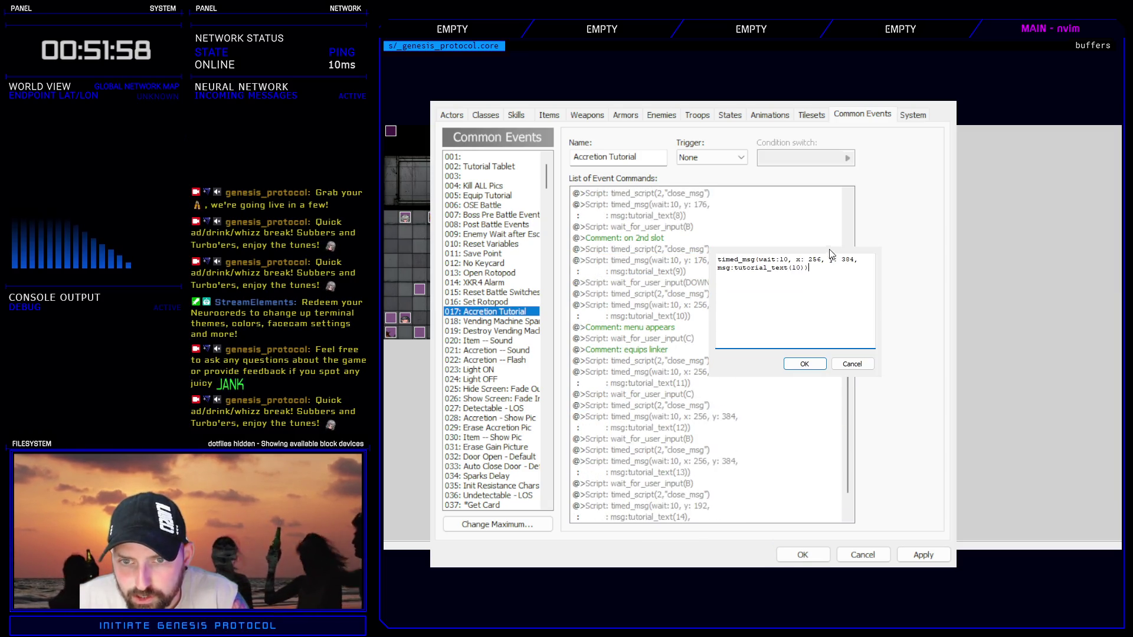
mouse_move(831, 260)
left_mouse_down()
mouse_move(794, 259)
mouse_move(813, 261)
left_mouse_up()
key("BackSpace")
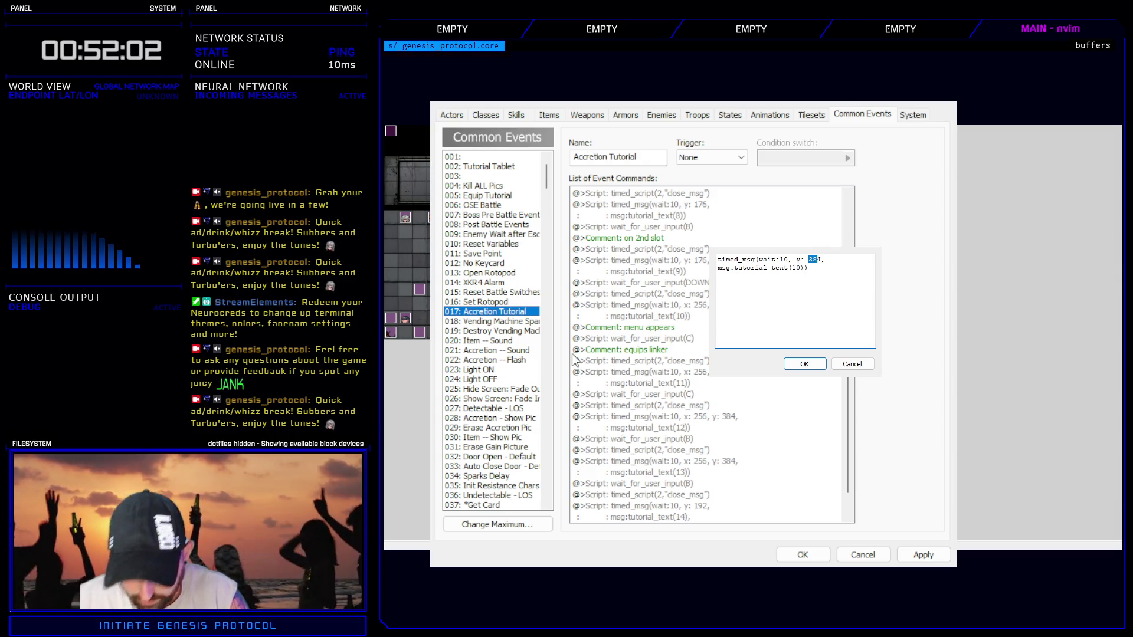
type("17")
key("Delete")
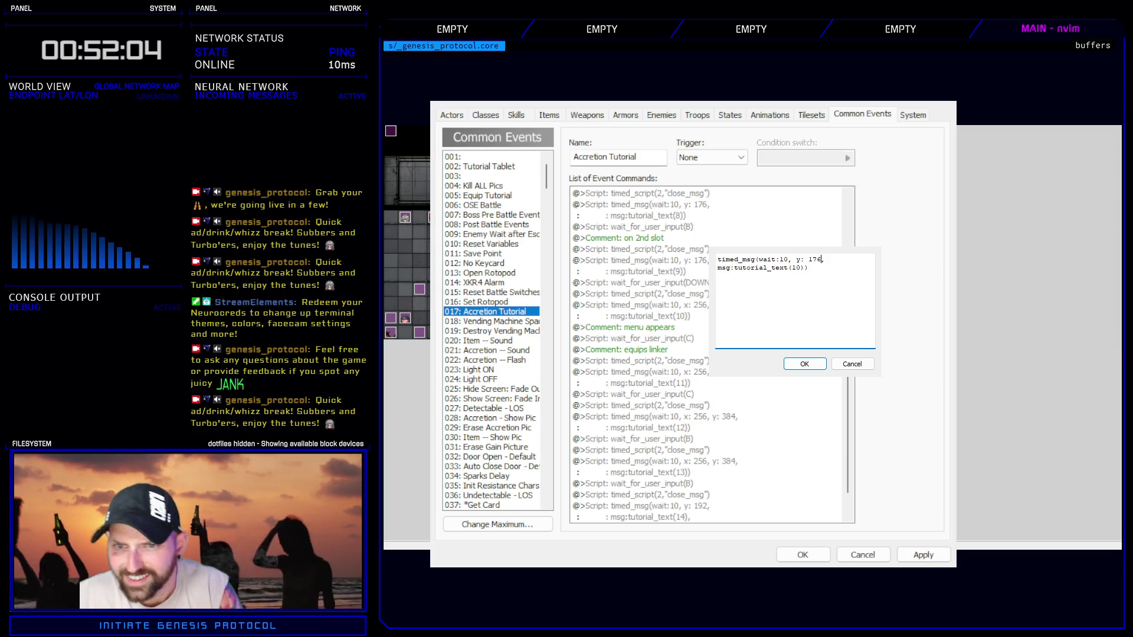
left_click(804, 363)
- Fix tutorial_text(11) to y 176 with no x offset and copy its corrected first line
left_click(698, 380)
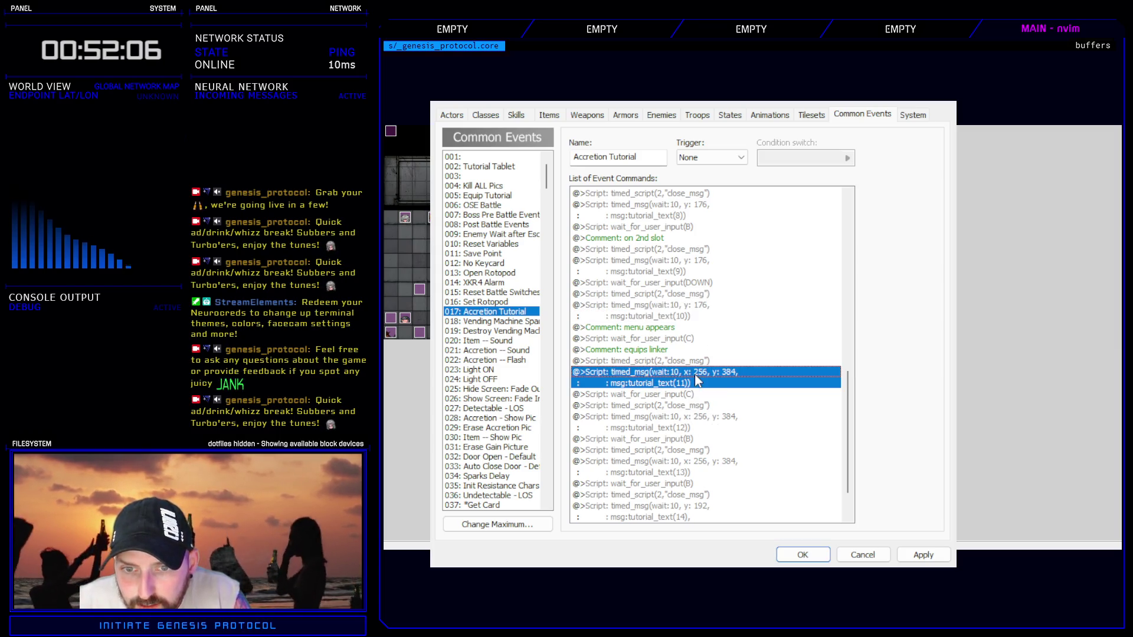
double_click(698, 380)
left_click_drag(855, 259, 842, 260)
type("176")
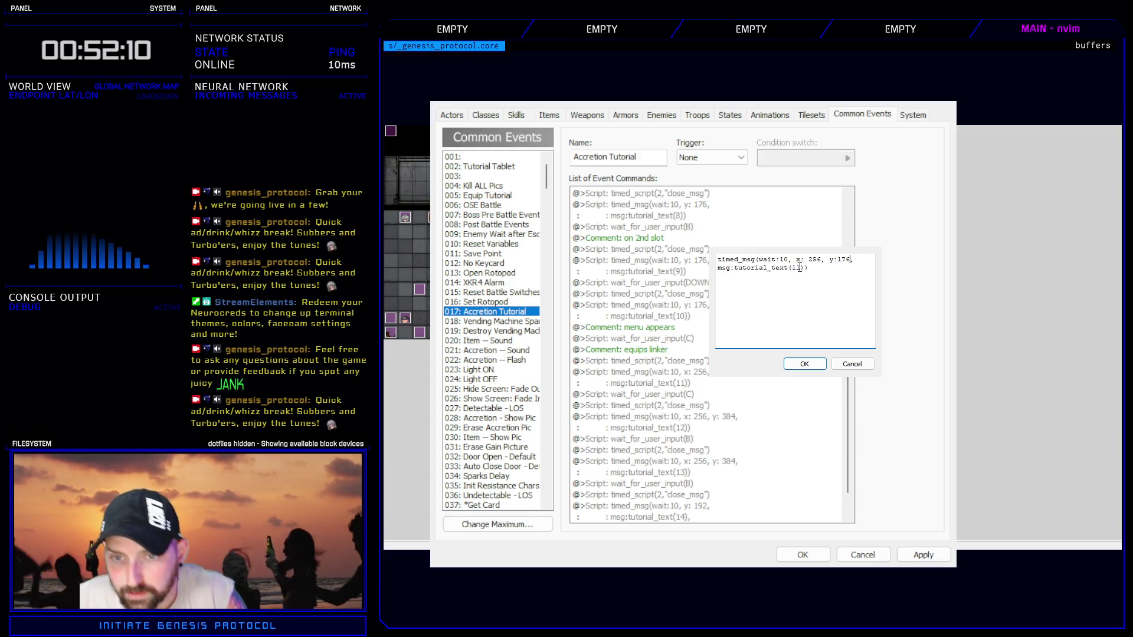
left_click_drag(822, 260, 796, 265)
key("Delete")
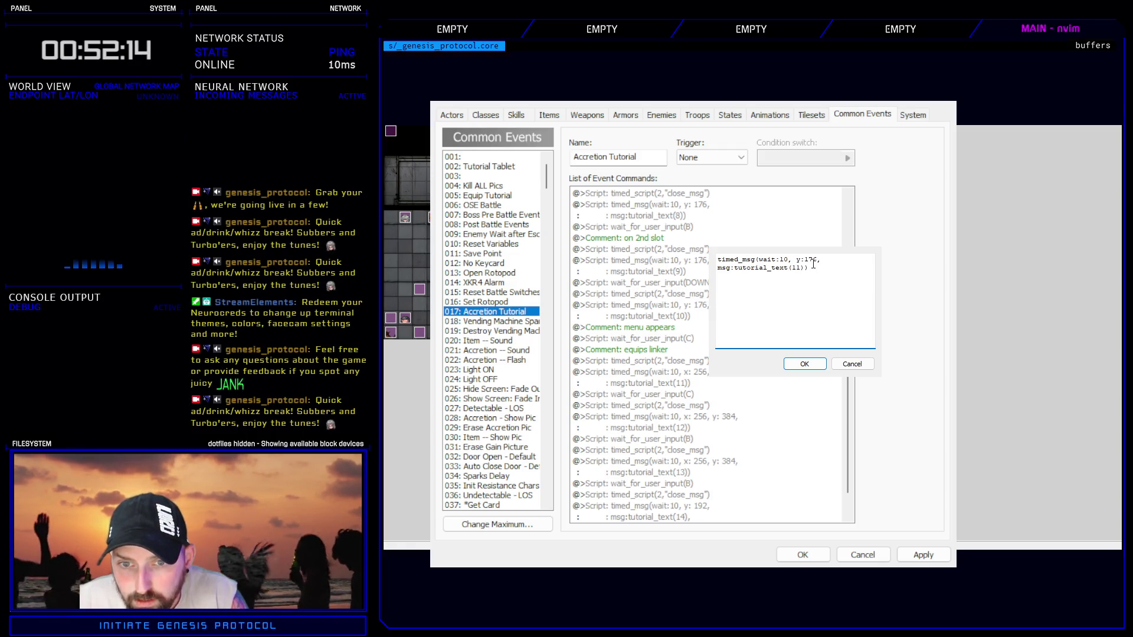
left_click_drag(827, 260, 715, 263)
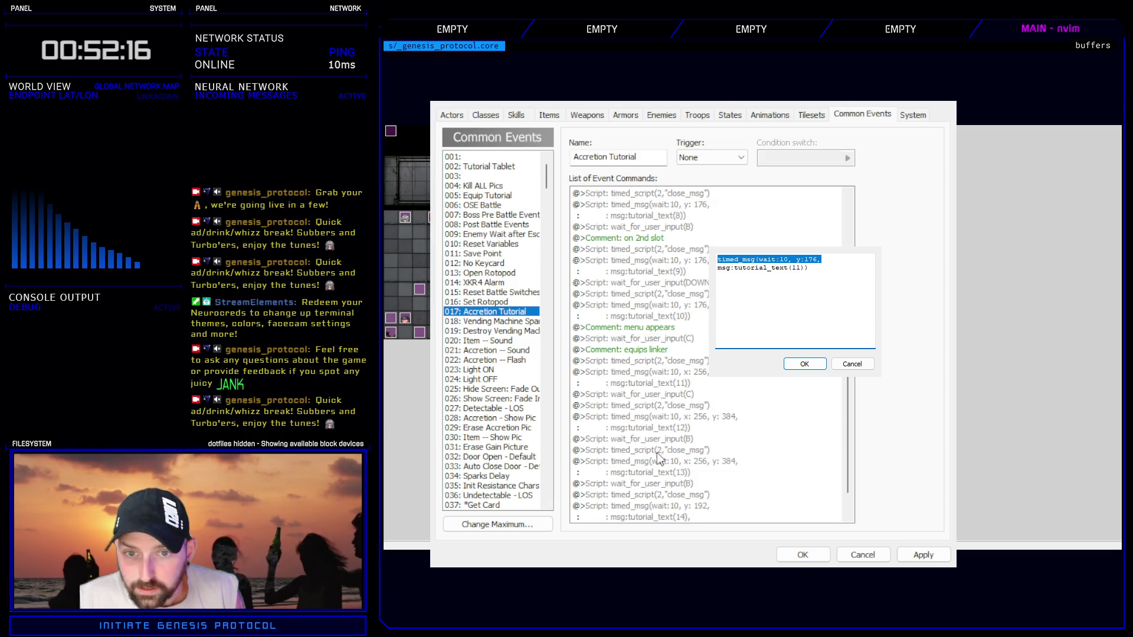
left_click(804, 364)
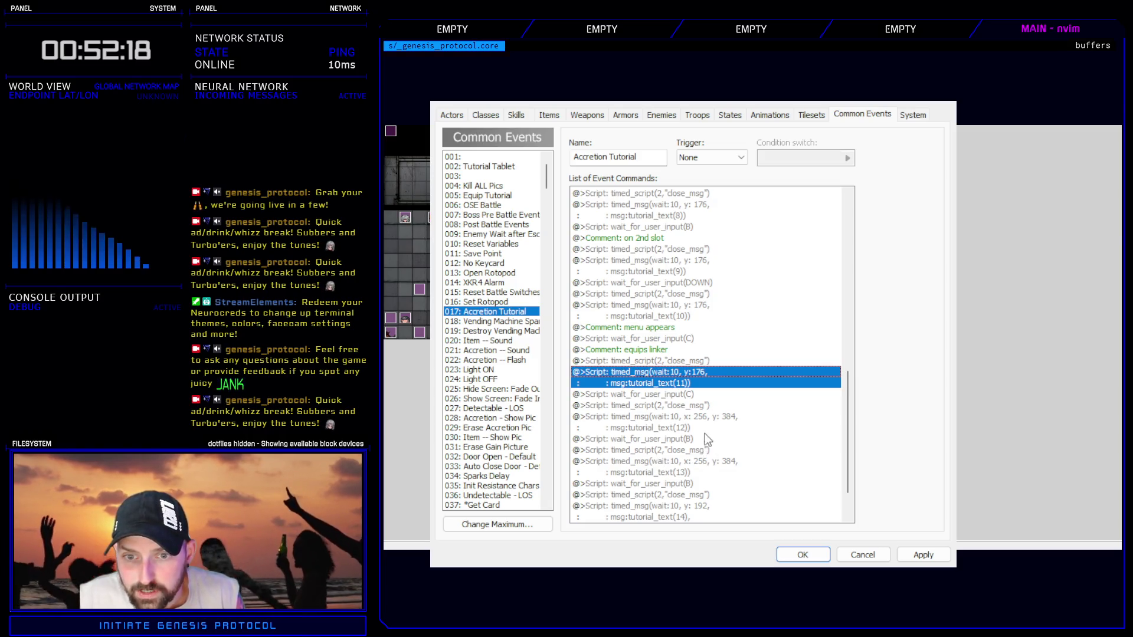
key("alt+Tab")
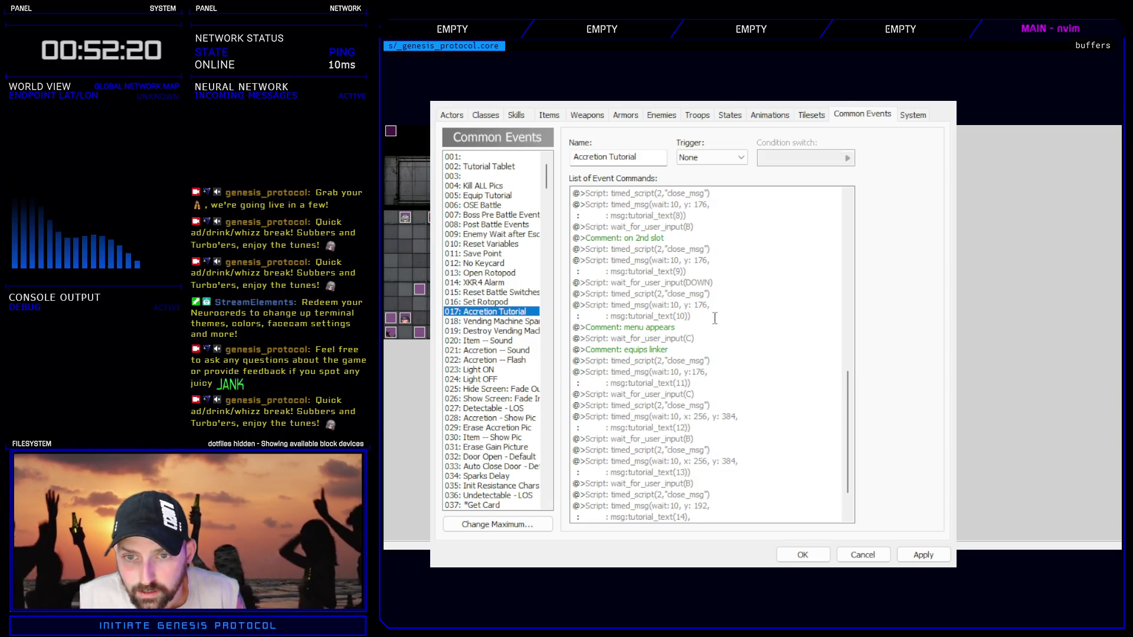
double_click(726, 299)
left_click_drag(824, 259, 717, 260)
key("ctrl+c")
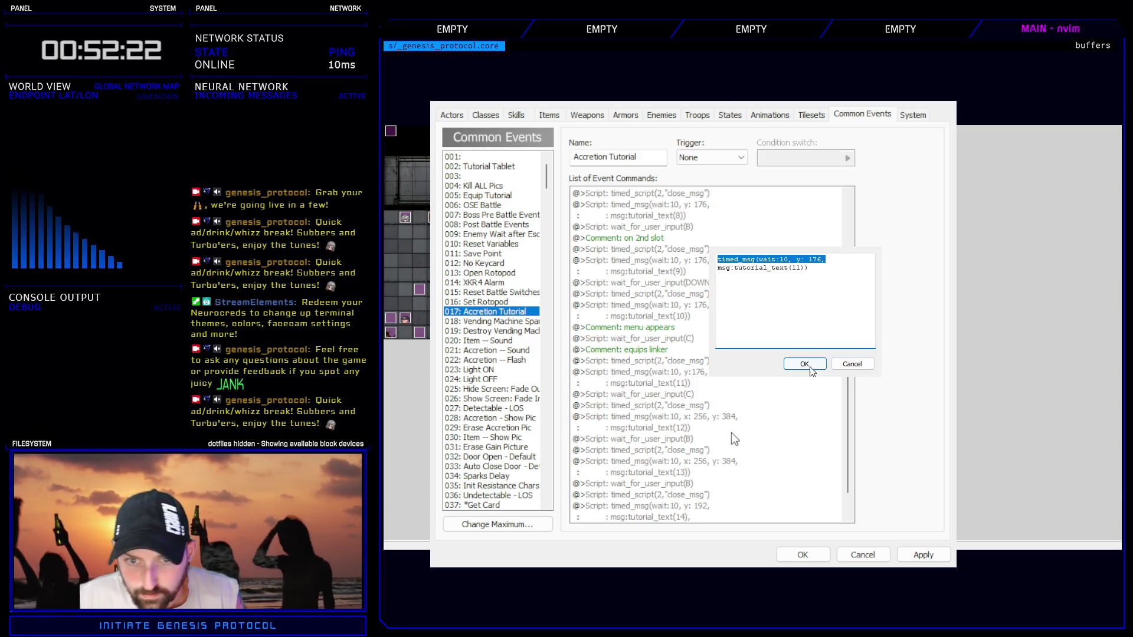
left_click(810, 368)
- Paste the corrected y: 176 position into tutorial_text(12) and tutorial_text(13)
left_click(731, 429)
key("alt+Tab")
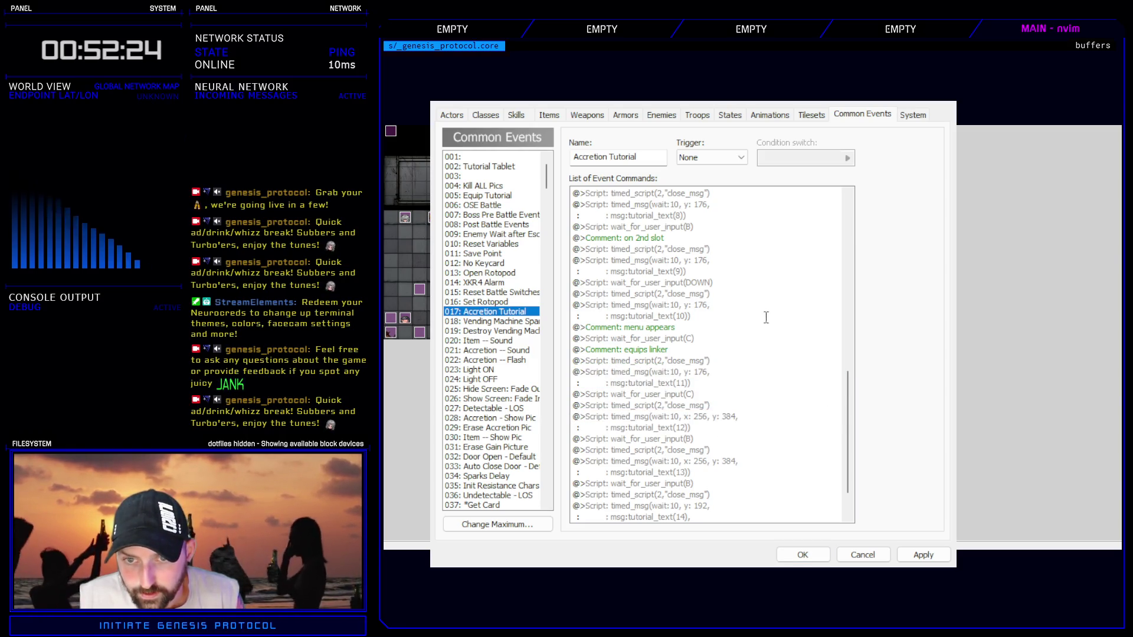
key("alt+Tab")
key("Return")
left_click_drag(859, 259, 721, 258)
key("ctrl+v")
left_click(804, 364)
left_click(734, 450)
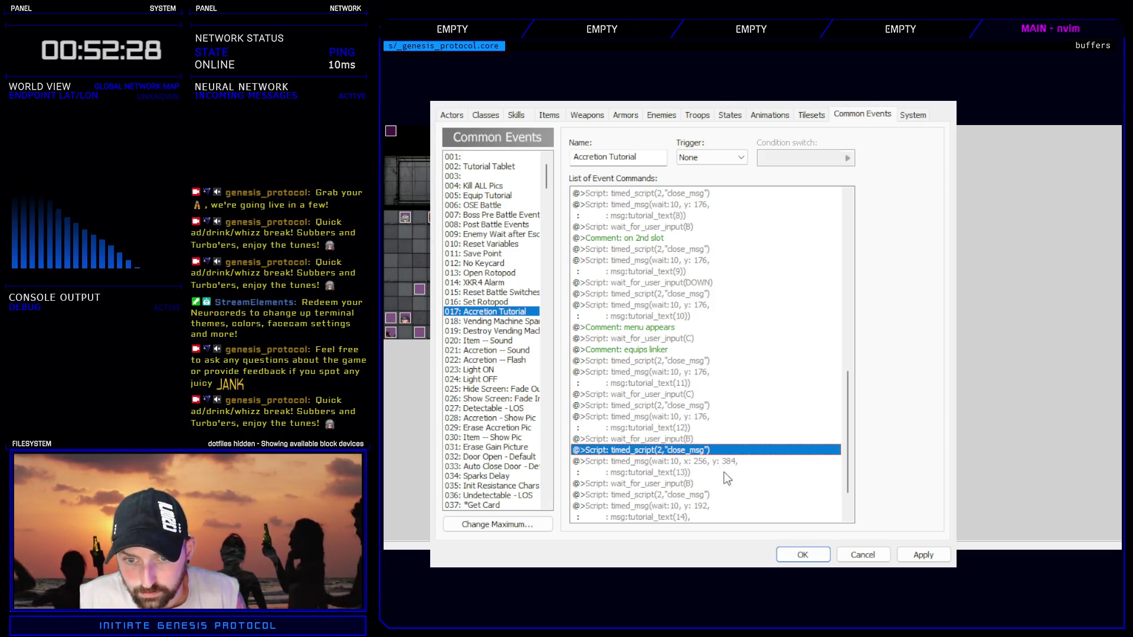
double_click(698, 465)
left_click_drag(858, 260, 751, 260)
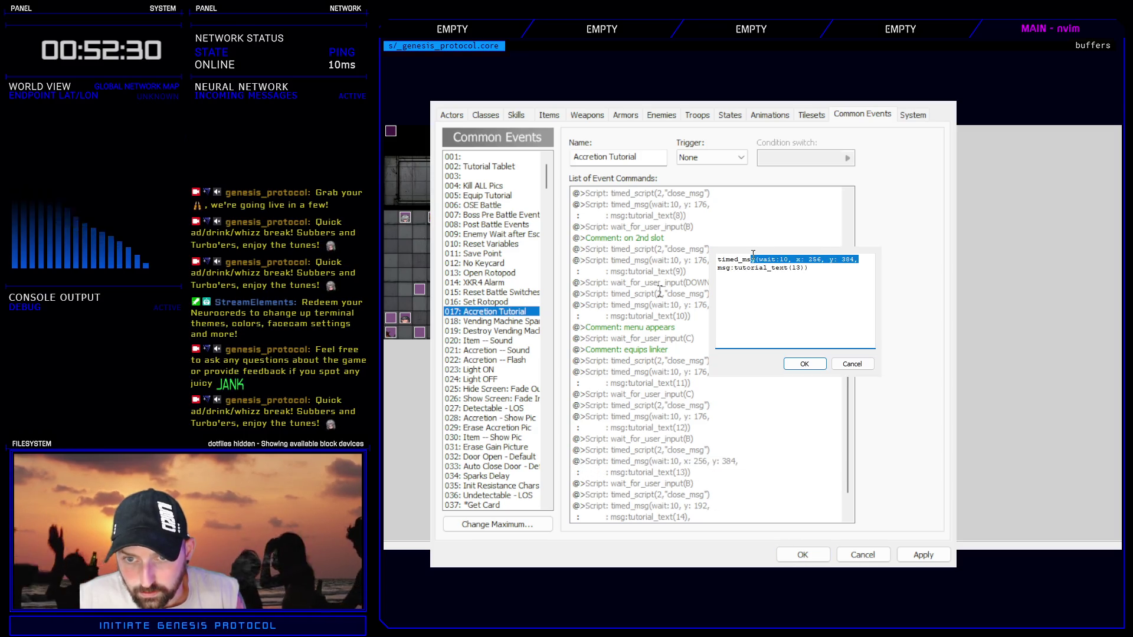
key("ctrl+v")
left_click(804, 364)
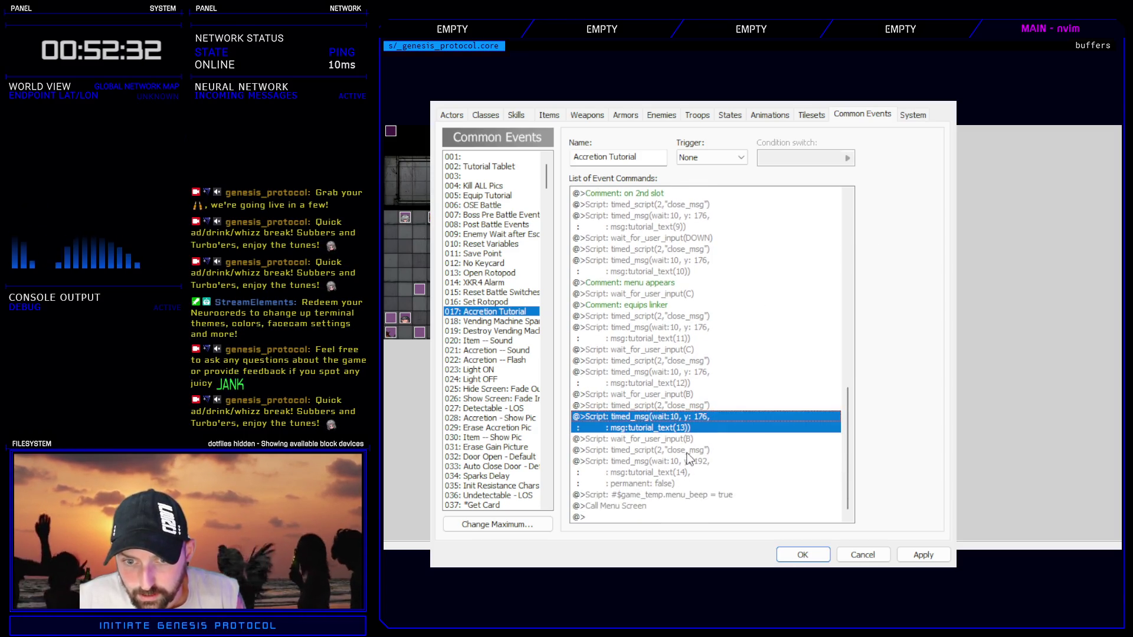
- Delete the old y 192 from tutorial_text(14), then save and close the database
left_click(687, 463)
left_click(723, 330)
mouse_move(826, 260)
left_mouse_down()
mouse_move(729, 259)
mouse_move(809, 263)
left_mouse_up()
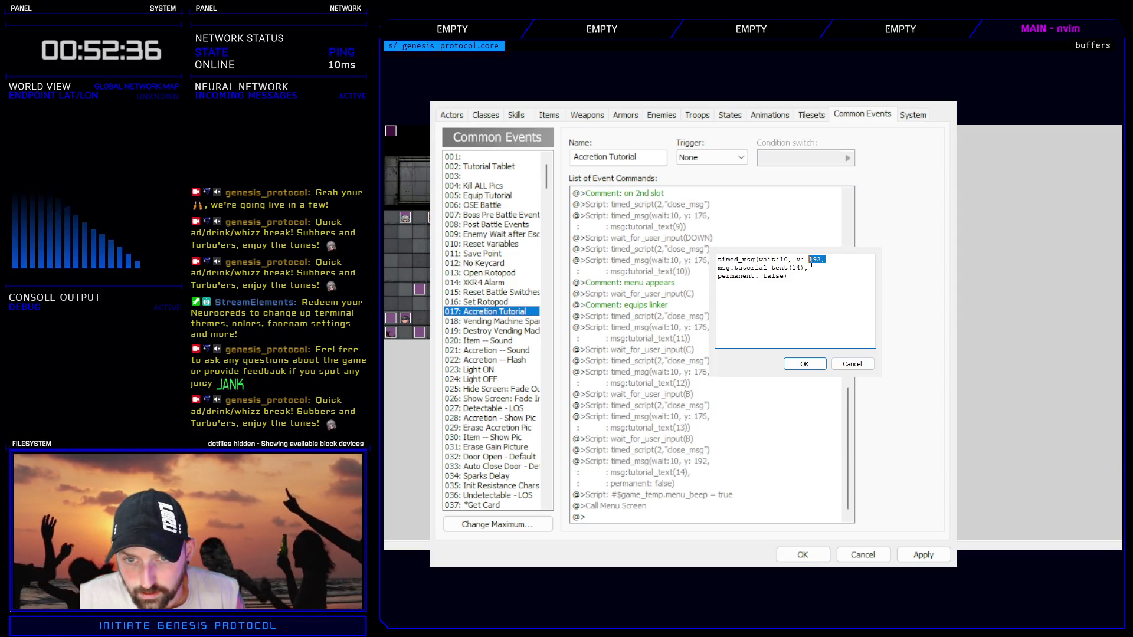
left_click(811, 263)
key("Delete")
key("Delete")
key("Delete")
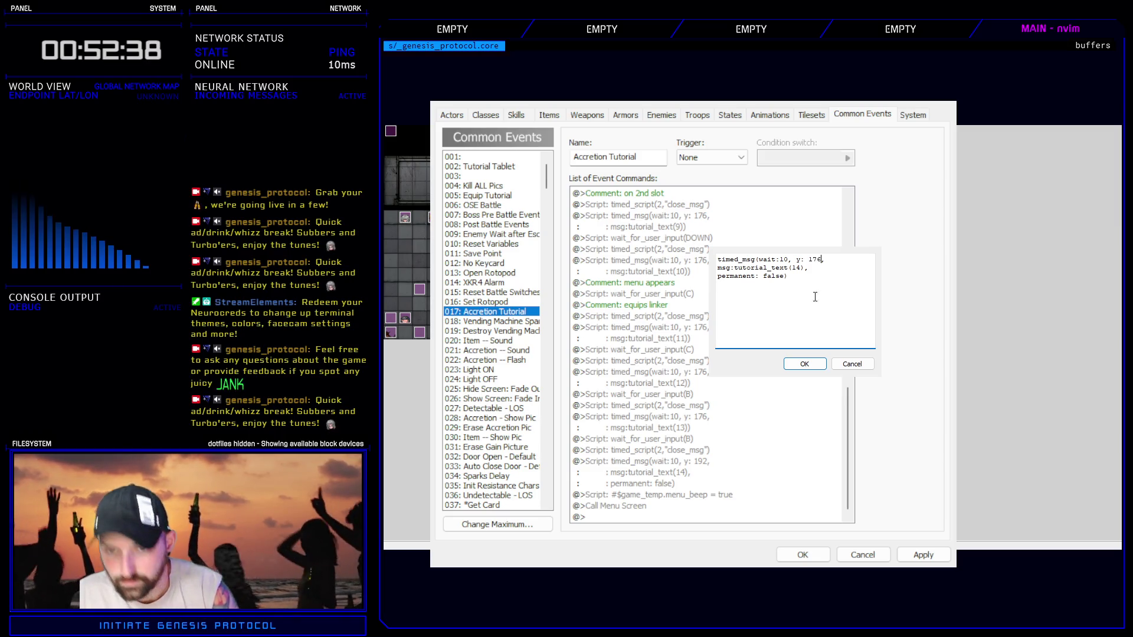
left_click(803, 362)
left_click(798, 554)
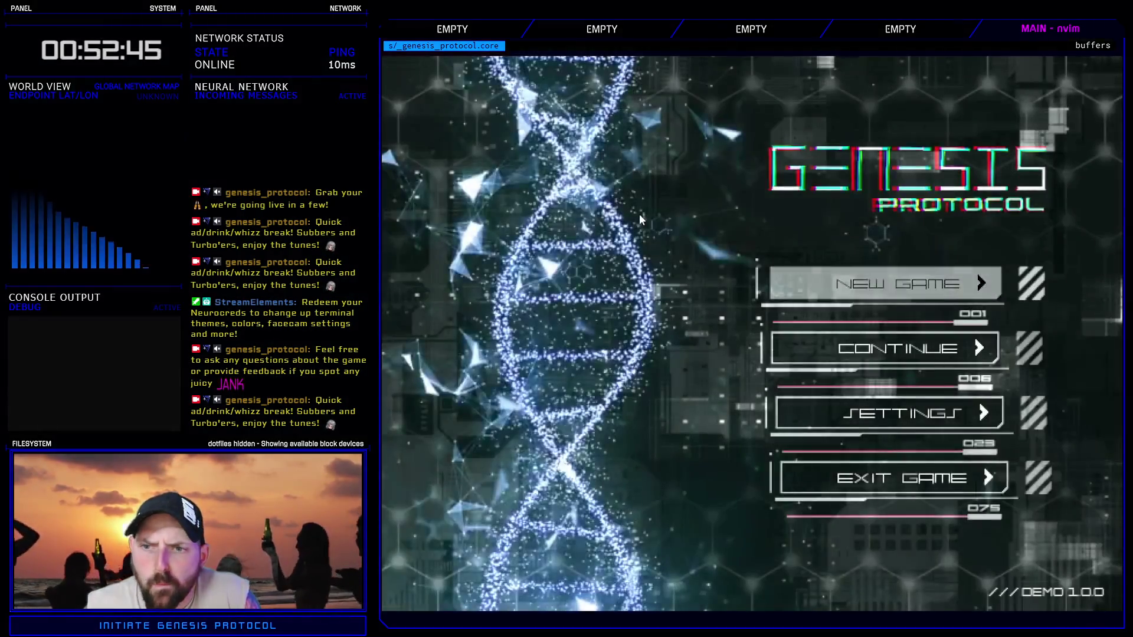
- Start a Normal-difficulty new game, go to the Enhance tab, and open Kivos's loadout
left_click(899, 280)
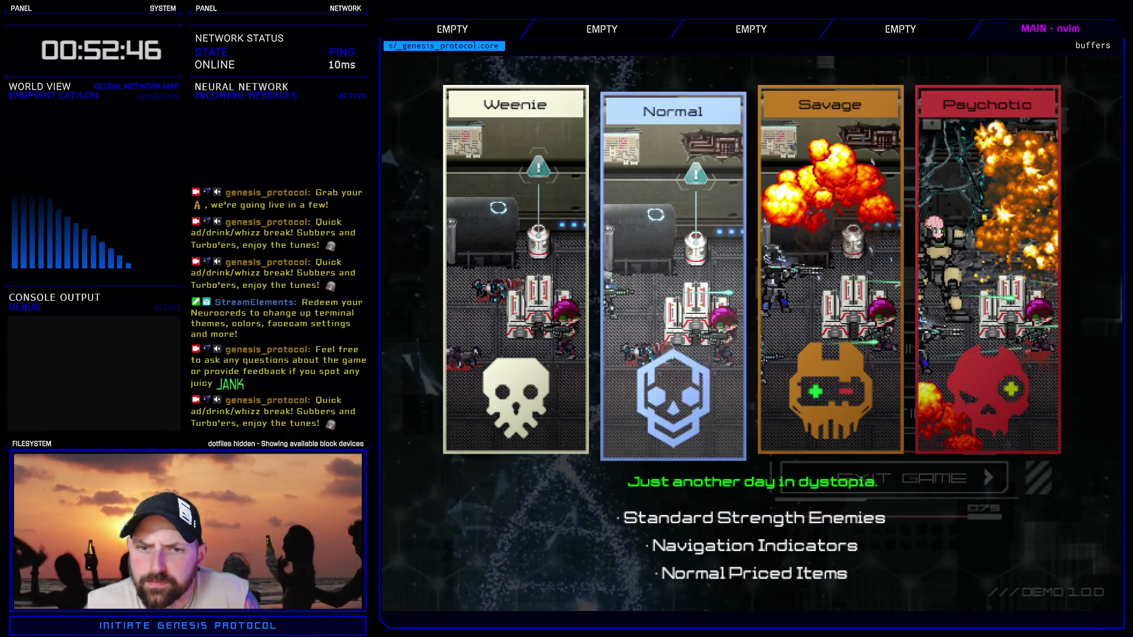
key("Return")
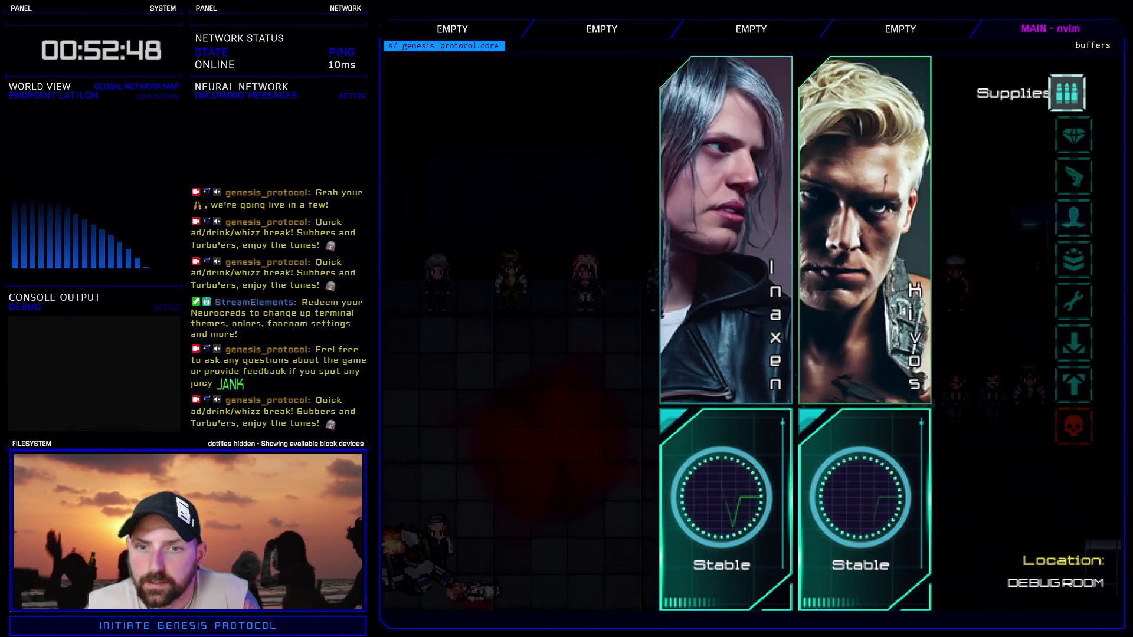
key("Down")
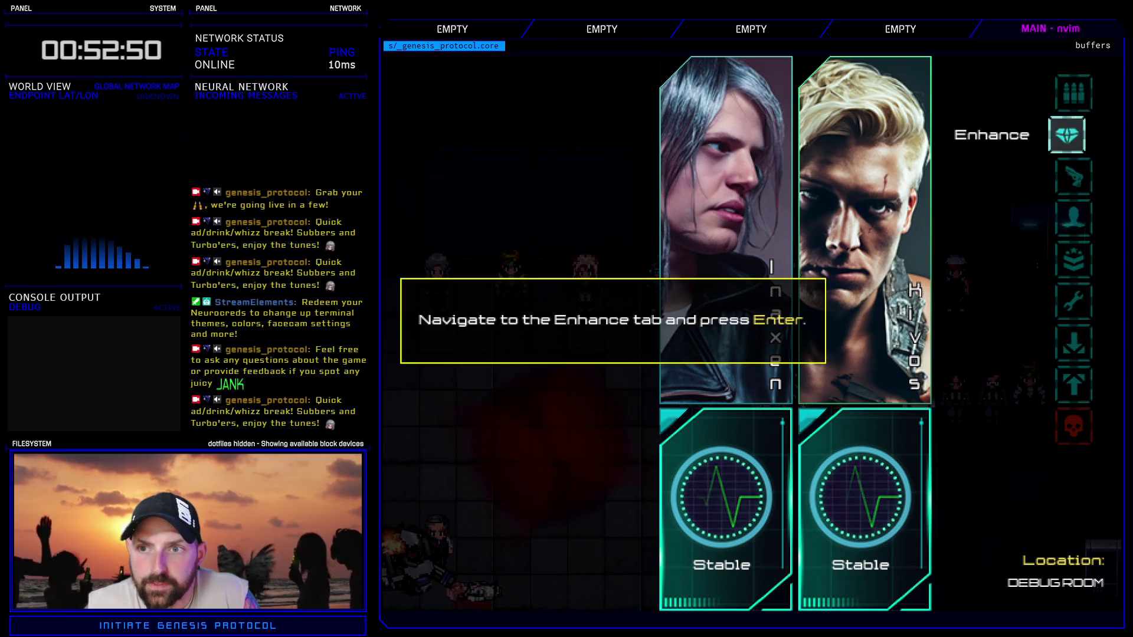
key("Return")
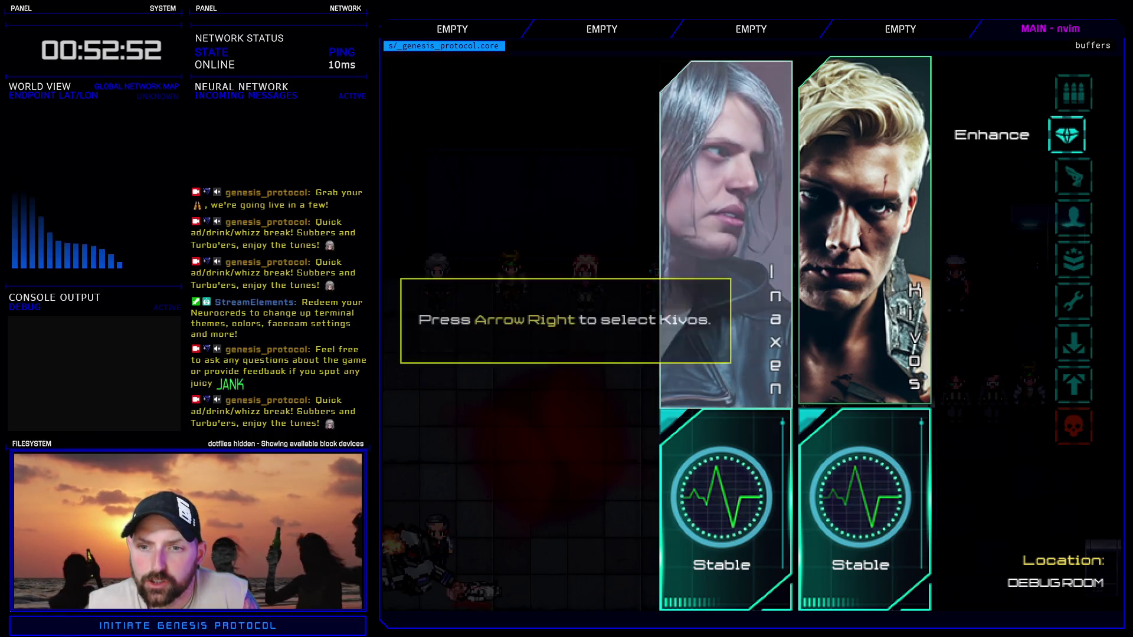
key("Right")
key("Return")
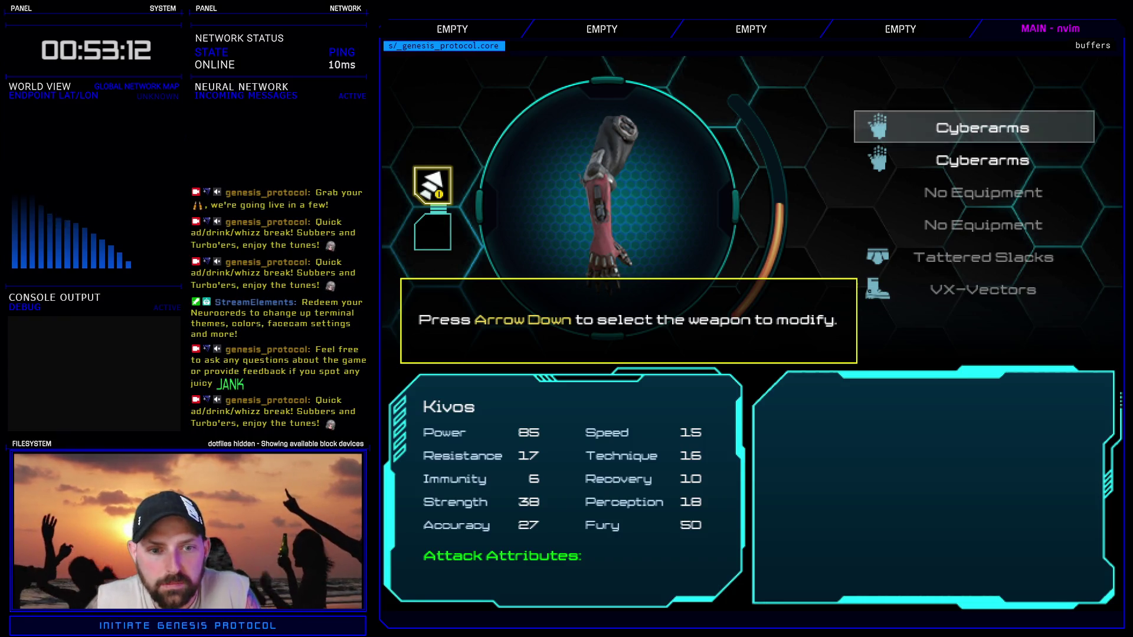
- Replace the Heat Conduit on Kivos's second Cyberarms with the Cold Conduit
key("Down")
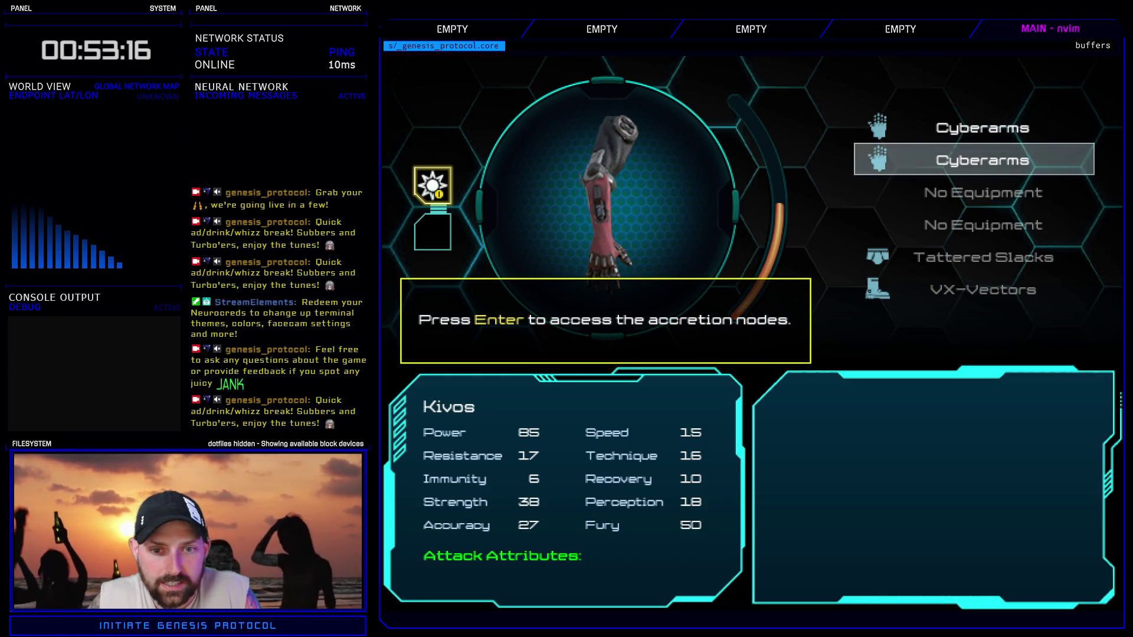
key("Return")
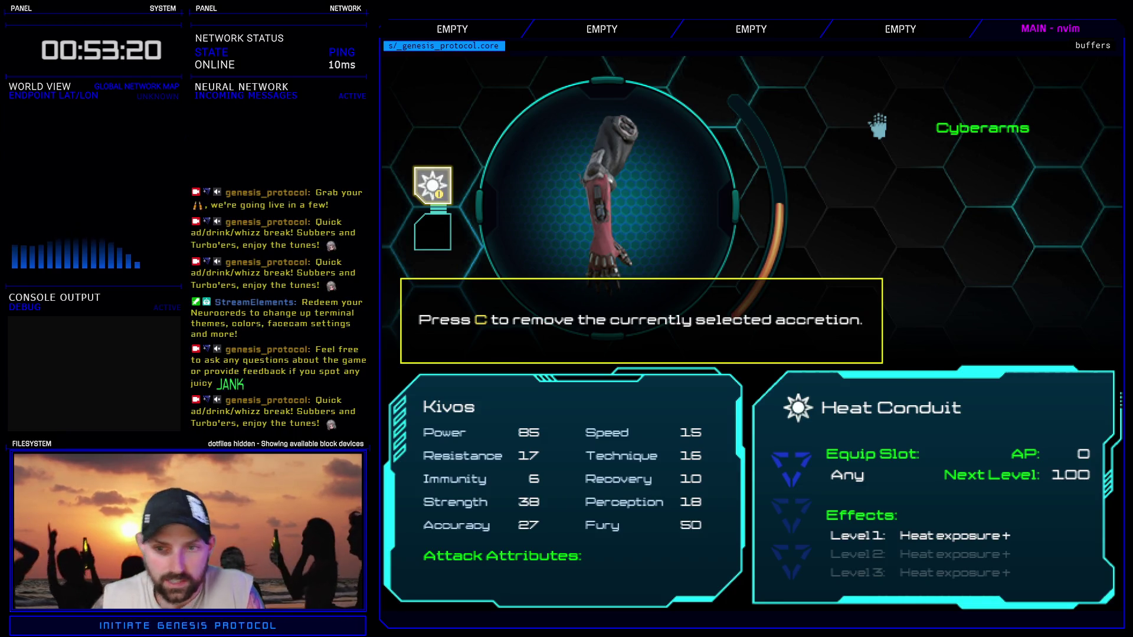
key("c")
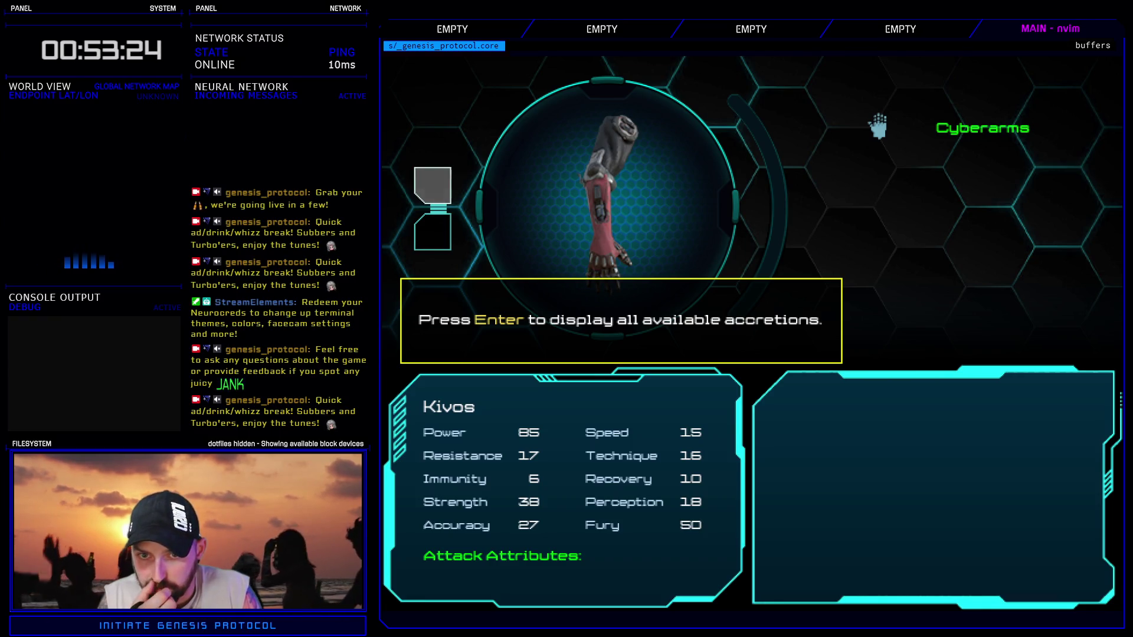
key("Return")
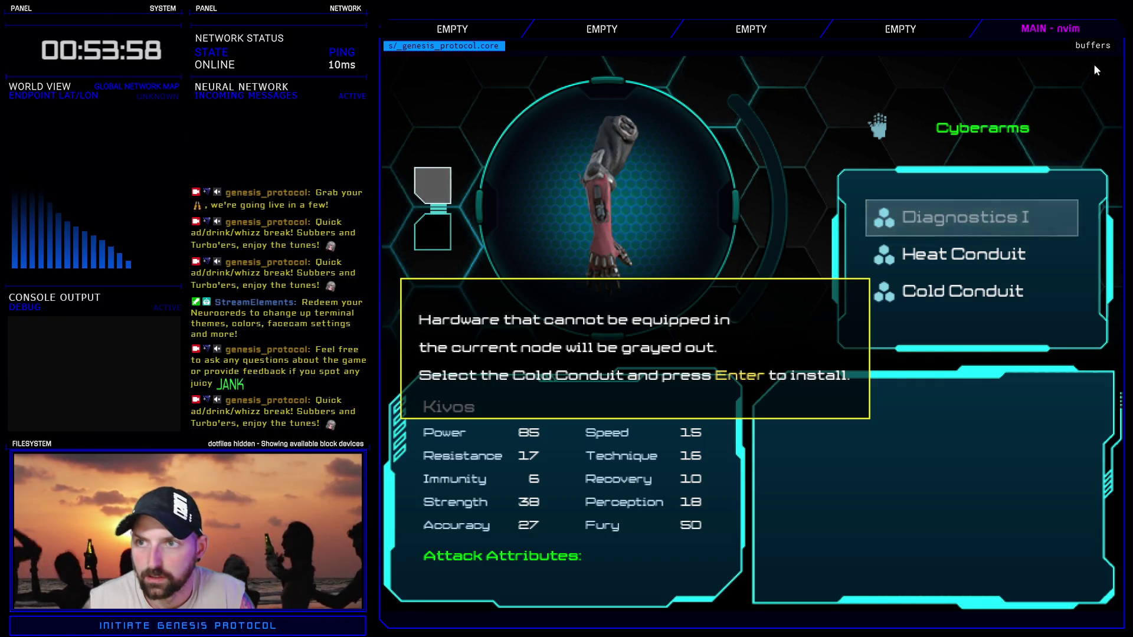
key("Down")
key("Down")
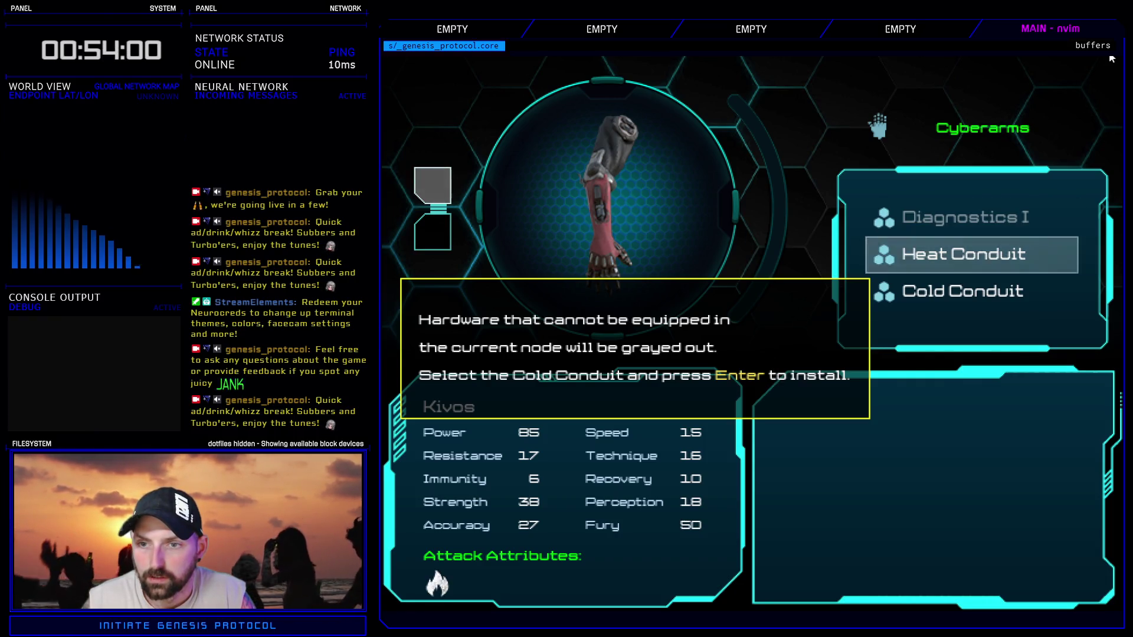
key("Return")
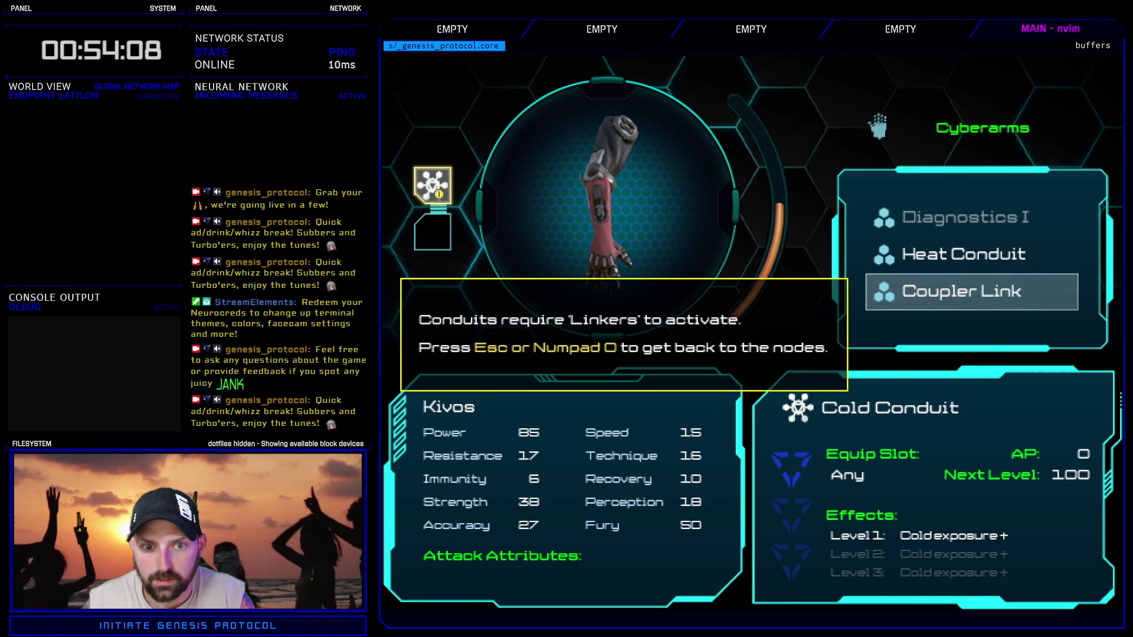
- Equip the Coupler Link in the lower empty node and end the playtest
key("Escape")
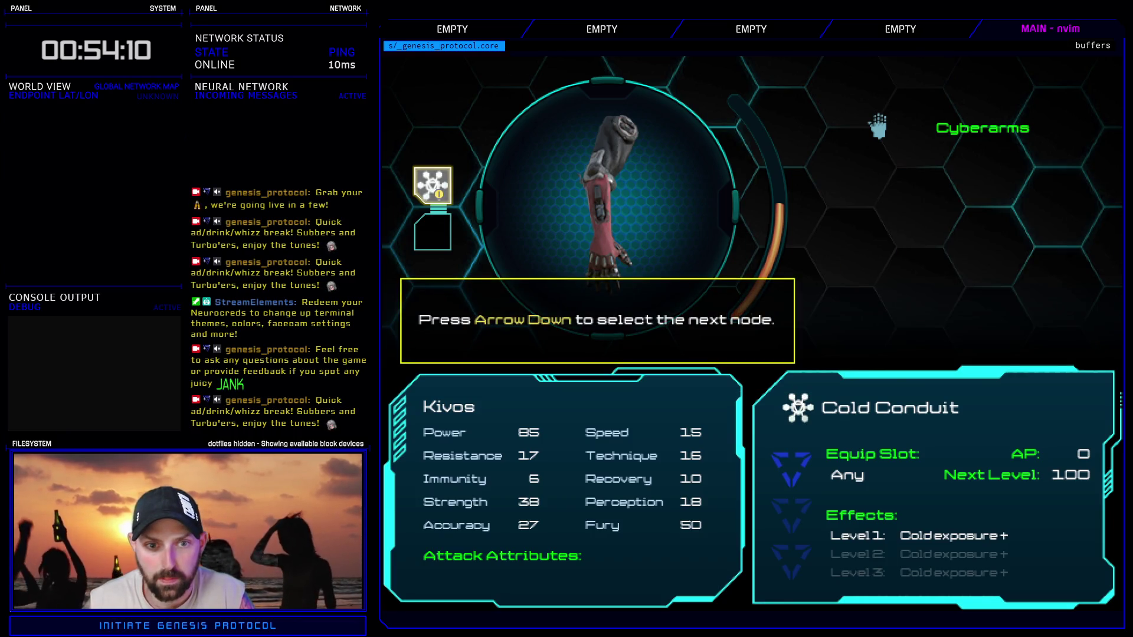
key("Down")
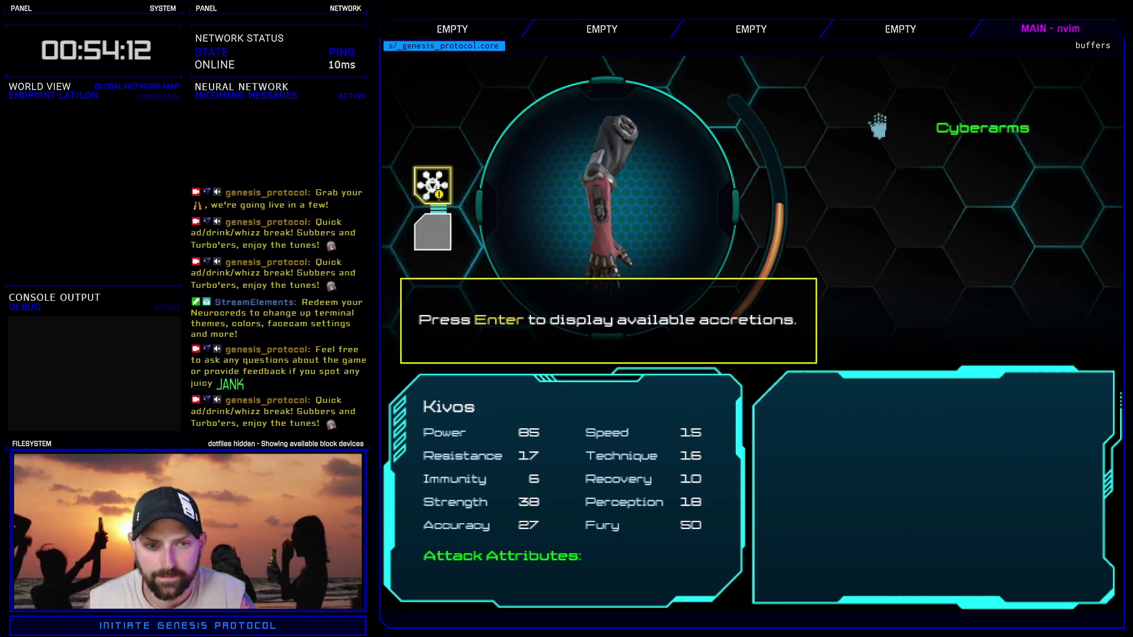
key("Return")
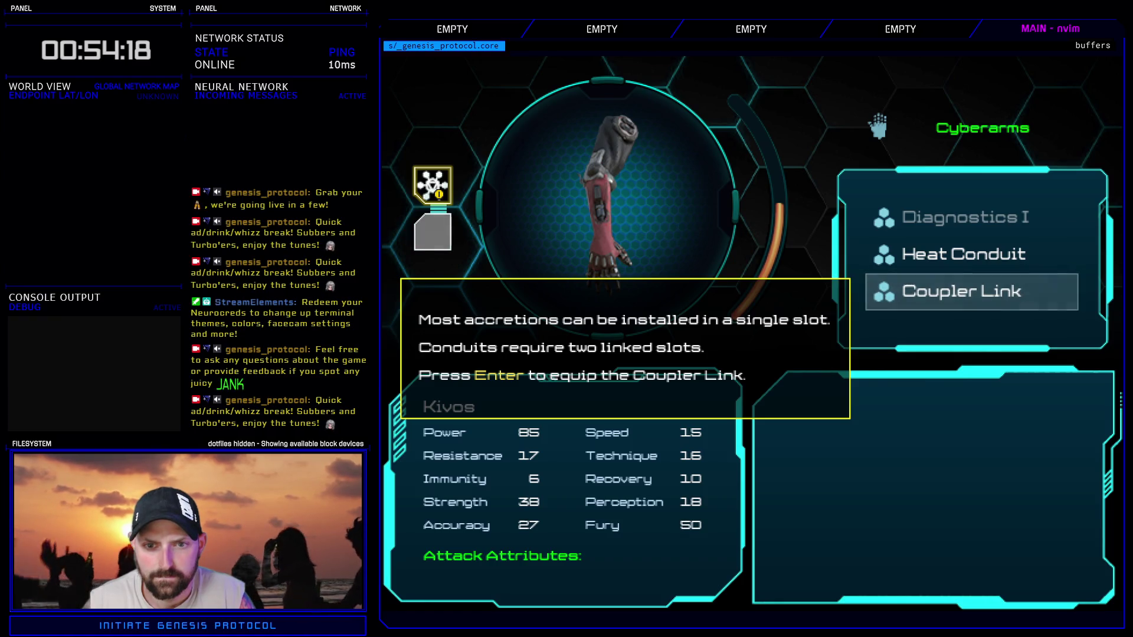
key("Return")
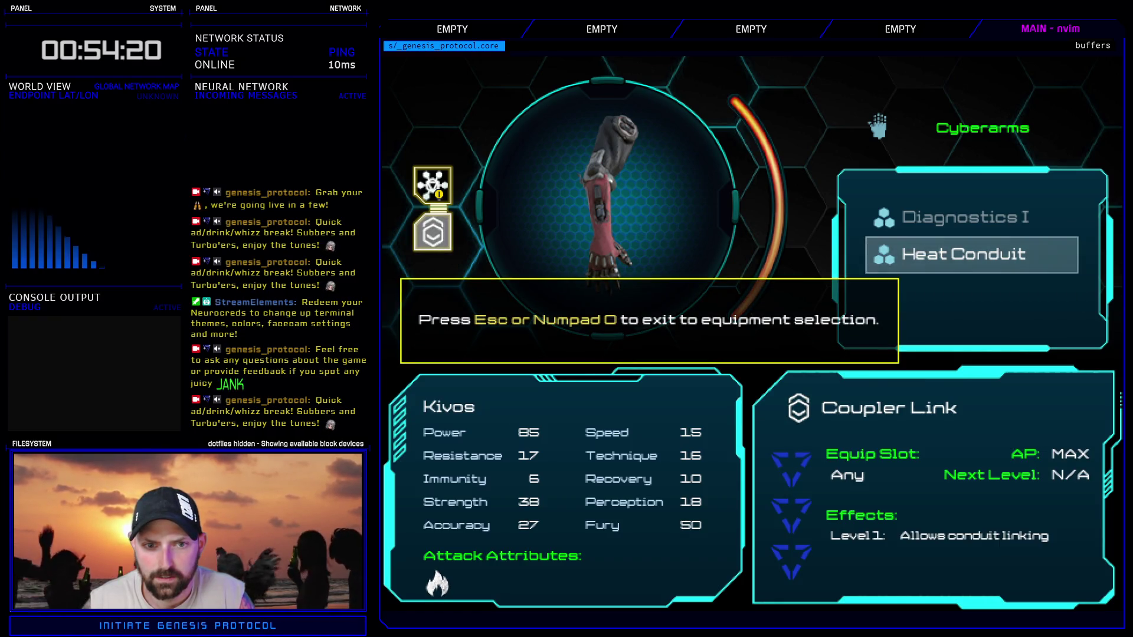
key("Escape")
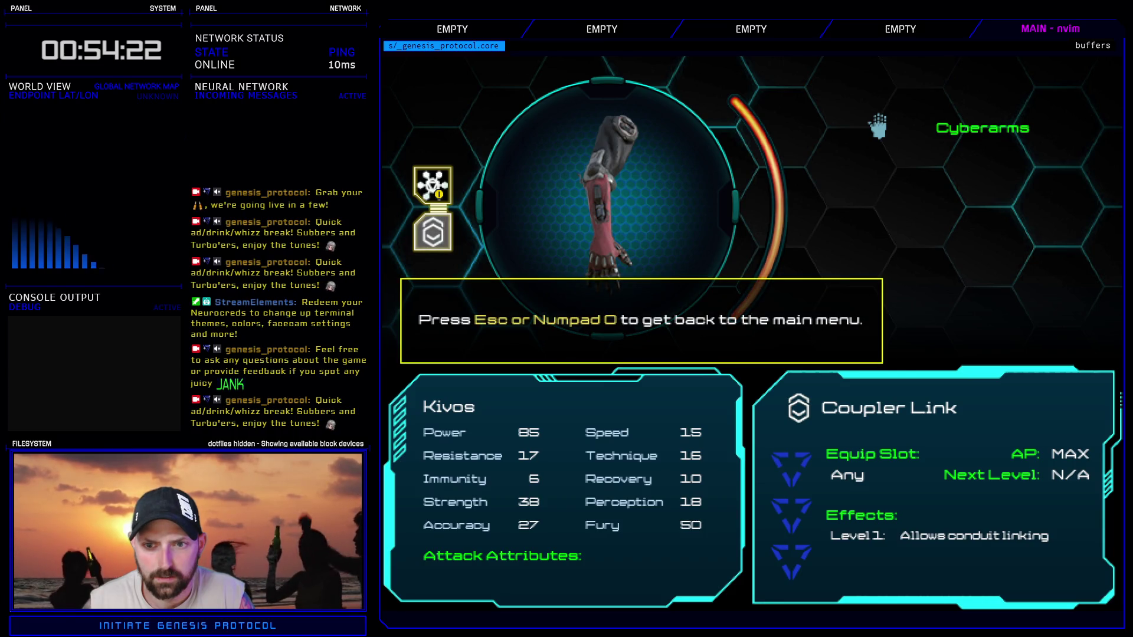
key("Escape")
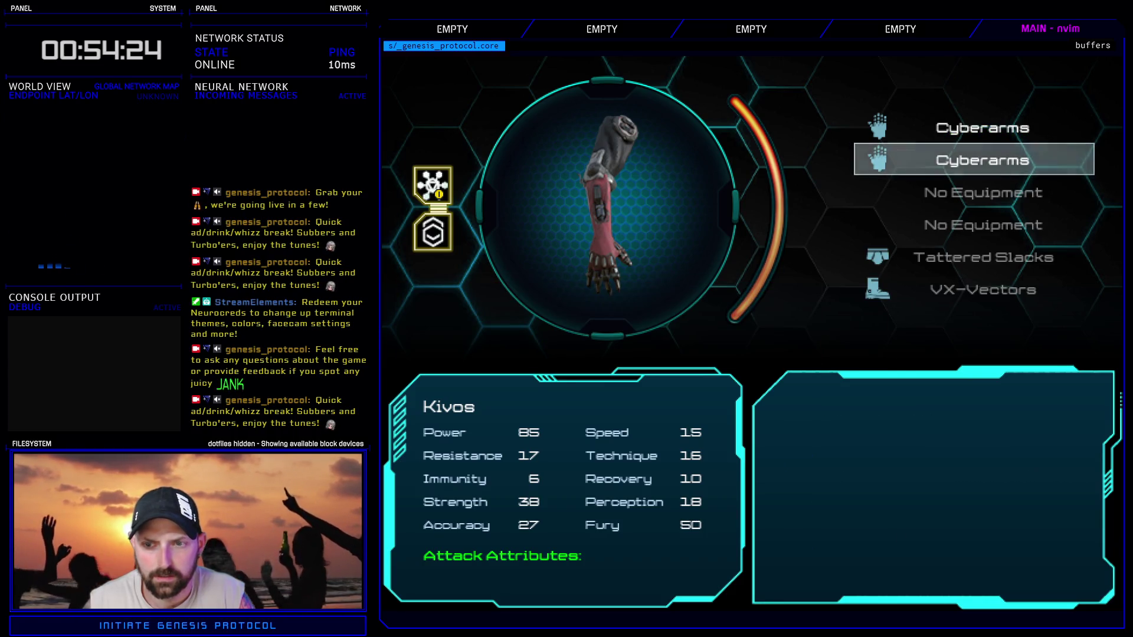
key("Escape")
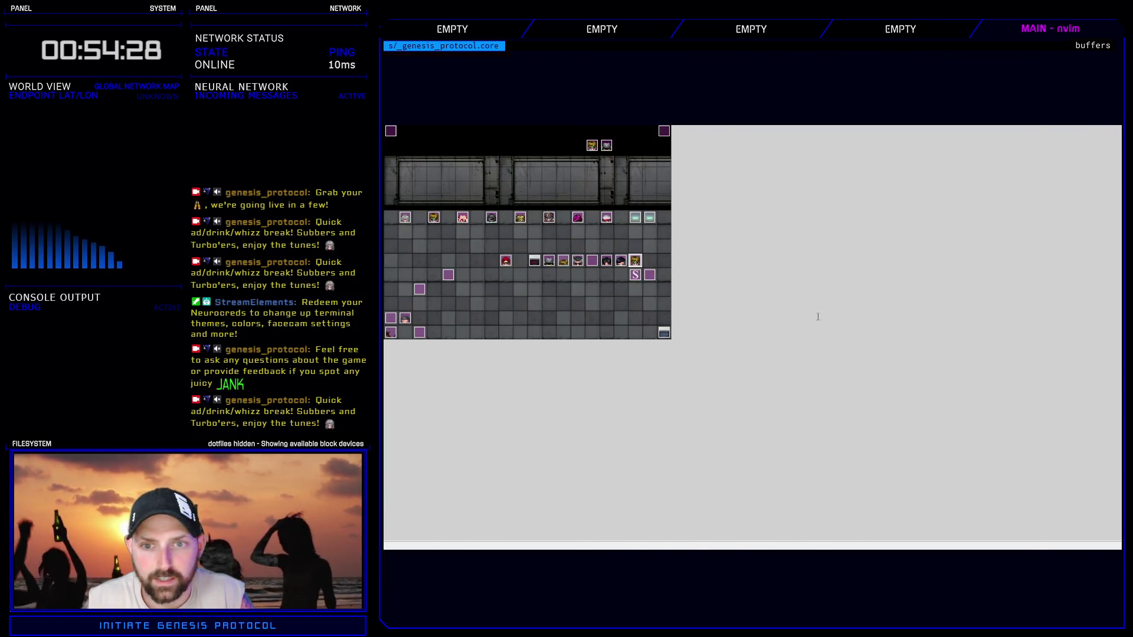
- In the Accretion Tutorial common event, set the first and name messages to y 168
key("F11")
key("Escape")
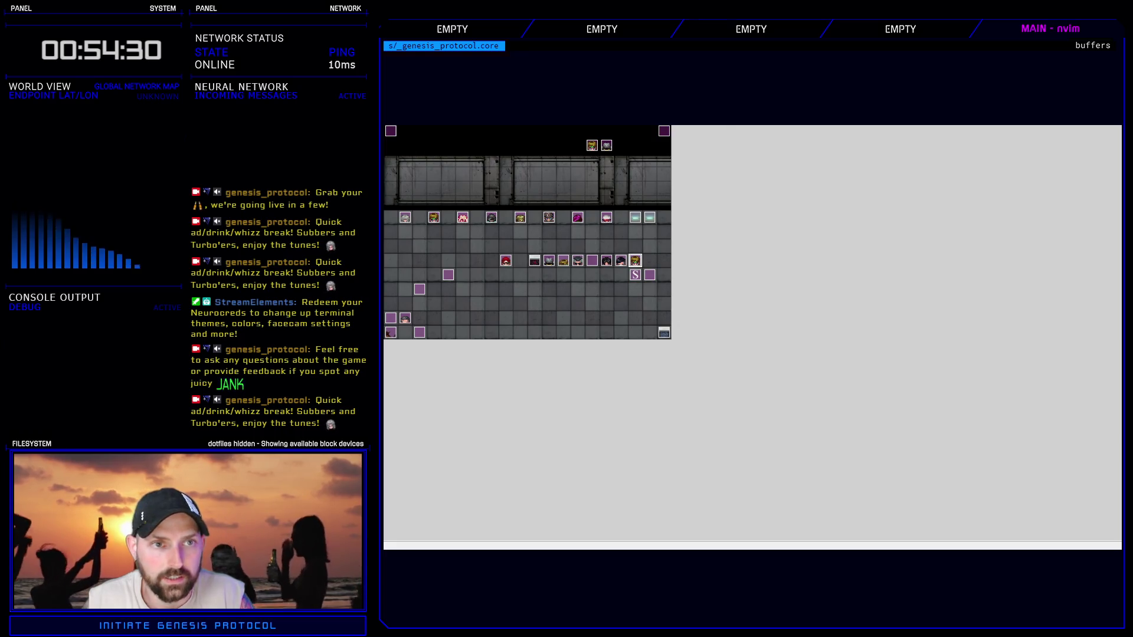
key("F9")
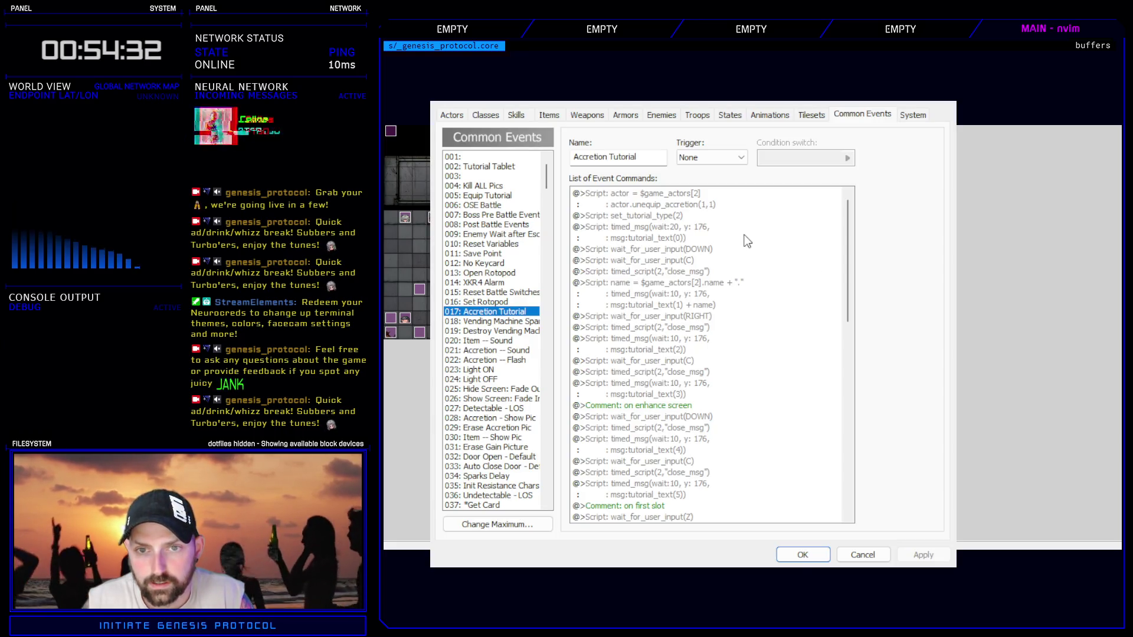
left_click(700, 216)
double_click(697, 230)
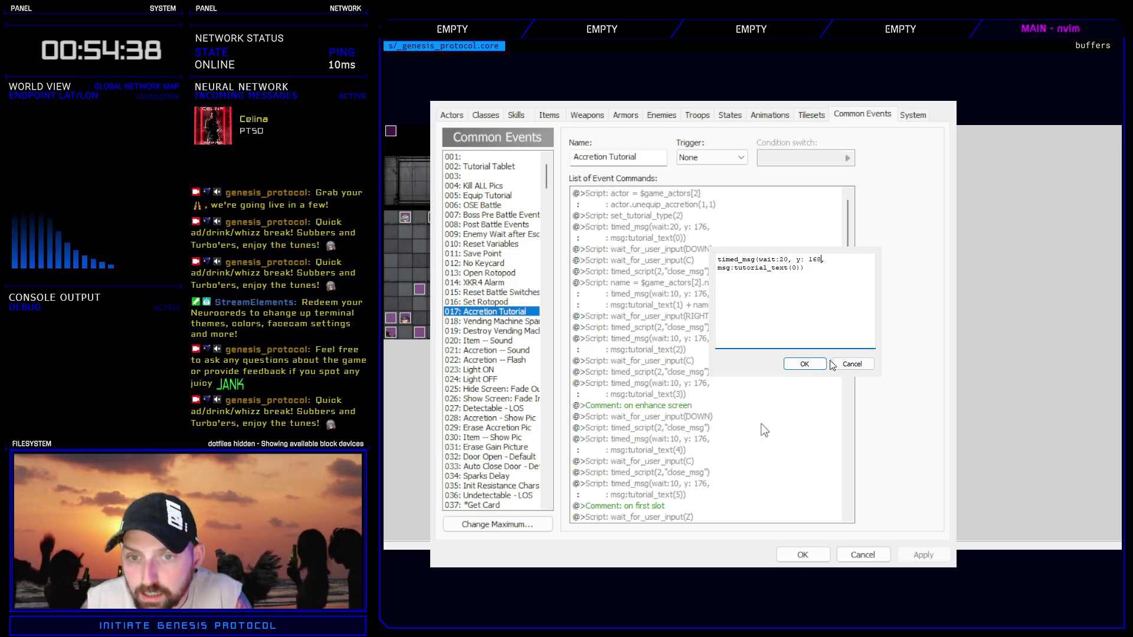
left_click(803, 365)
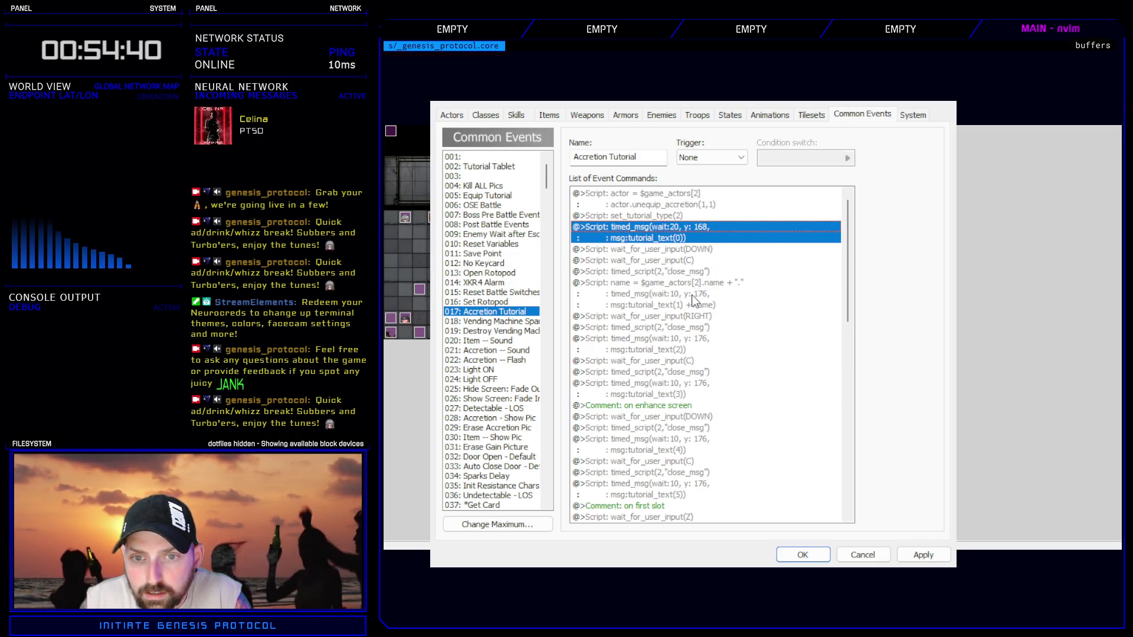
double_click(694, 301)
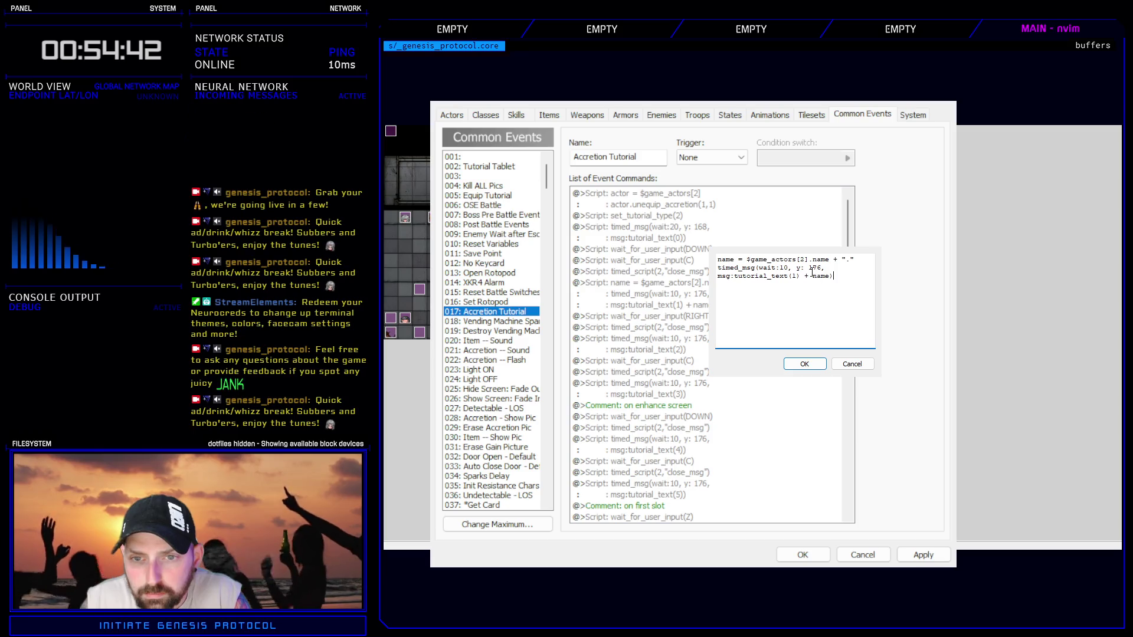
type("68")
left_click(804, 364)
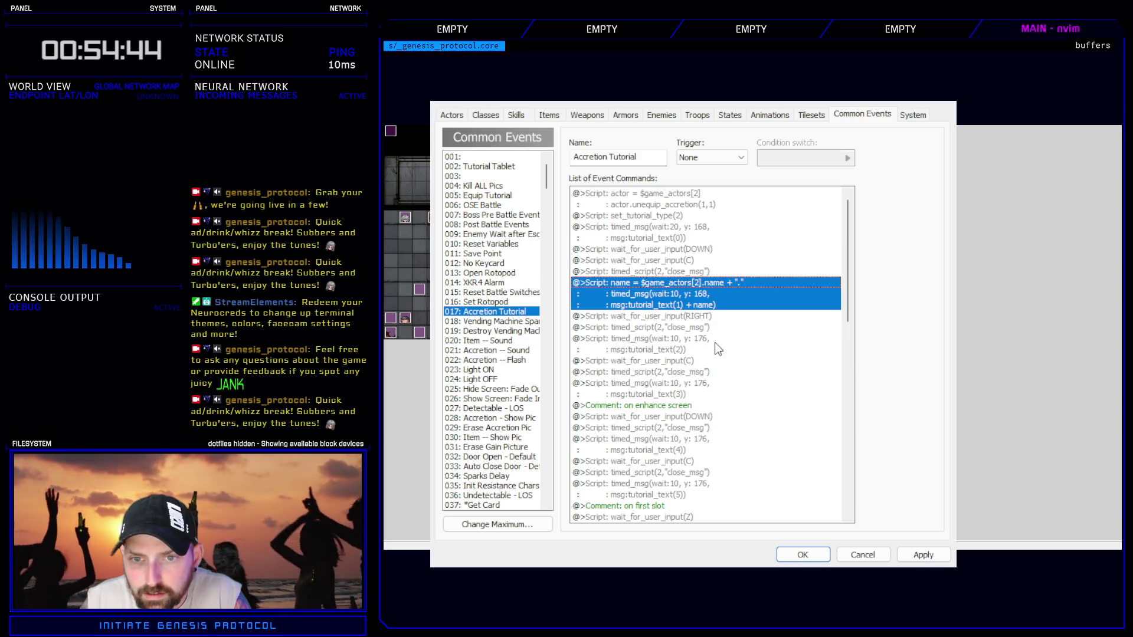
- Move tutorial_text(2) through (4) to y 168
double_click(703, 338)
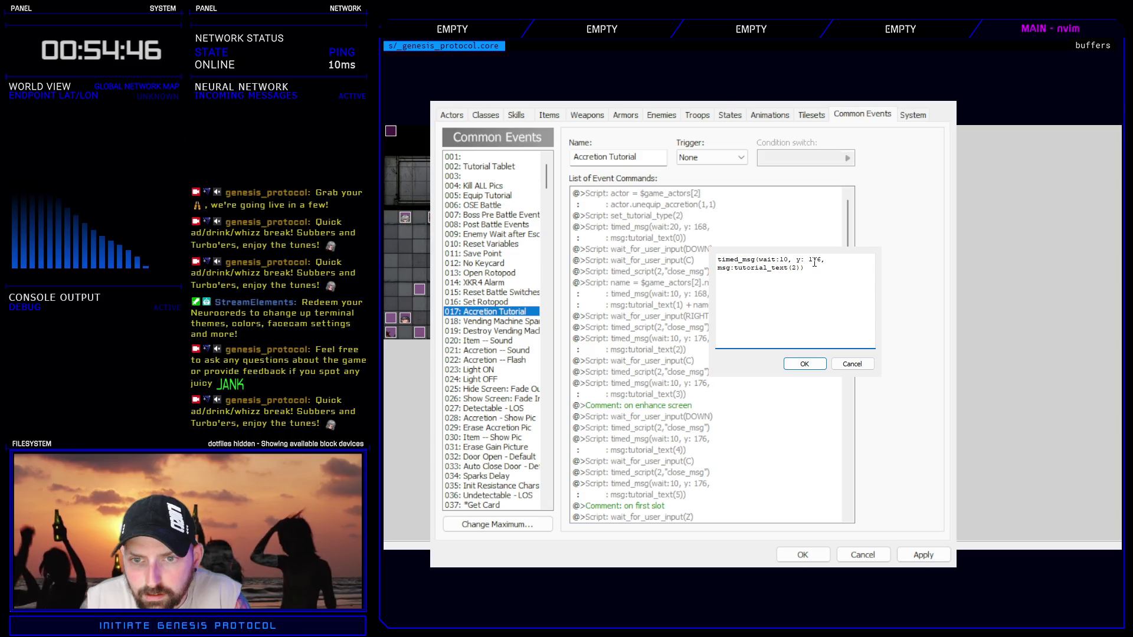
left_click(813, 367)
double_click(702, 384)
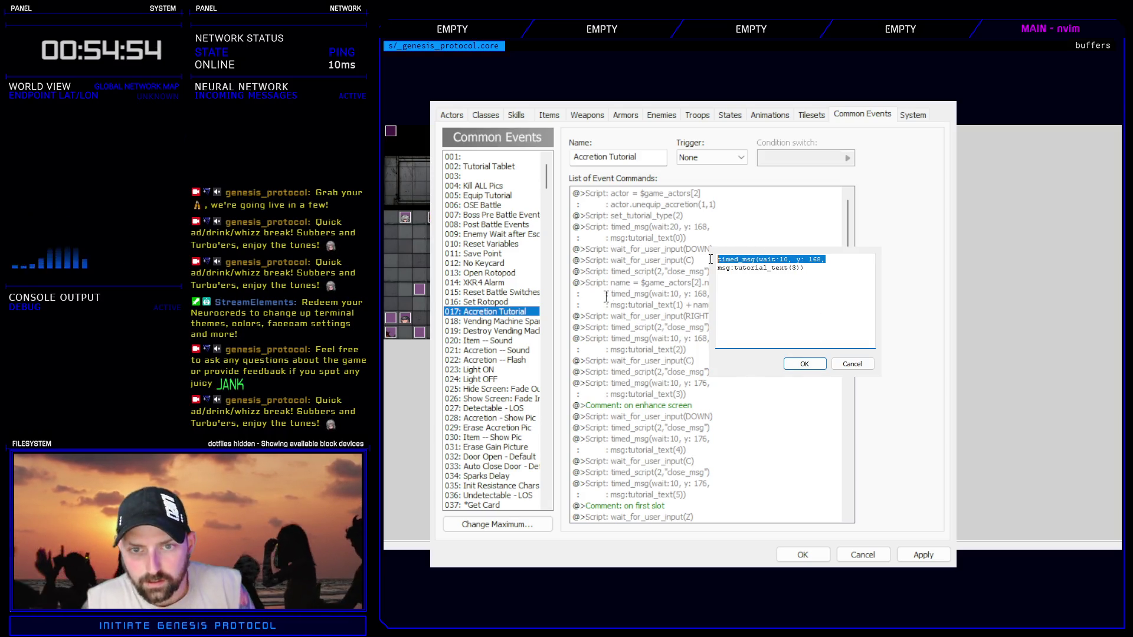
left_click(804, 364)
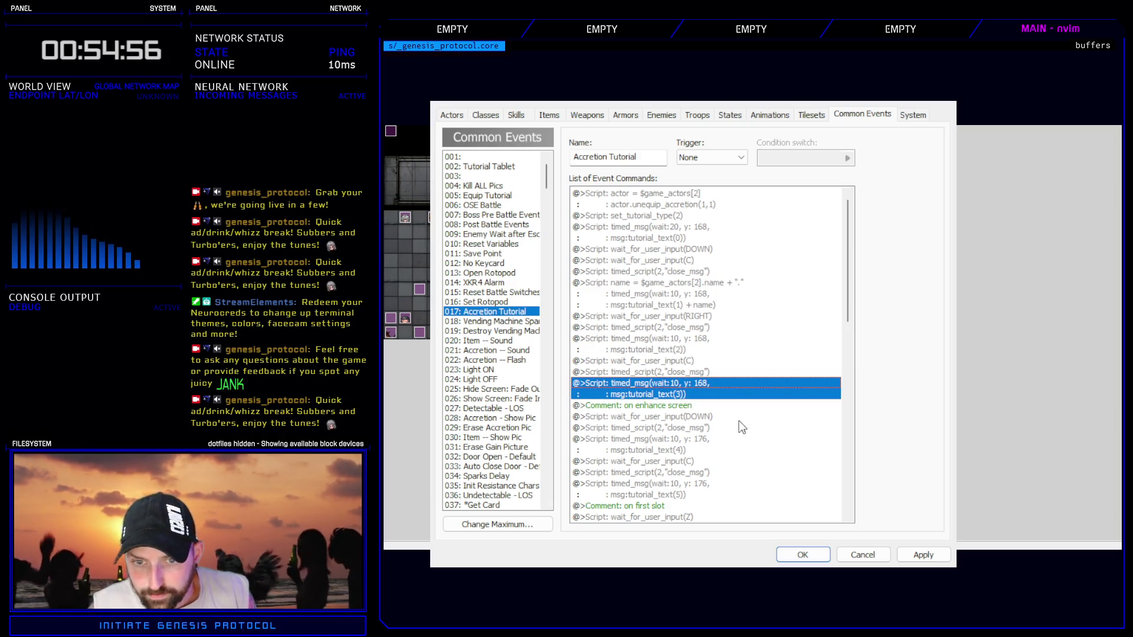
double_click(695, 438)
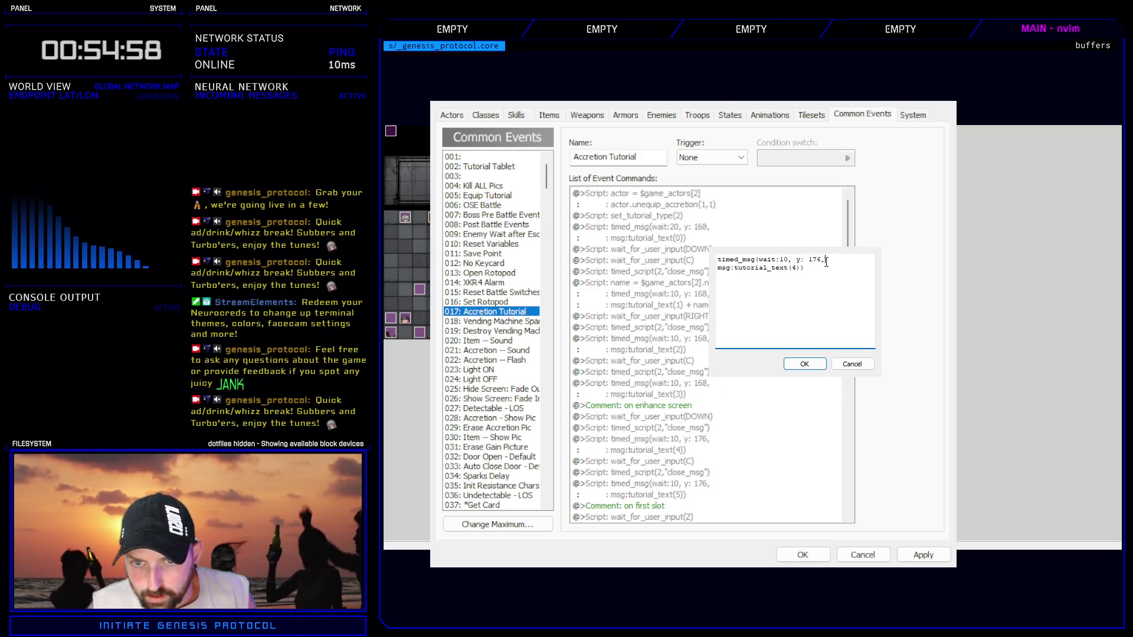
type("timed_msg(wait:10, y: 168,")
key("Tab")
key("Return")
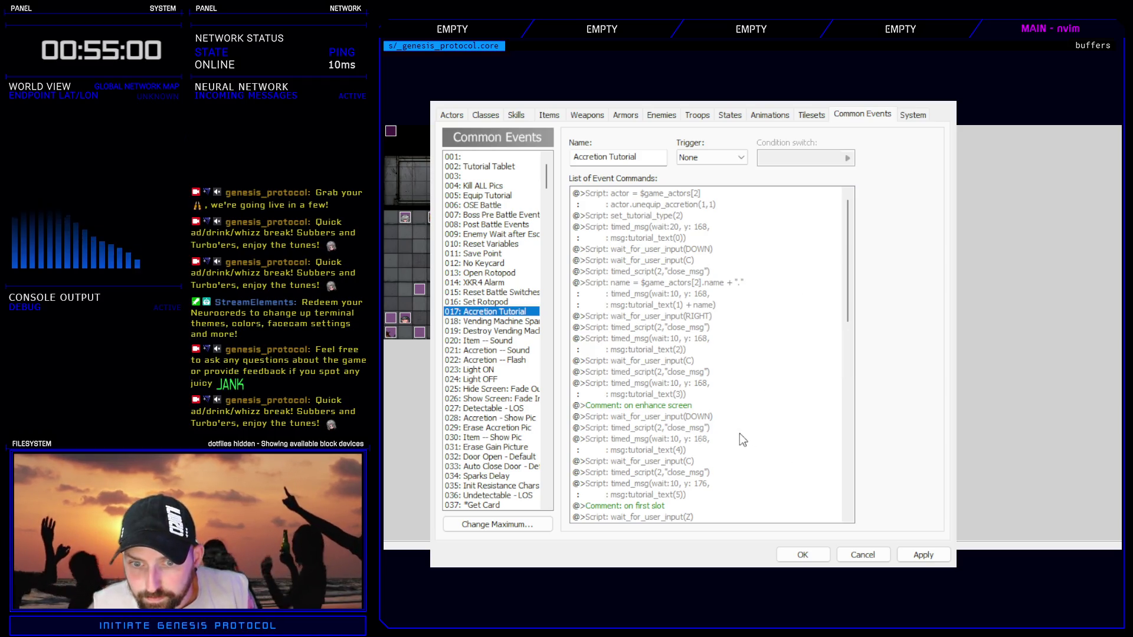
- Move tutorial_text(5) and (6) to y 168
scroll(738, 436, "down", 4)
double_click(688, 362)
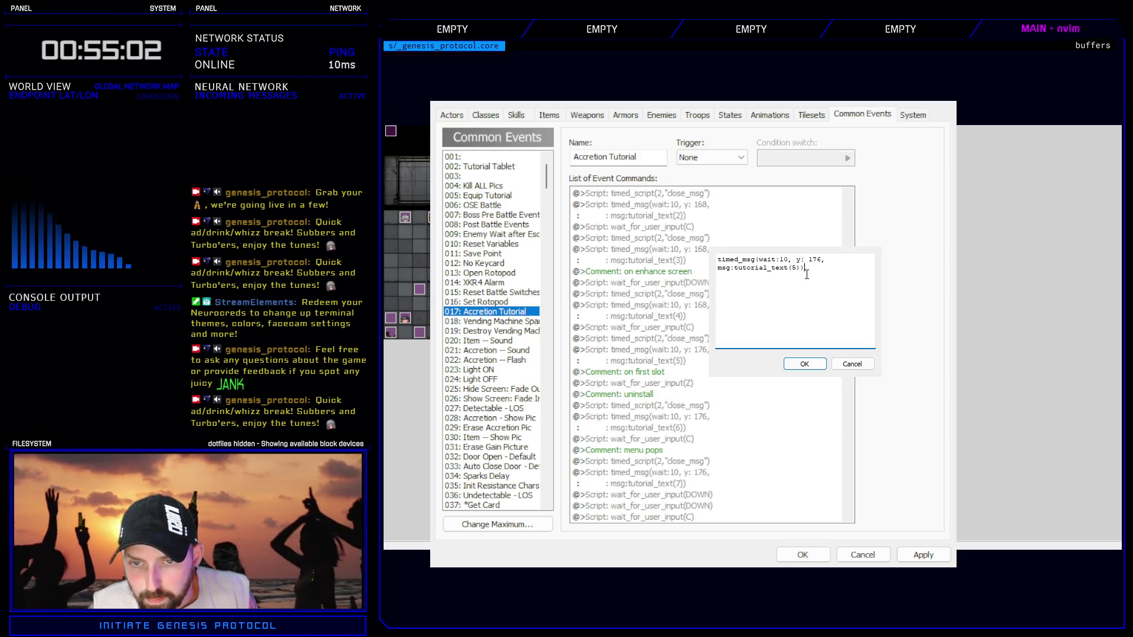
key("Return")
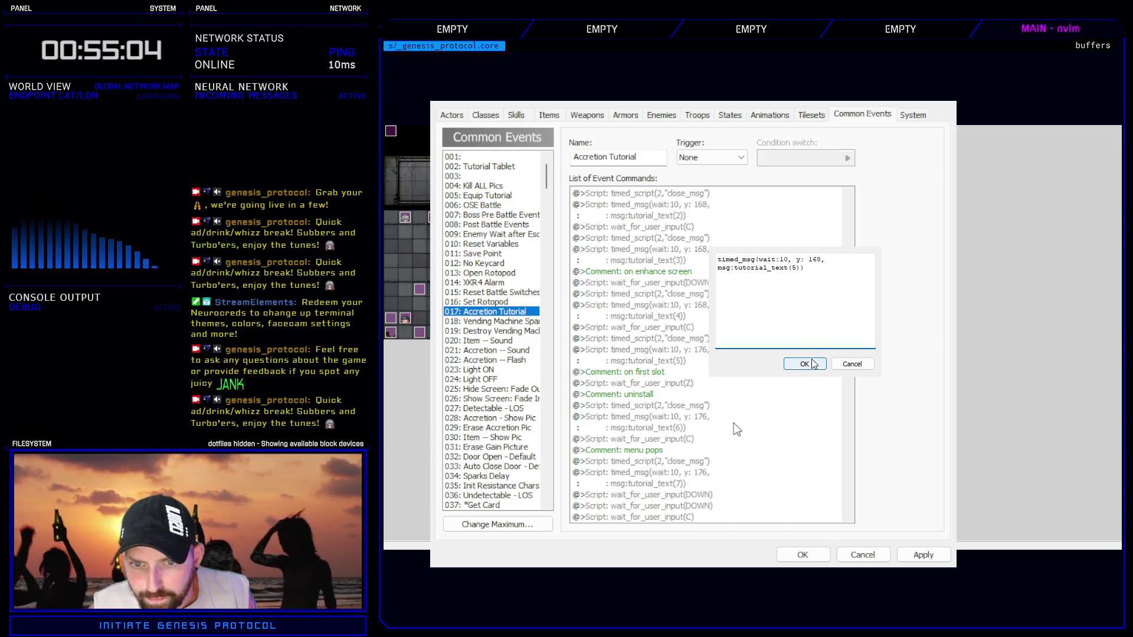
left_click(701, 407)
left_click(708, 420)
key("alt+Tab")
type("168")
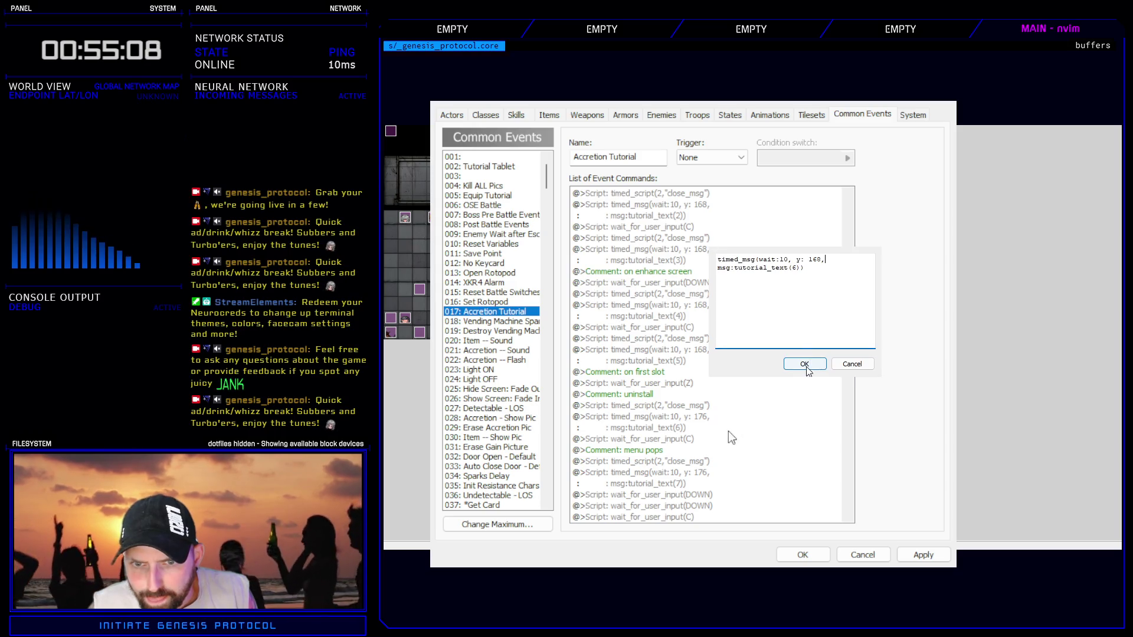
key("Return")
- Change tutorial_text(7) and (8) to y 168
left_click(700, 472)
key("Return")
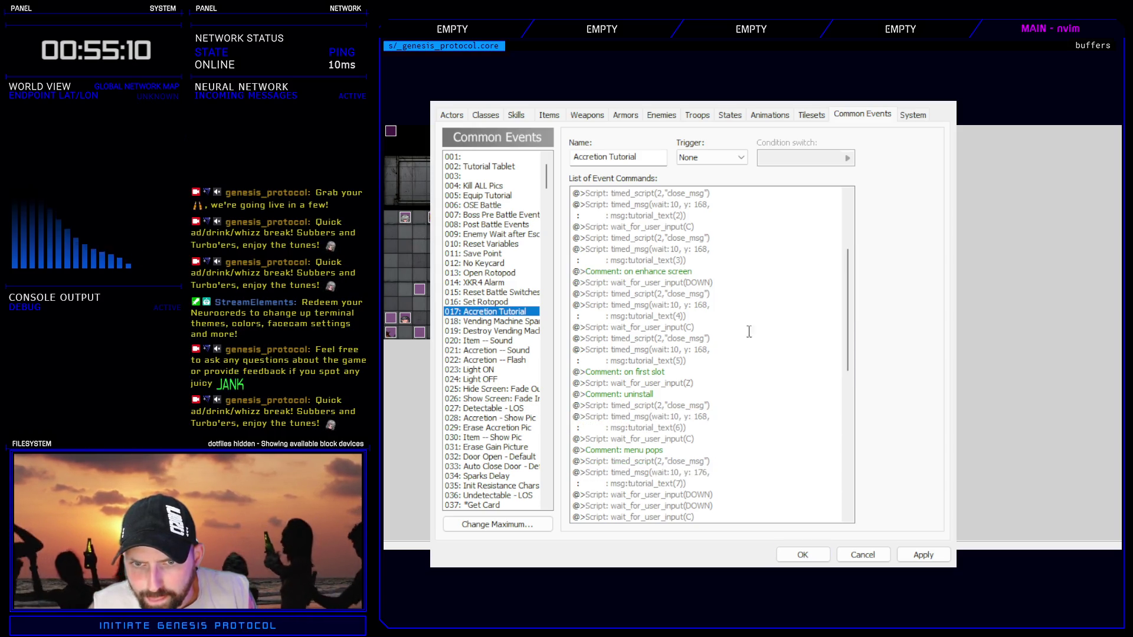
key("End")
key("BackSpace")
key("BackSpace")
key("BackSpace")
type("168,")
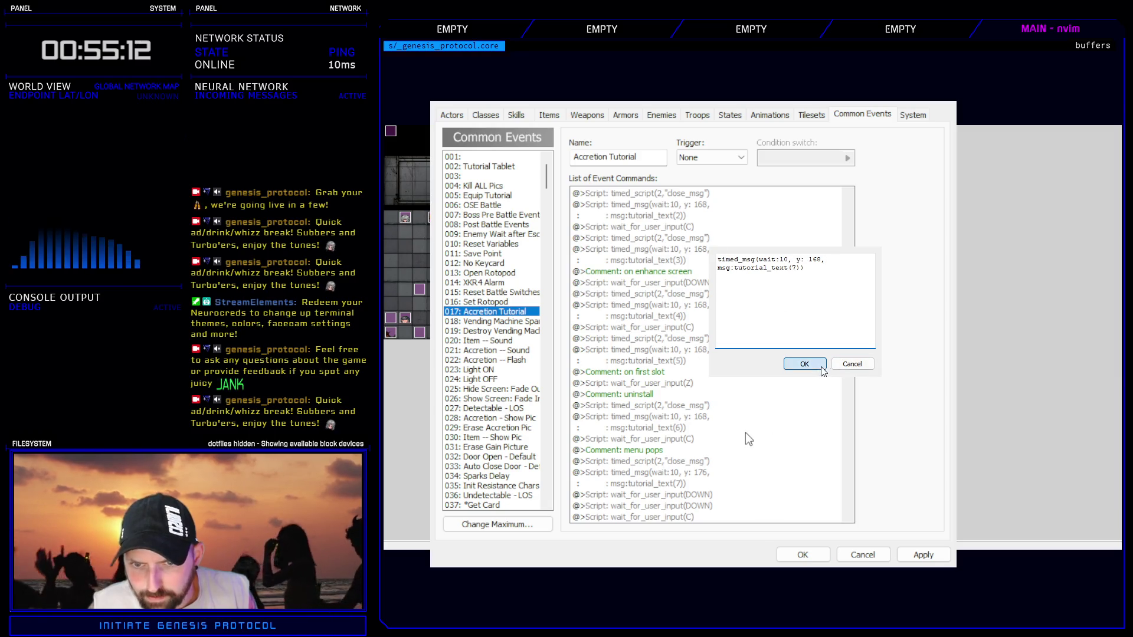
key("Return")
scroll(739, 363, "down", 6)
double_click(707, 339)
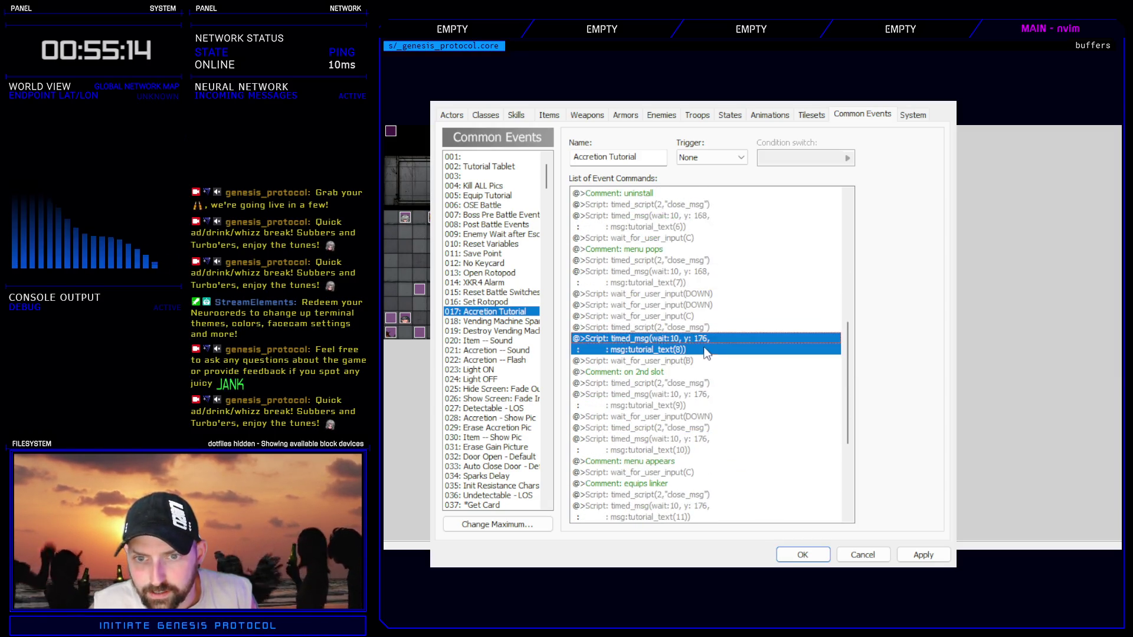
left_click_drag(826, 259, 755, 259)
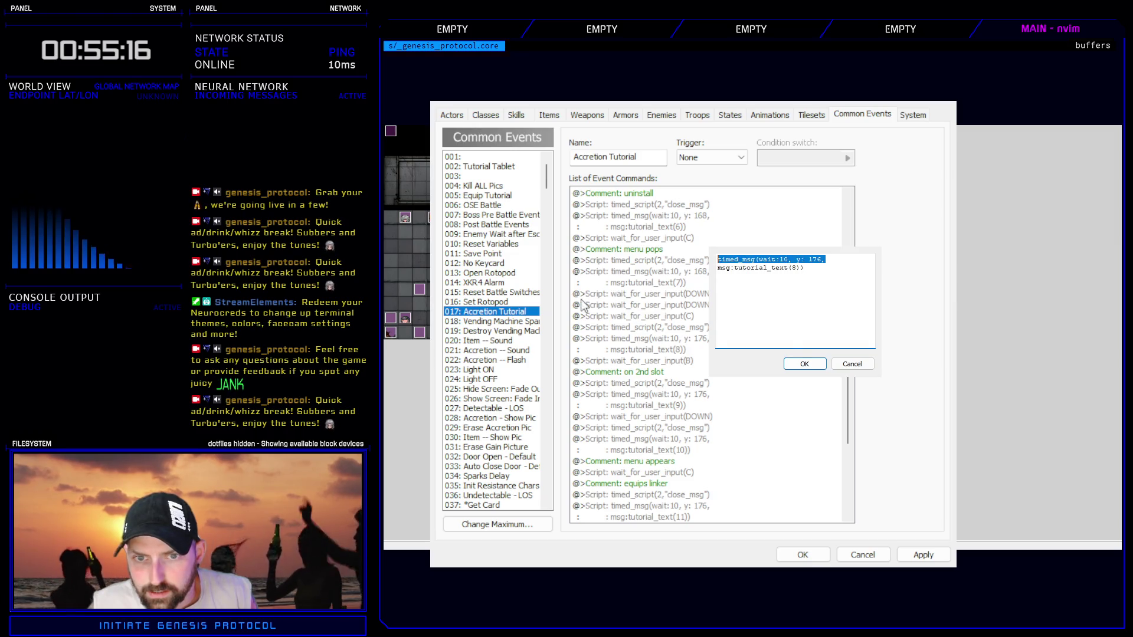
type("timed_msg(wait:10, y: 168,")
key("Return")
- Set tutorial_text(9) and (10) to y 168
left_click(708, 401)
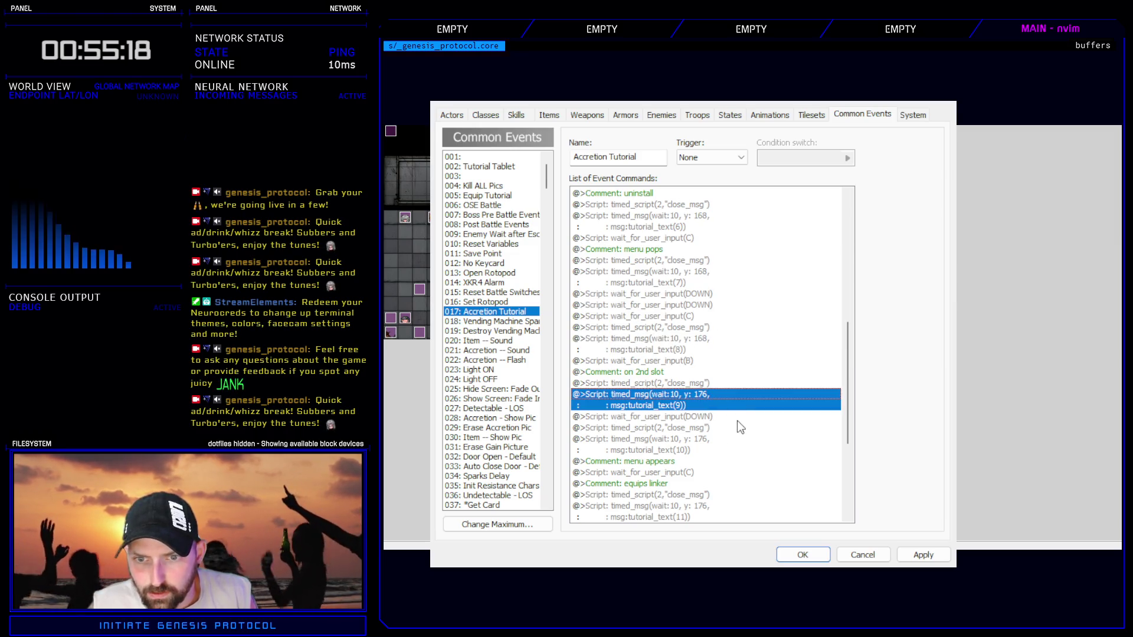
key("Return")
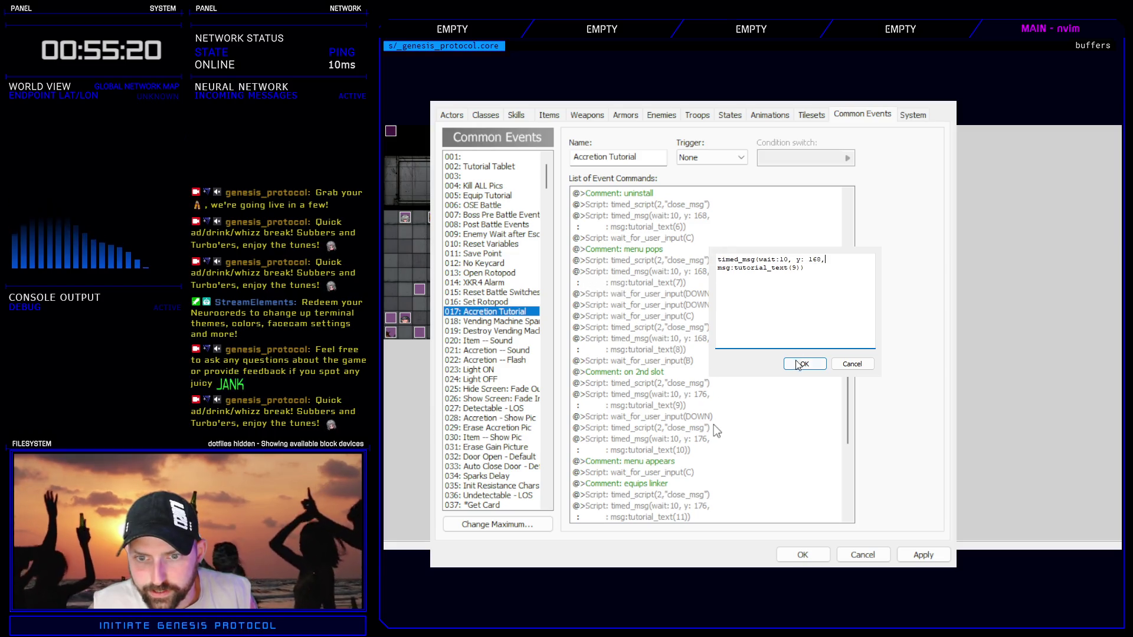
key("Return")
left_click(710, 440)
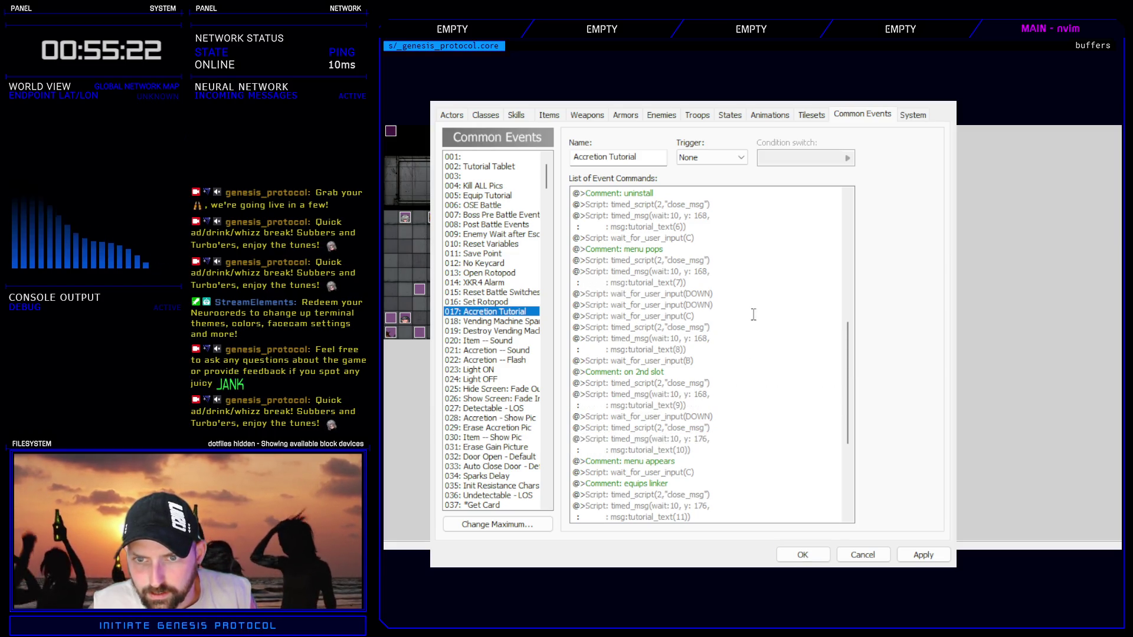
key("Return")
key("ctrl+v")
key("Return")
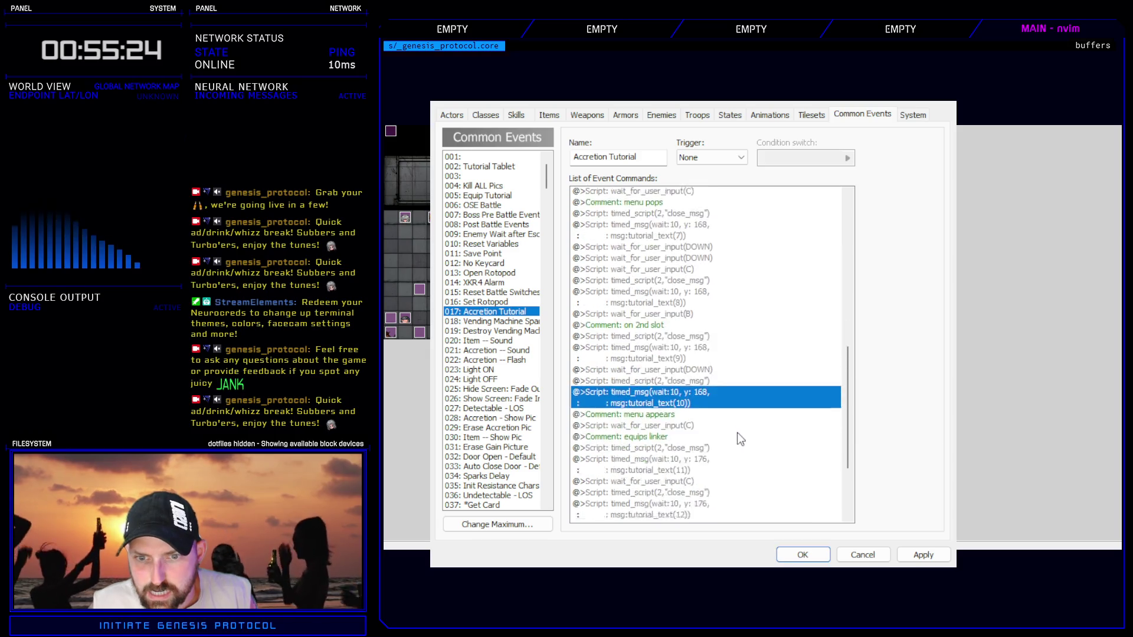
scroll(720, 326, "down", 4)
- Set tutorial_text(11) through (13) to y 168
key("Return")
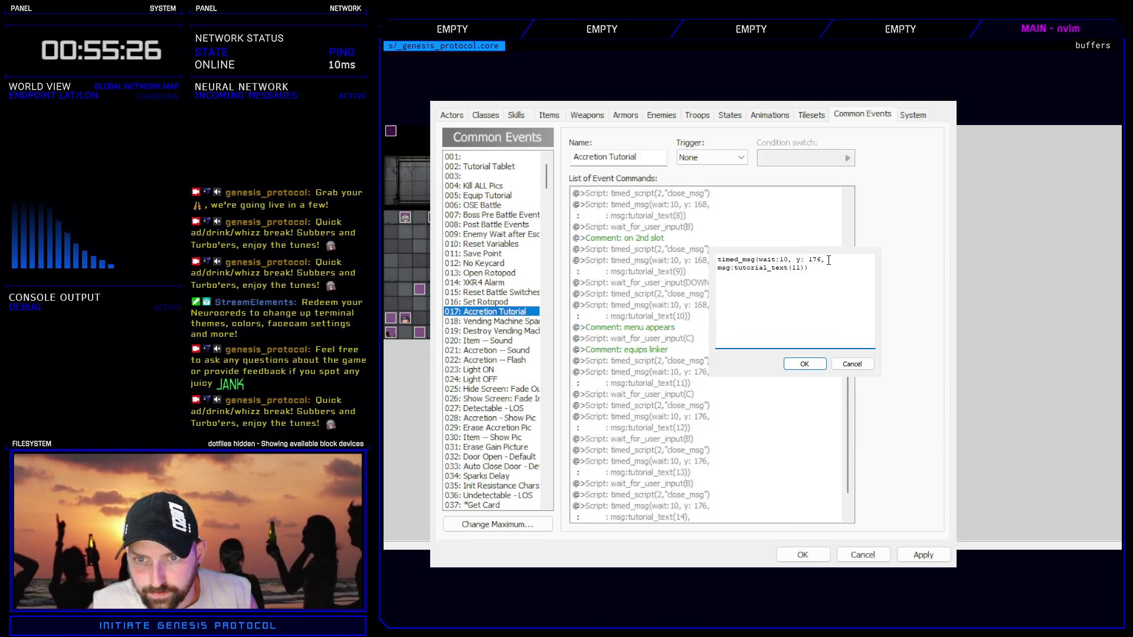
key("Return")
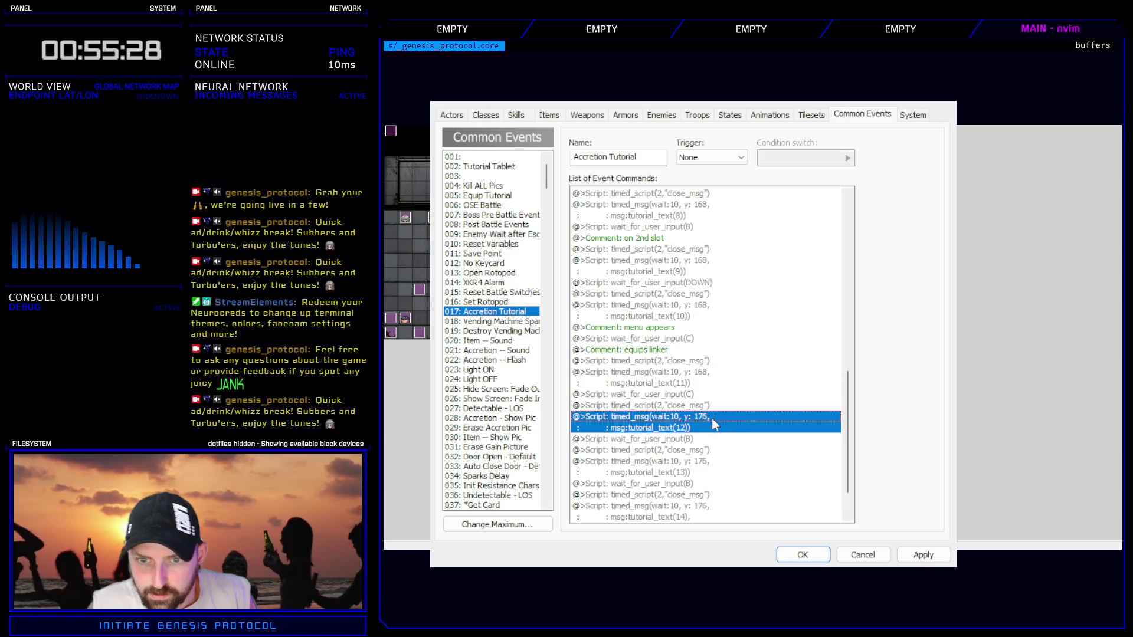
key("Return")
left_click_drag(825, 260, 748, 257)
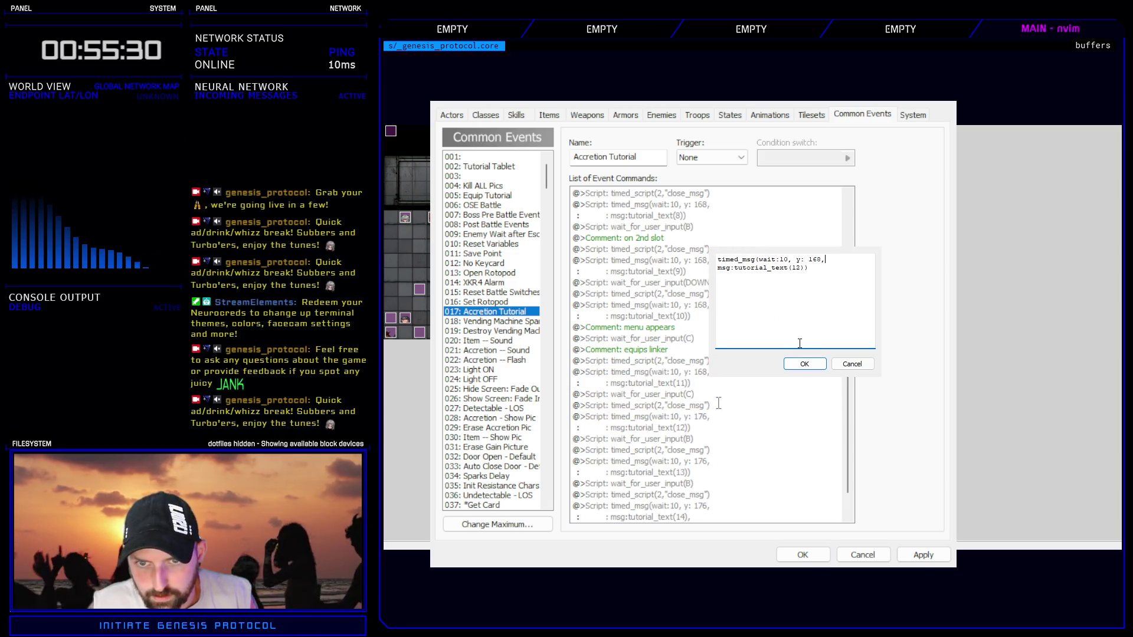
key("Return")
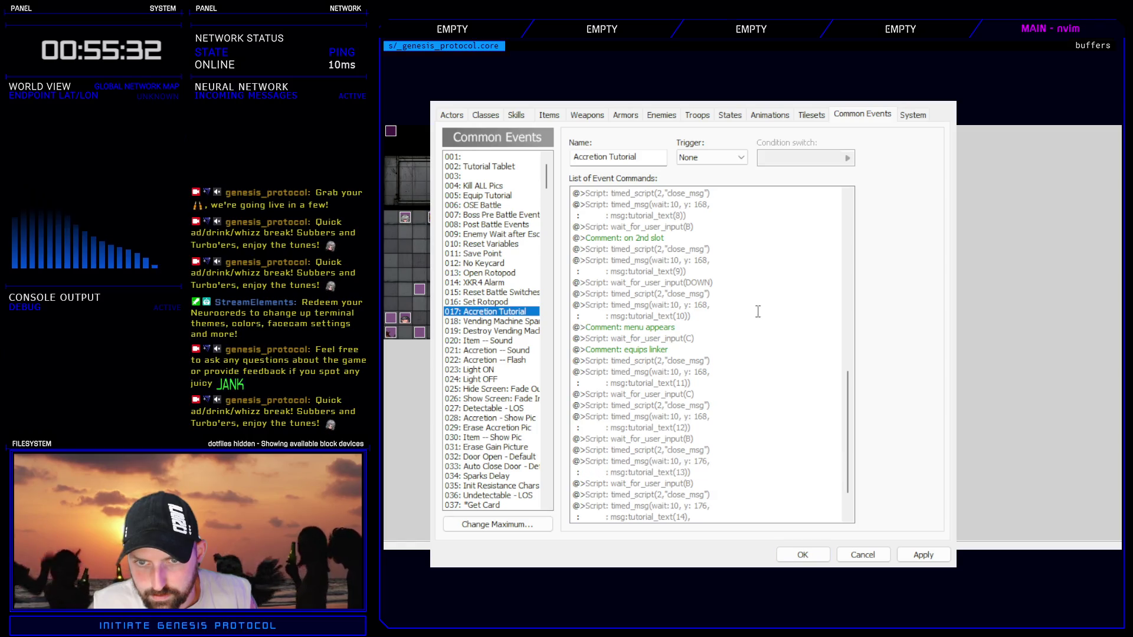
key("Return")
type("timed_msg(wait:10, y: 168,")
key("Return")
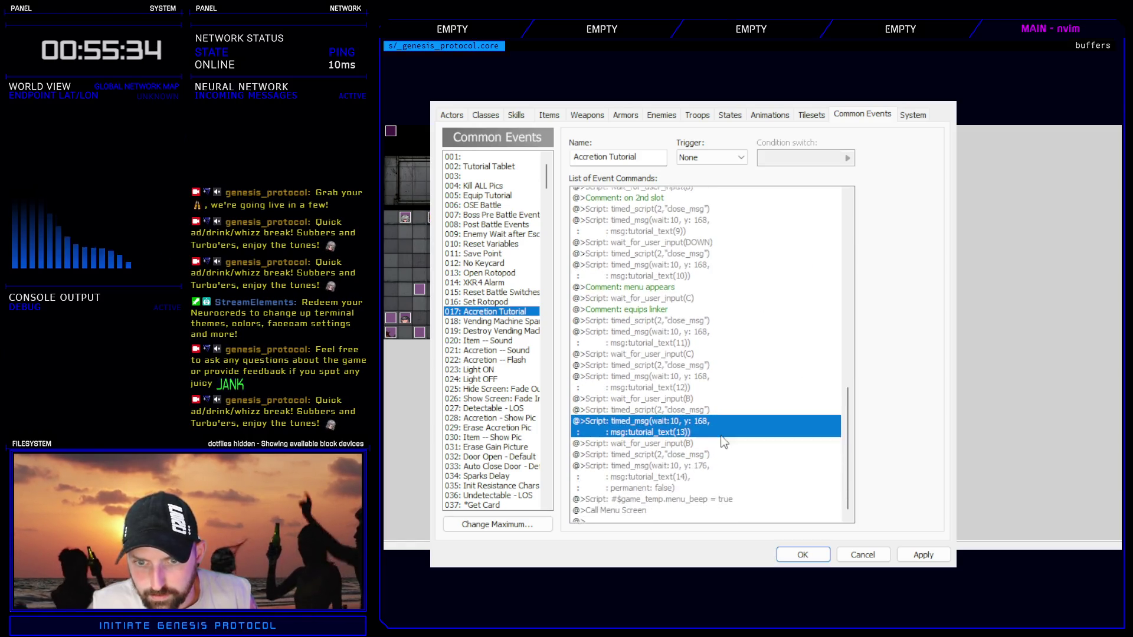
- Set tutorial_text(14) to y 168, then apply and close the database
left_click(699, 463)
key("Return")
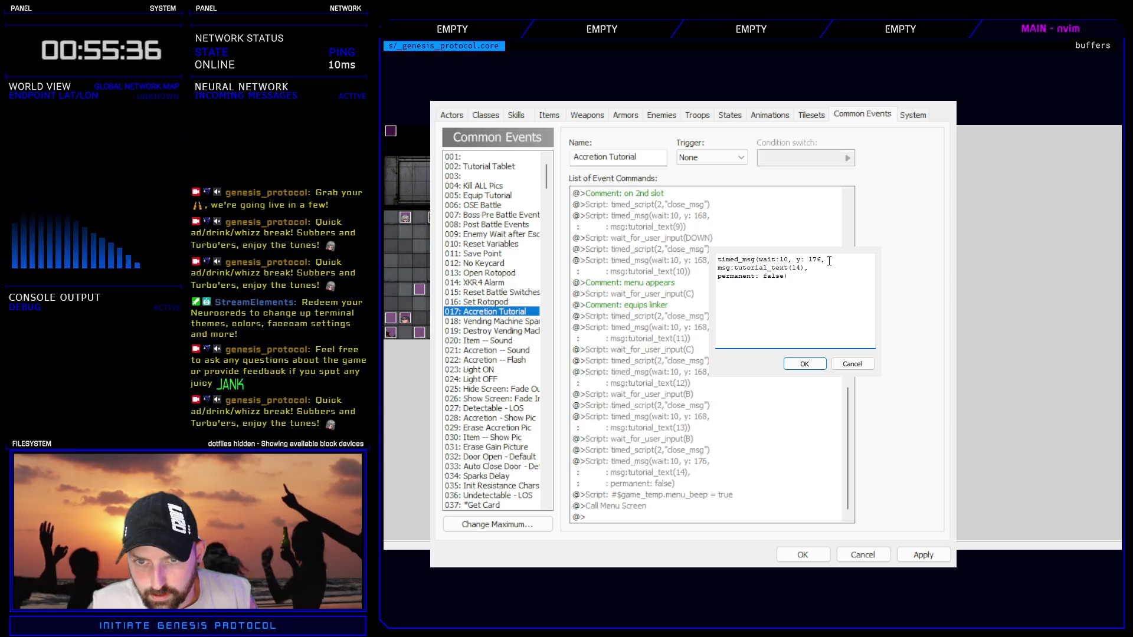
key("Return")
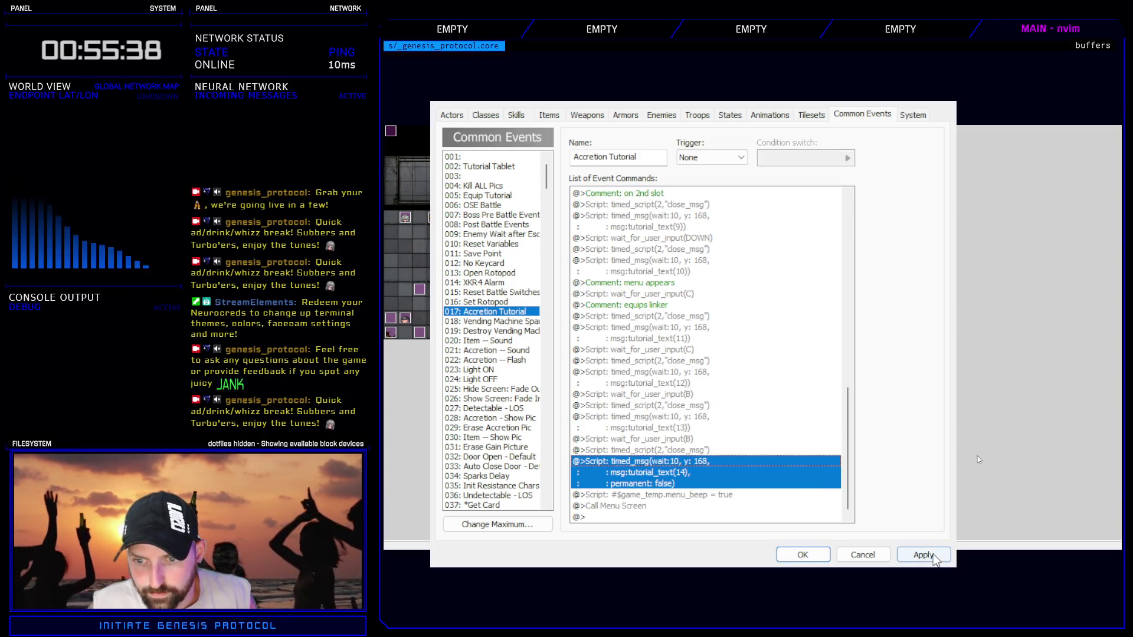
left_click(923, 554)
left_click(803, 556)
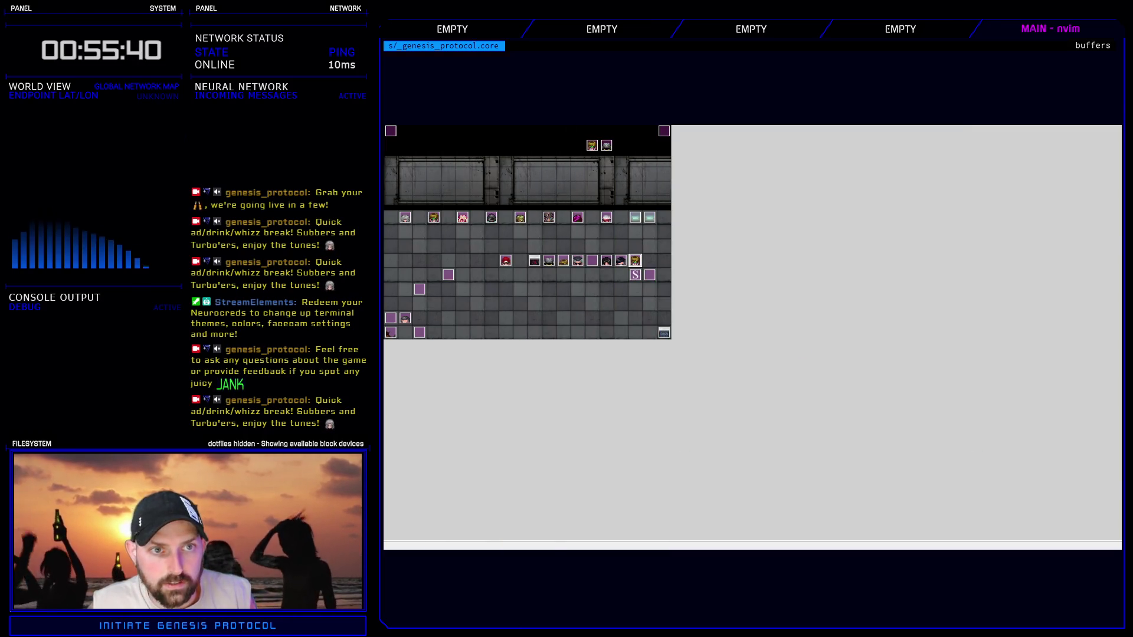
- Trim the Tutorials Controller's line 30 Cold Conduit sentence to end at "press \key[C]."
key("F11")
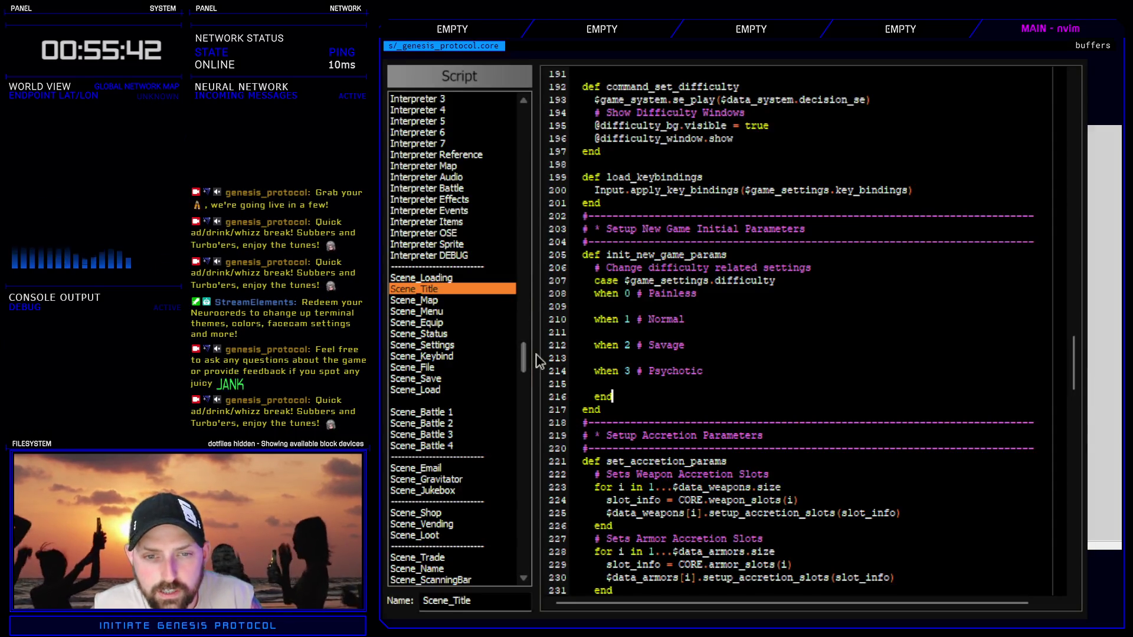
scroll(526, 354, "up", 10)
scroll(512, 200, "down", 5)
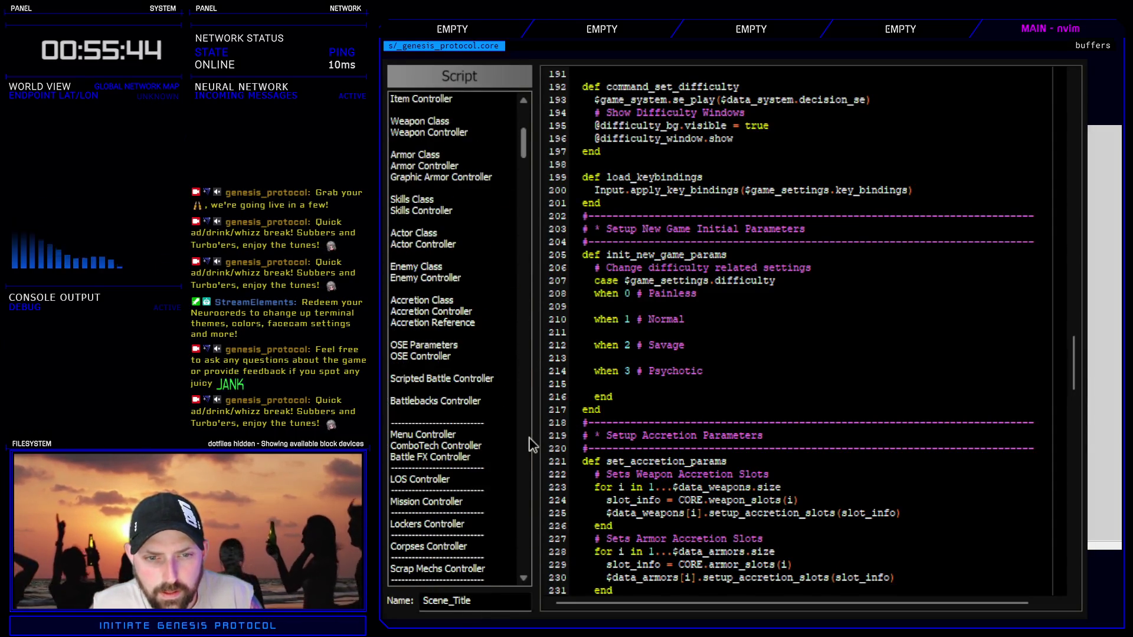
scroll(494, 470, "down", 6)
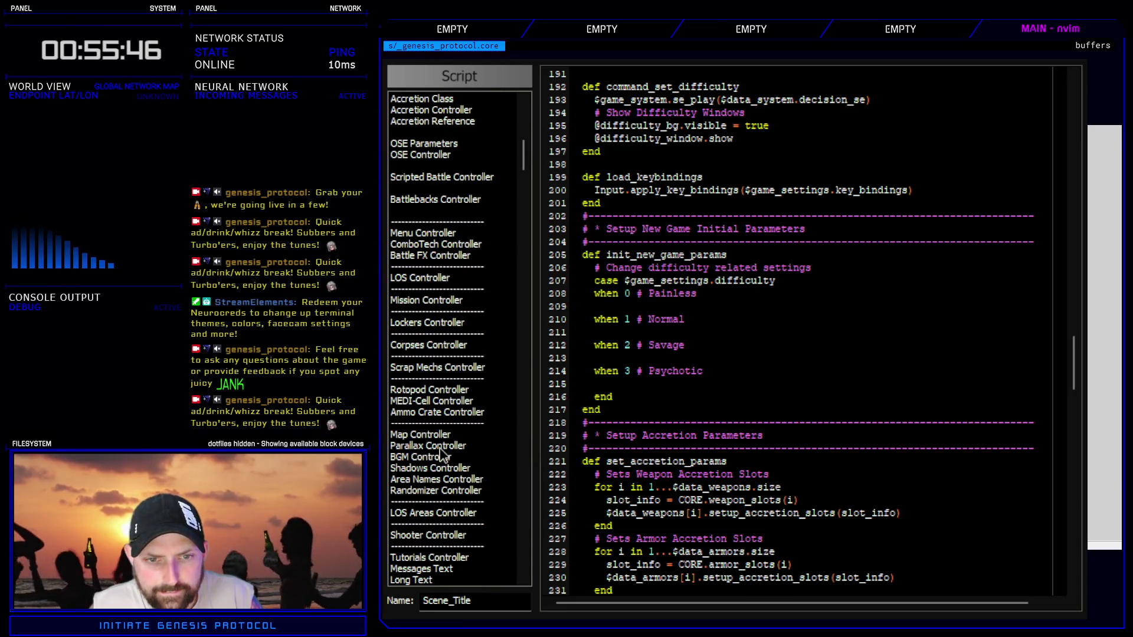
scroll(448, 455, "down", 6)
left_click(461, 360)
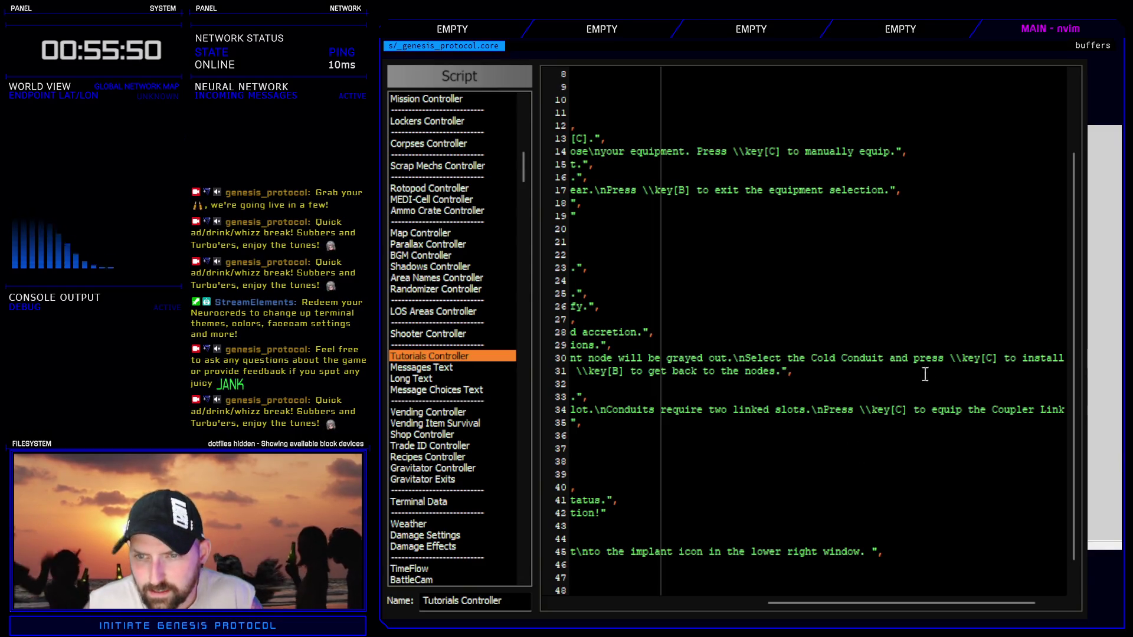
left_click_drag(885, 603, 908, 605)
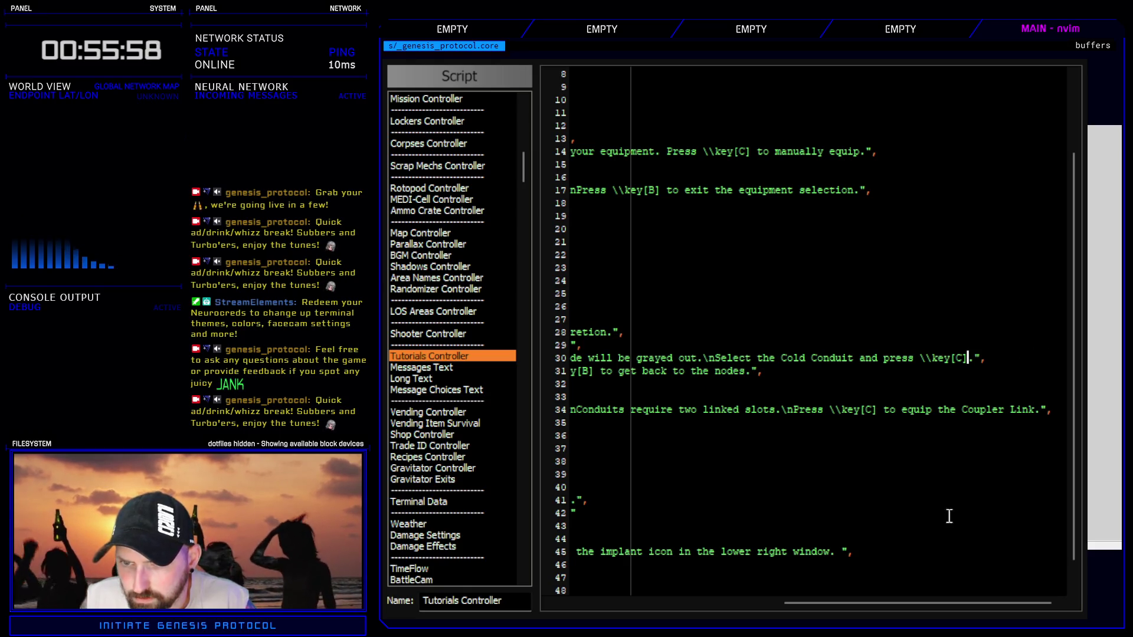
key("Escape")
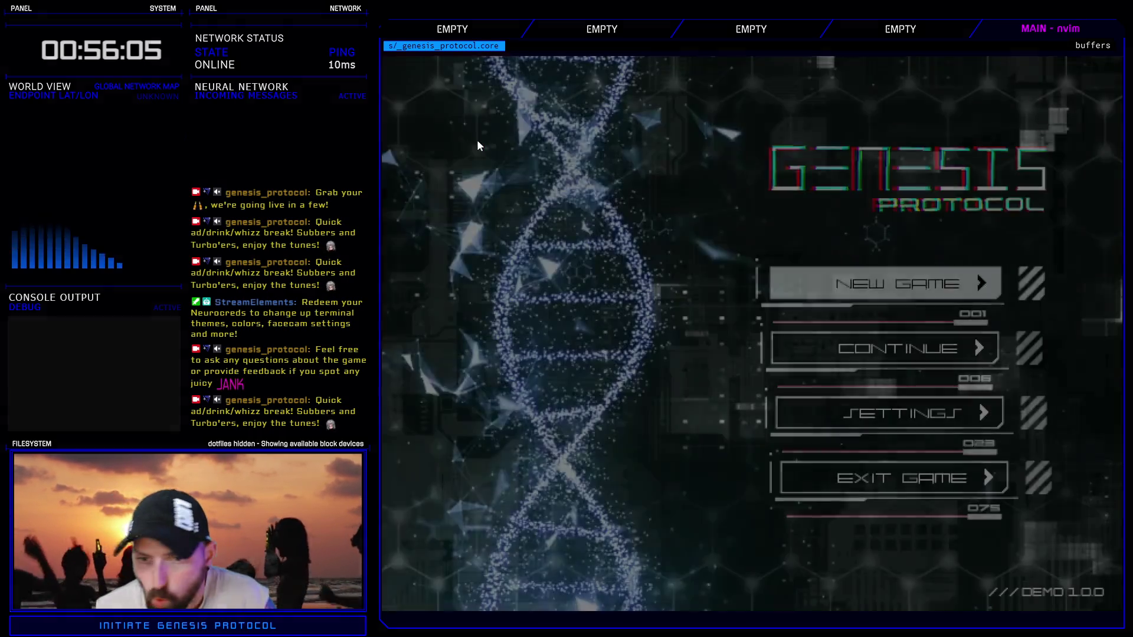
- Start a new Normal-difficulty game and open Kivos's Enhance accretion loadout
left_click(908, 346)
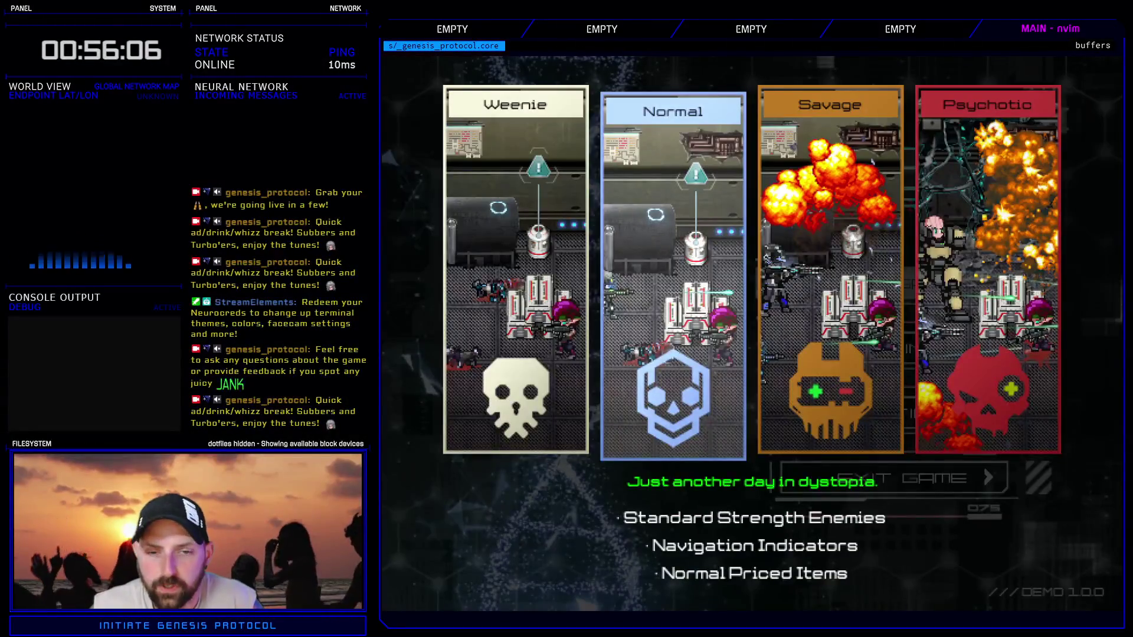
key("Return")
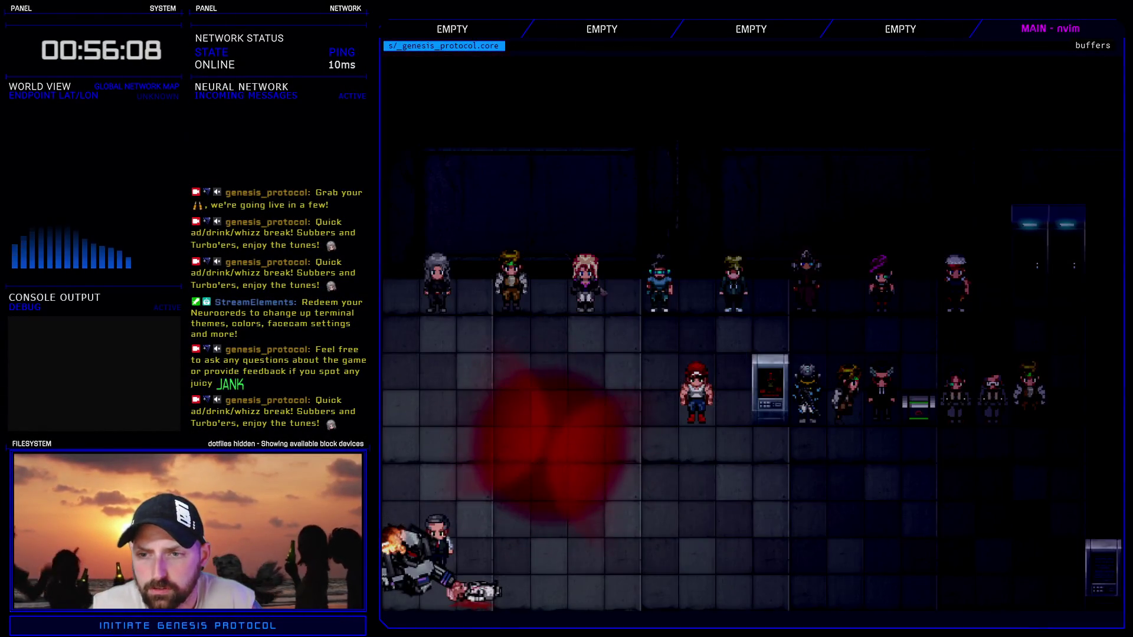
key("Down")
key("Return")
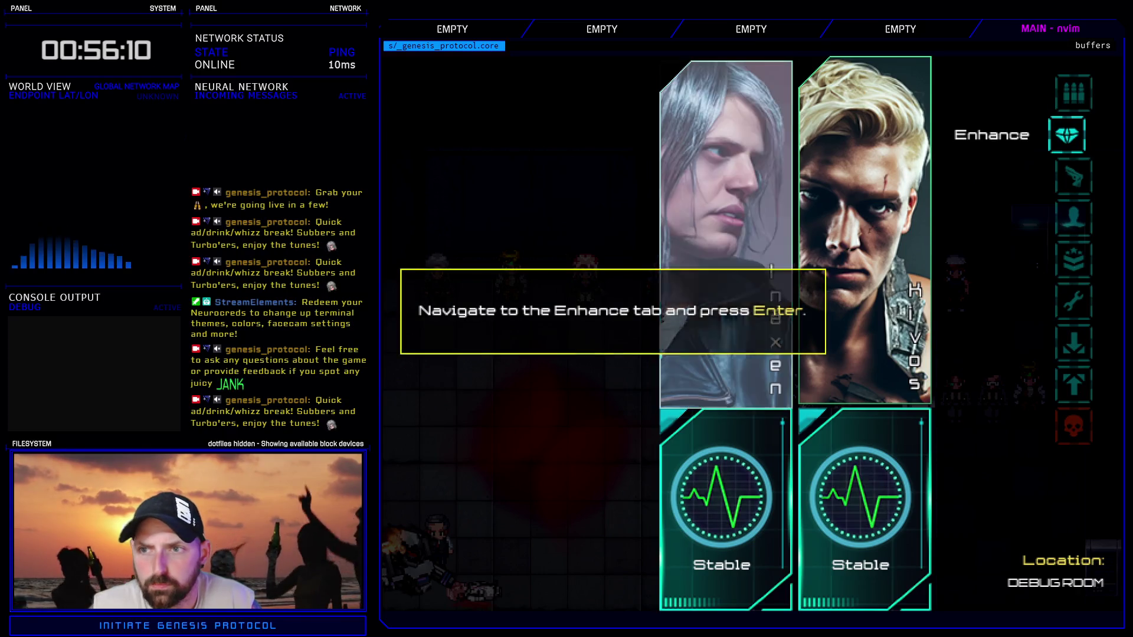
key("Right")
key("Return")
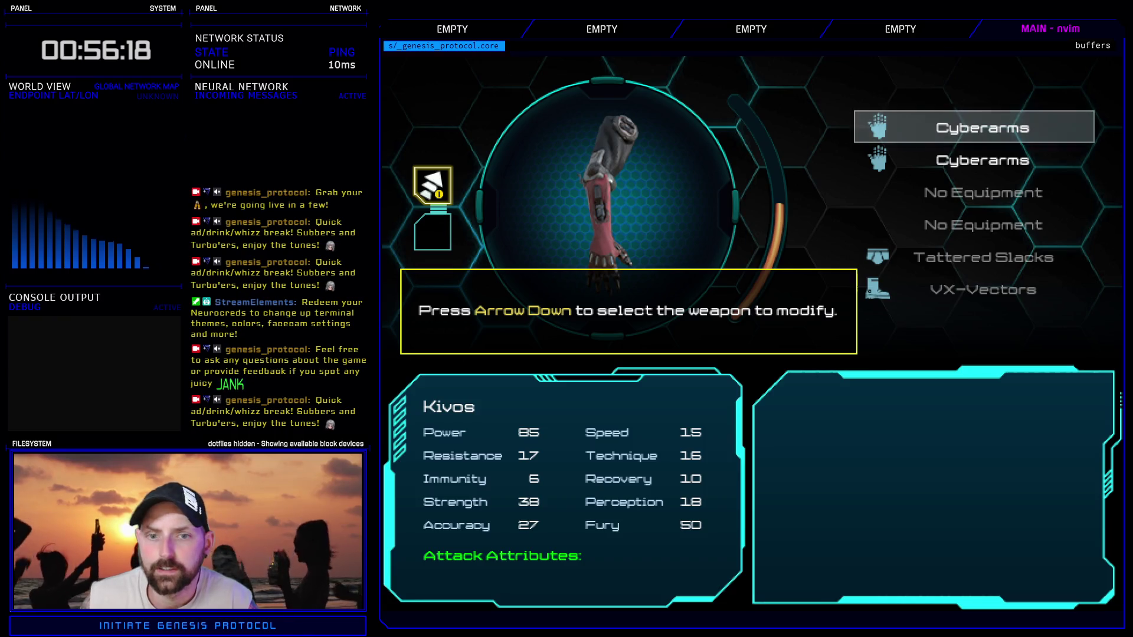
- Remove the Heat Conduit from the second Cyberarms and list available accretions
key("Down")
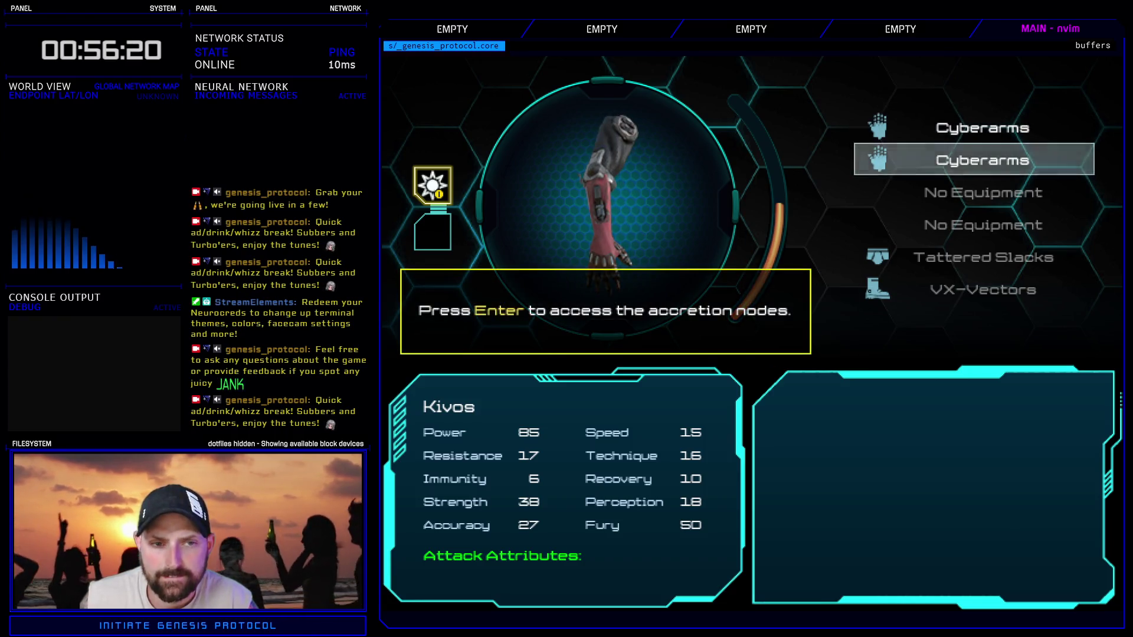
key("Return")
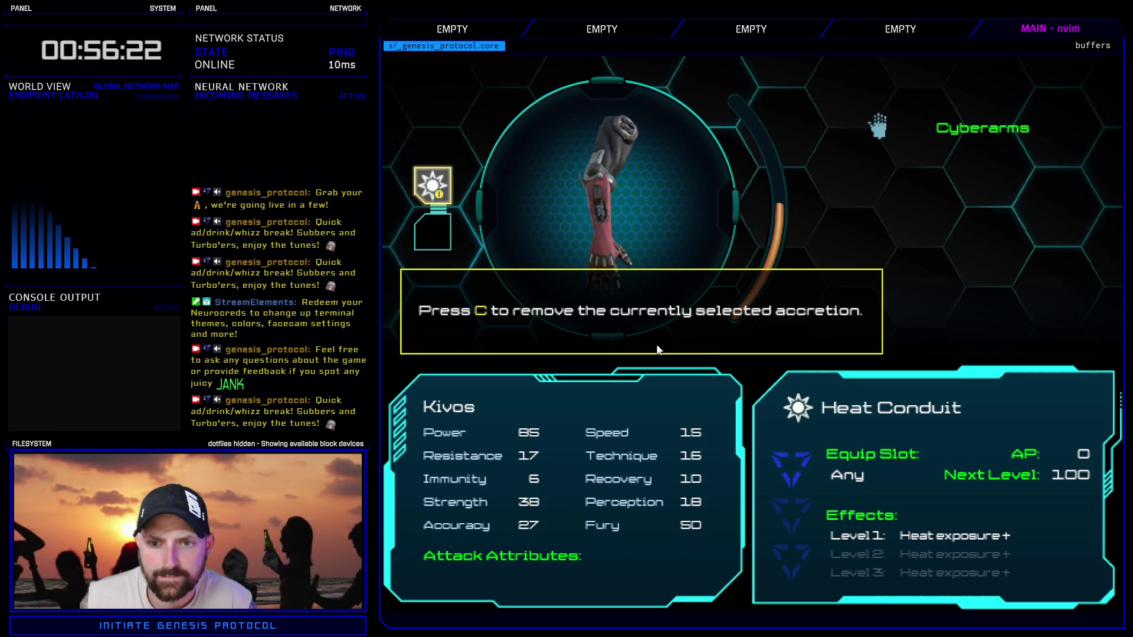
key("c")
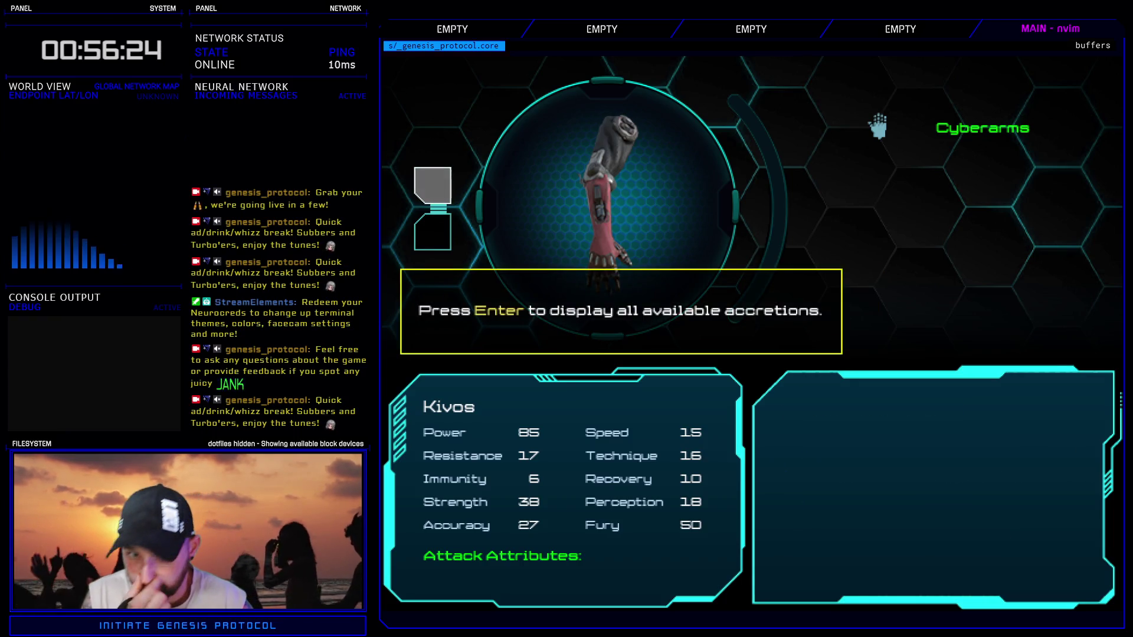
key("Return")
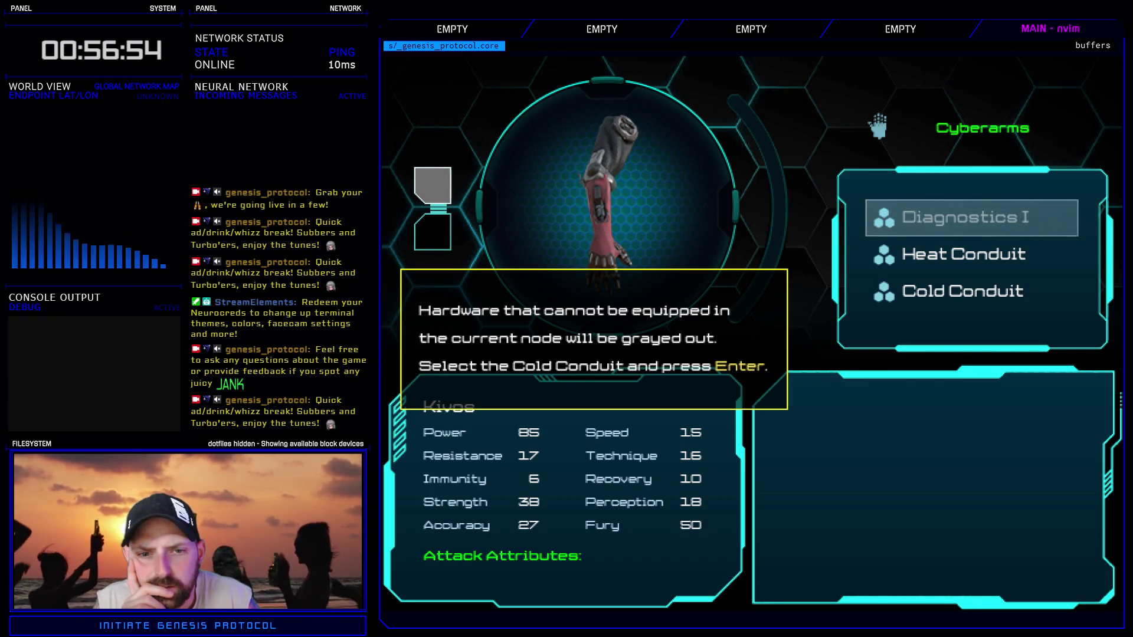
- Install the Cold Conduit, then put the Coupler Link in the arm's second node
left_click(972, 255)
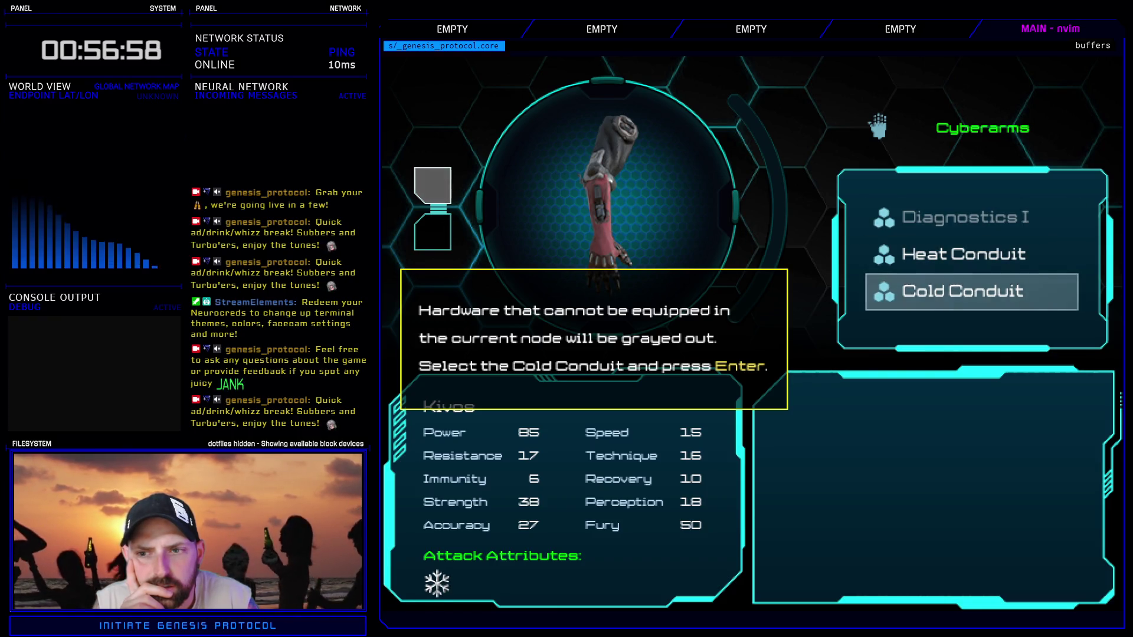
key("Return")
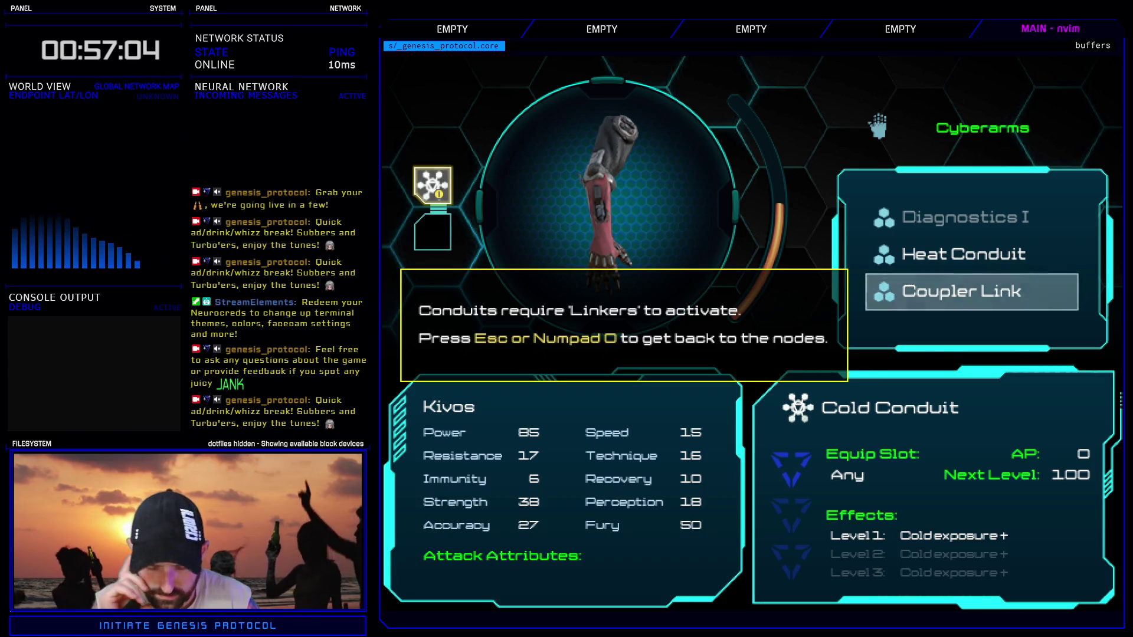
key("Escape")
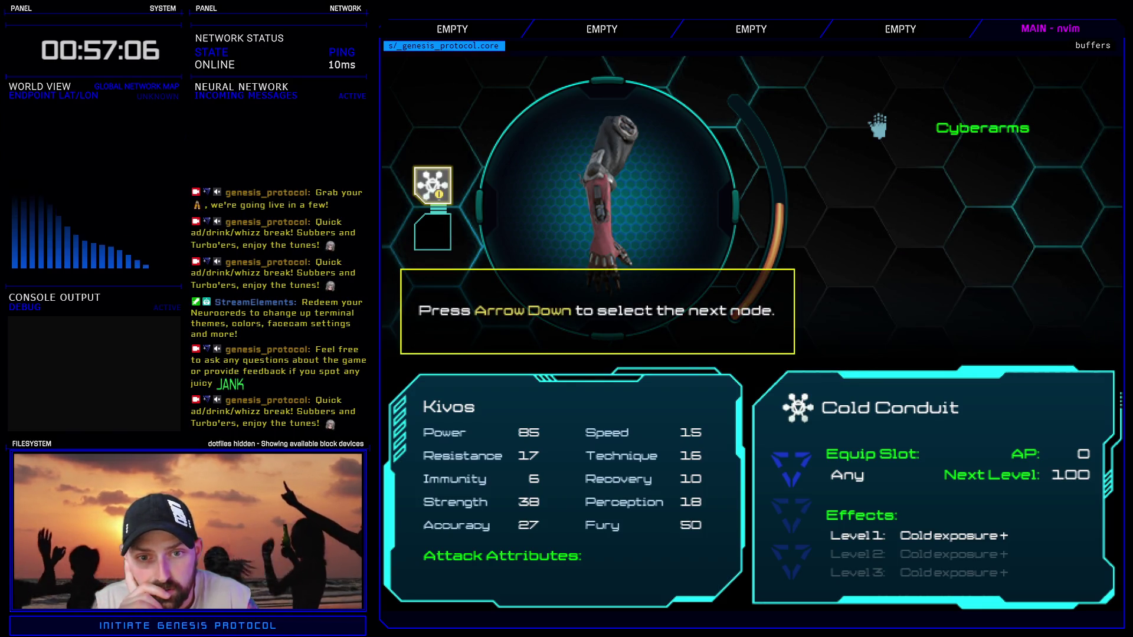
key("Down")
key("Return")
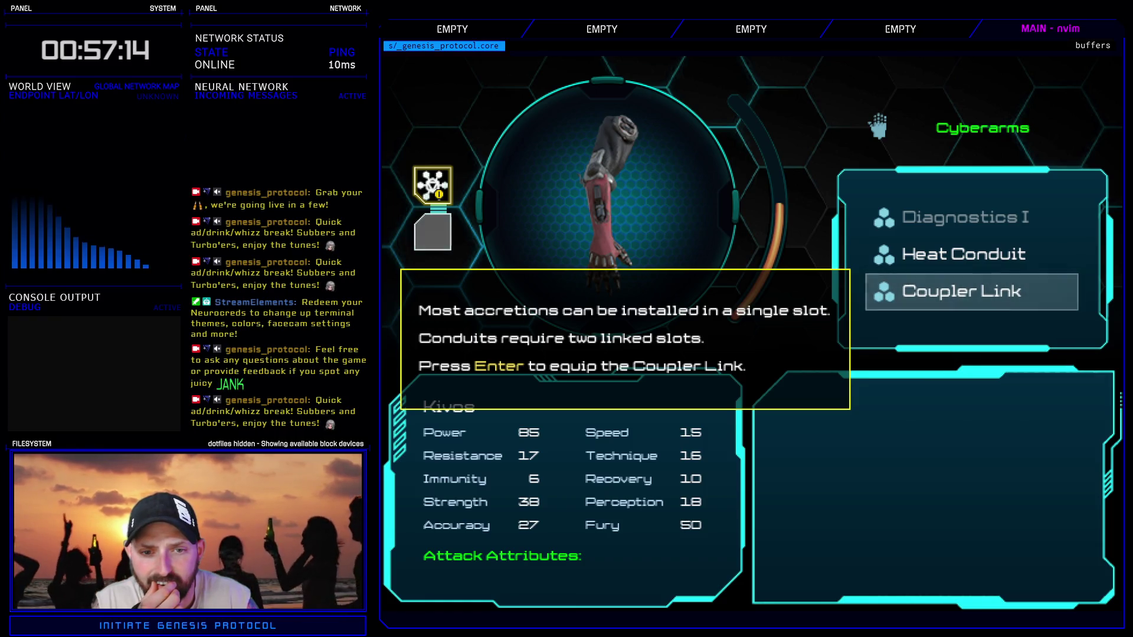
key("Return")
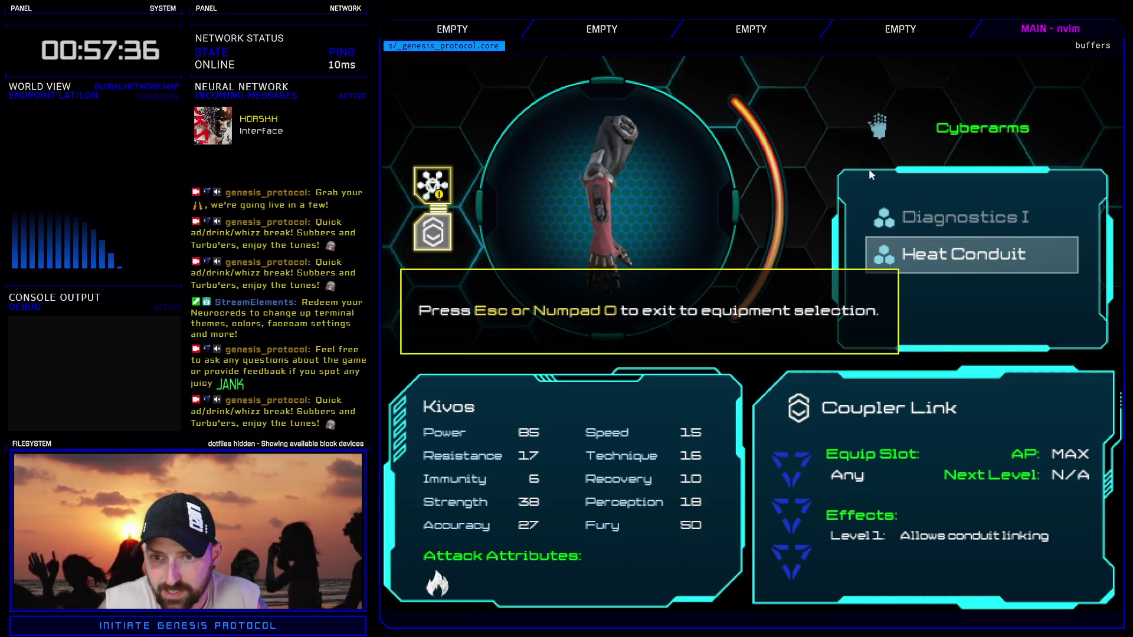
- Finish the Enhance tutorial and equip the Cold Conduit into a Cyberarms slot
key("Escape")
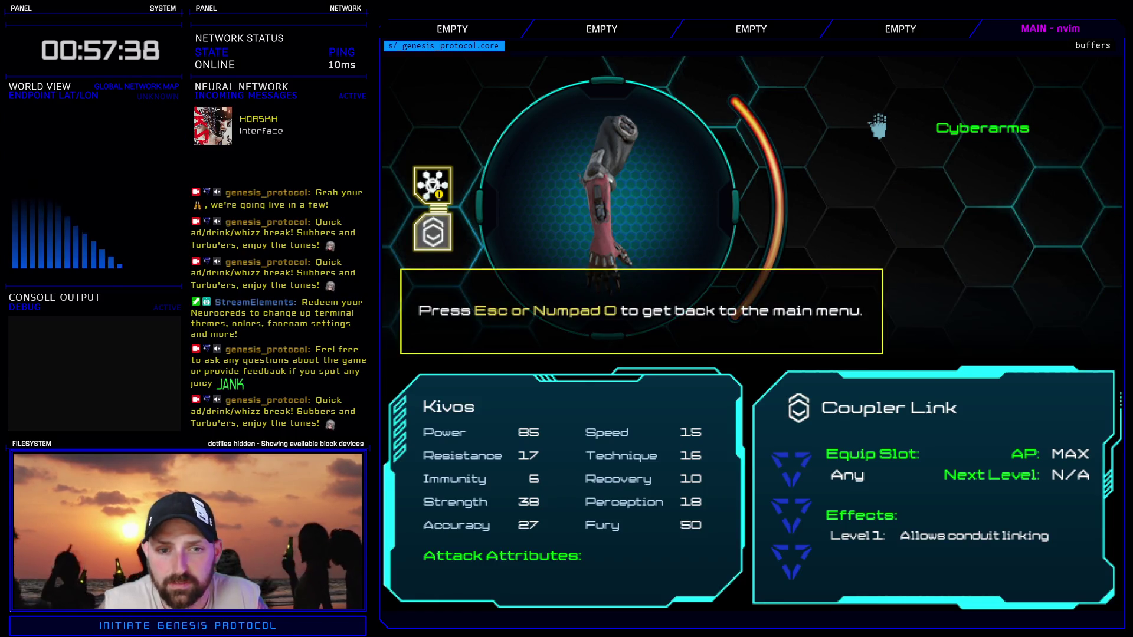
key("Escape")
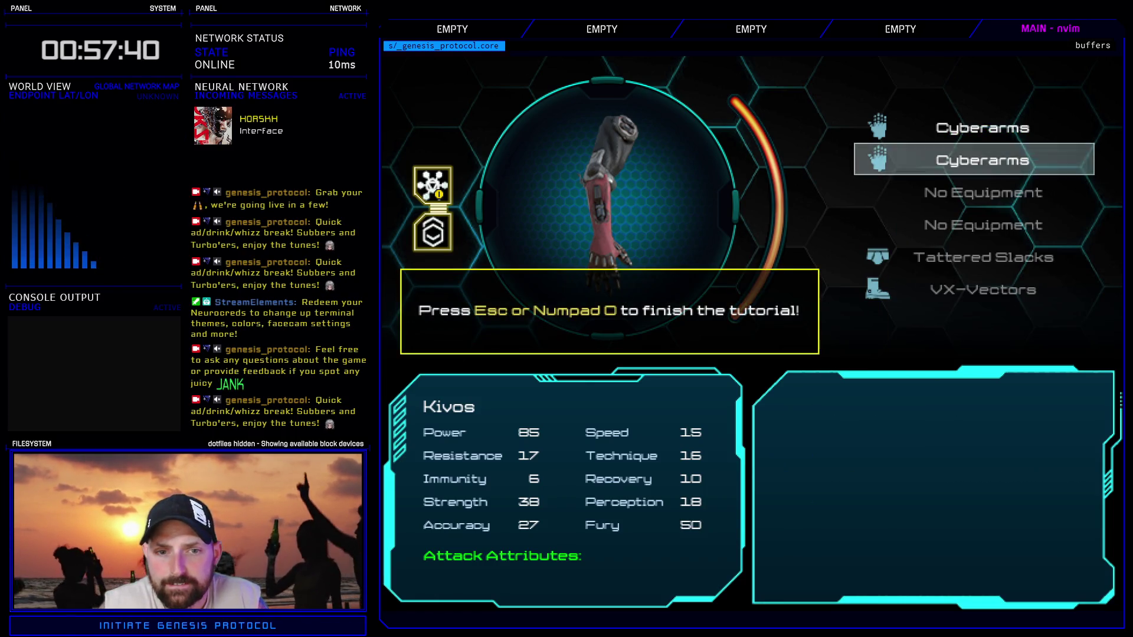
key("Escape")
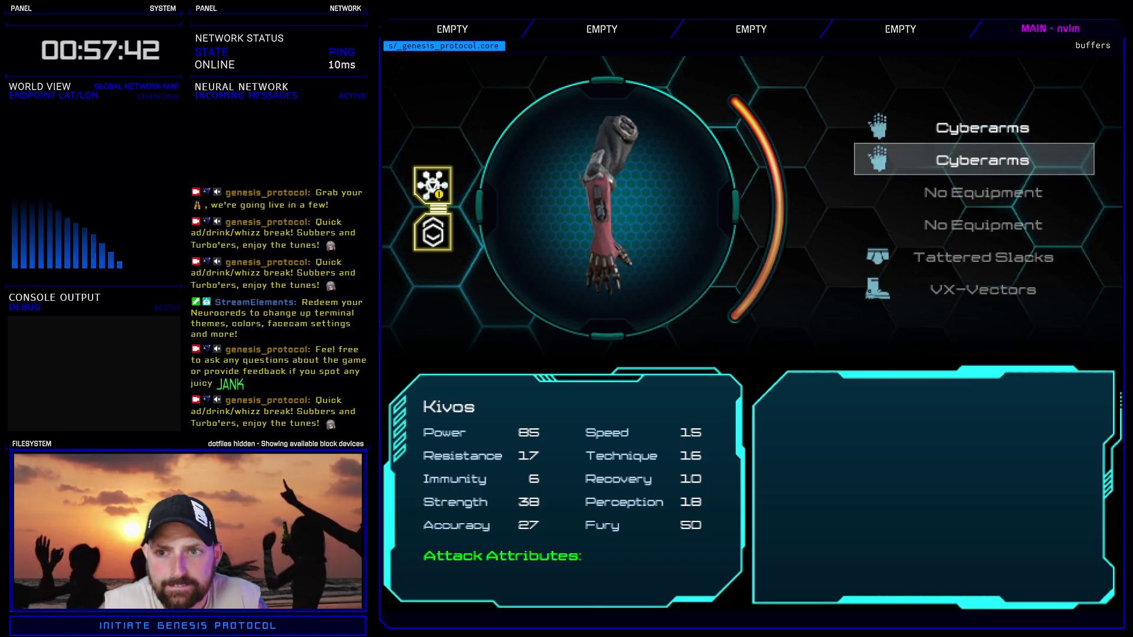
key("Up")
key("Down")
key("Return")
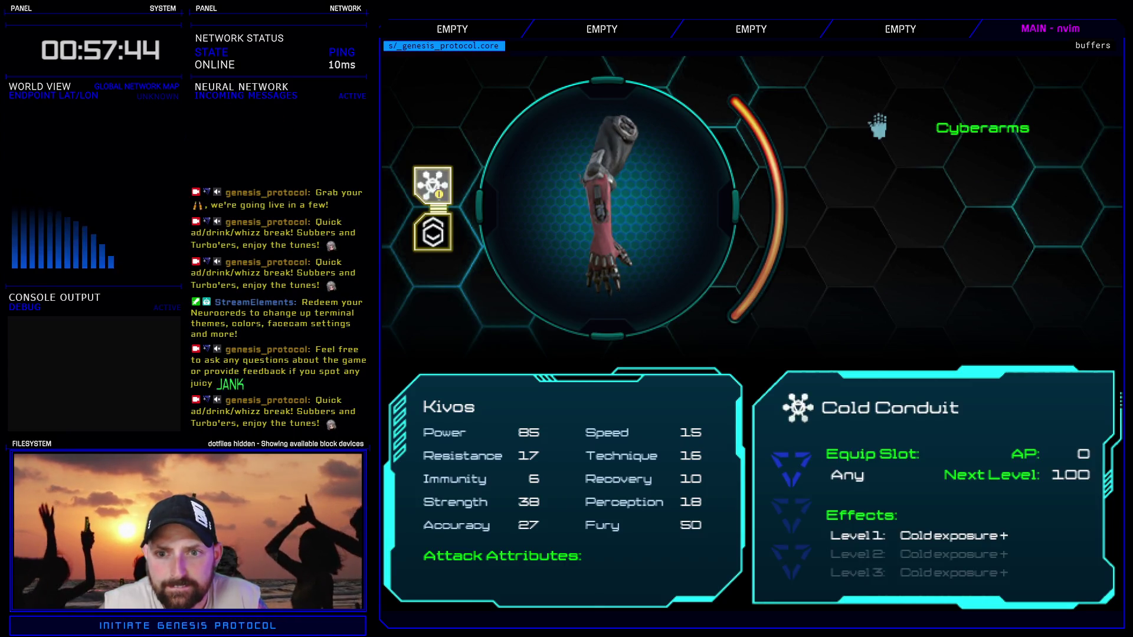
key("Return")
key("Return")
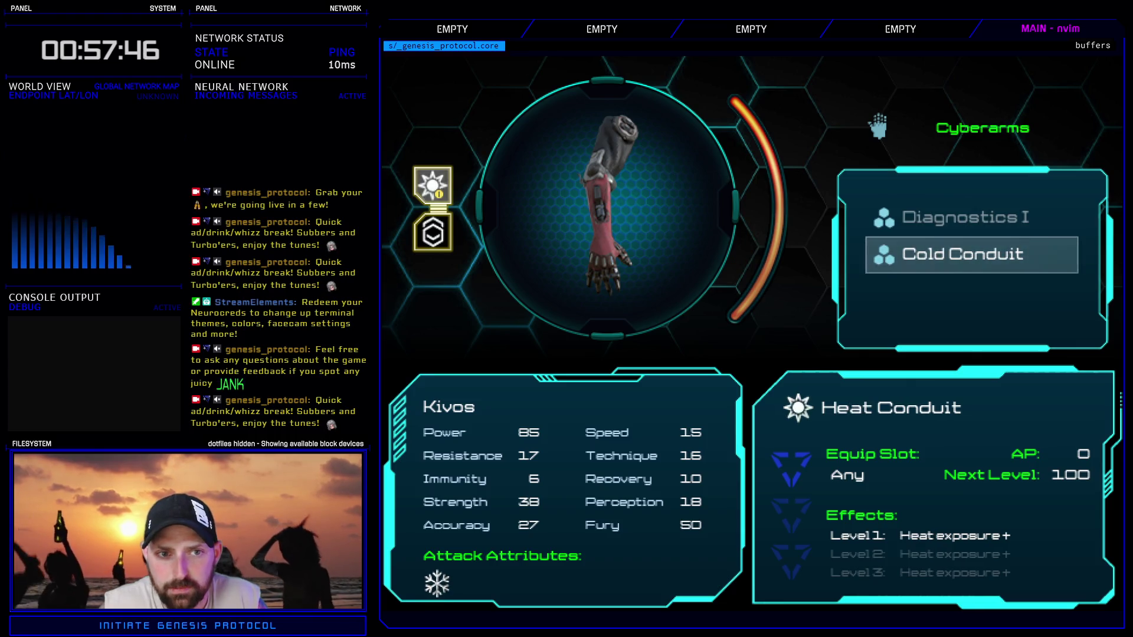
key("Escape")
key("Return")
key("Down")
key("Return")
key("Escape")
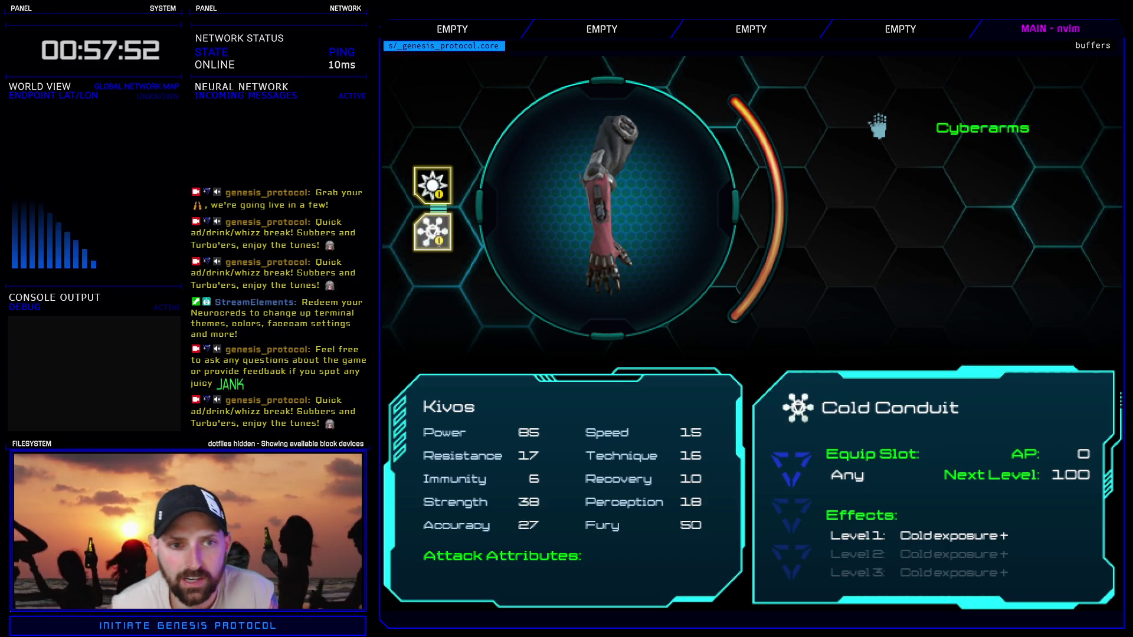
- Inspect the first cyberarm's slots and item list without equipping anything
key("Return")
key("Down")
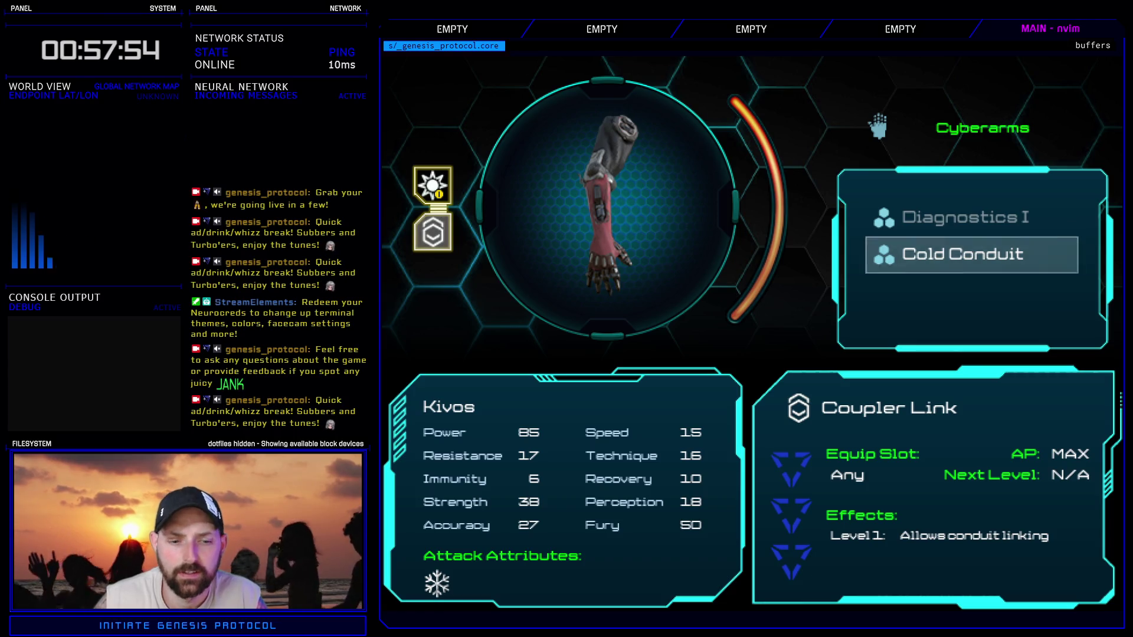
key("Escape")
key("Up")
key("Escape")
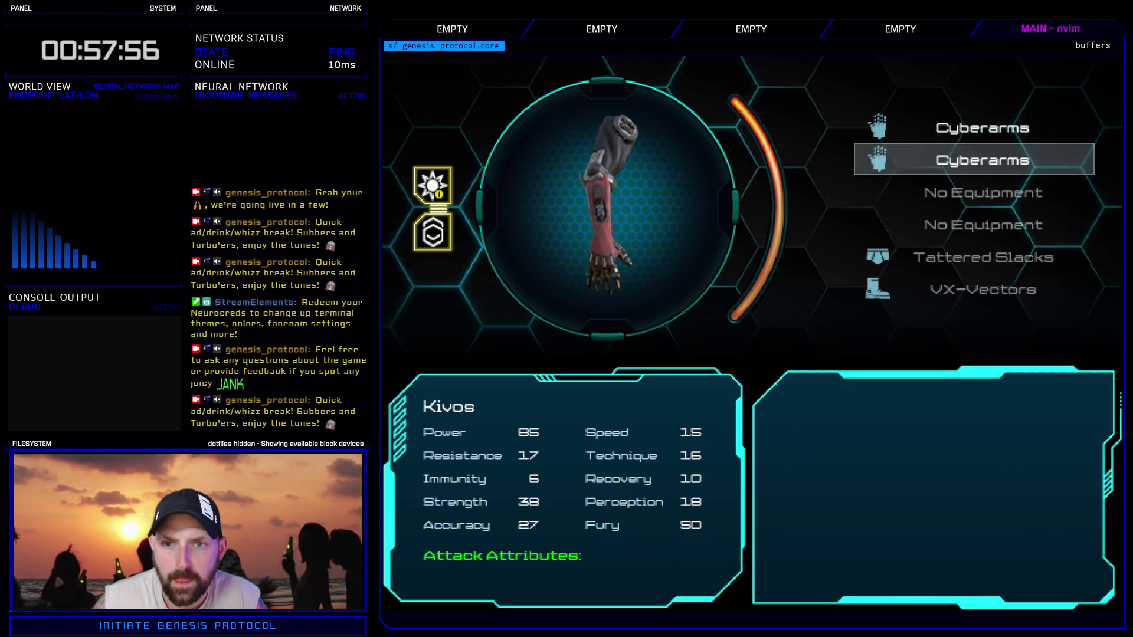
key("Up")
key("Return")
key("Return")
key("Up")
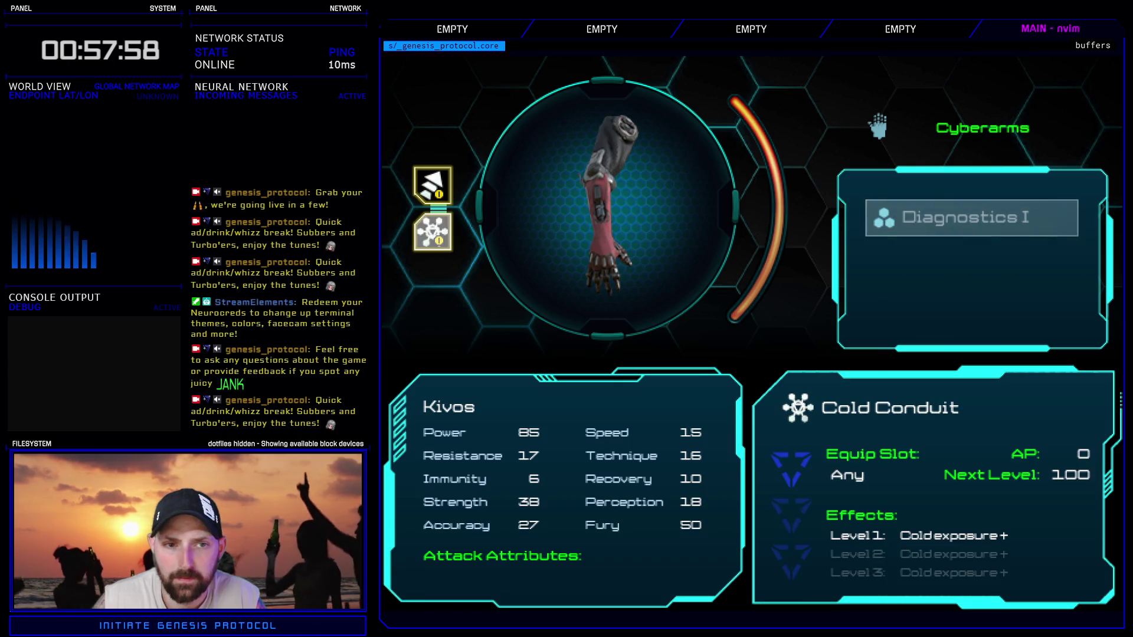
key("Escape")
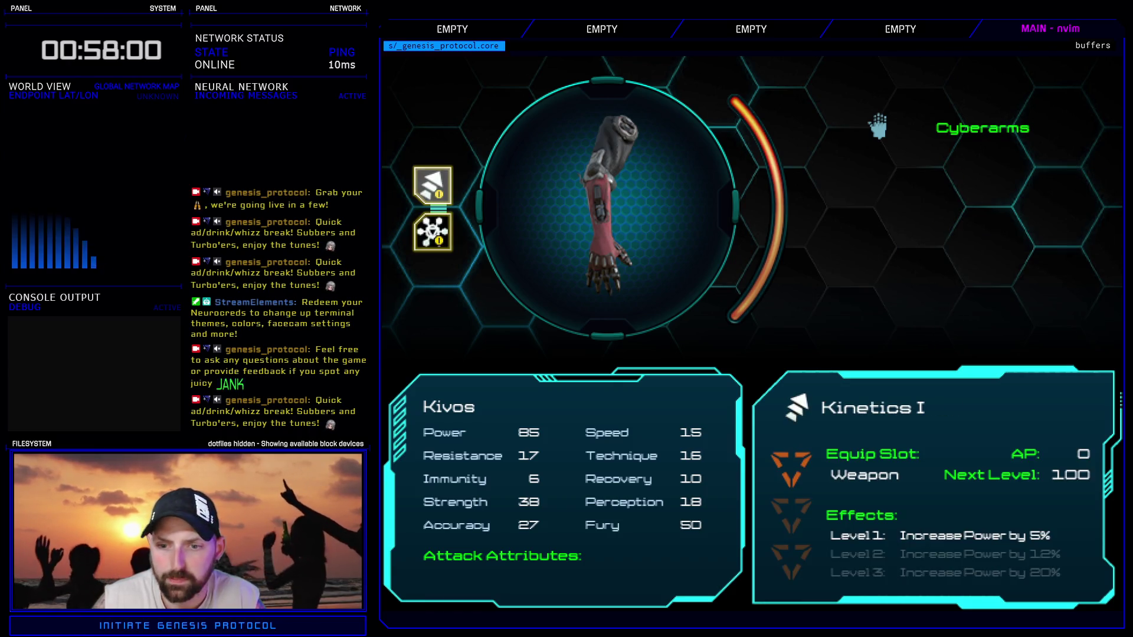
key("Down")
- Switch between the two Cyberarms' slots, then leave the Enhance screen
key("Escape")
key("Down")
key("Return")
key("Down")
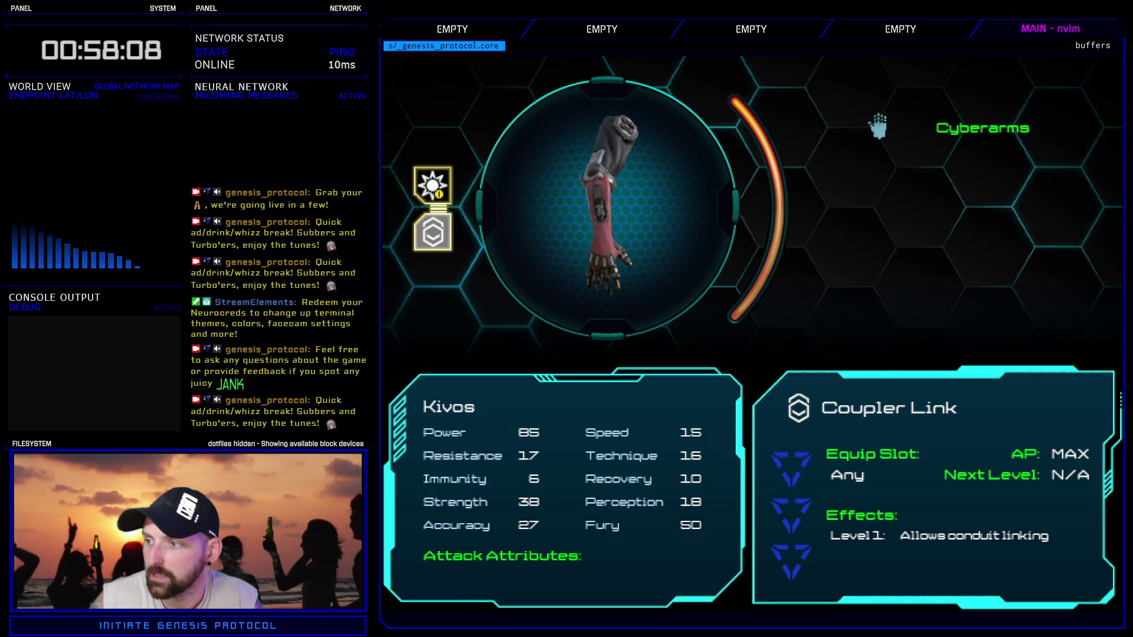
key("Escape")
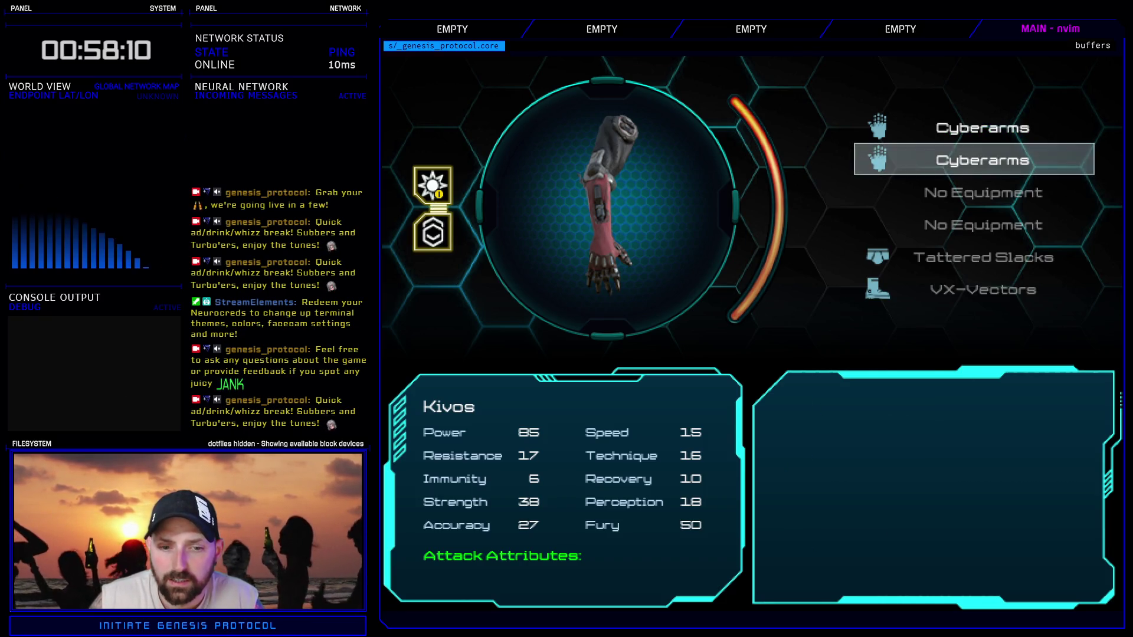
left_click(973, 128)
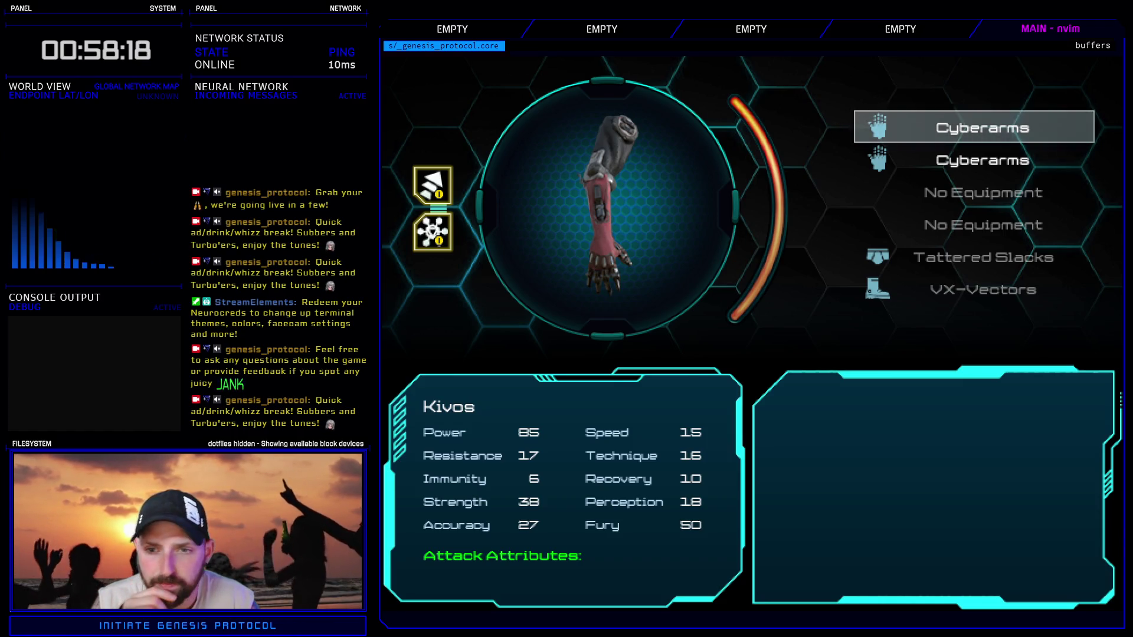
key("Escape")
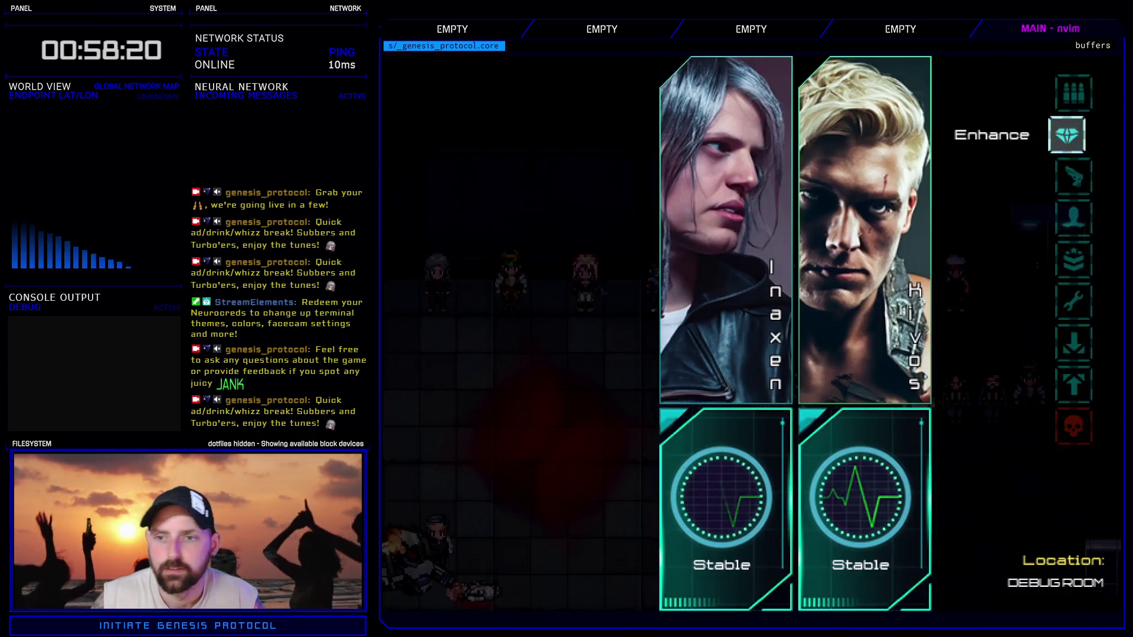
- Exit the playtest to the editor and review the acc tutorial event's commands
key("Up")
key("Up")
key("Return")
key("Down")
key("Return")
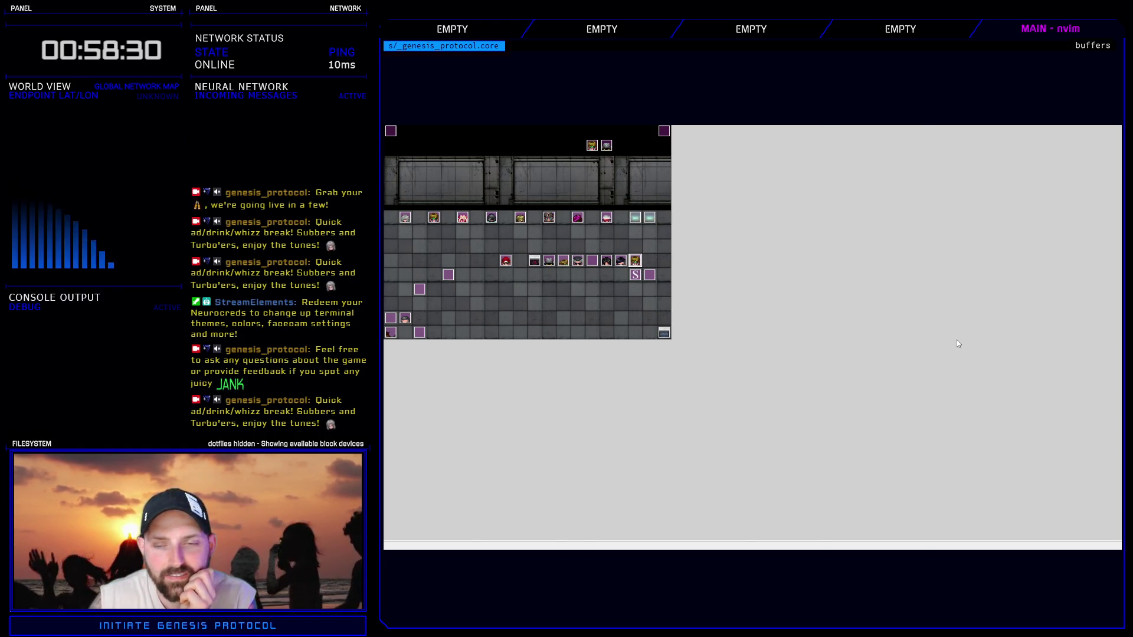
key("Return")
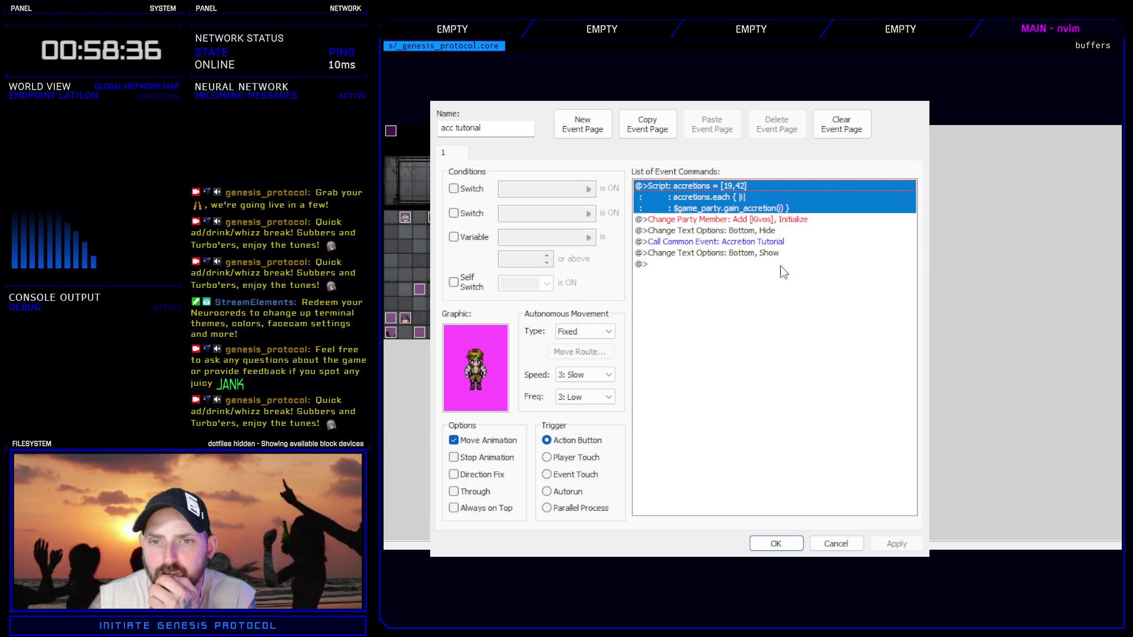
left_click(763, 549)
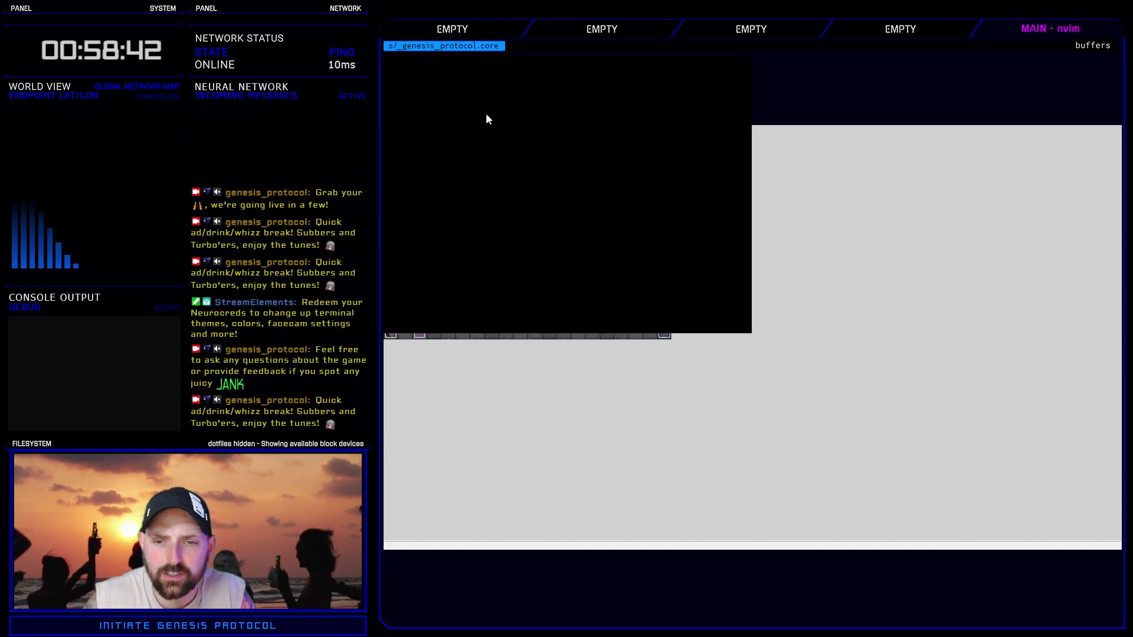
- Start the playtest, load the U3-A6 save, and dismiss the opening dialogue line
key("Return")
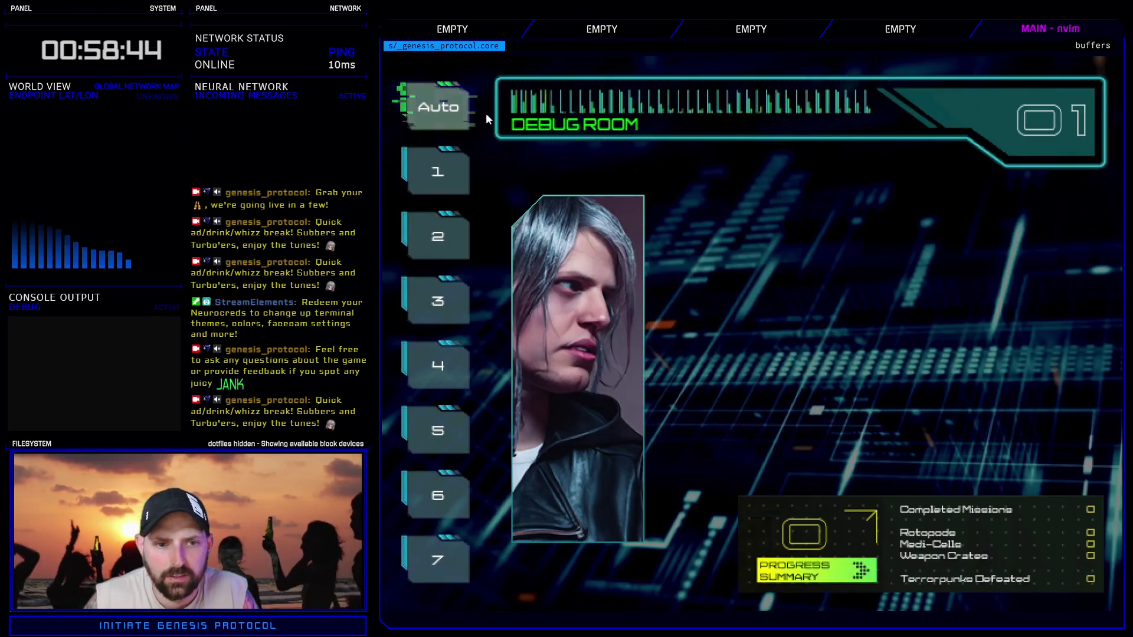
key("Down")
key("Down")
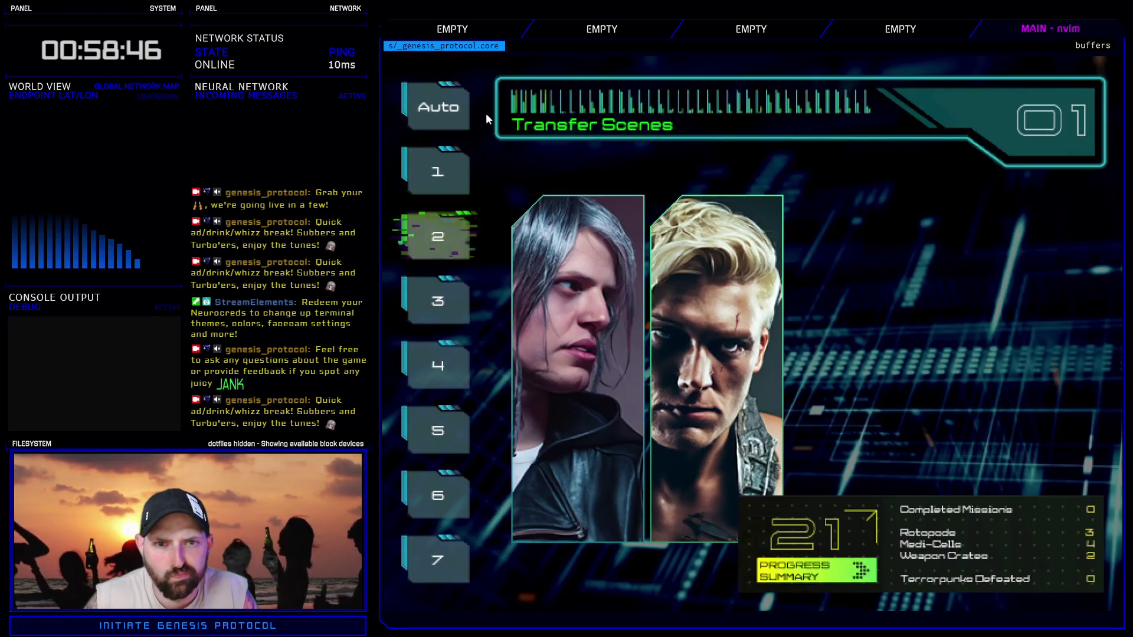
key("Return")
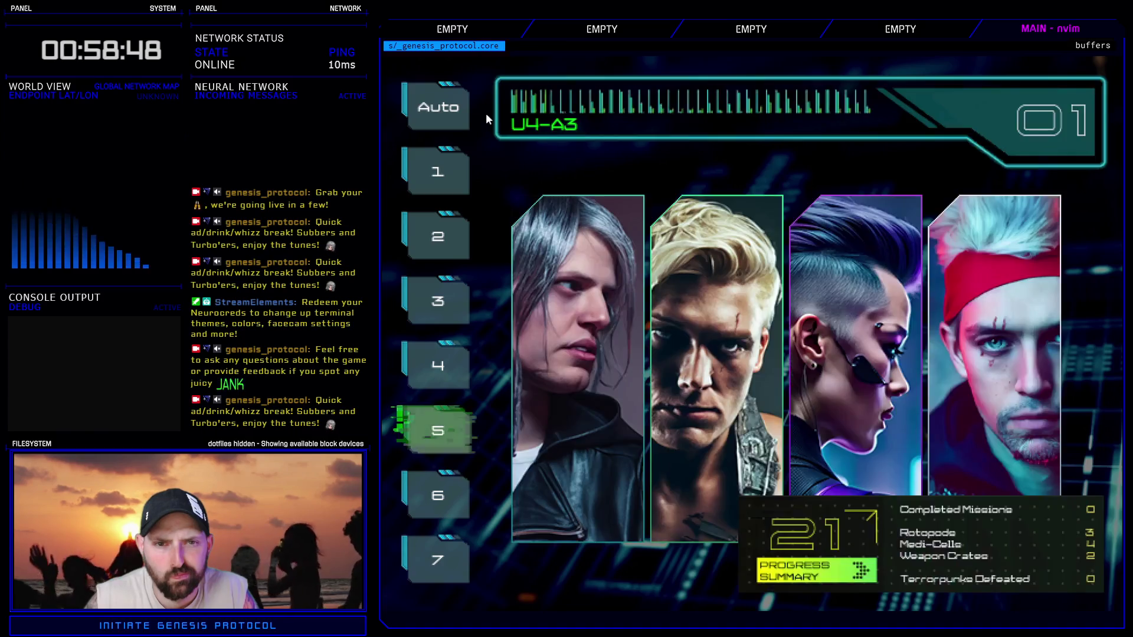
key("Down")
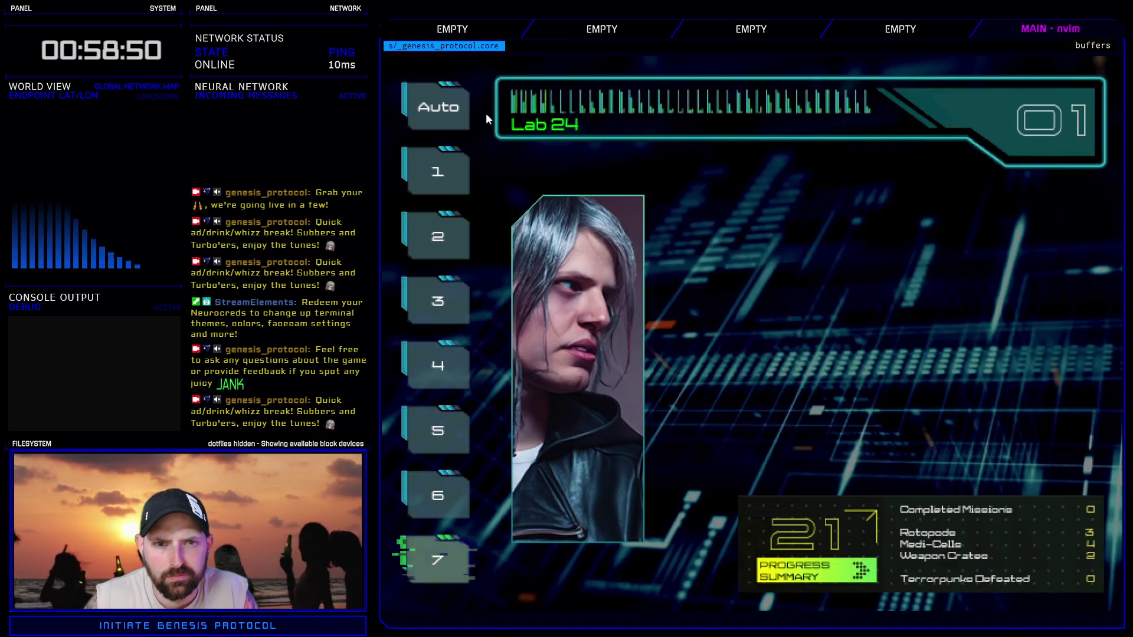
key("Up")
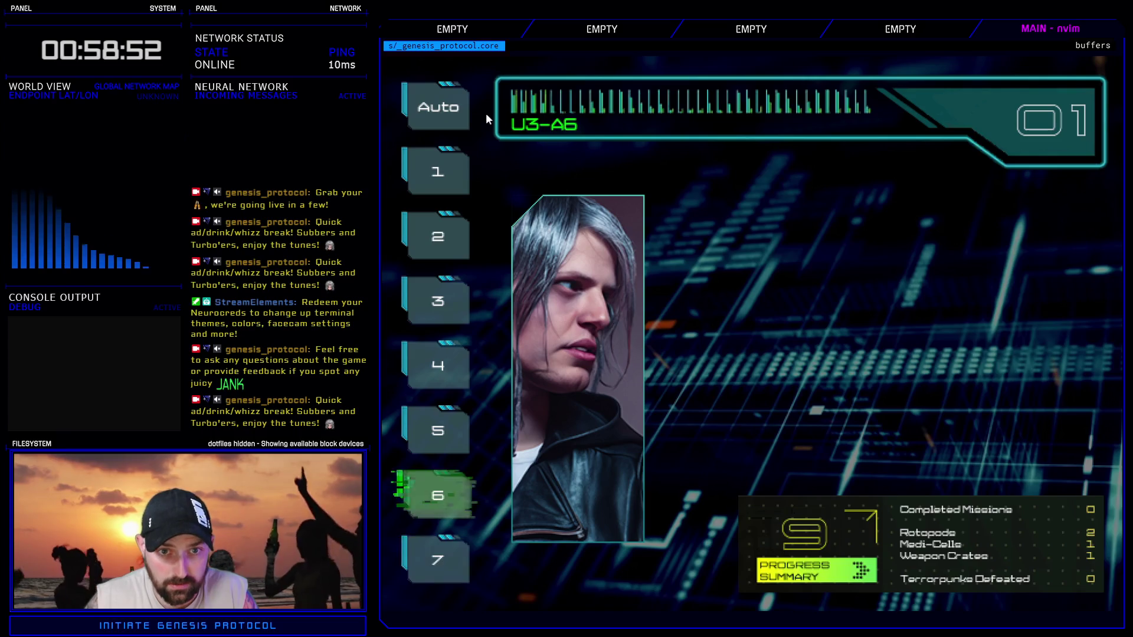
key("Return")
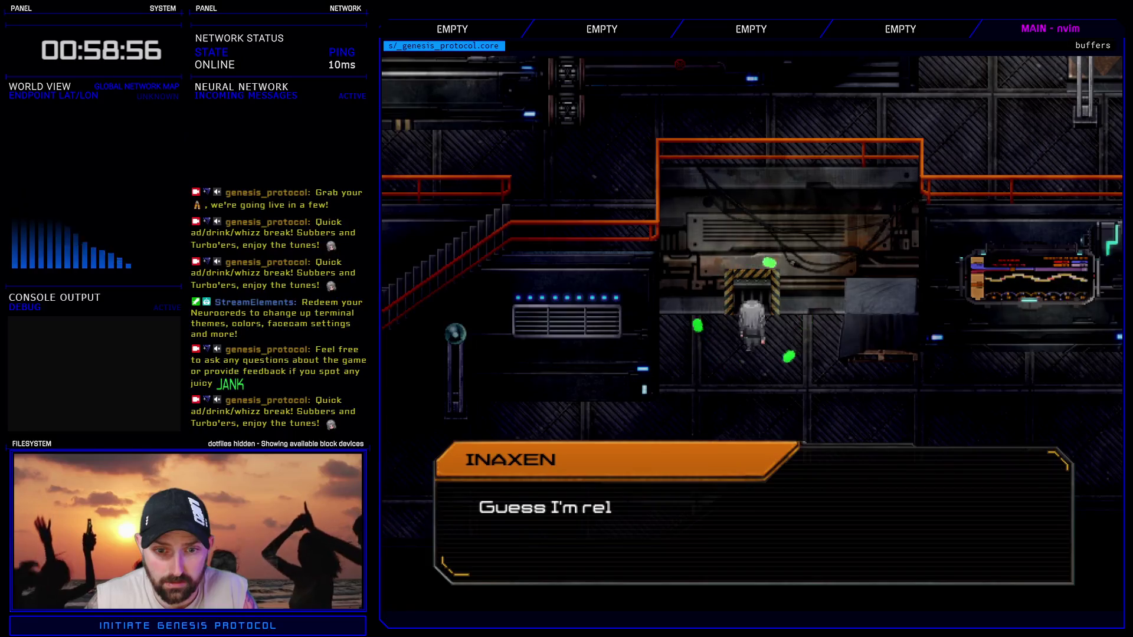
key("Return")
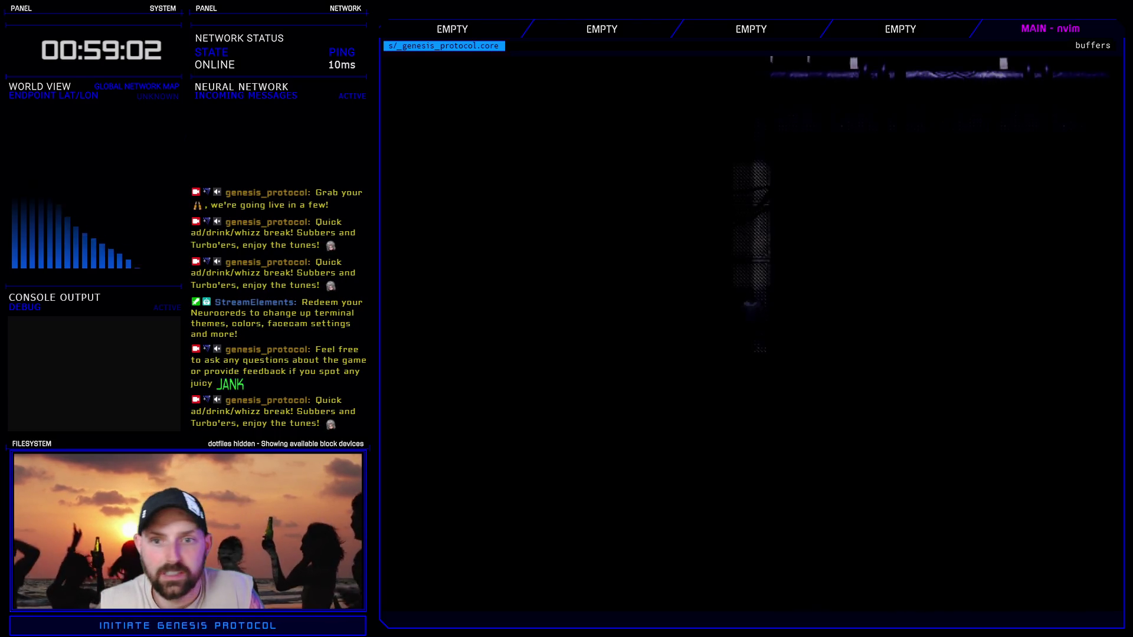
- Load the Transfer Scenes save in slot 3 from the pause menu's load screen
key("Escape")
key("Down")
key("Down")
key("Down")
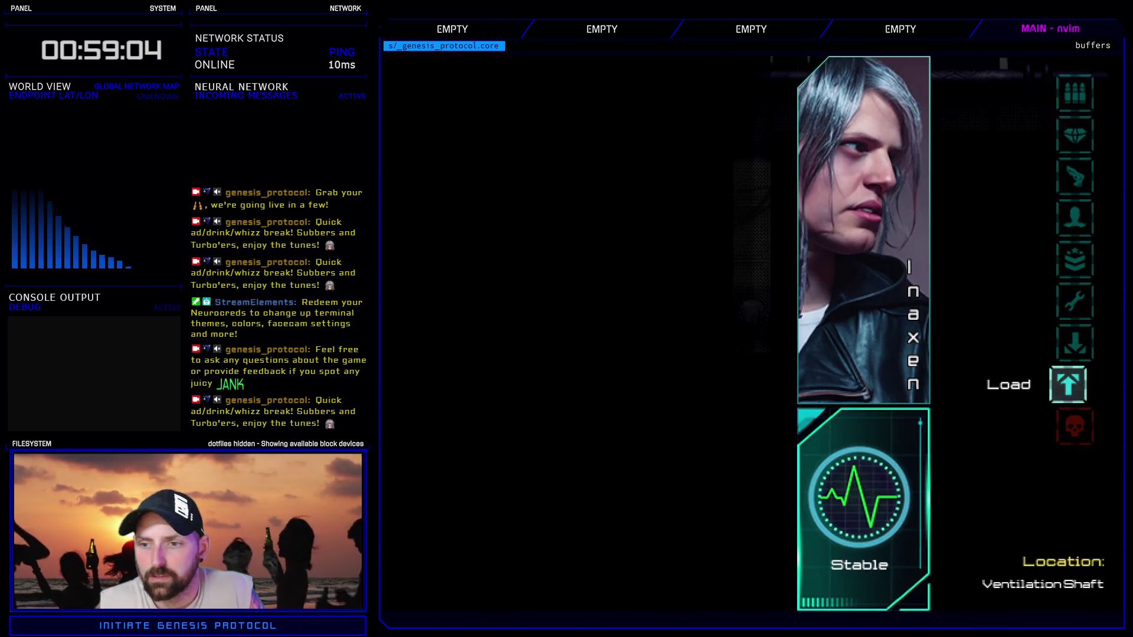
key("Return")
key("Down")
key("Down")
key("Down")
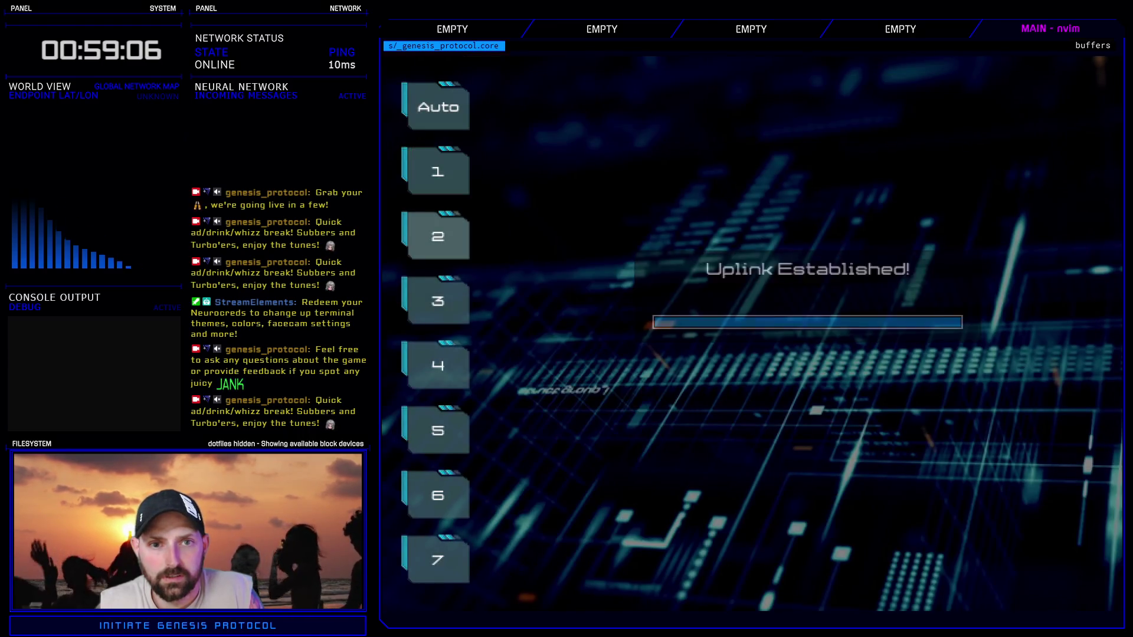
key("Down")
key("Down")
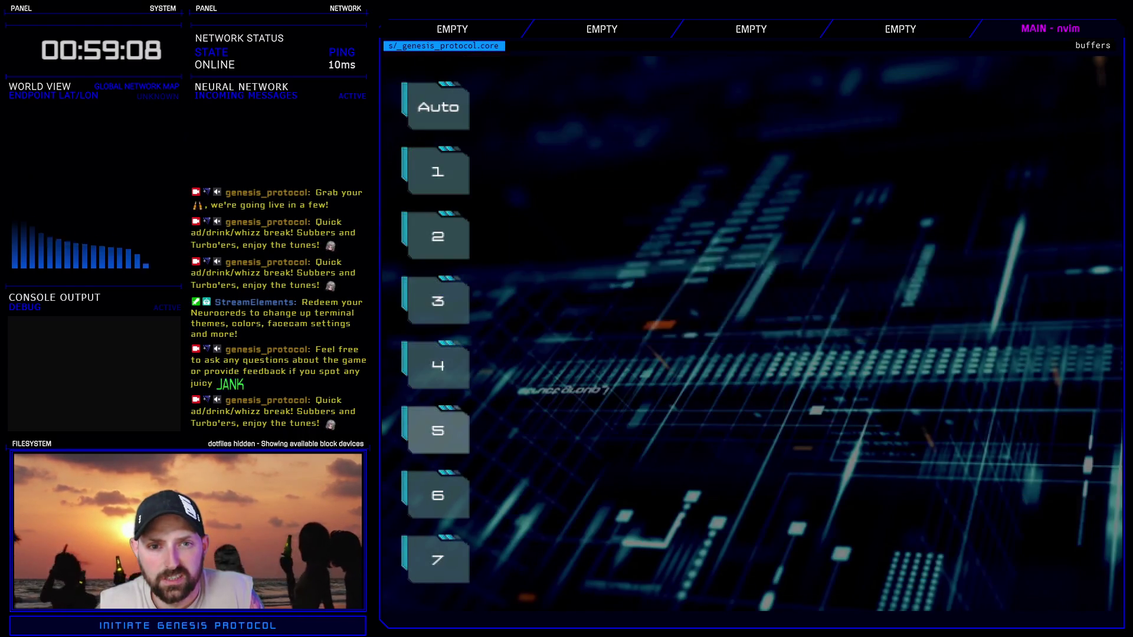
key("Down")
key("Up")
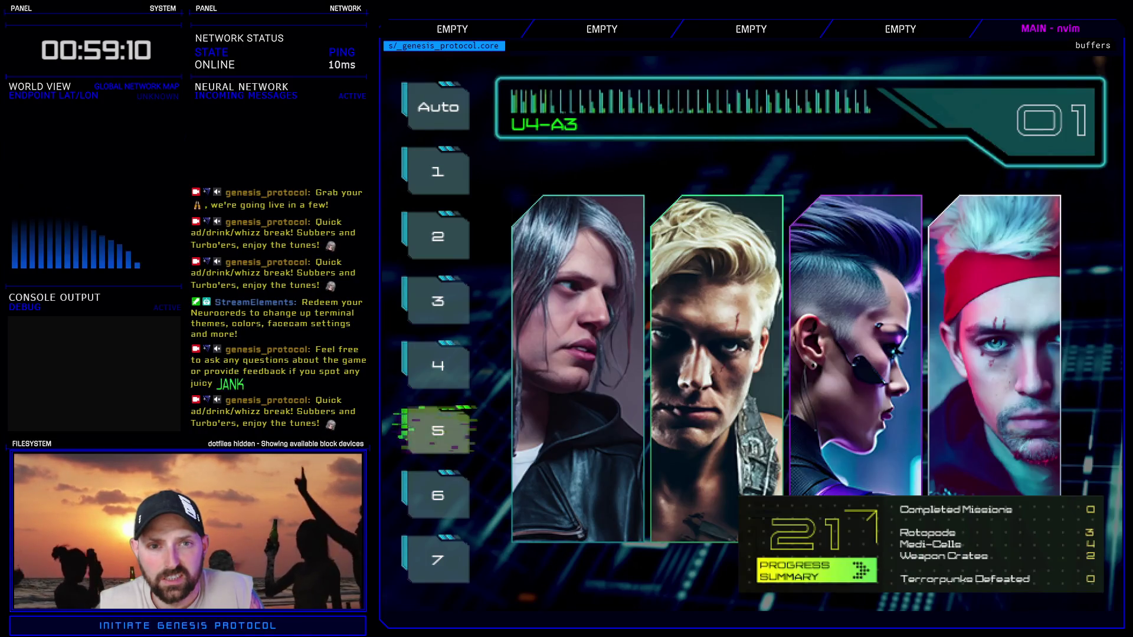
key("Down")
key("Down")
key("Down")
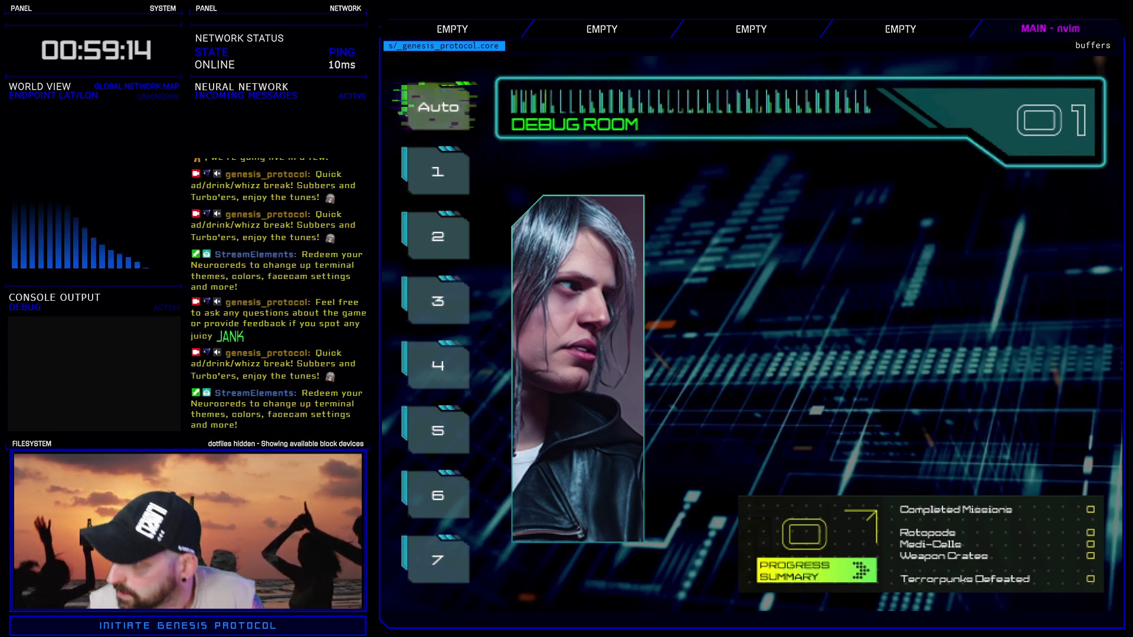
key("Down")
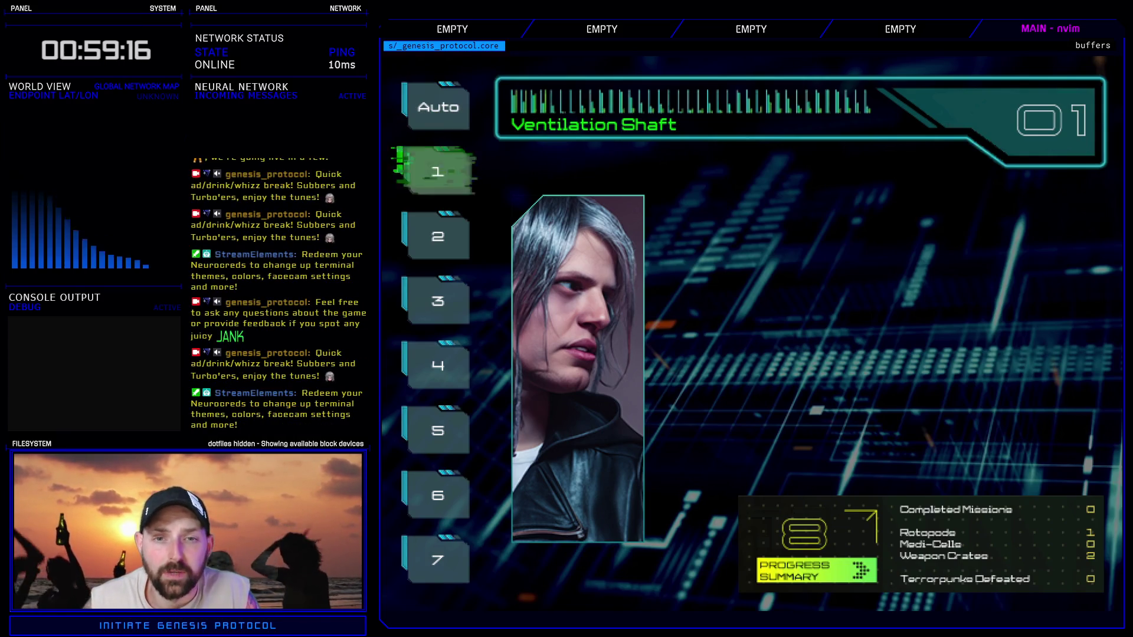
key("Down")
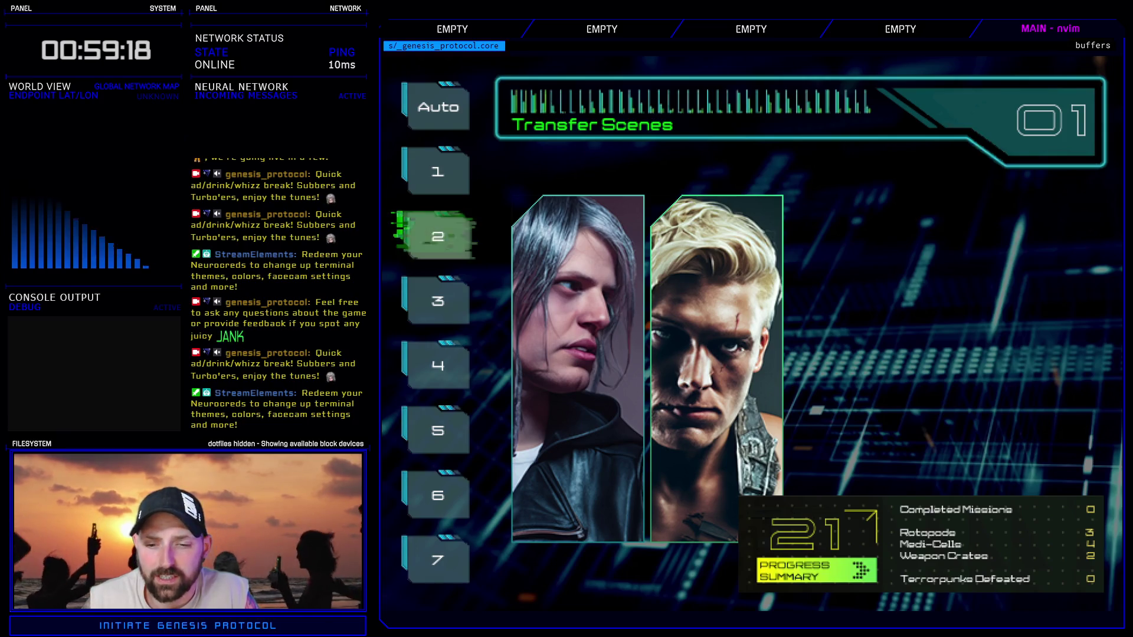
key("Down")
key("Down")
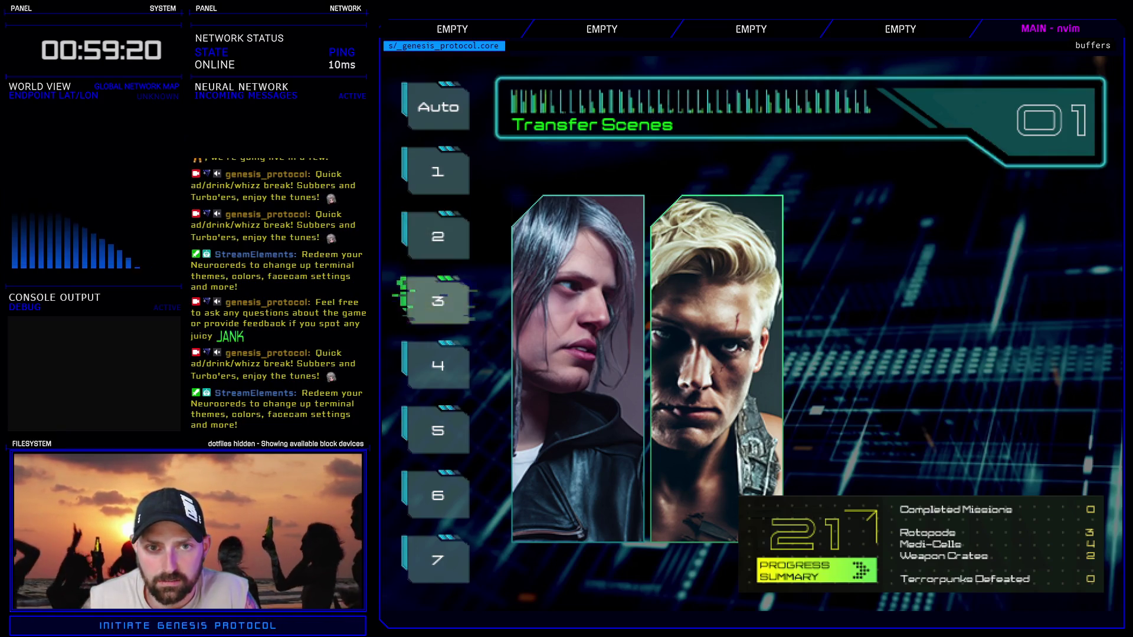
key("Up")
key("Return")
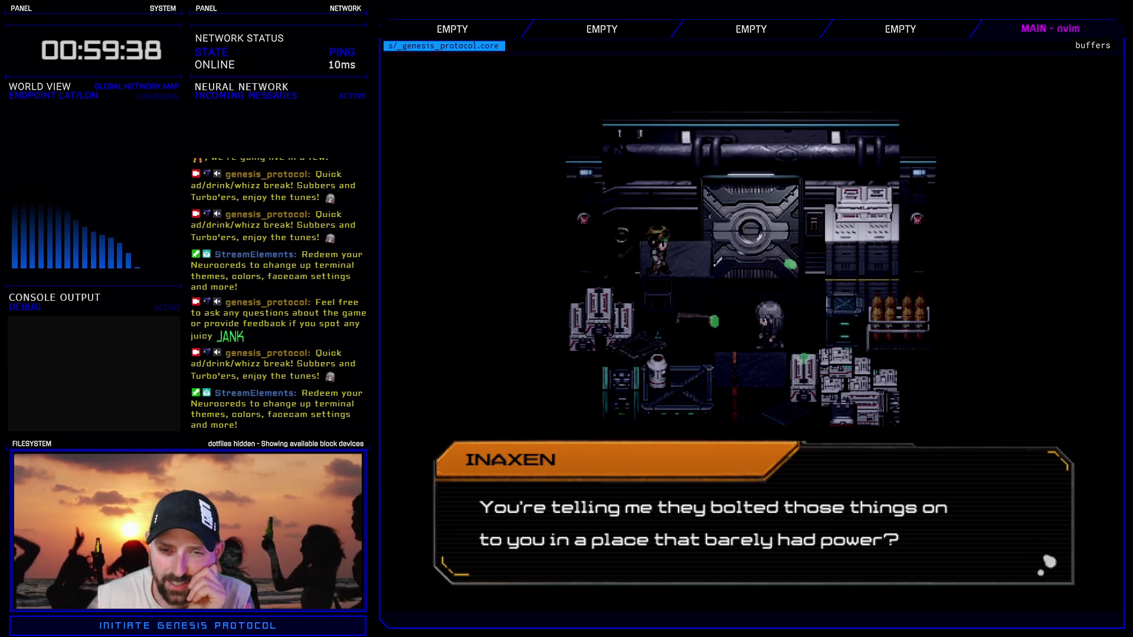
- Advance the cutscene dialogue past Kivos's accretion chips line
key("Return")
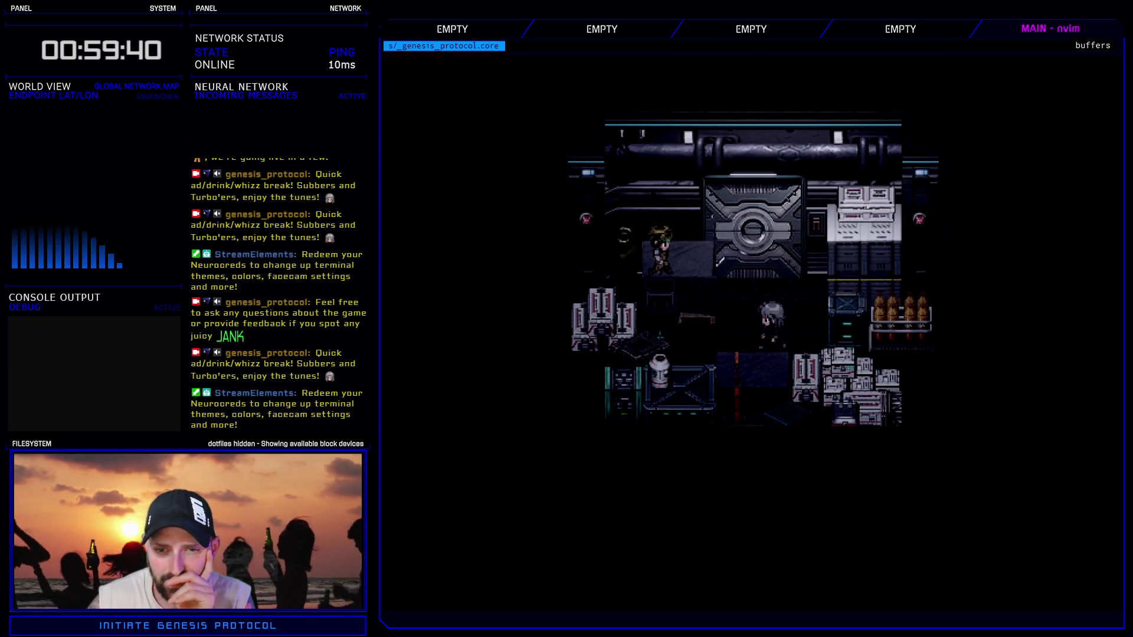
key("Return")
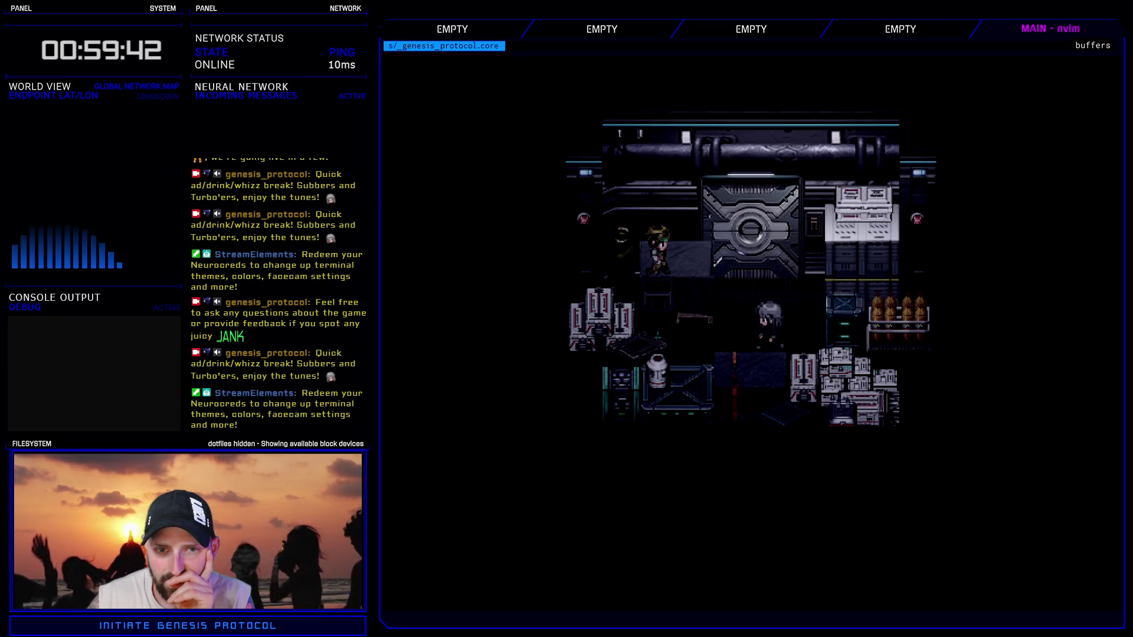
key("Return")
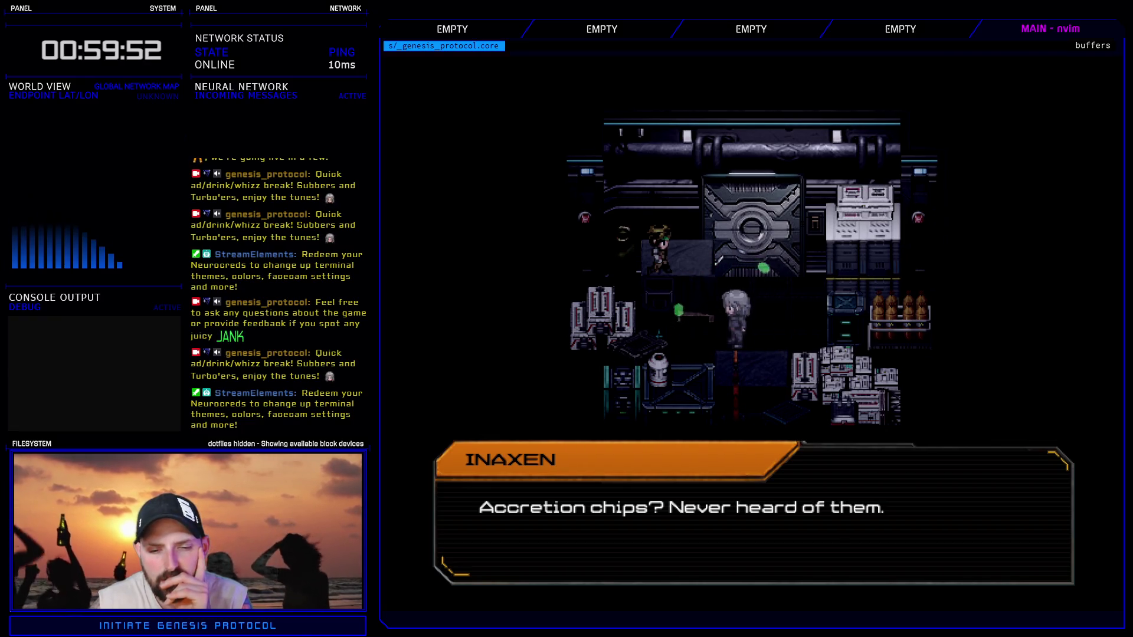
key("Return")
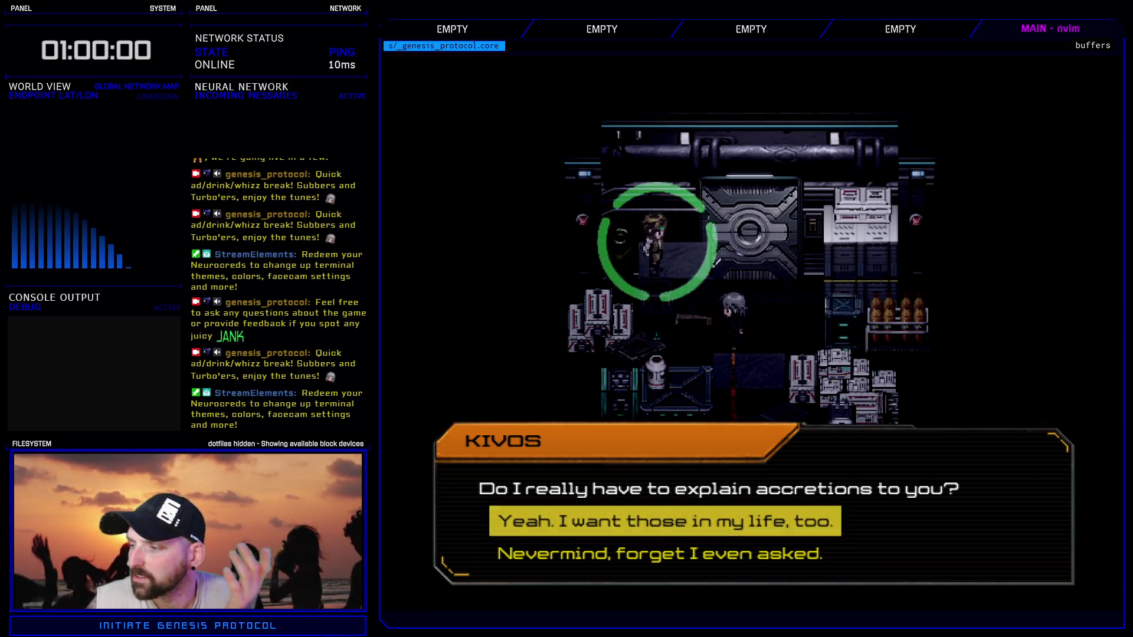
- Answer Kivos with 'Yeah. I want those in my life, too.' and open the party menu
key("Down")
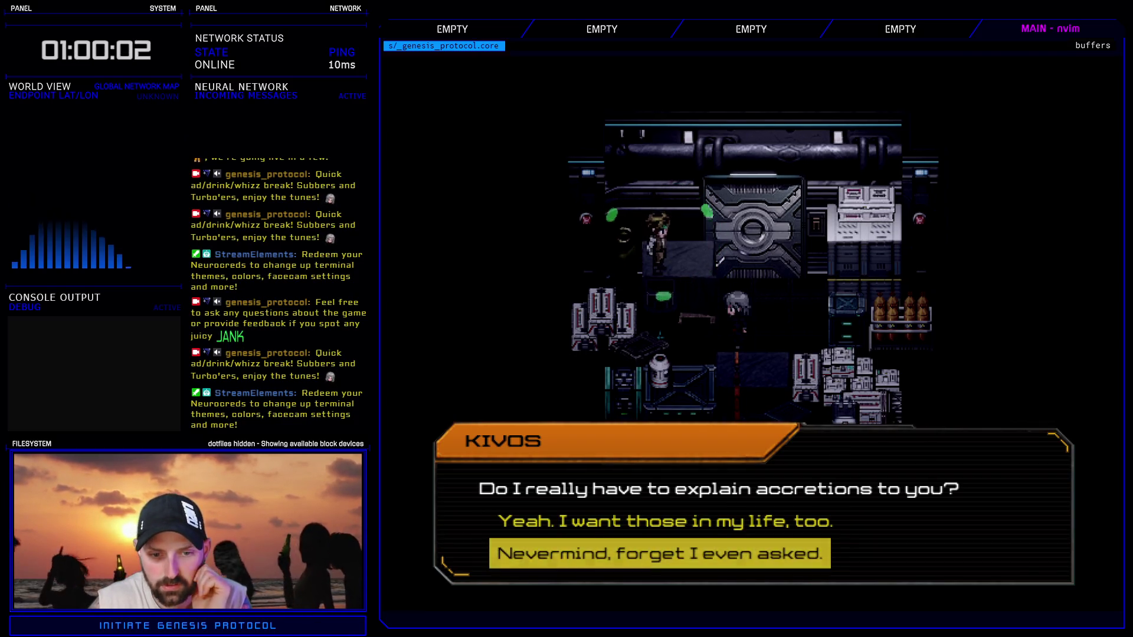
key("Up")
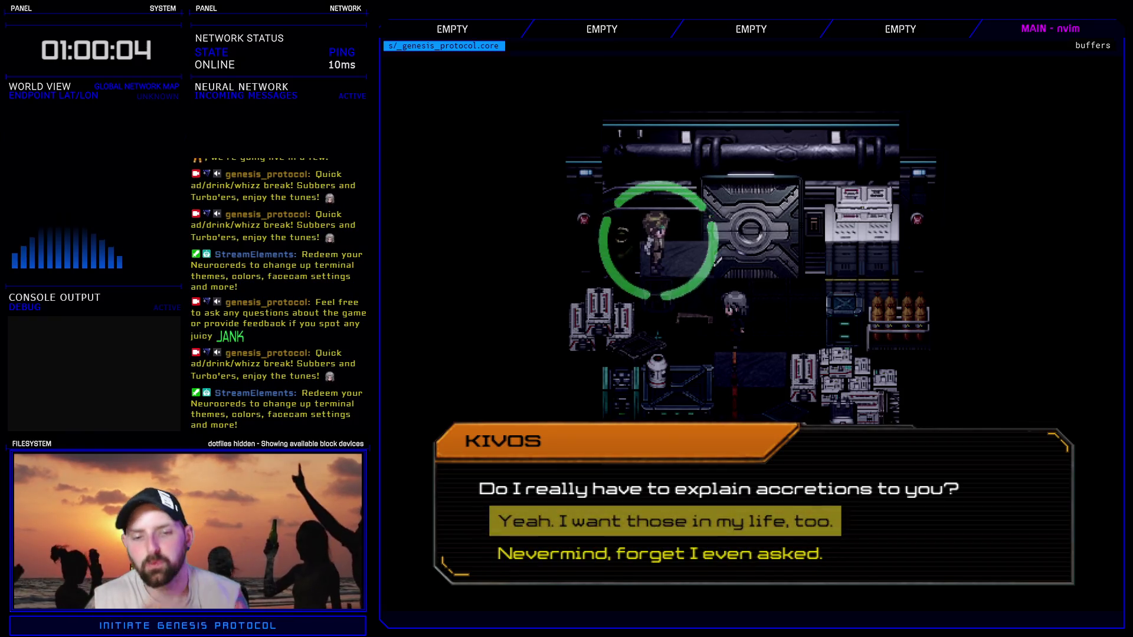
key("Down")
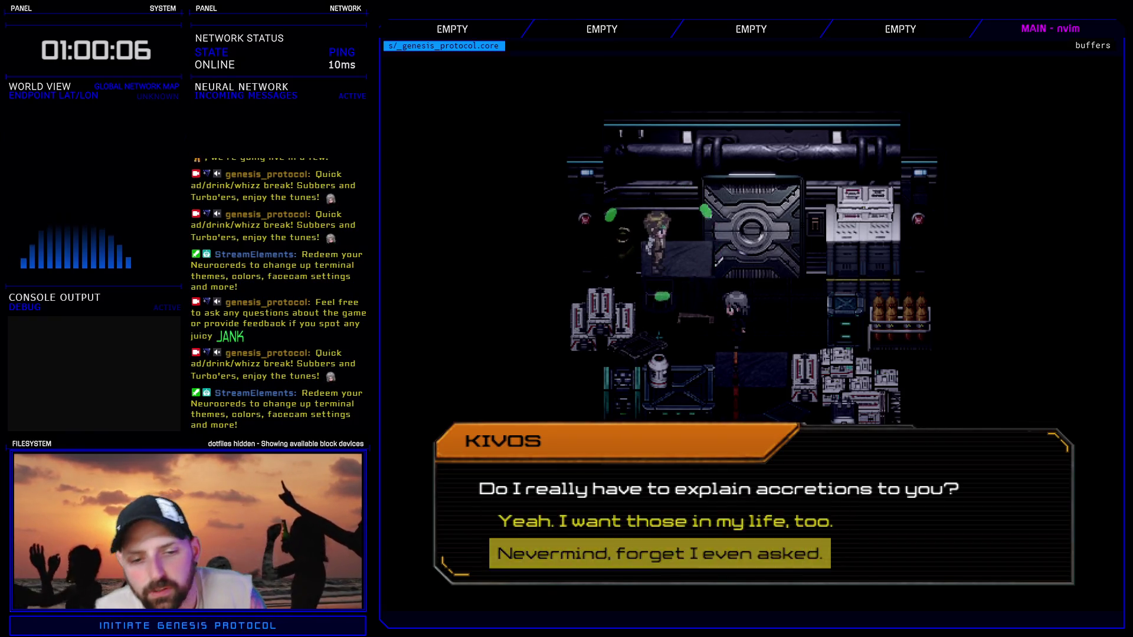
key("Up")
key("Down")
key("Up")
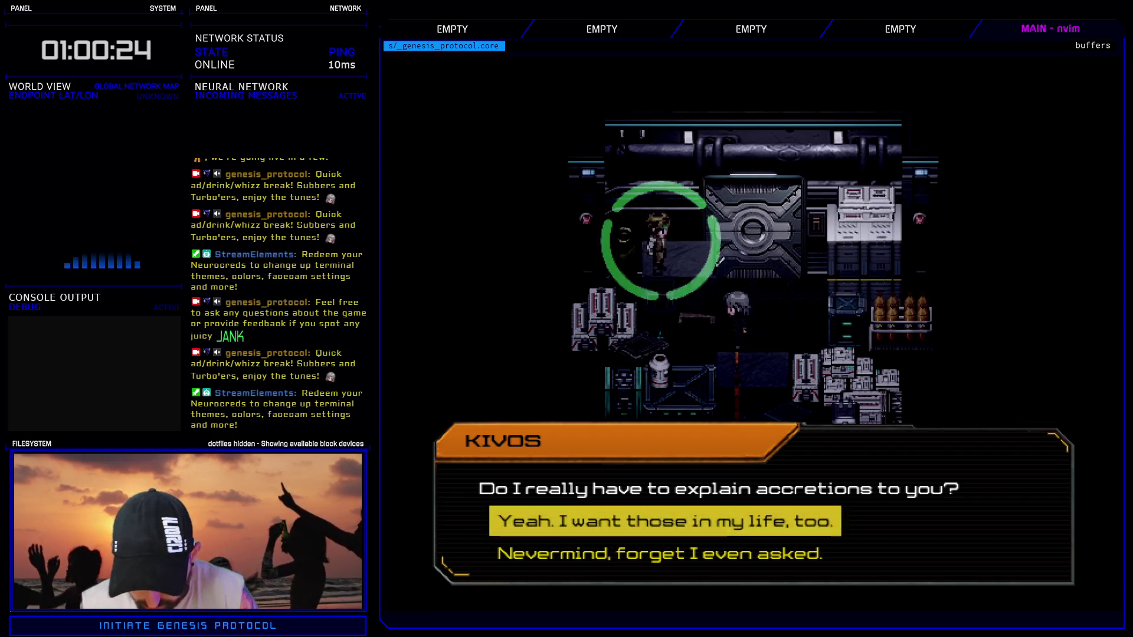
key("Down")
key("Up")
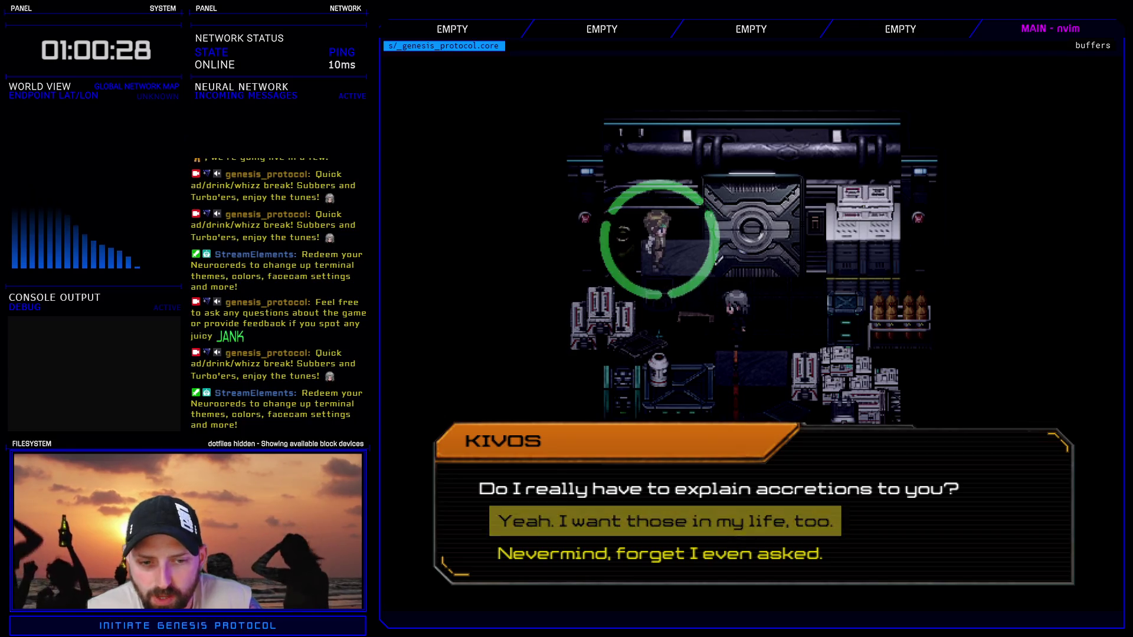
key("Return")
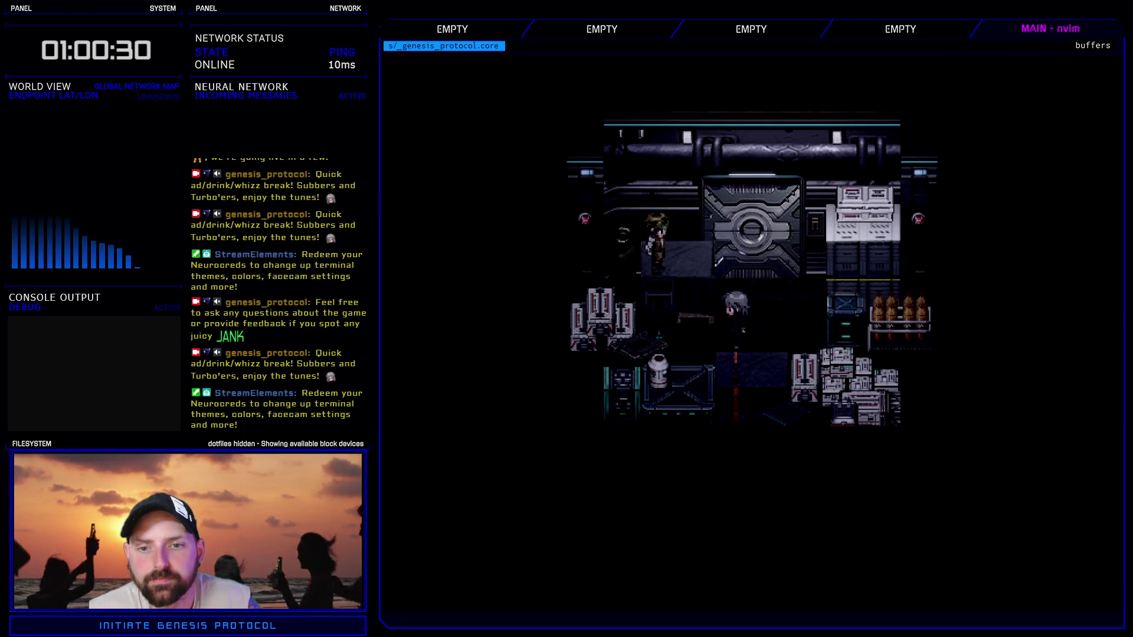
key("Escape")
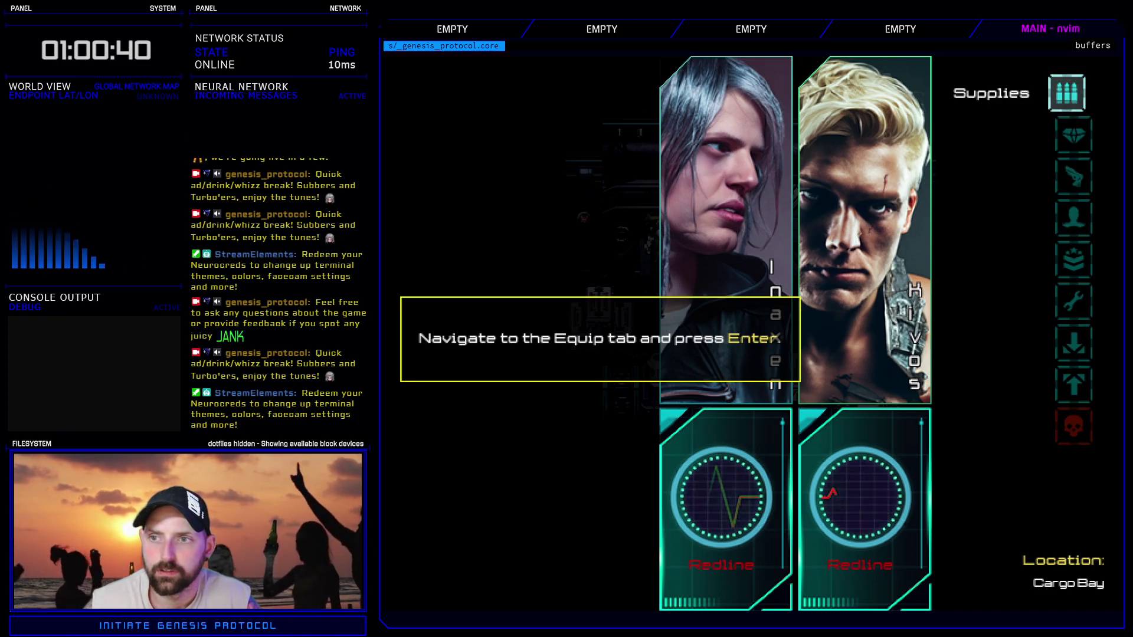
- Enter the Equip section, choose a character to modify, then end the playtest
key("Down")
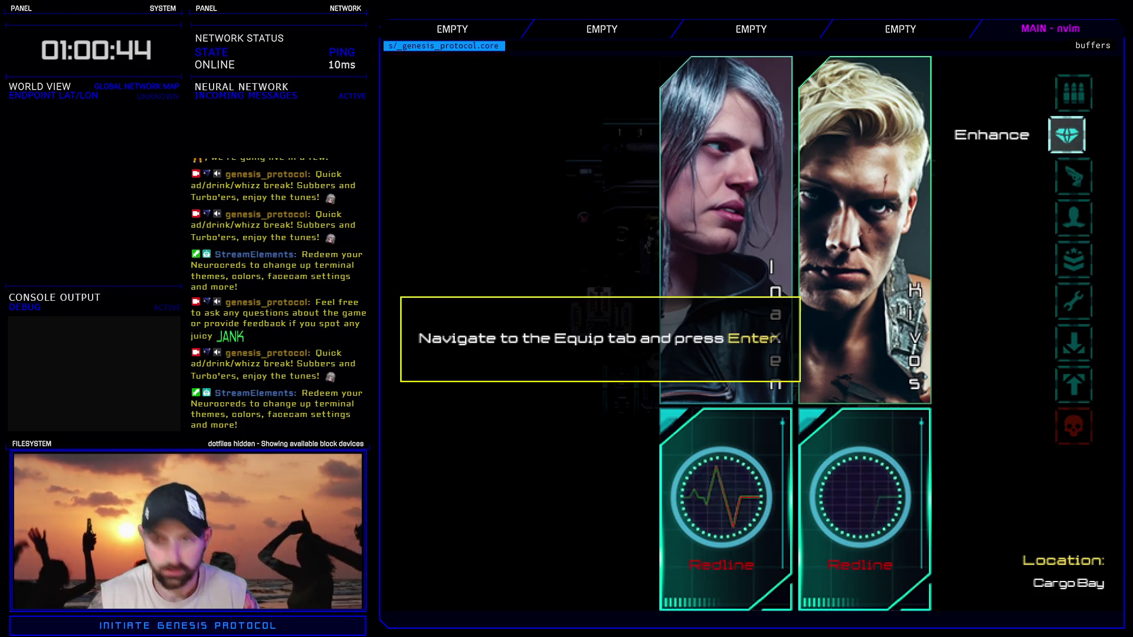
key("Down")
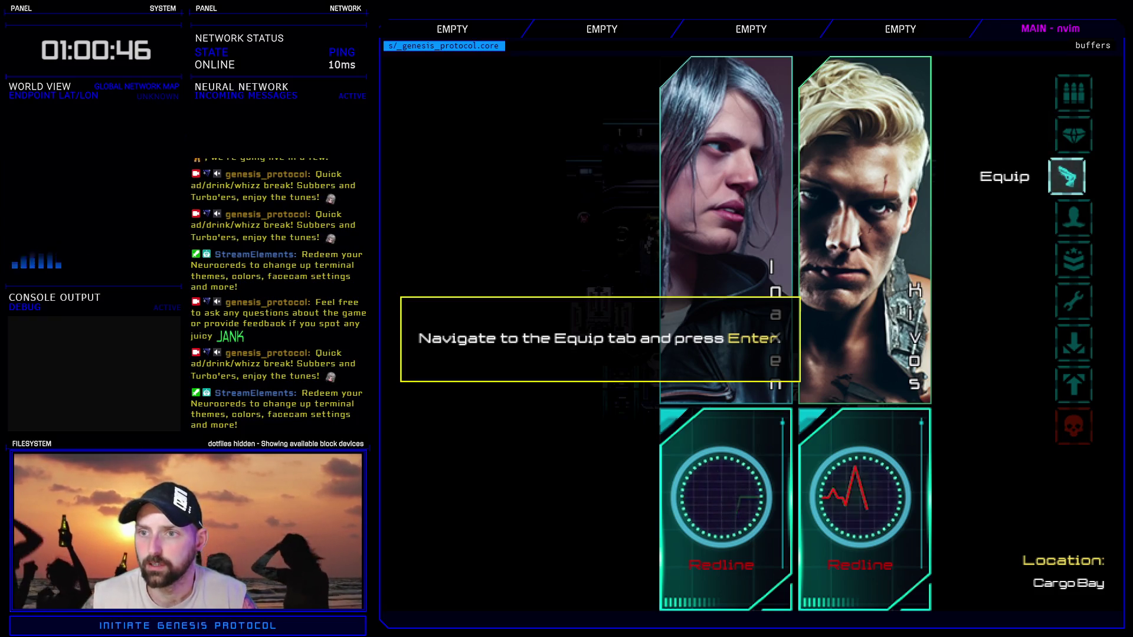
key("Return")
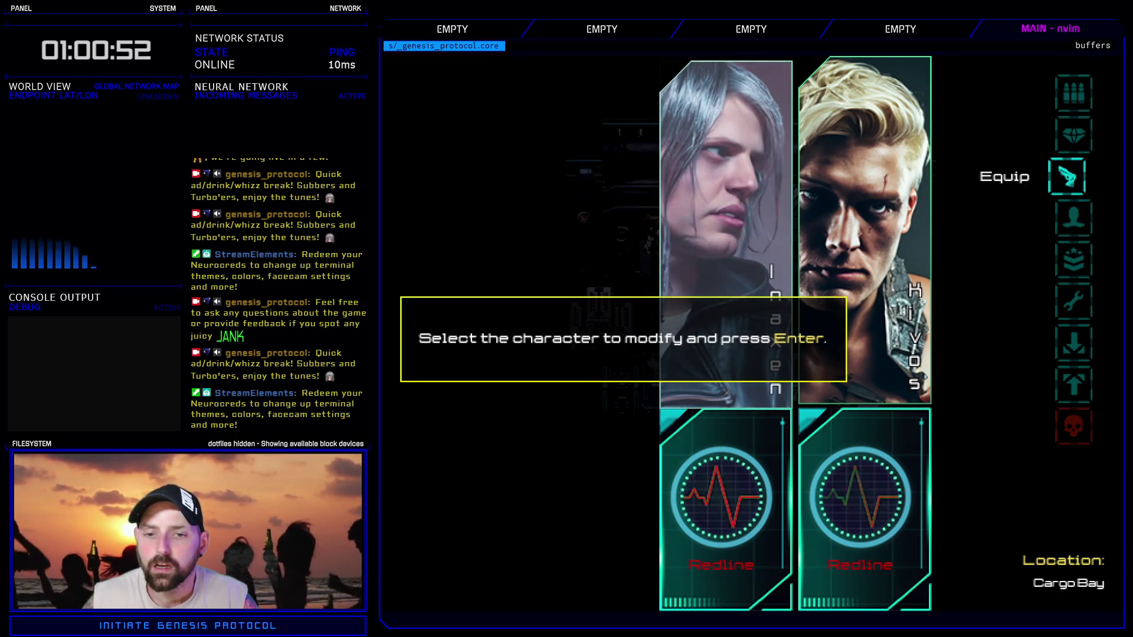
key("Return")
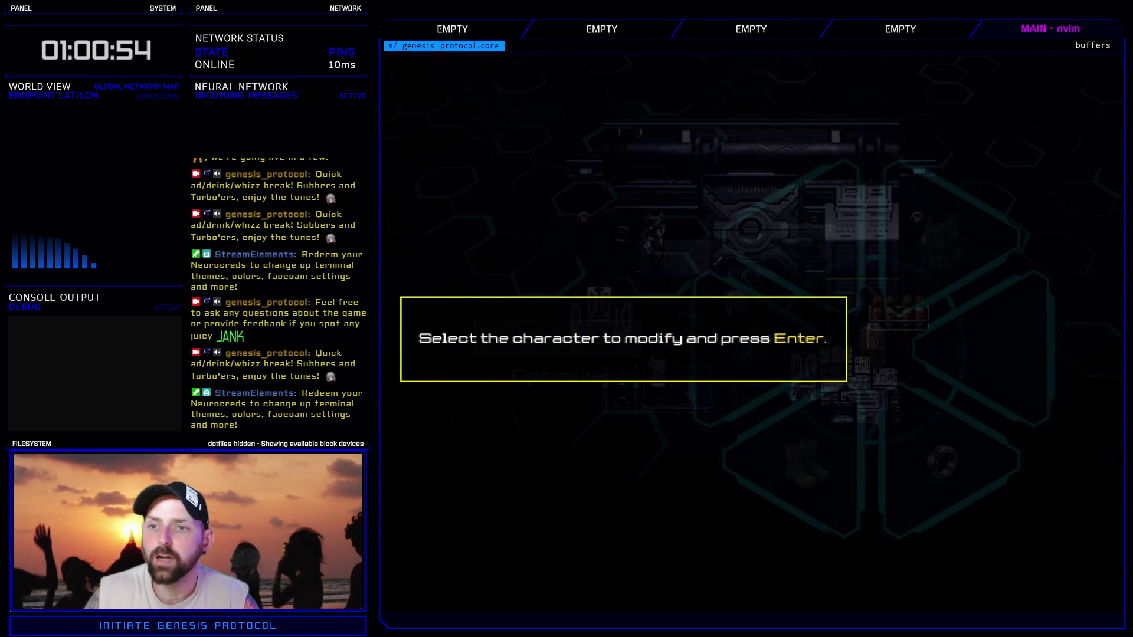
key("Return")
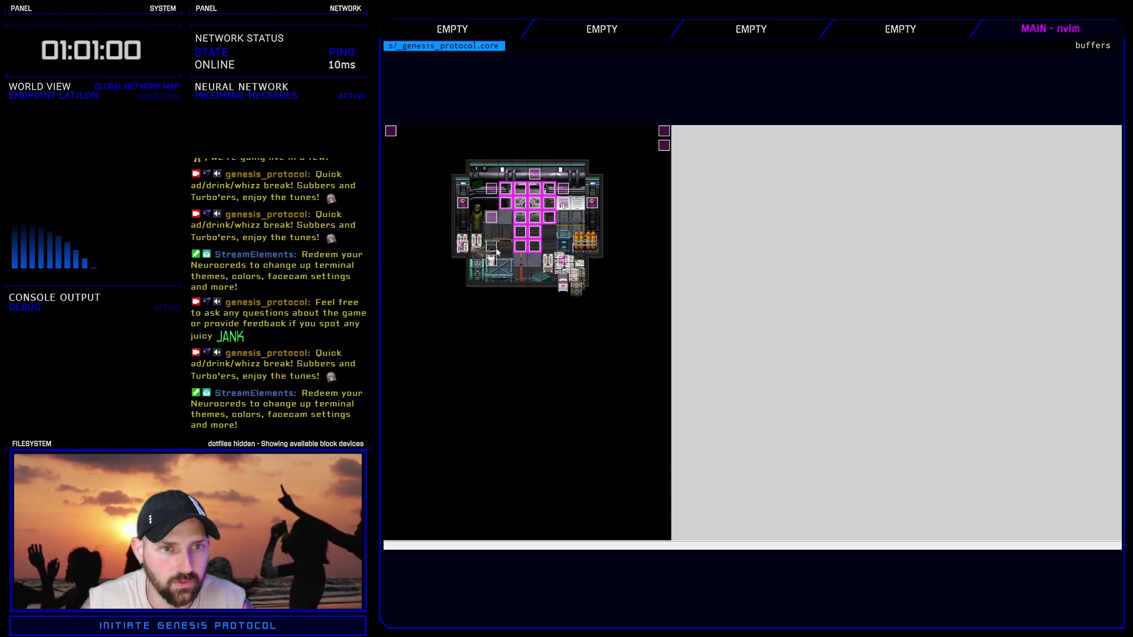
left_click(742, 402)
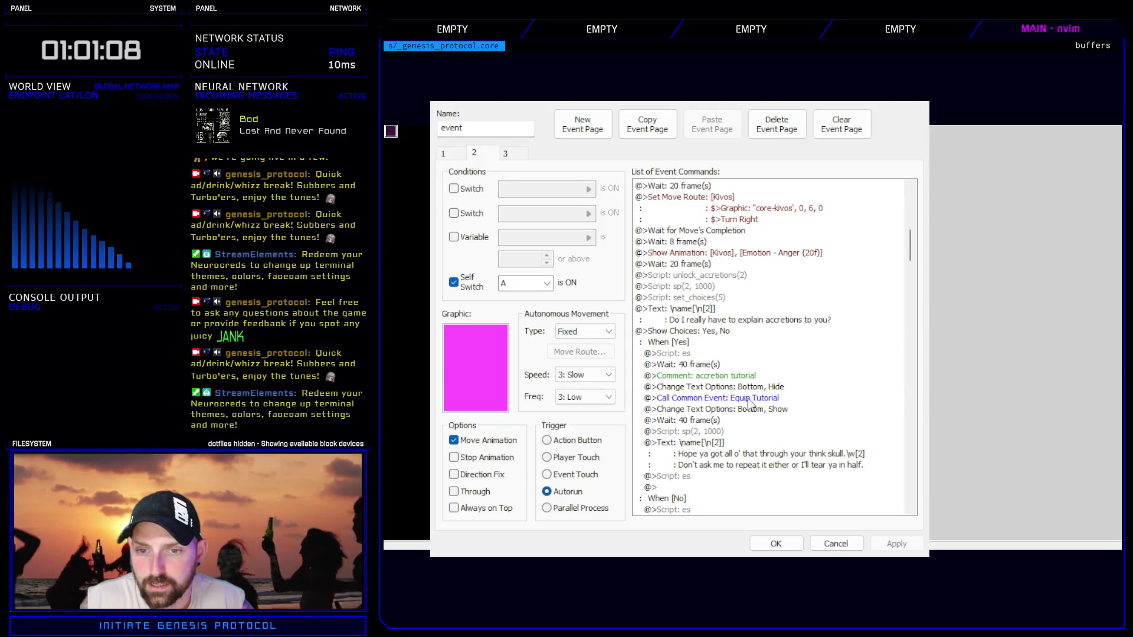
key("Return")
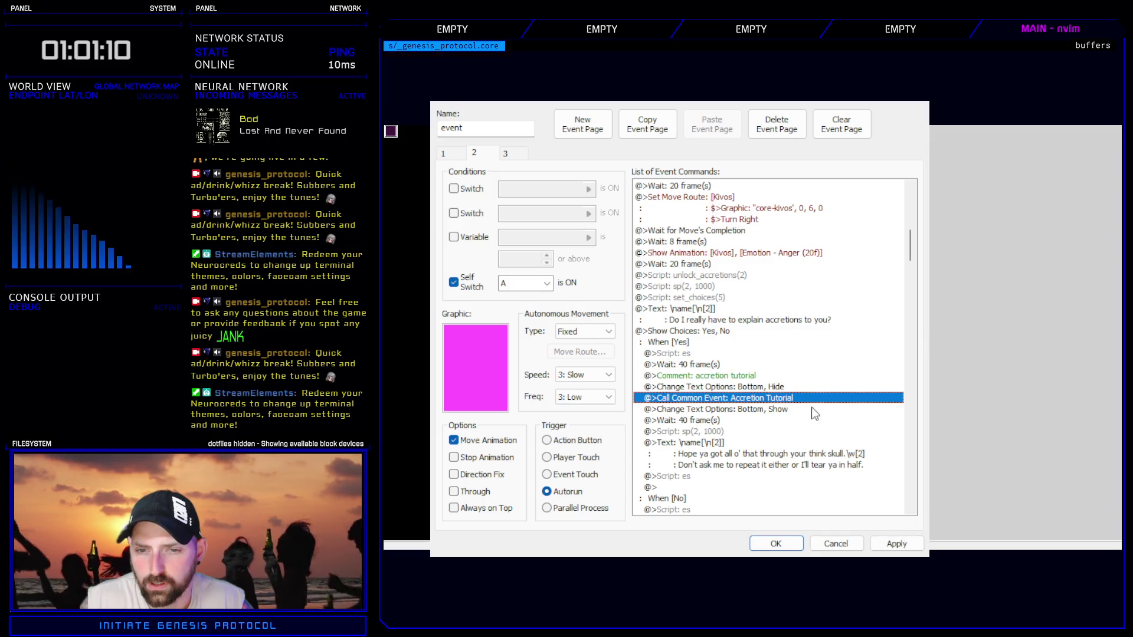
left_click(898, 540)
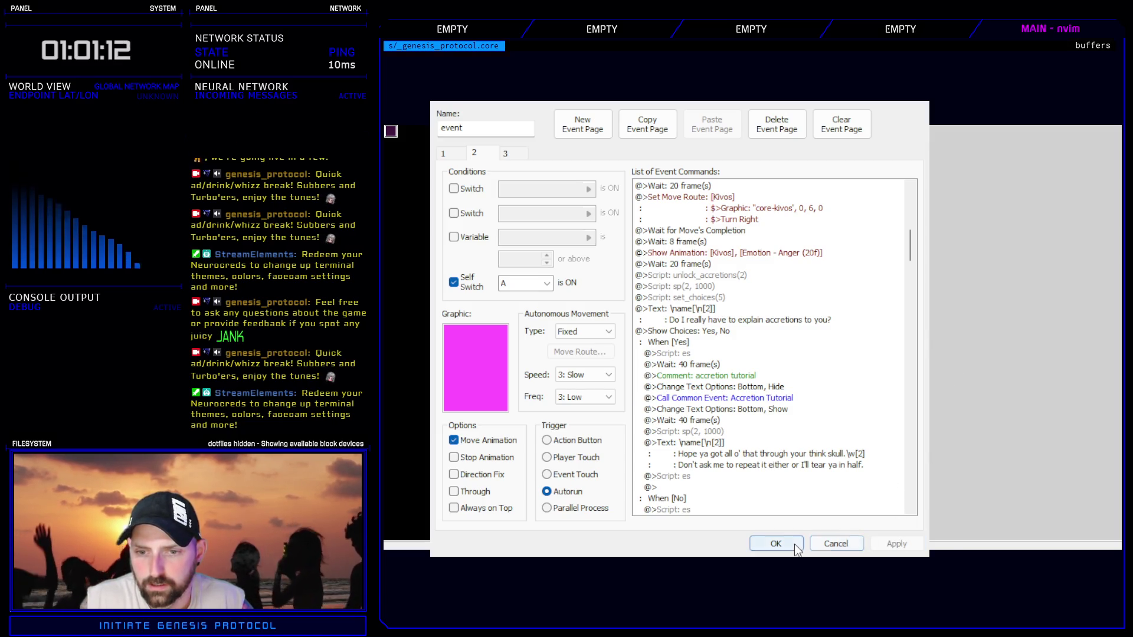
left_click(777, 544)
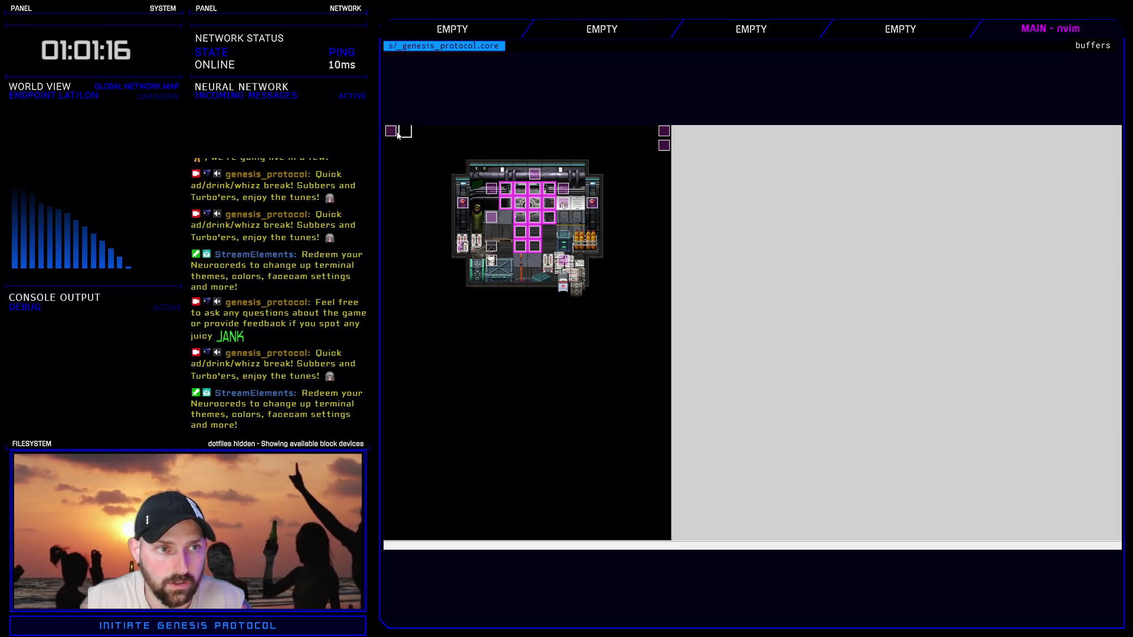
key("Return")
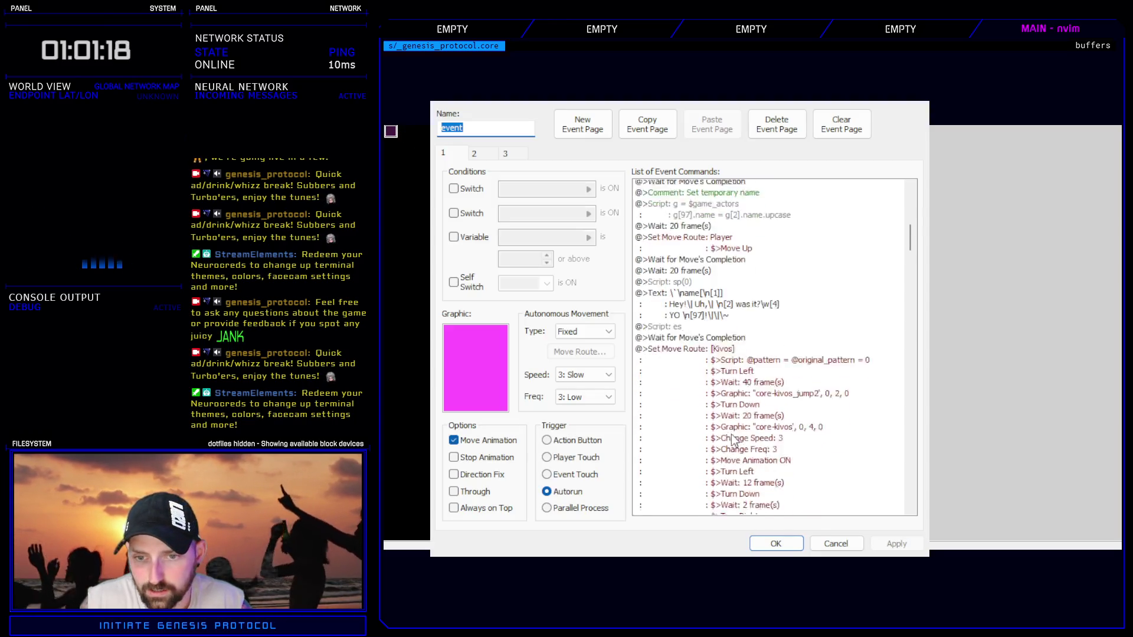
scroll(731, 439, "down", 5)
scroll(731, 440, "down", 10)
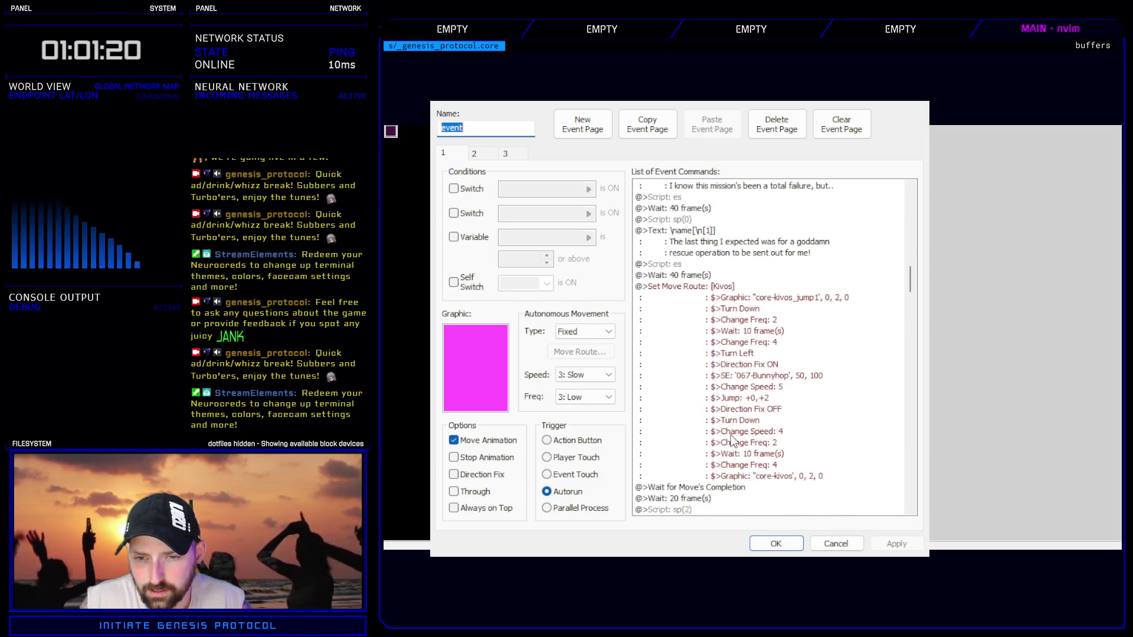
key("ctrl+Tab")
scroll(749, 331, "down", 5)
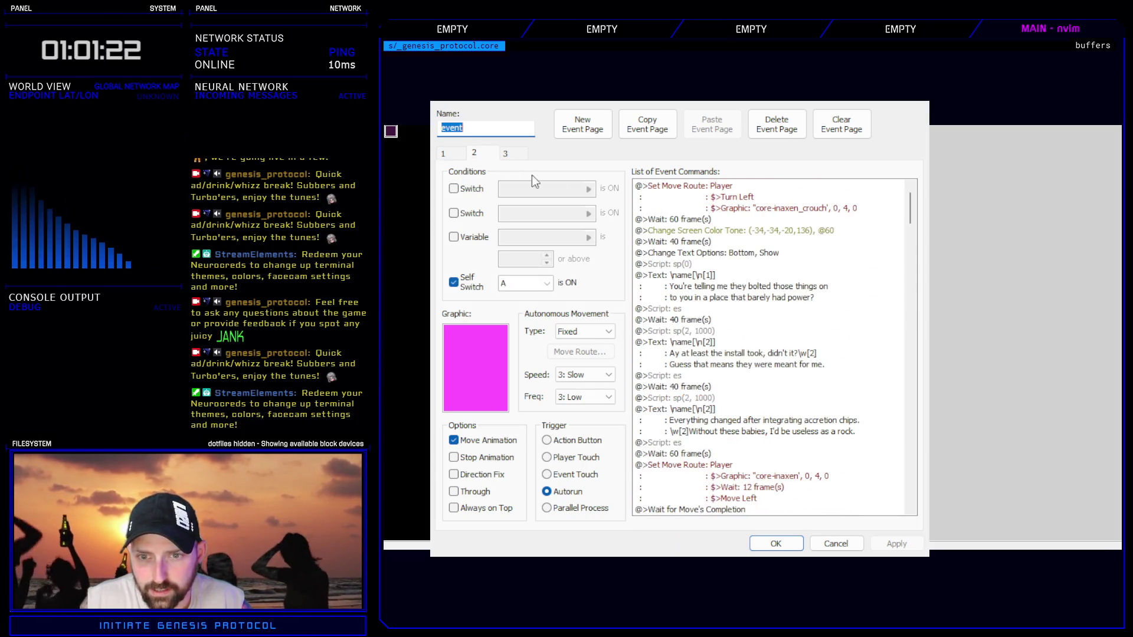
scroll(782, 372, "down", 2)
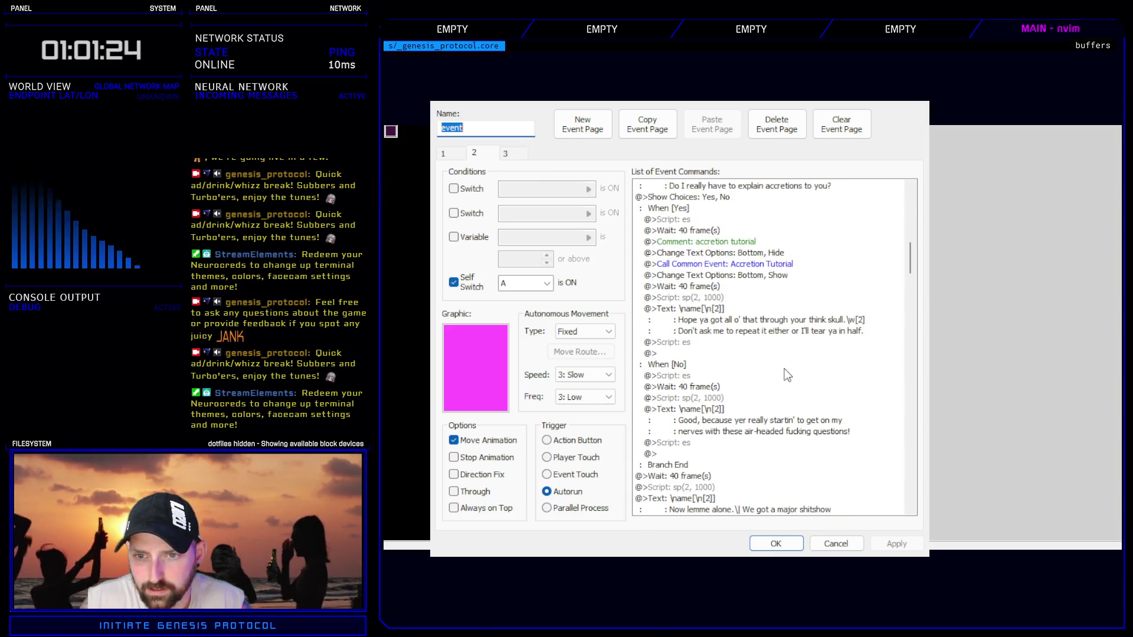
left_click(759, 319)
double_click(772, 339)
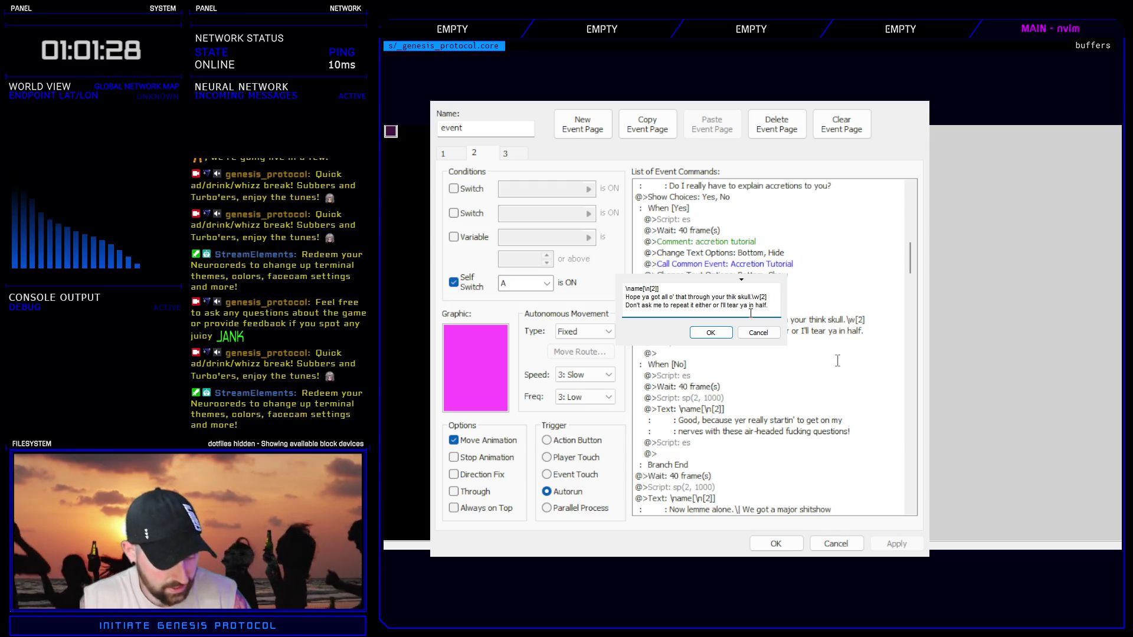
left_click(725, 336)
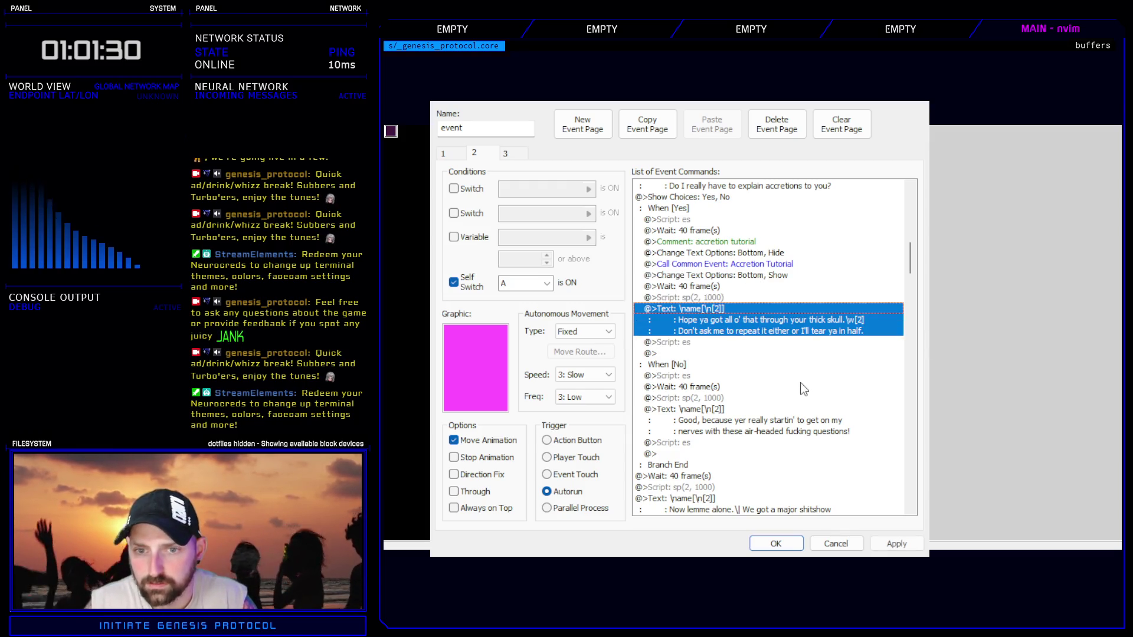
left_click(912, 549)
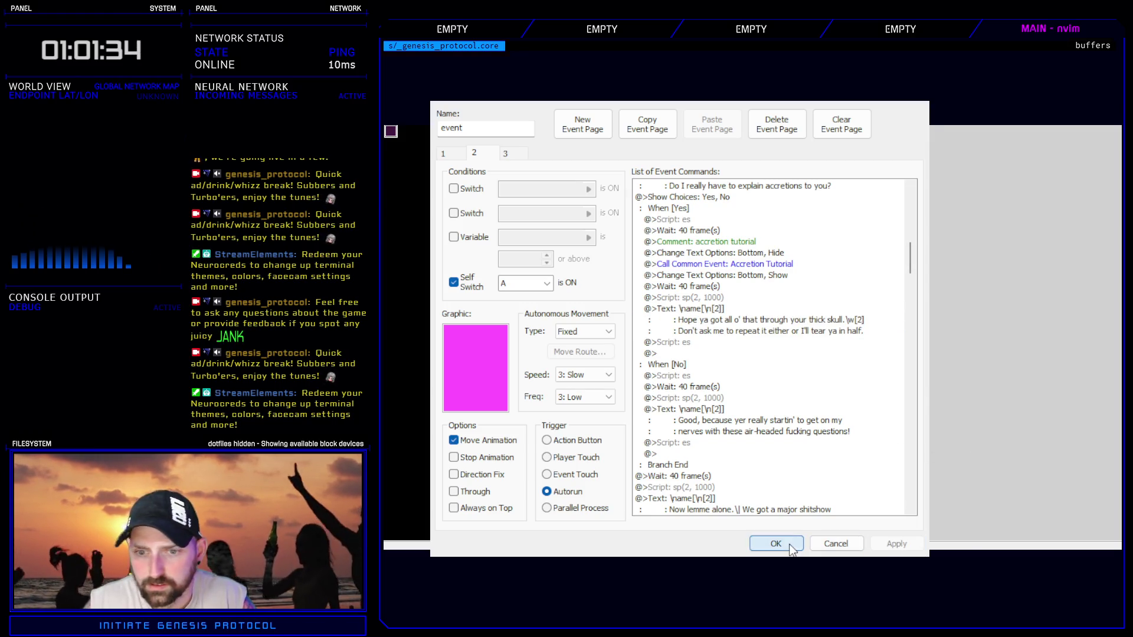
left_click(776, 543)
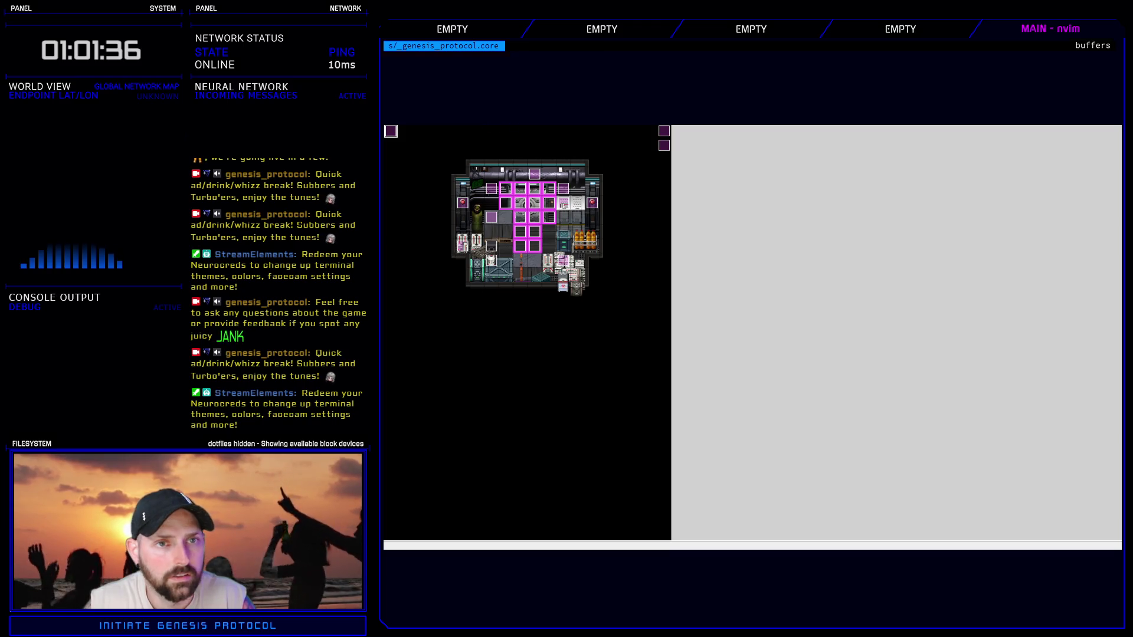
- Start a playtest with Ctrl+R and load save slot 3
key("ctrl+r")
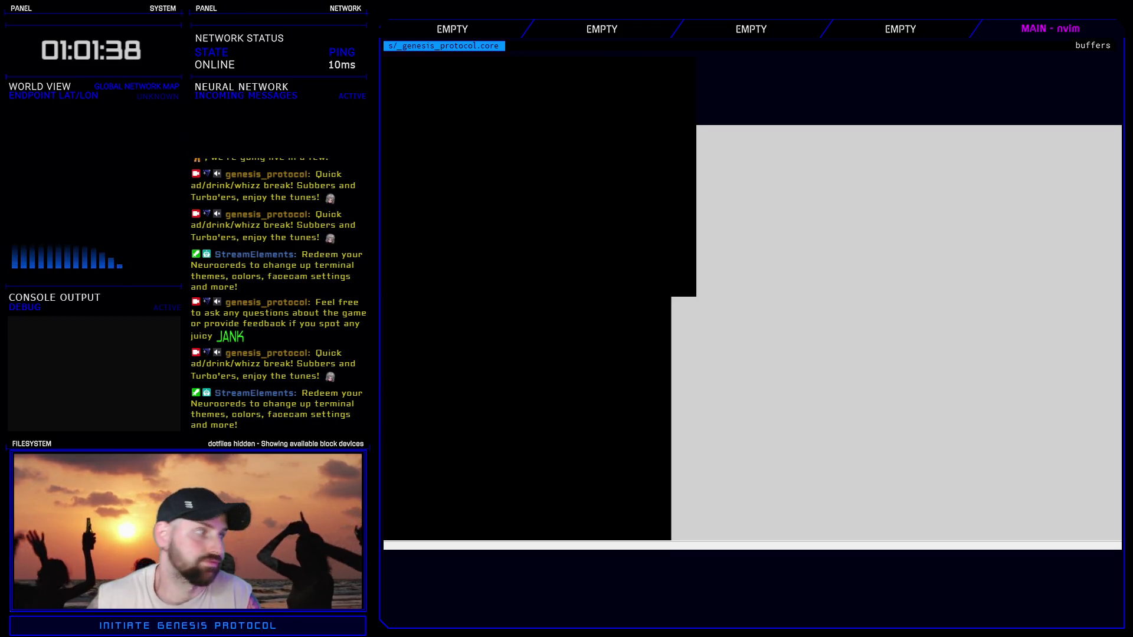
key("Return")
key("Down")
key("Down")
key("Down")
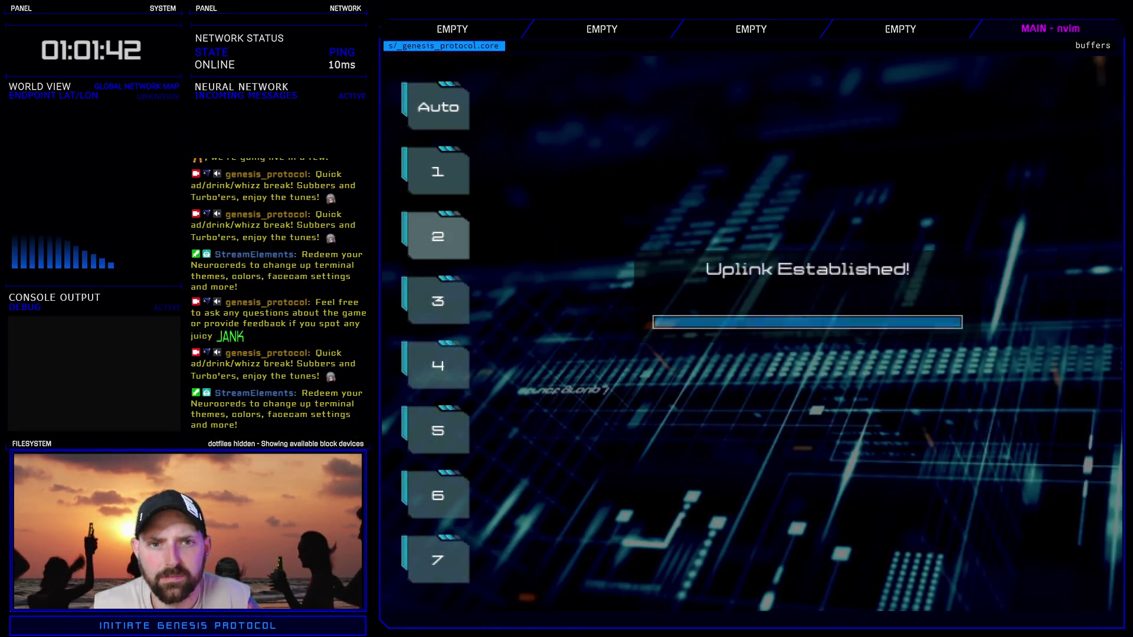
key("Return")
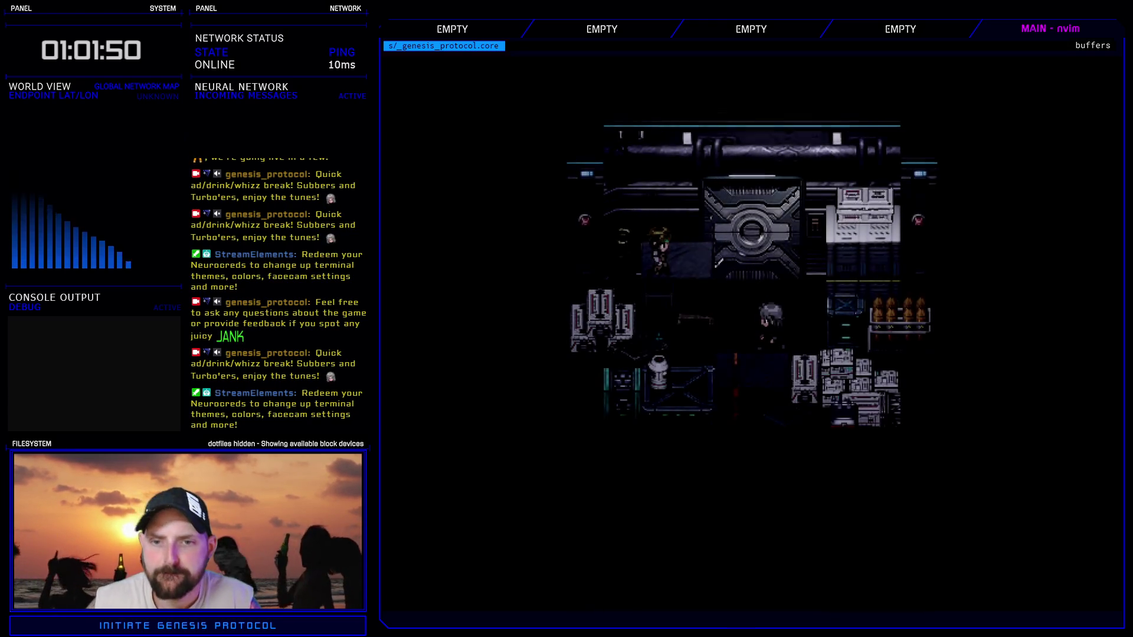
- Advance the Inaxen–Kivos accretion chips conversation, then open the party menu
key("Return")
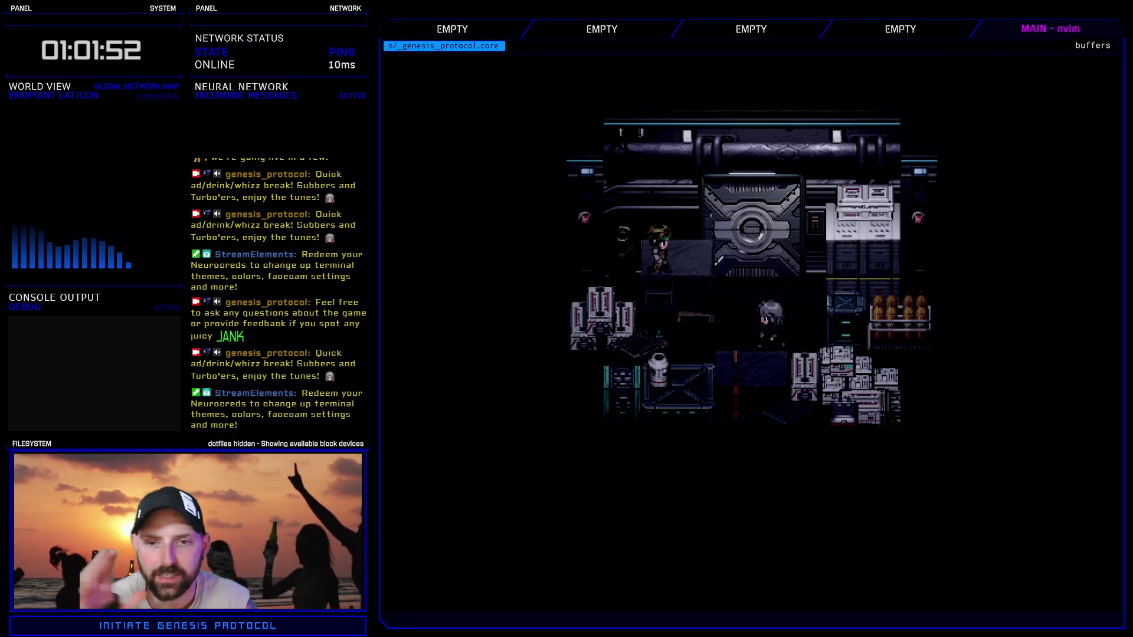
key("Return")
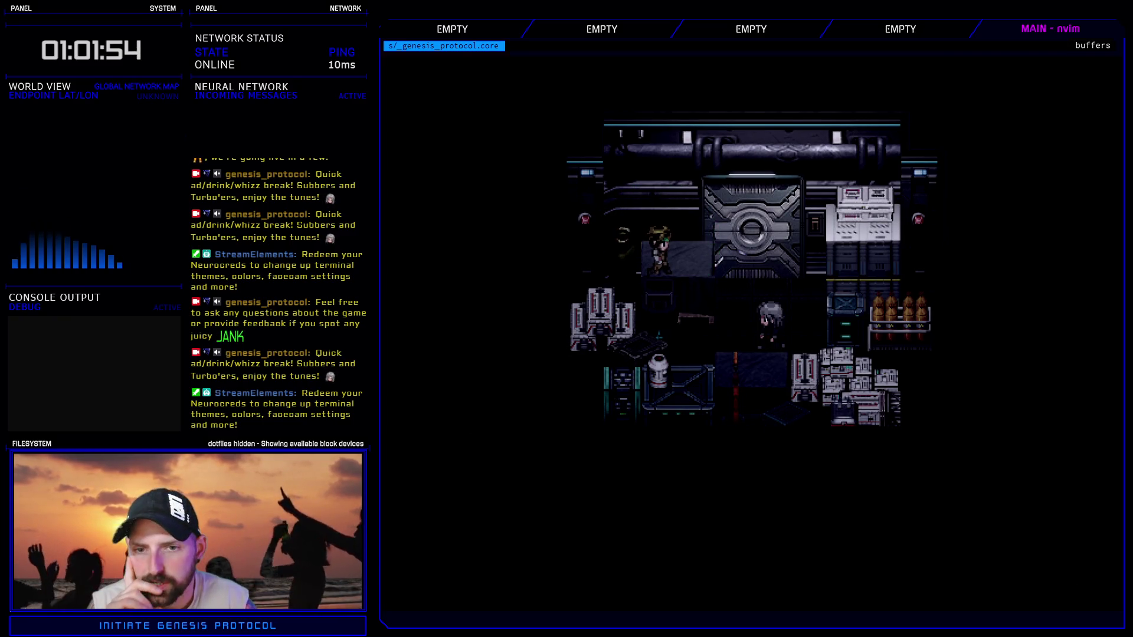
key("Return")
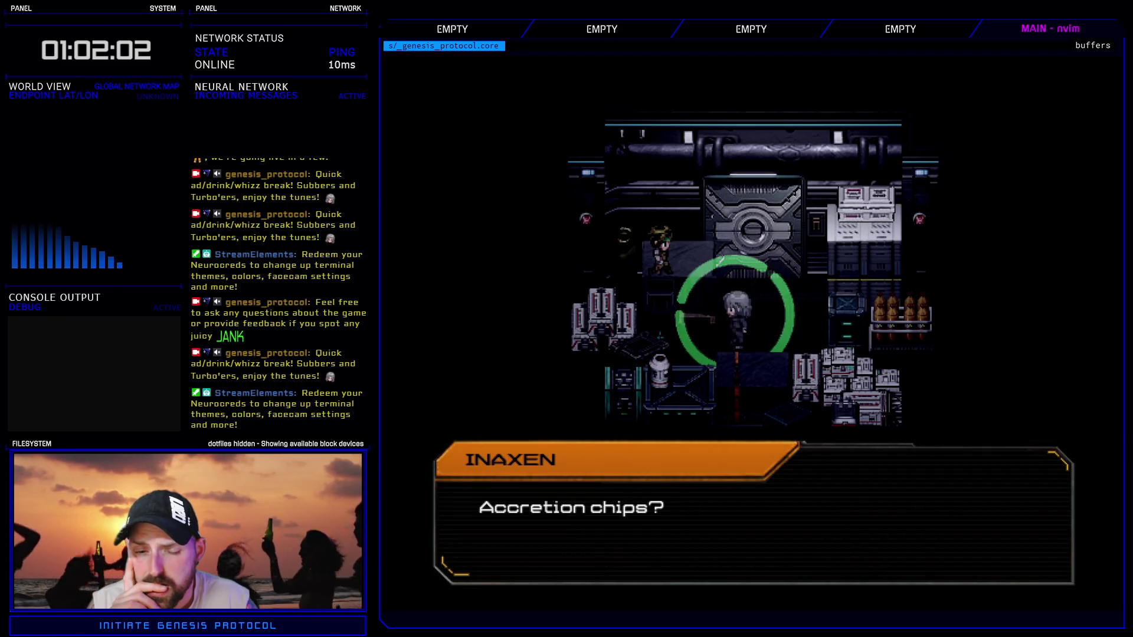
key("Return")
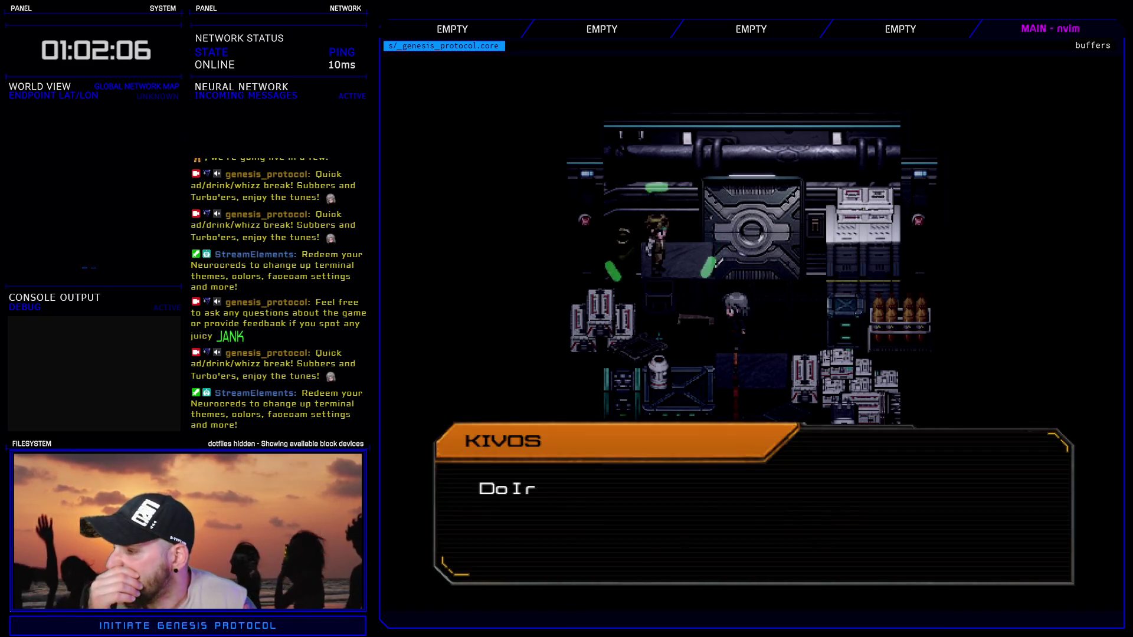
key("Return")
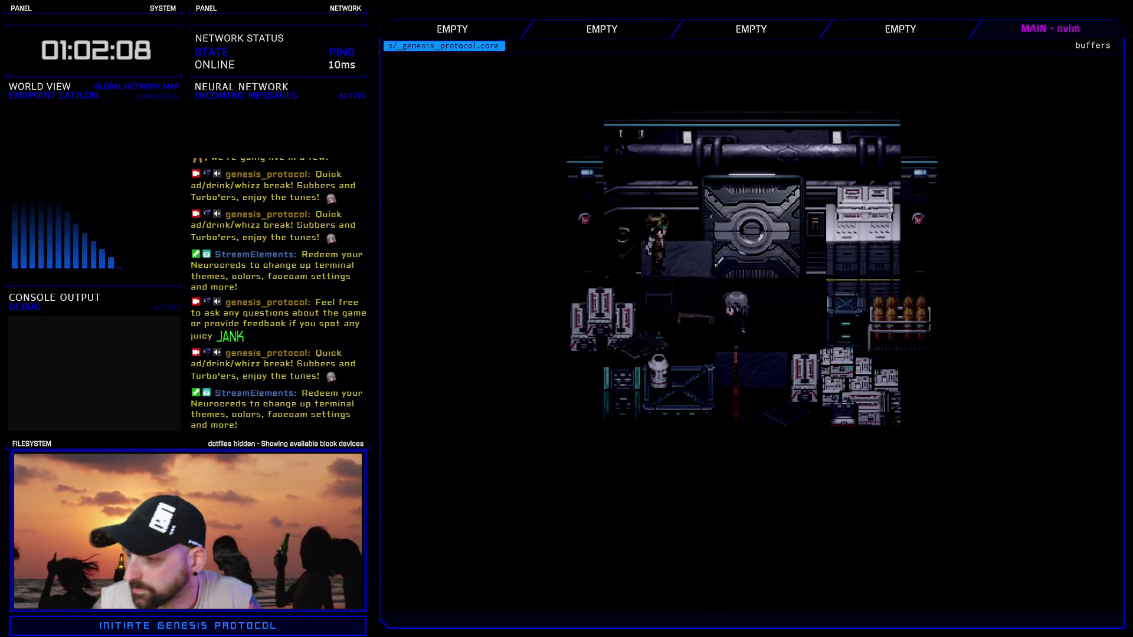
key("Escape")
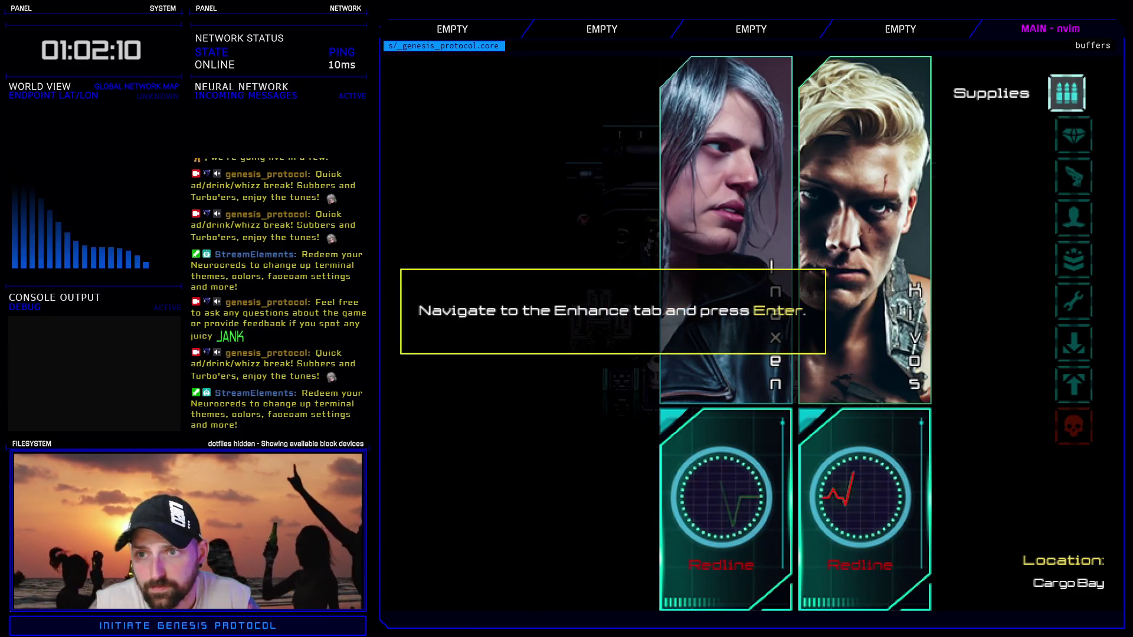
- Open Enhance, select Kivos, and open his second Cyberarms' accretion nodes
key("Down")
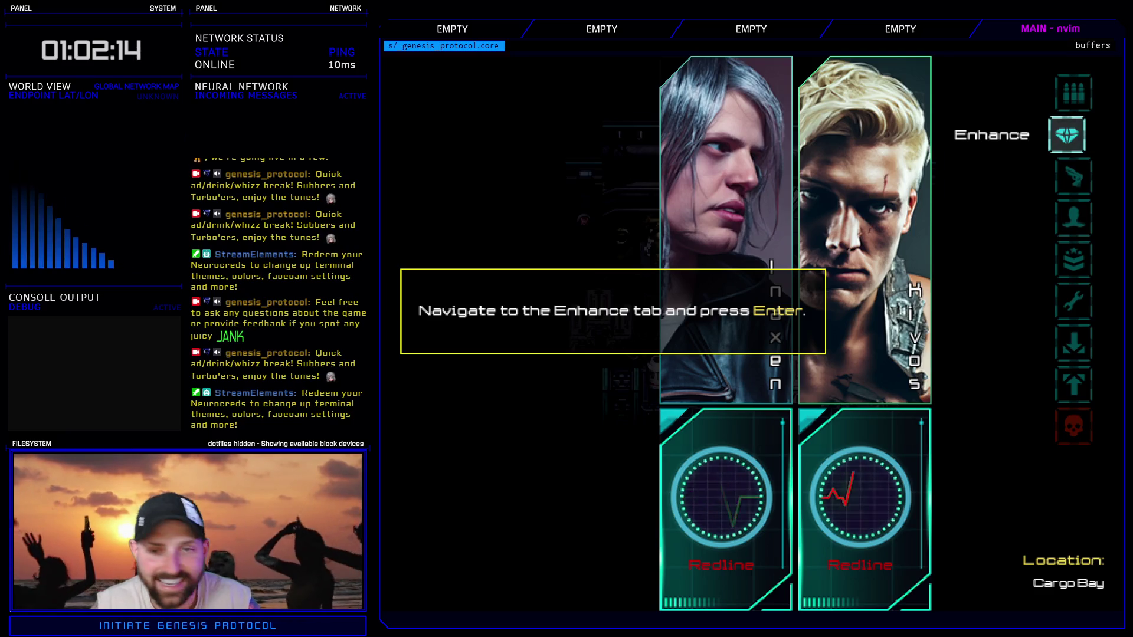
key("Return")
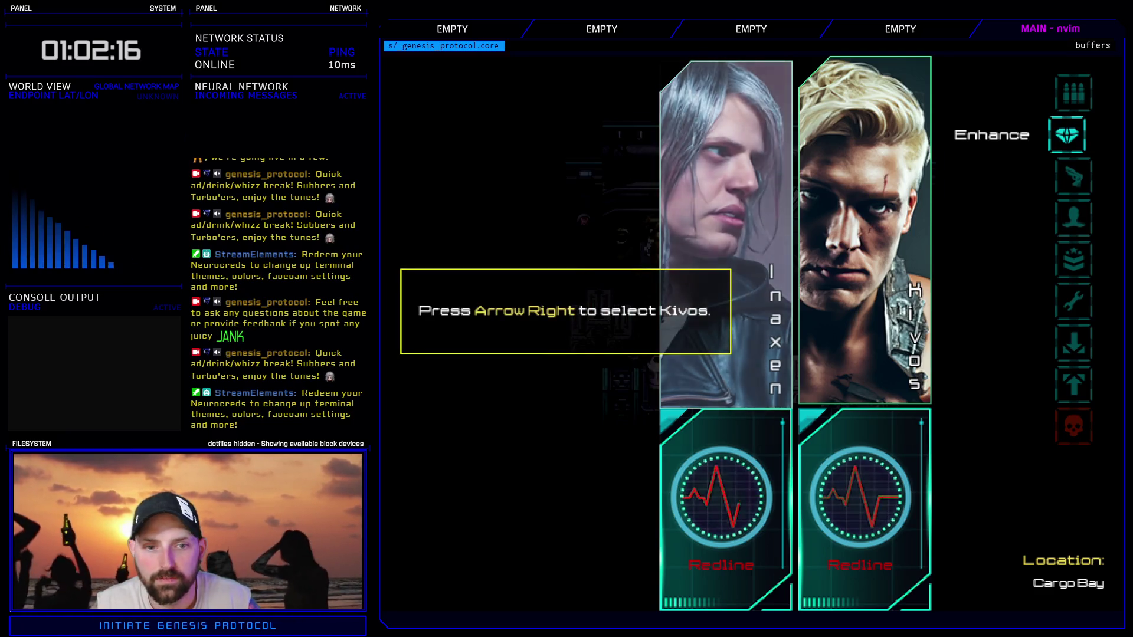
key("Right")
key("Return")
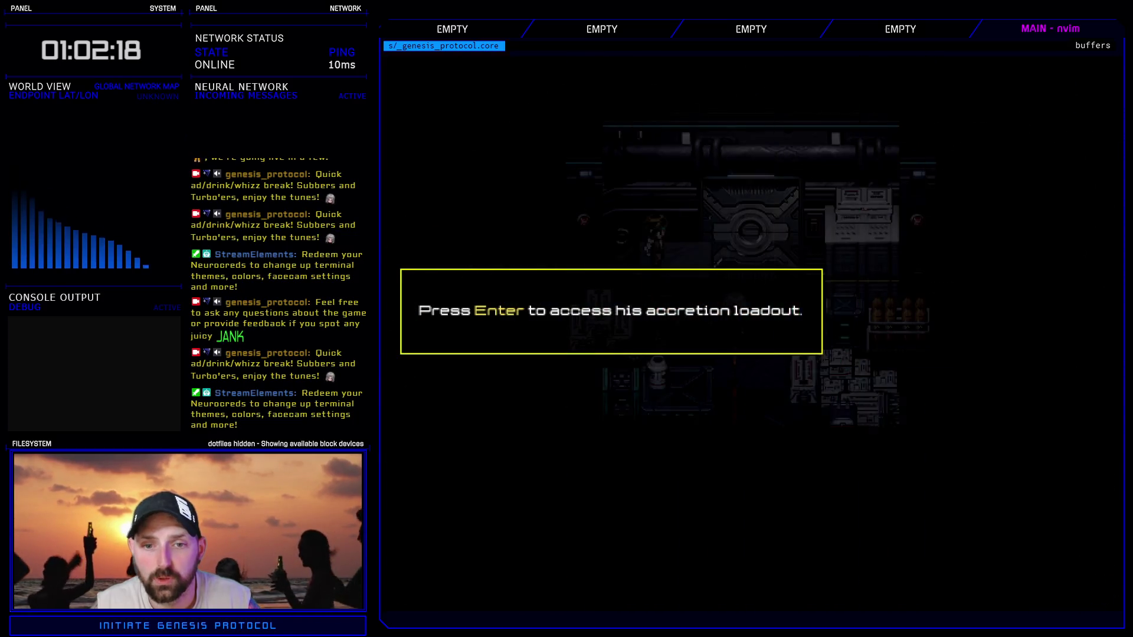
key("Down")
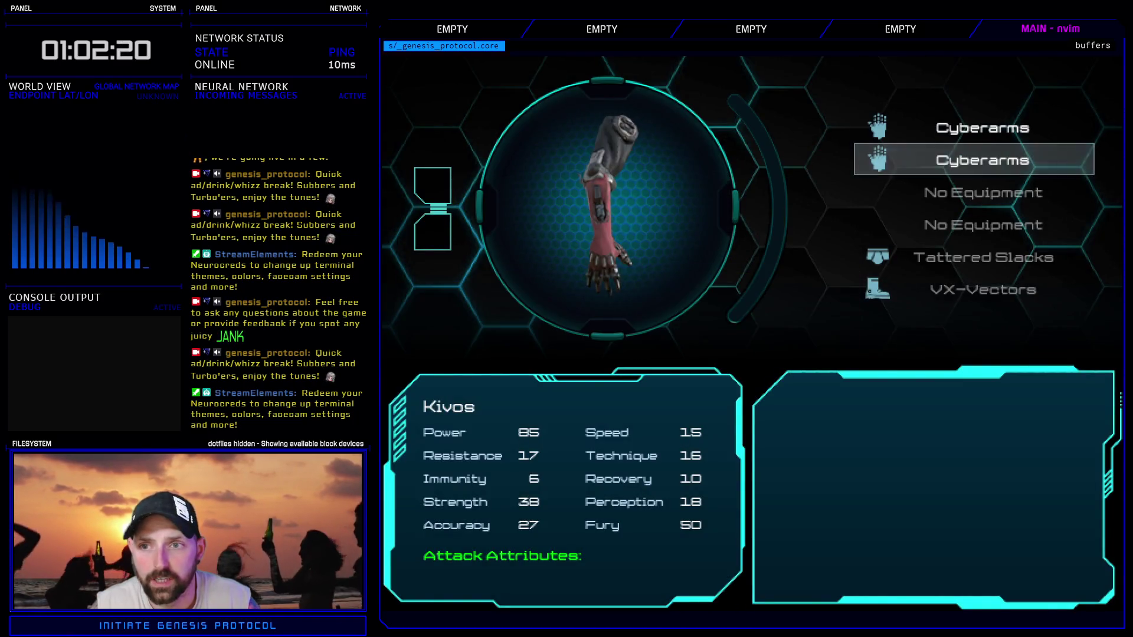
key("Return")
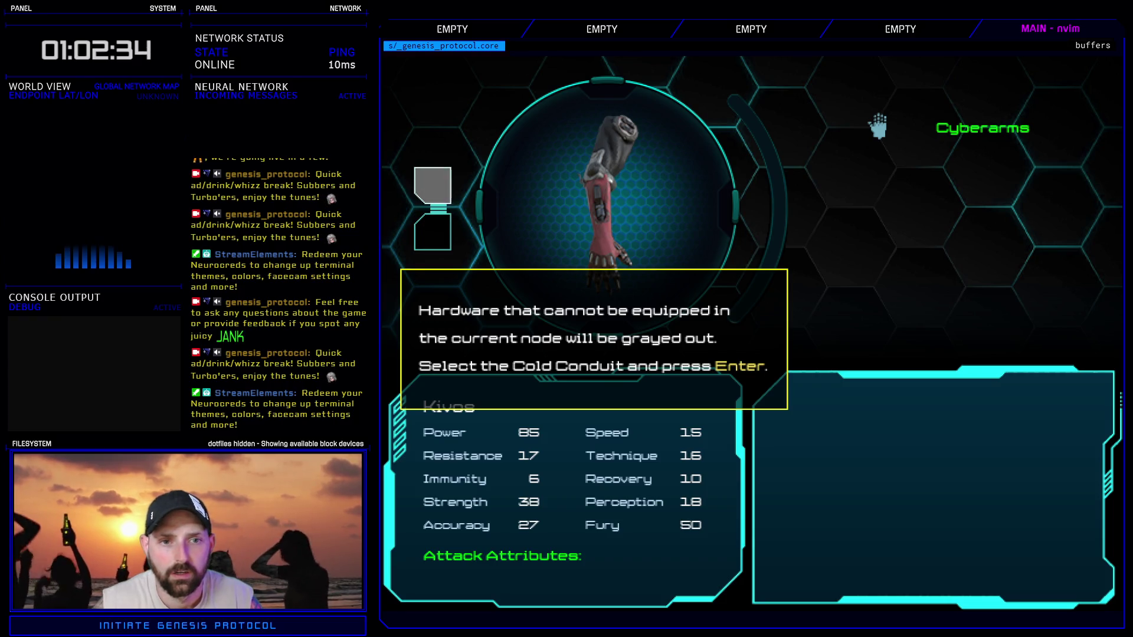
- Equip the Coupler Link in the empty cyberarm slot and exit the loadout
key("Return")
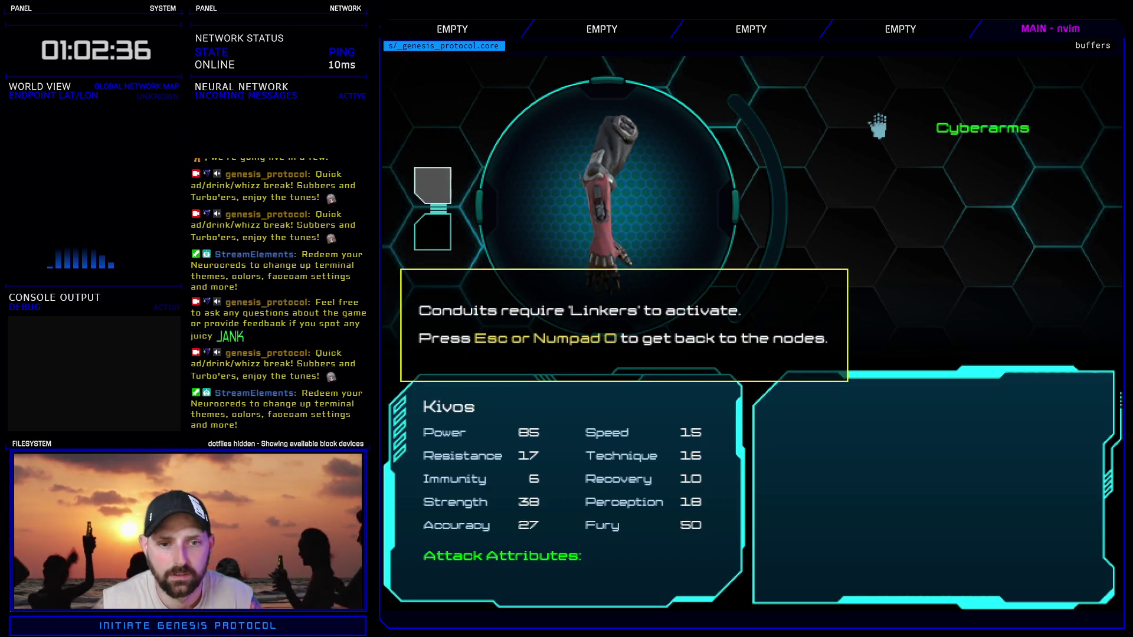
key("Escape")
key("Down")
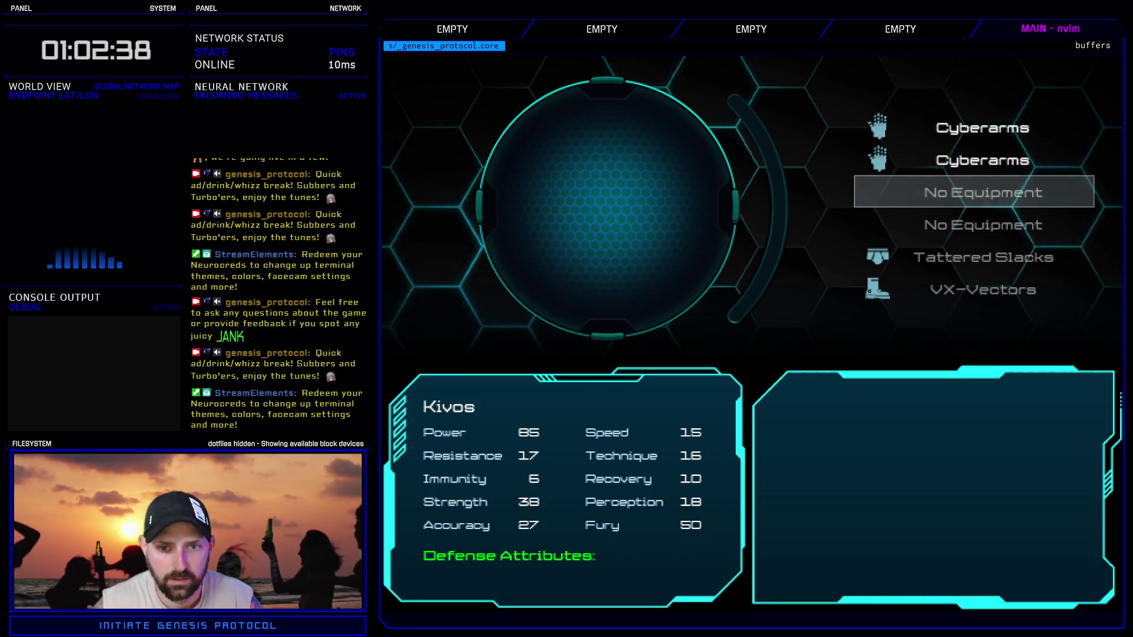
key("Return")
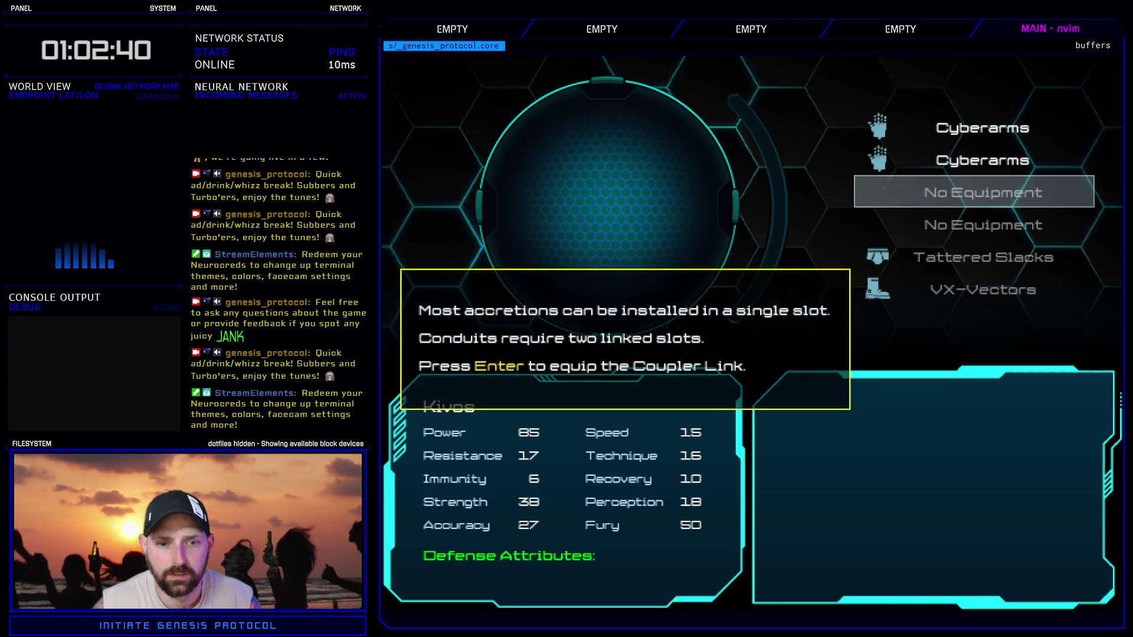
key("Return")
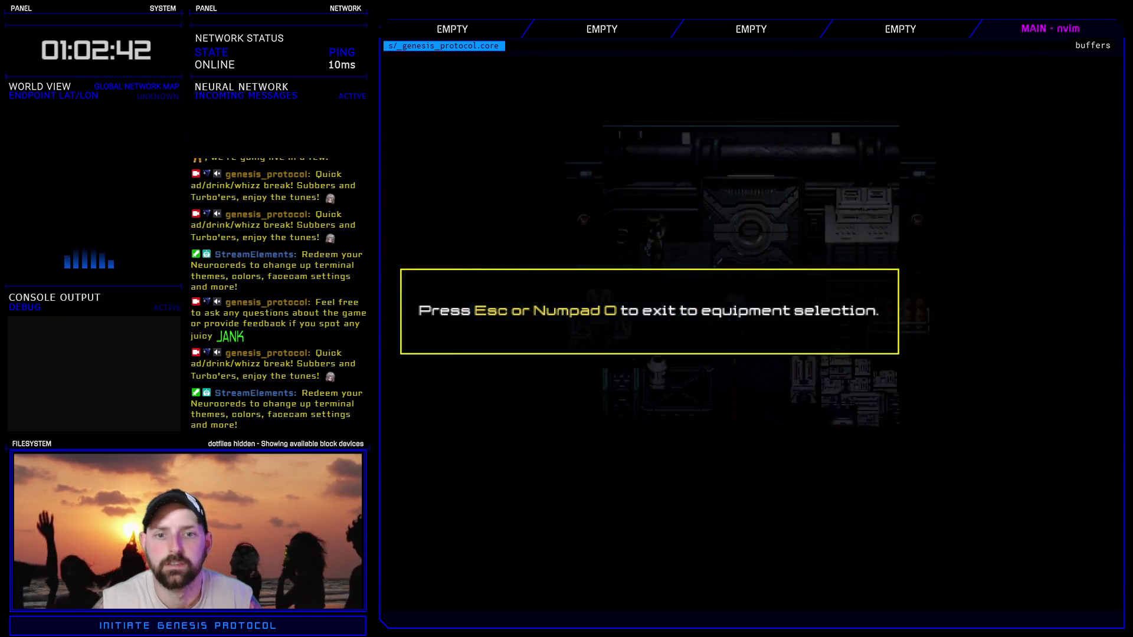
key("Escape")
key("Escape")
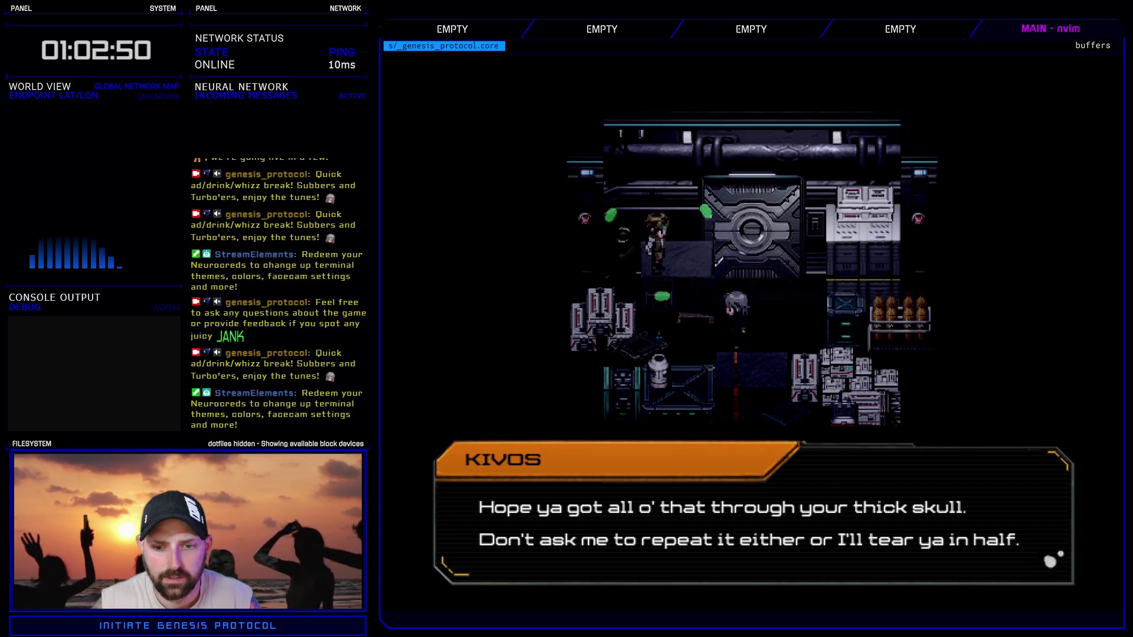
- Advance Kivos's messages through his drink line and the extra-chutes offer
key("Return")
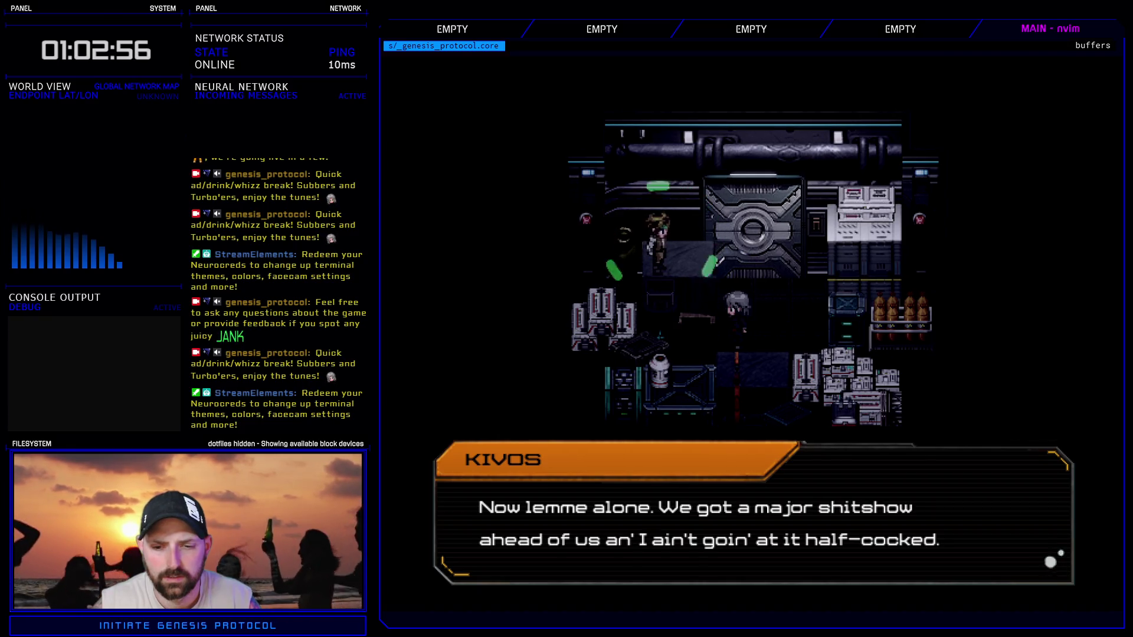
key("Return")
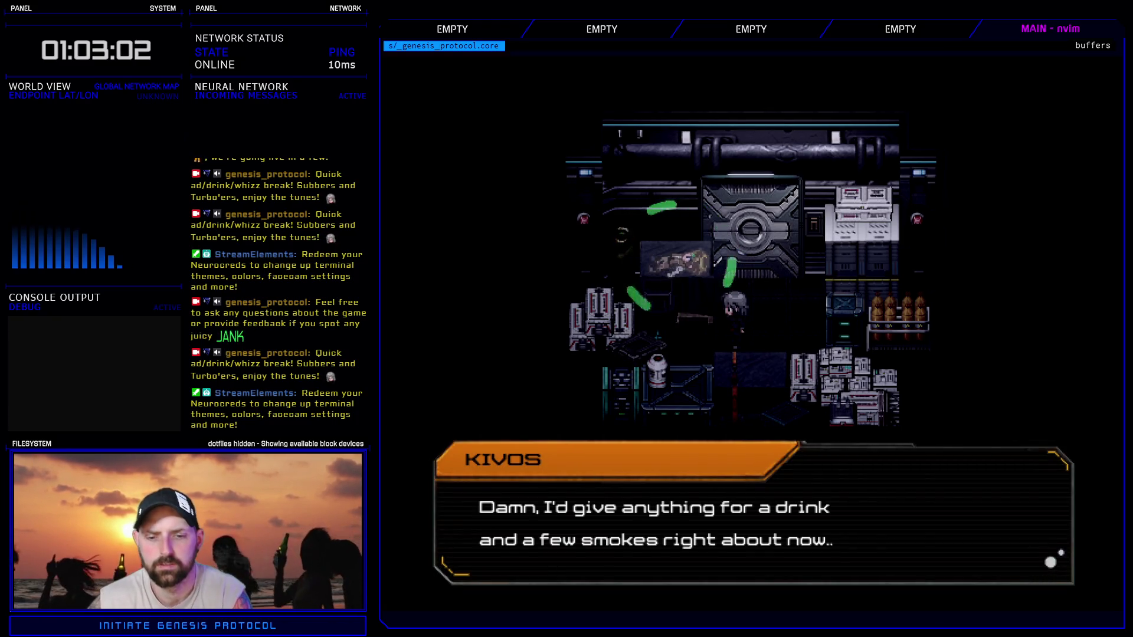
key("Return")
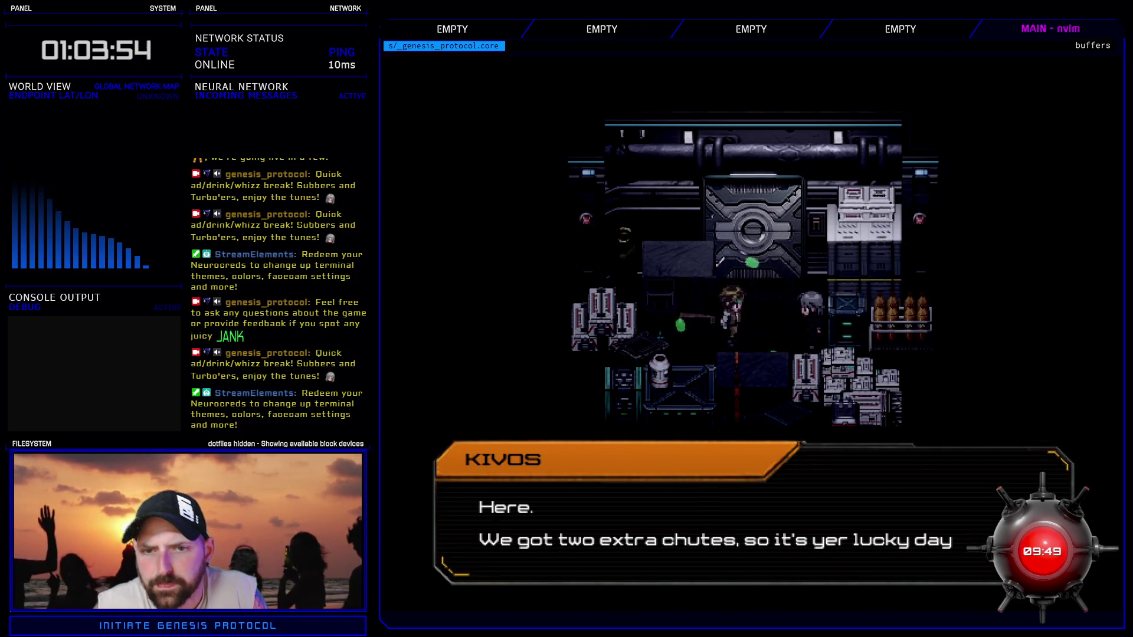
key("Return")
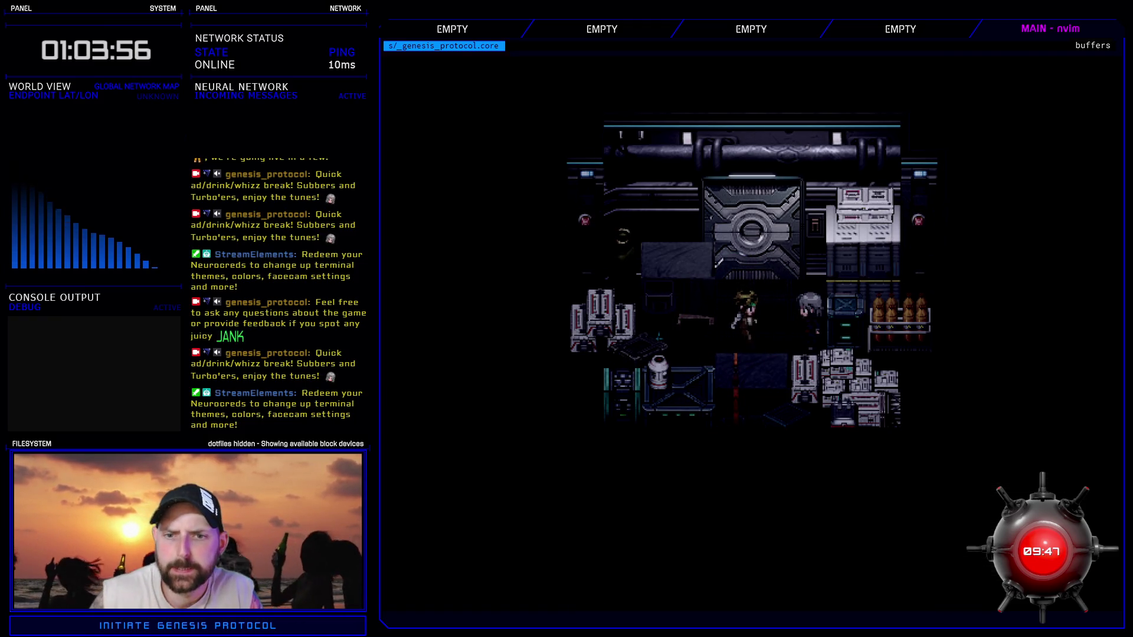
- Walk right for the parachutes exchange, then left until Kivos asks about the jump
key("Right")
key("Right")
key("Return")
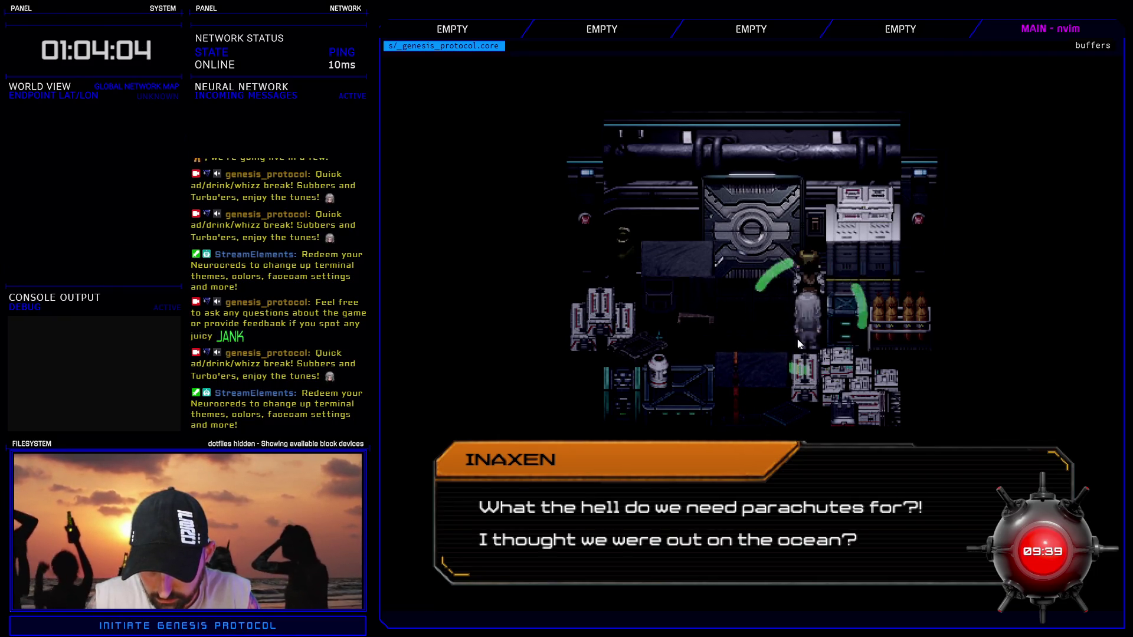
key("Return")
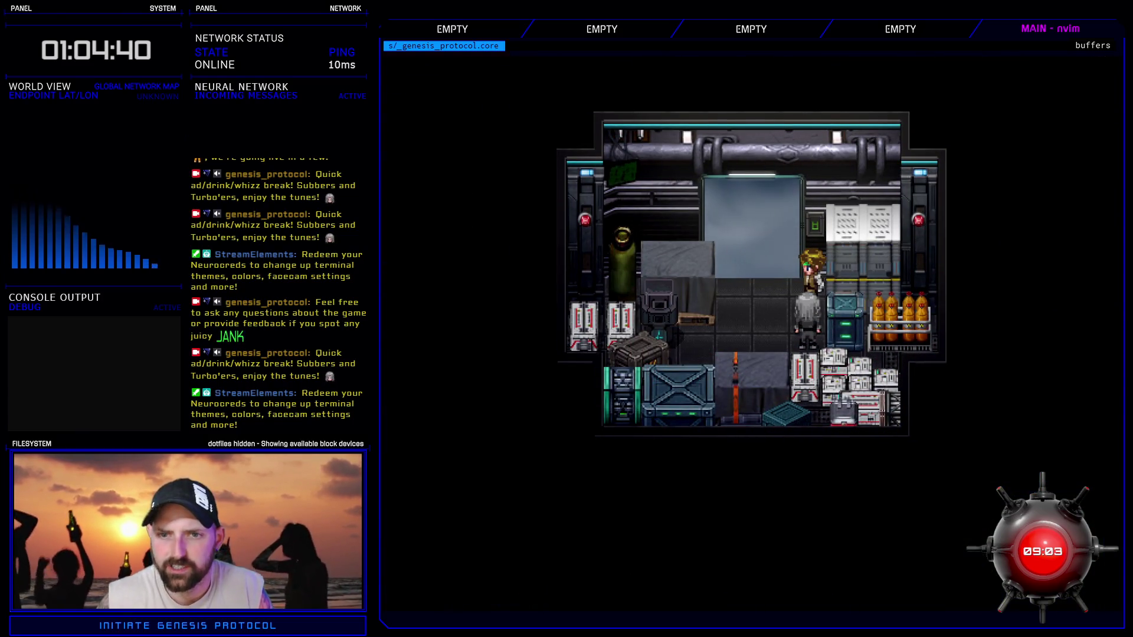
key("Left")
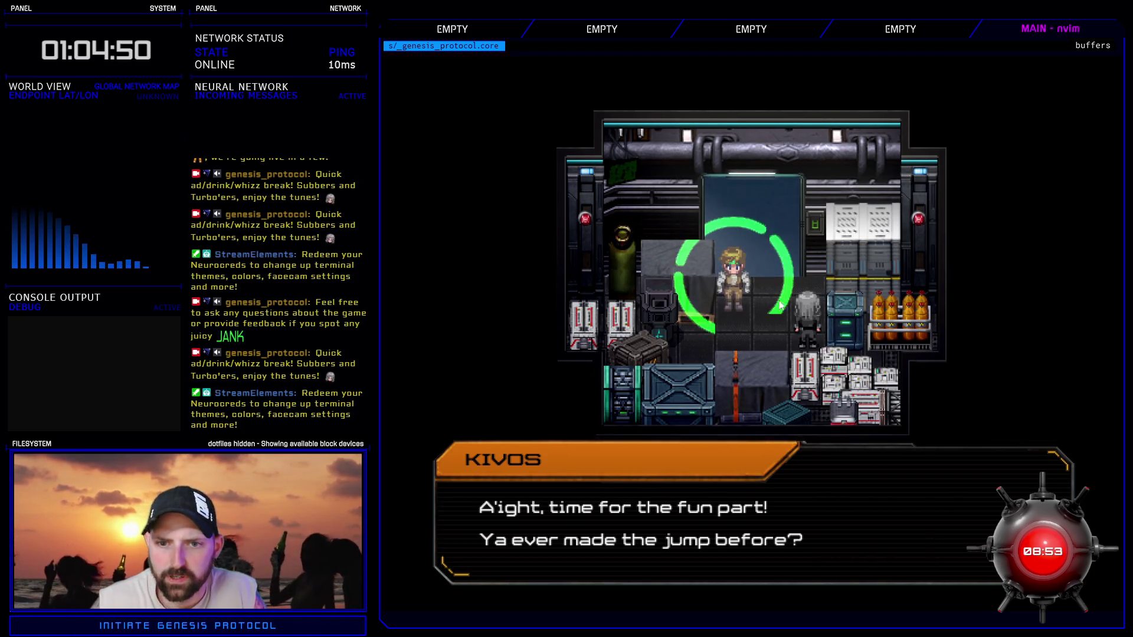
key("Return")
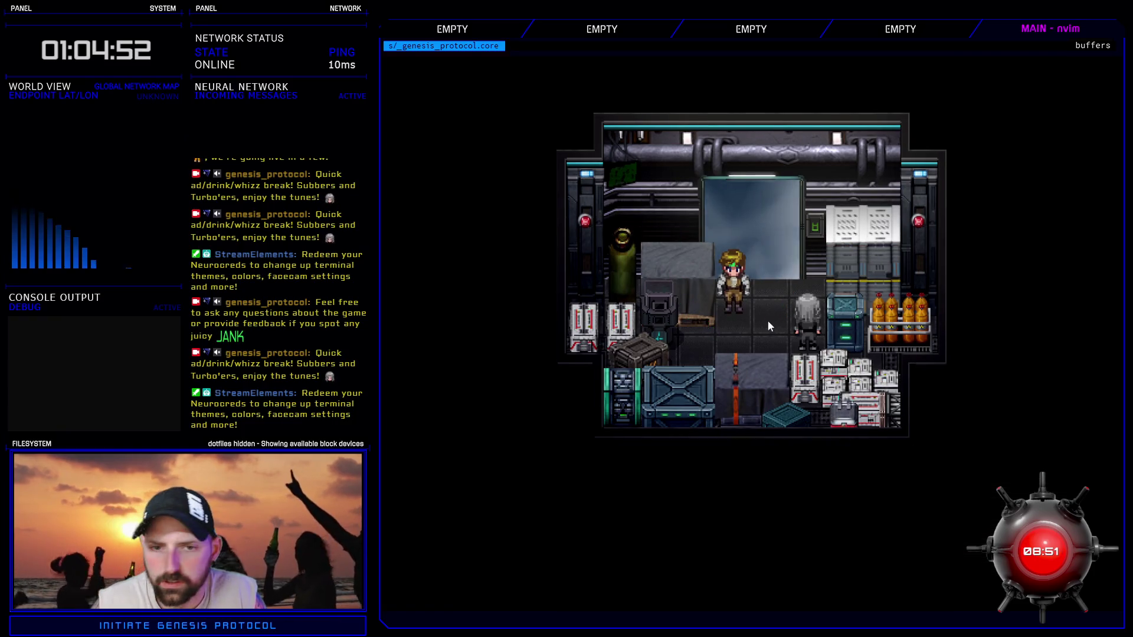
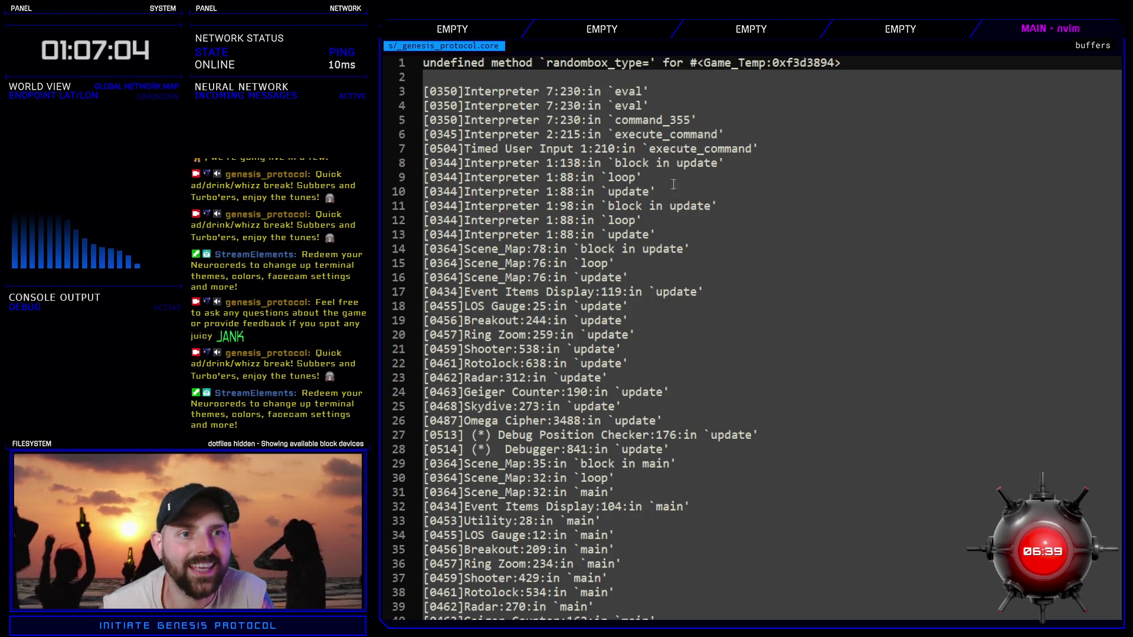
- Select the undefined randombox_type method name in the Neovim crash trace
double_click(580, 63)
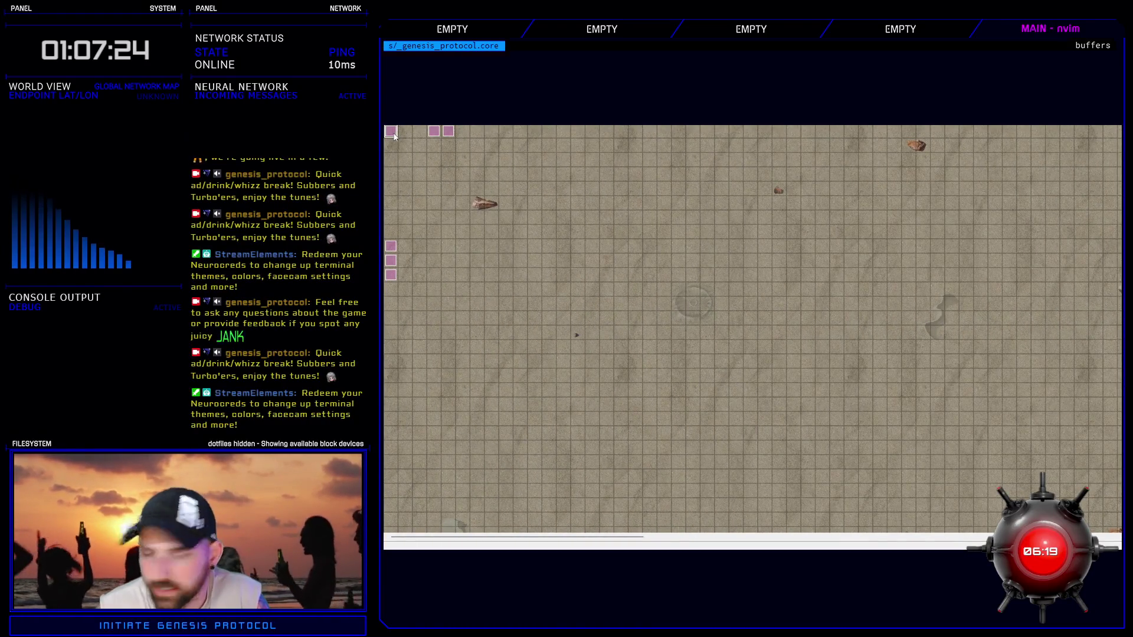
double_click(631, 301)
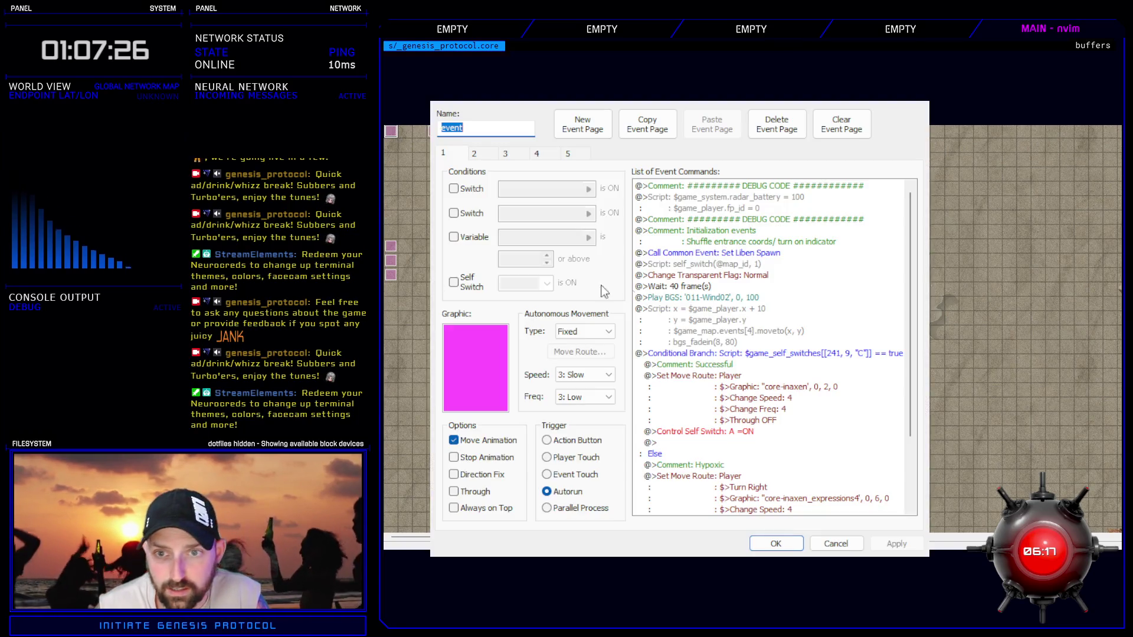
left_click(728, 197)
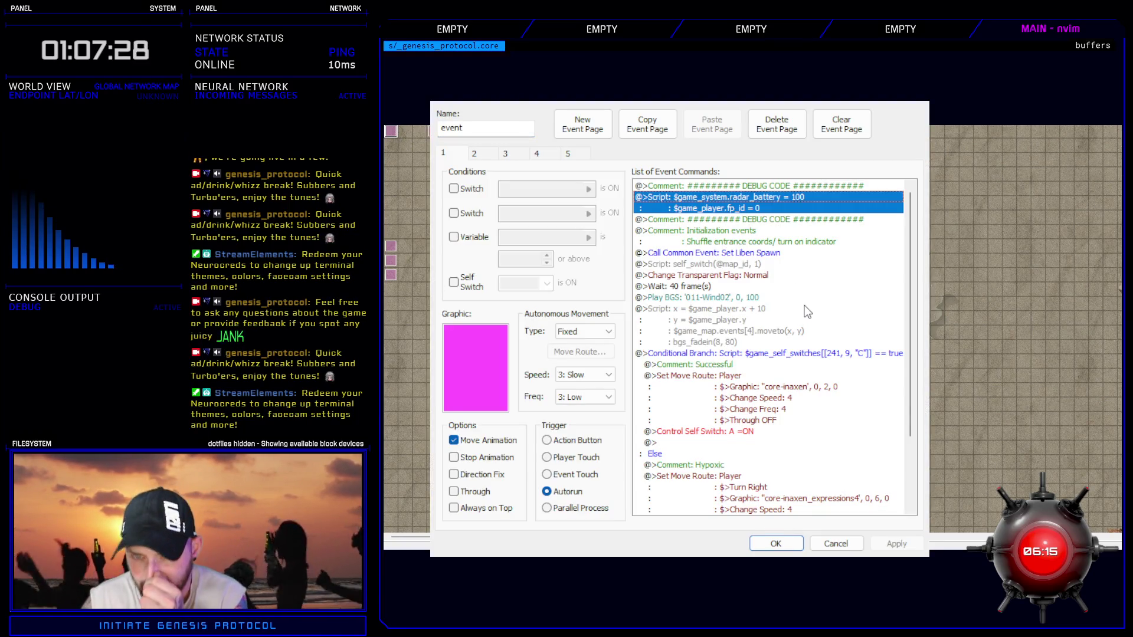
left_click(730, 309)
scroll(731, 308, "down", 3)
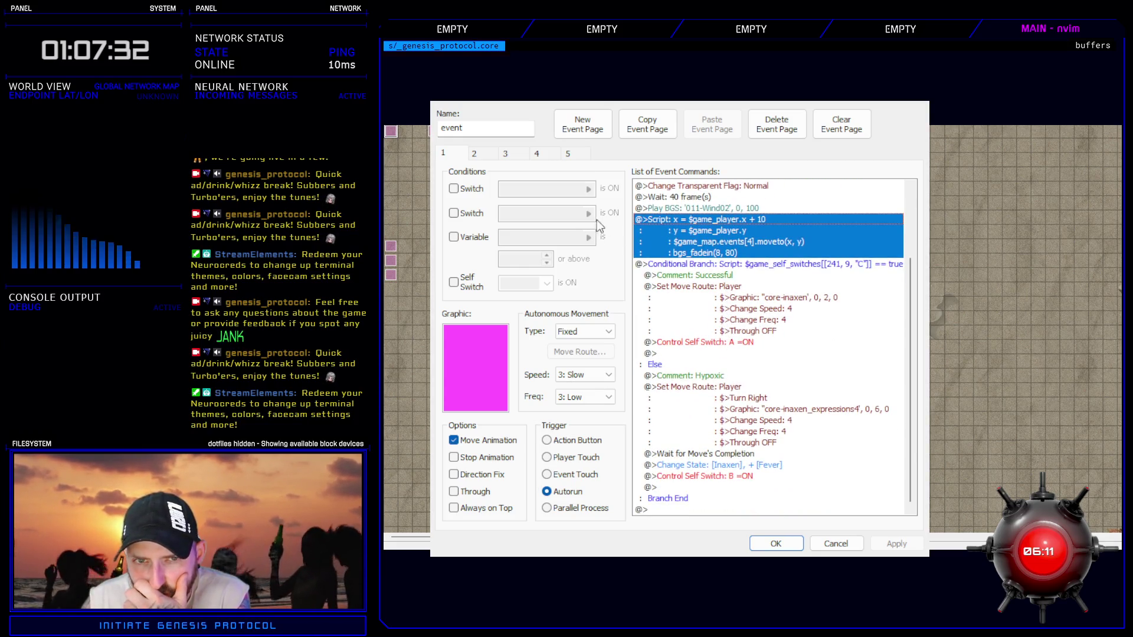
left_click(482, 155)
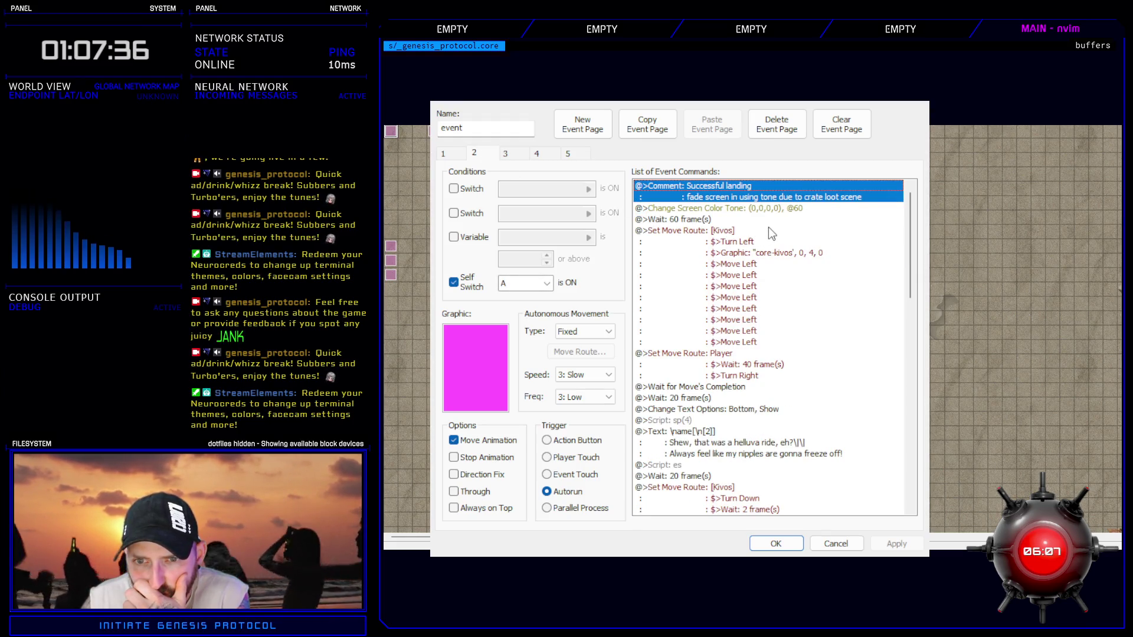
scroll(745, 387, "down", 6)
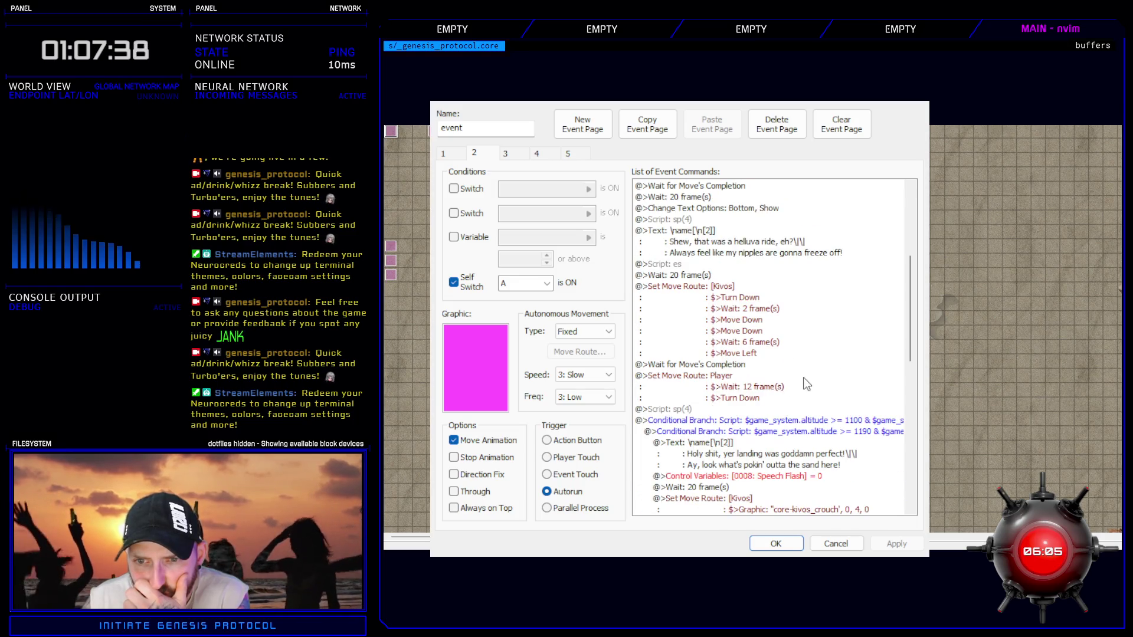
scroll(806, 384, "down", 5)
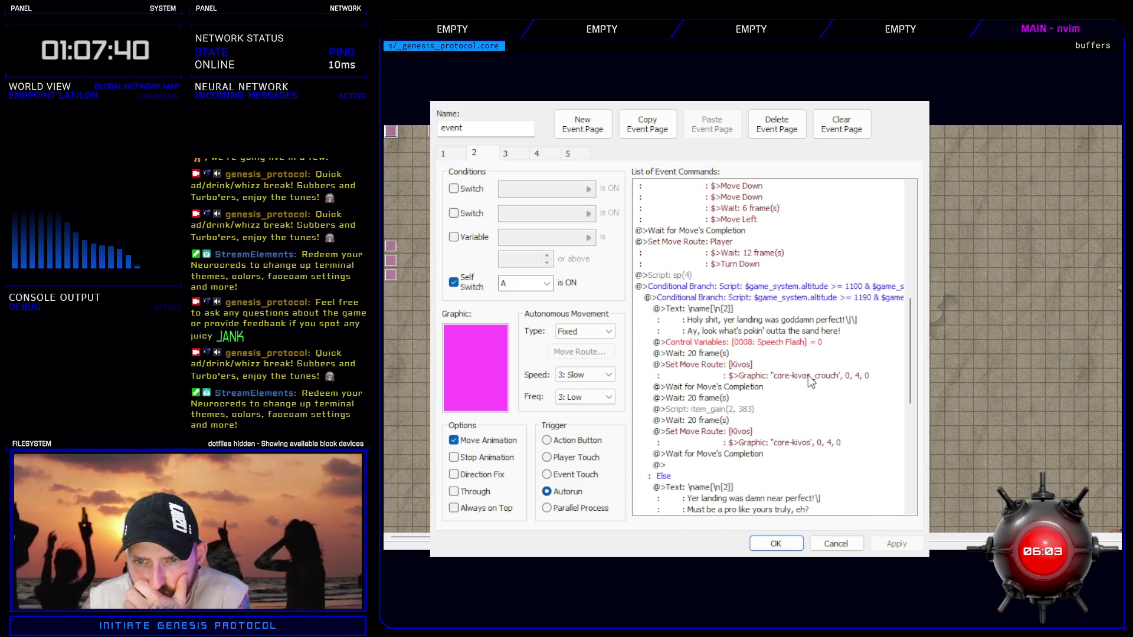
scroll(821, 376, "down", 3)
scroll(822, 378, "down", 2)
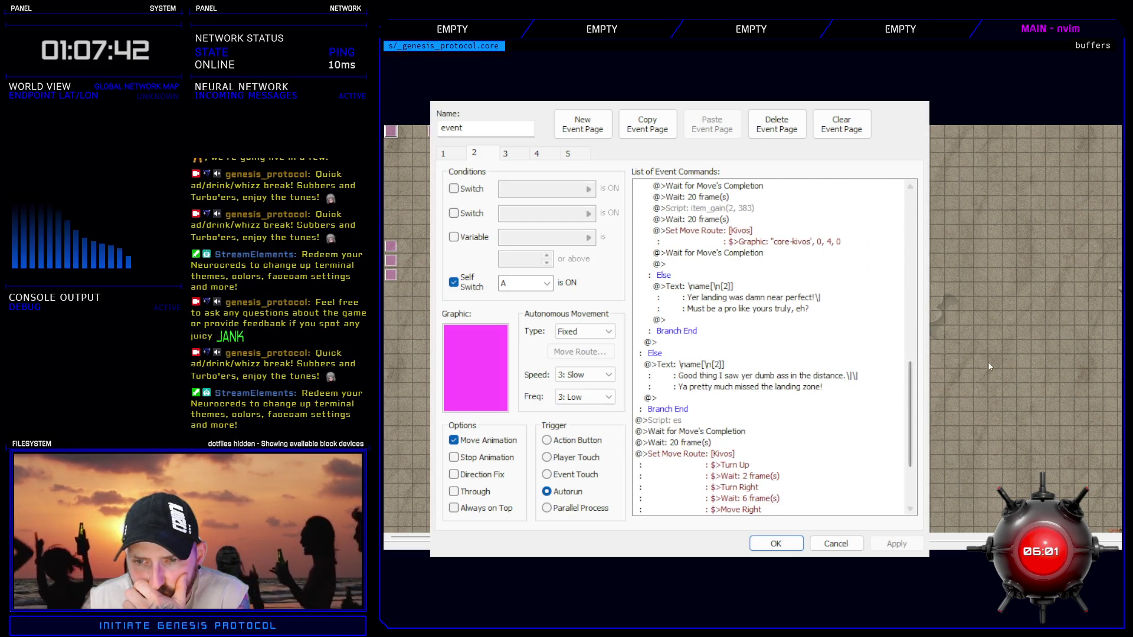
key("Escape")
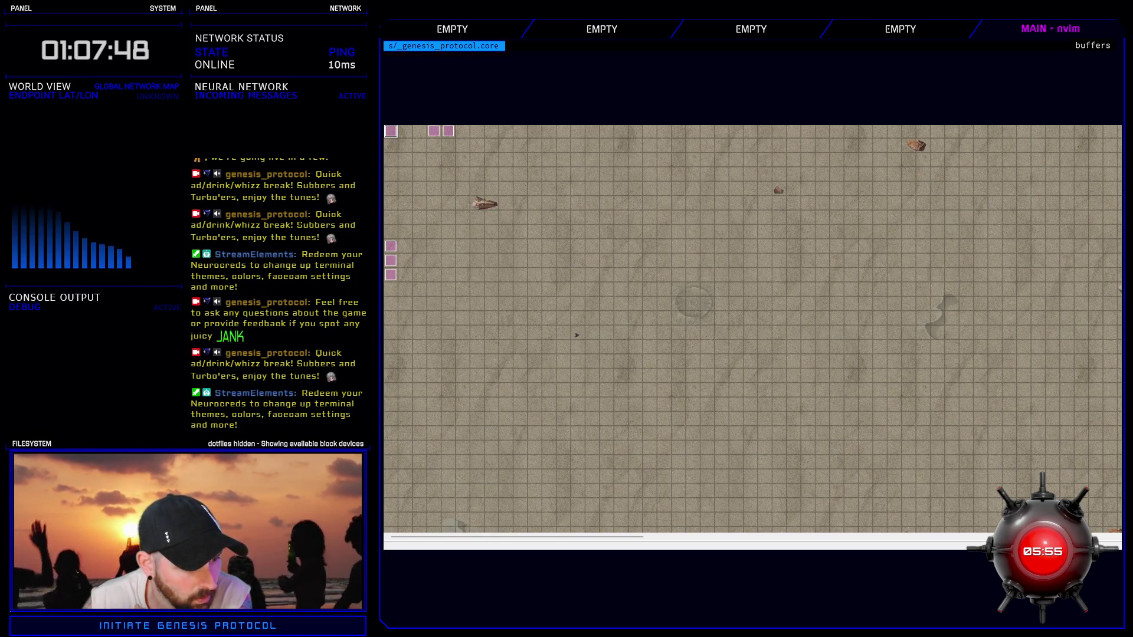
- Undo the last change, pan to the crater, and check then cancel the pic update event
key("ctrl+z")
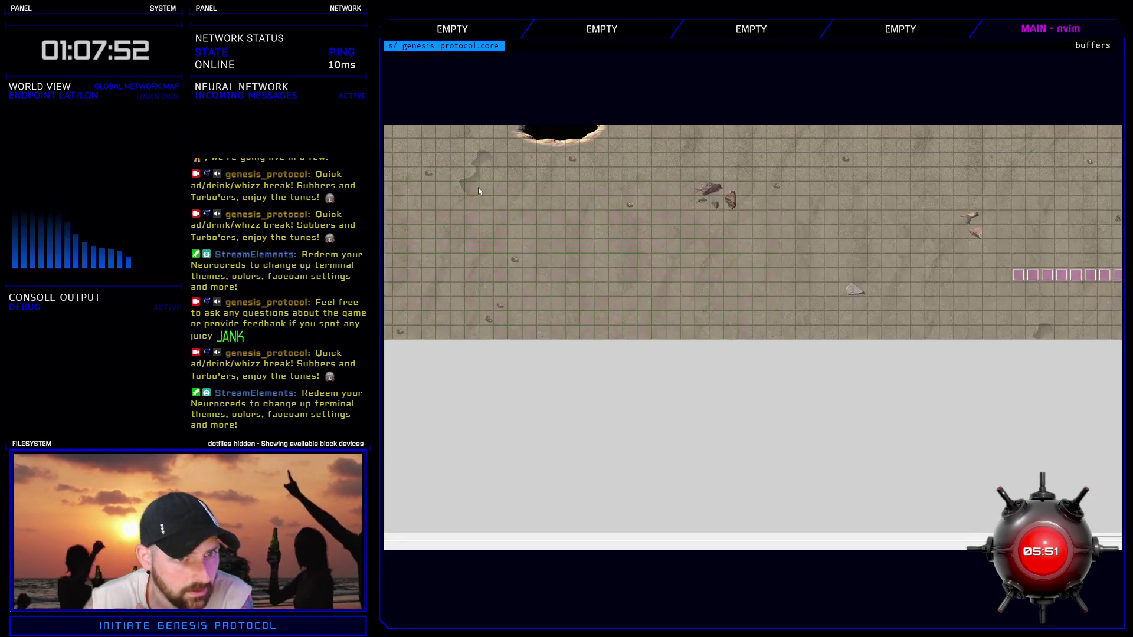
middle_click(701, 336)
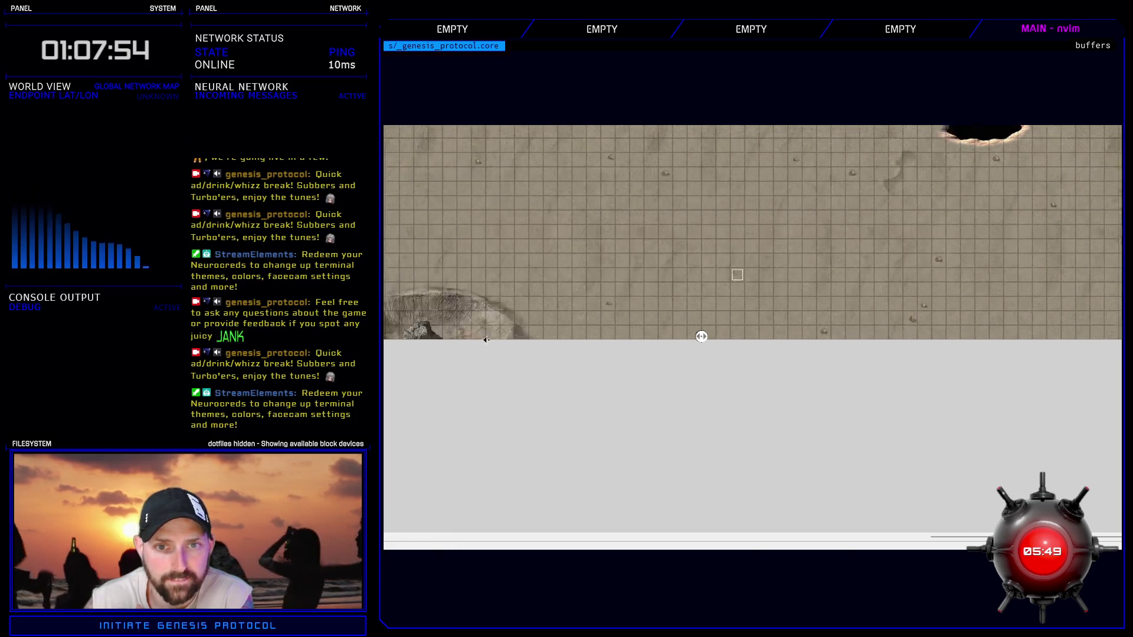
scroll(701, 337, "left", 3)
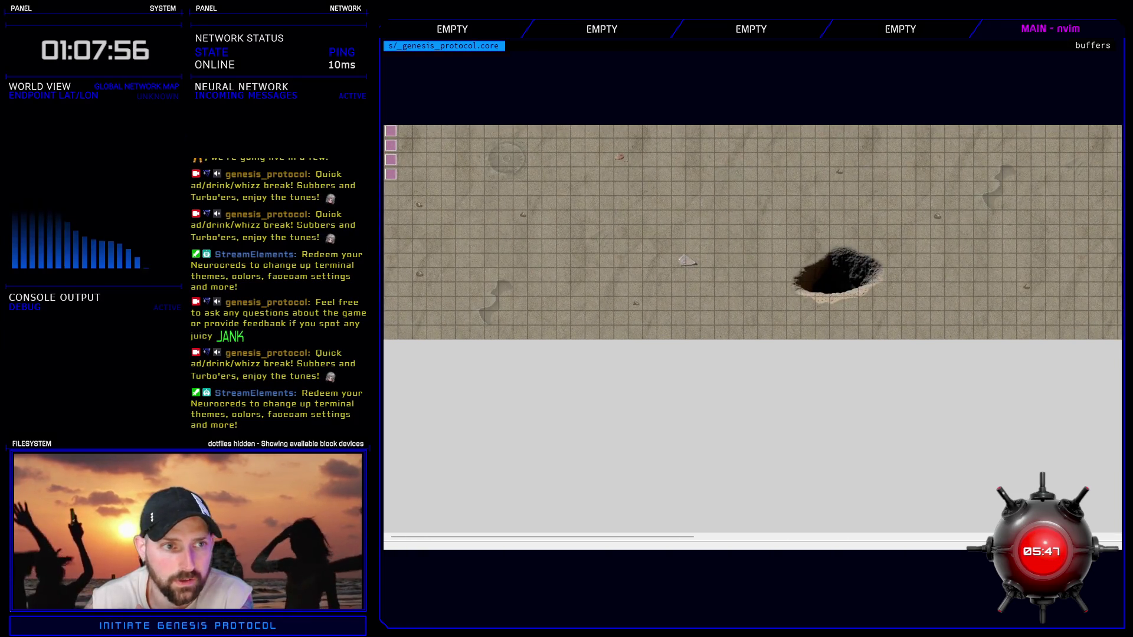
double_click(391, 174)
left_click(798, 215)
left_click(830, 542)
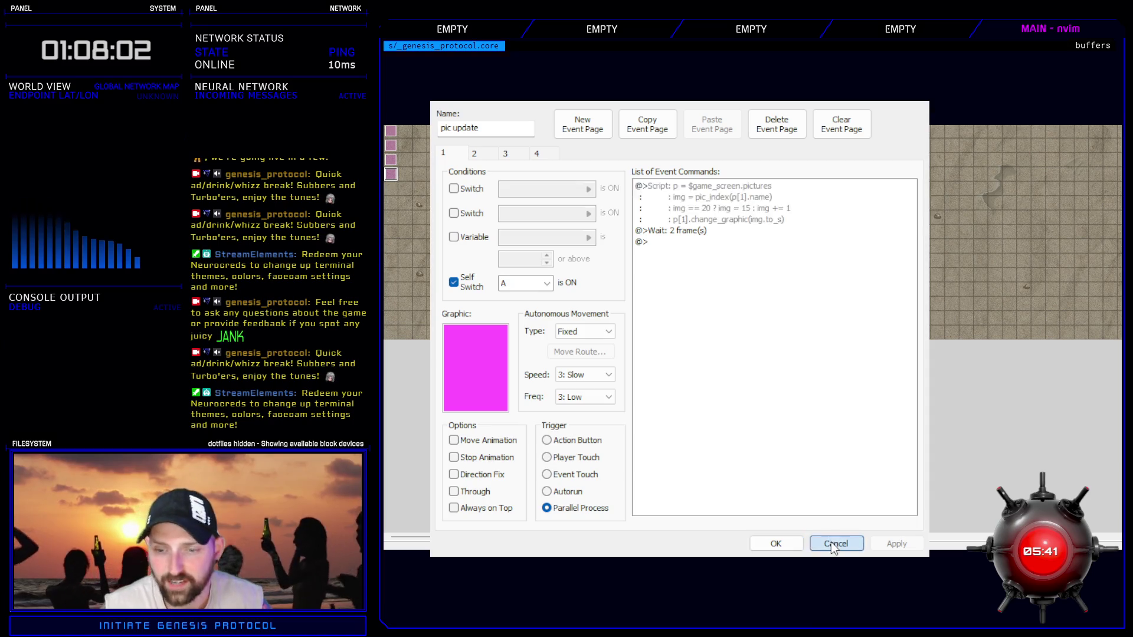
- Inspect the move pics event's x < 220 and y >= 180 conditional branches
left_click(394, 161)
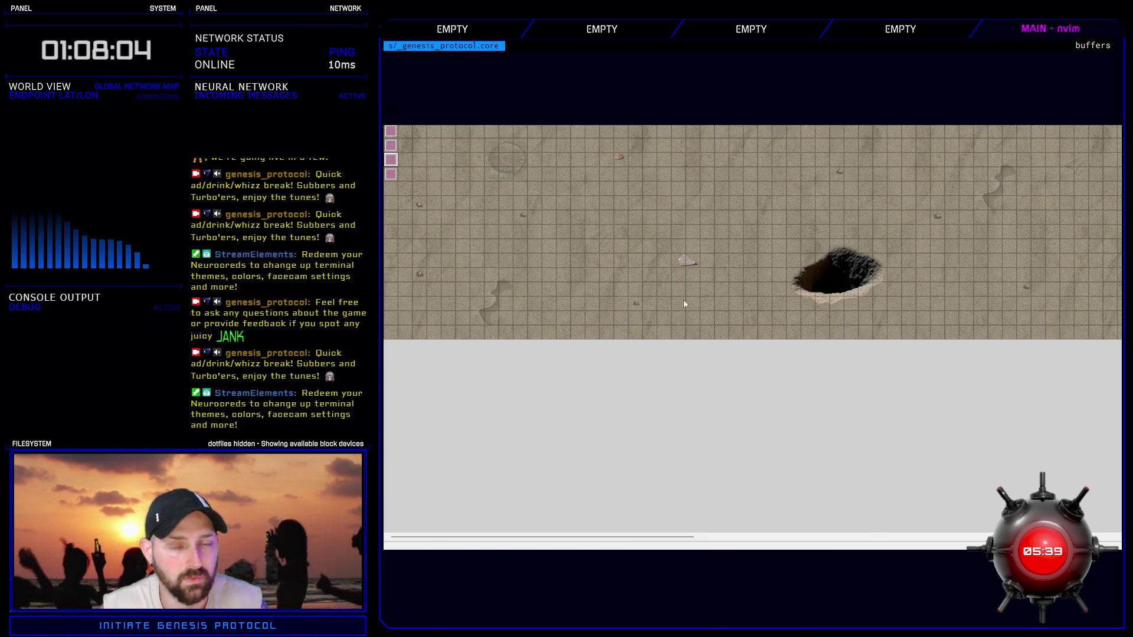
key("Return")
left_click(718, 189)
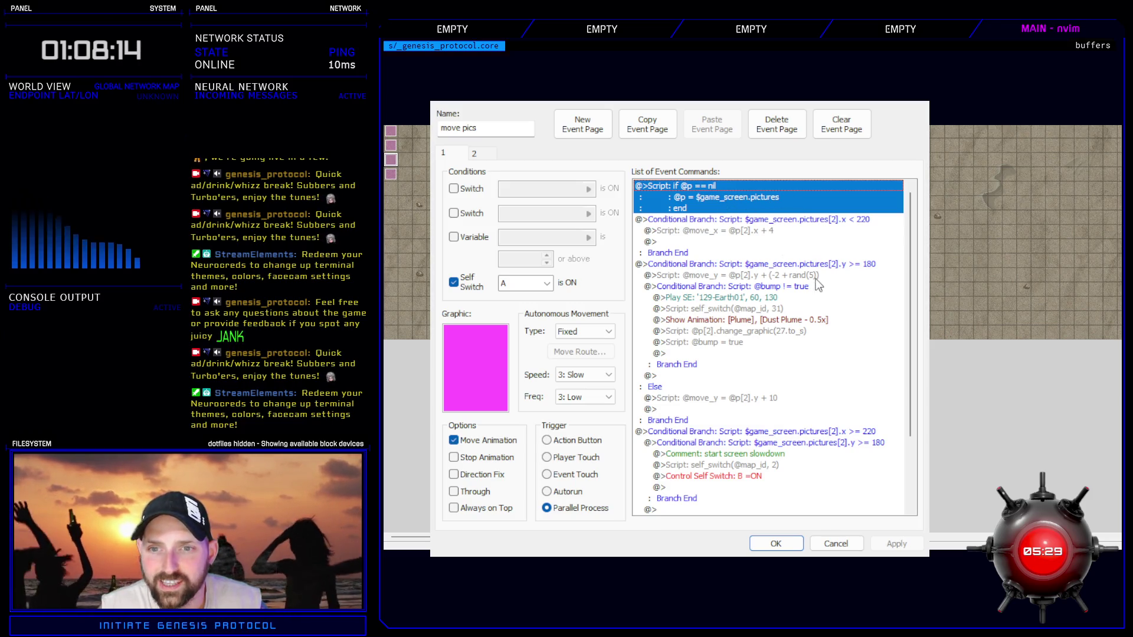
left_click(797, 219)
left_click(813, 280)
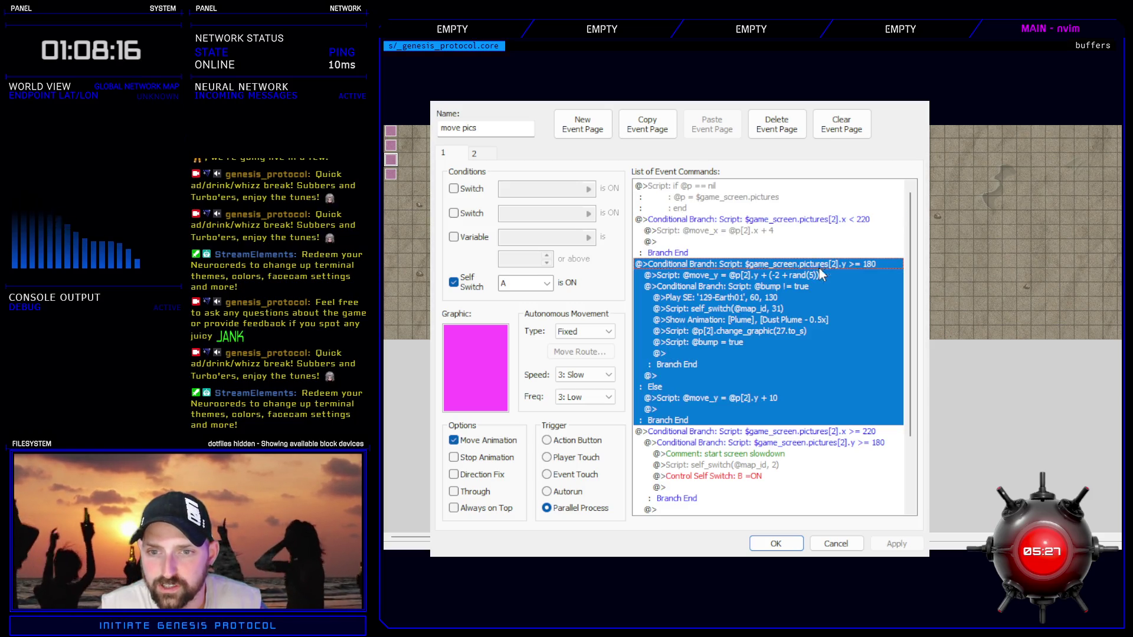
left_click(815, 264)
scroll(913, 305, "down", 1)
scroll(915, 374, "down", 5)
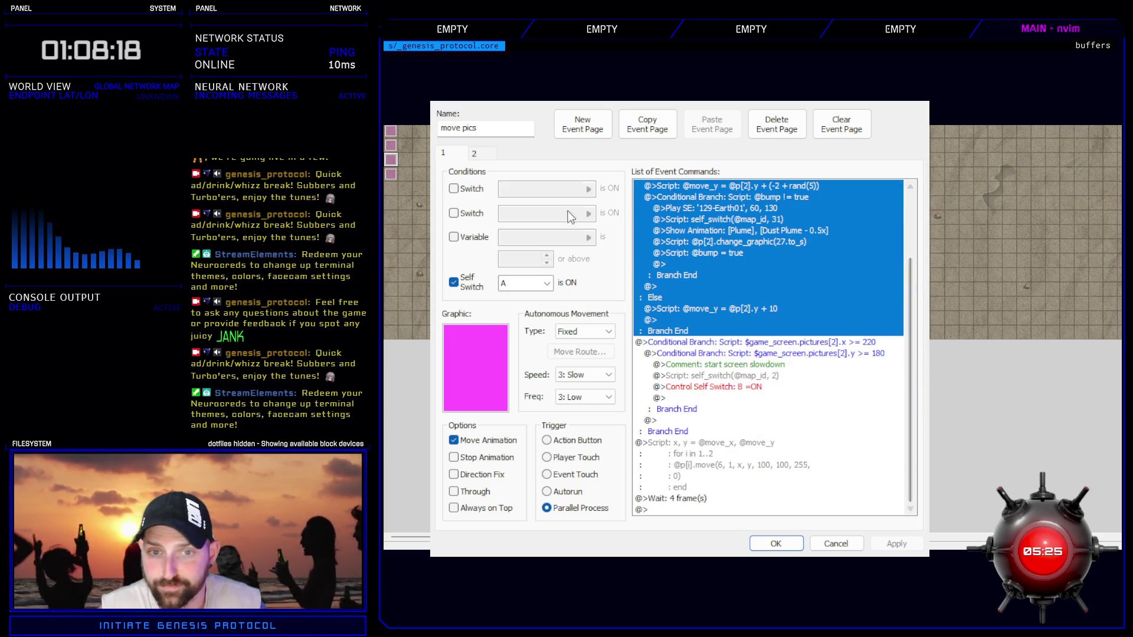
- Check move pics' second page, close it unchanged, and open the scroll event
left_click(483, 155)
left_click(836, 543)
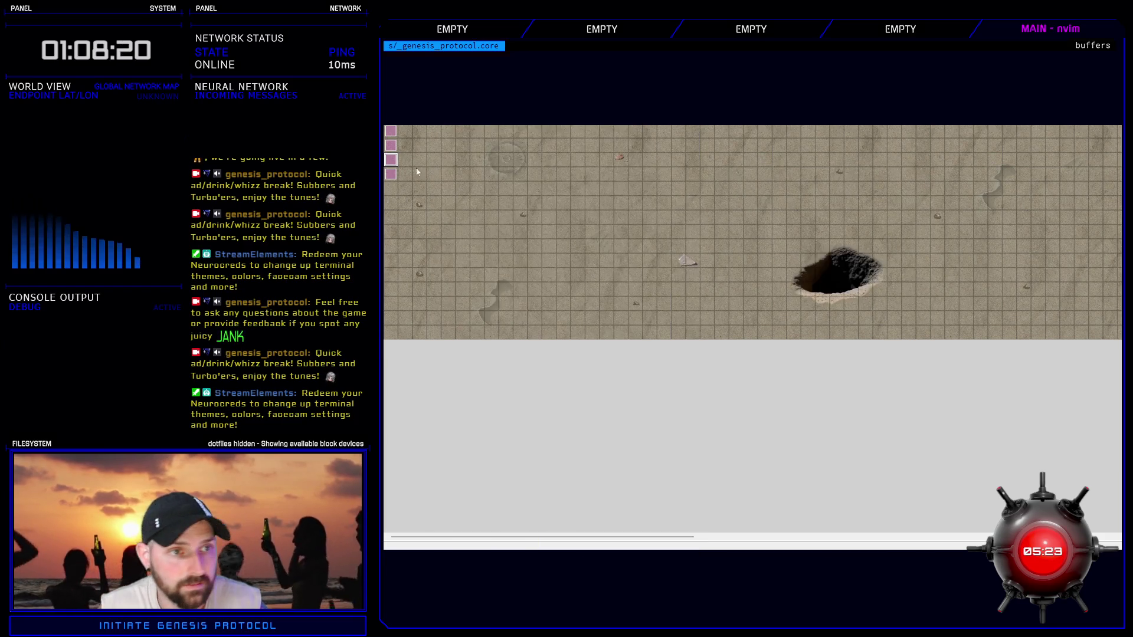
double_click(826, 325)
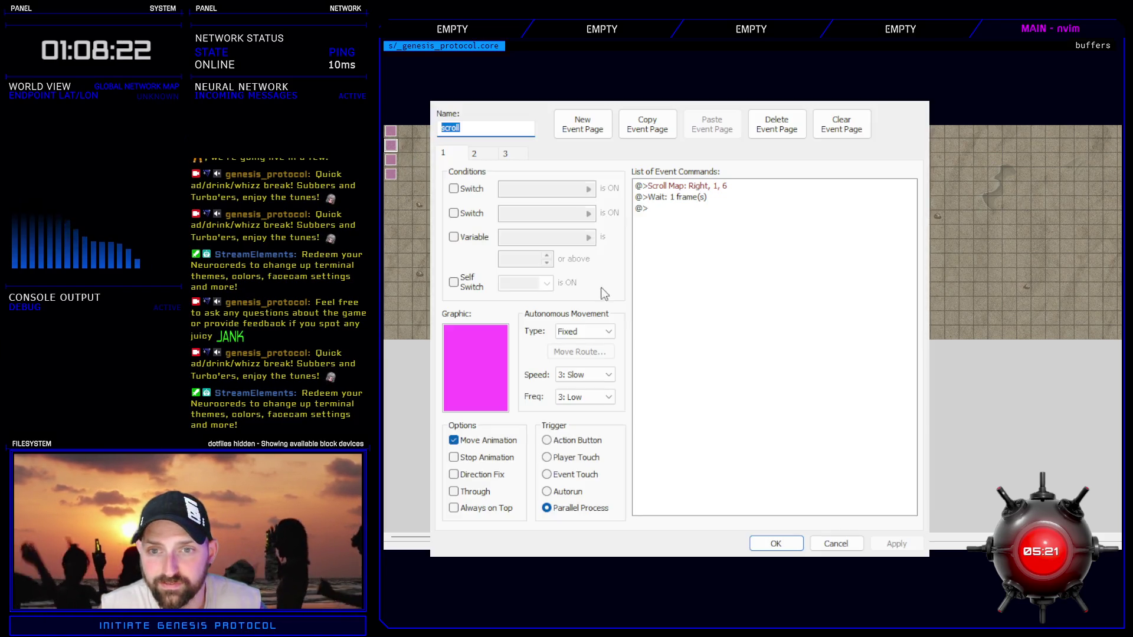
- On the scroll event's third page, inspect the crates_collected reset, Kill Pics and $fade_in = 1 lines
left_click(496, 154)
left_click(510, 152)
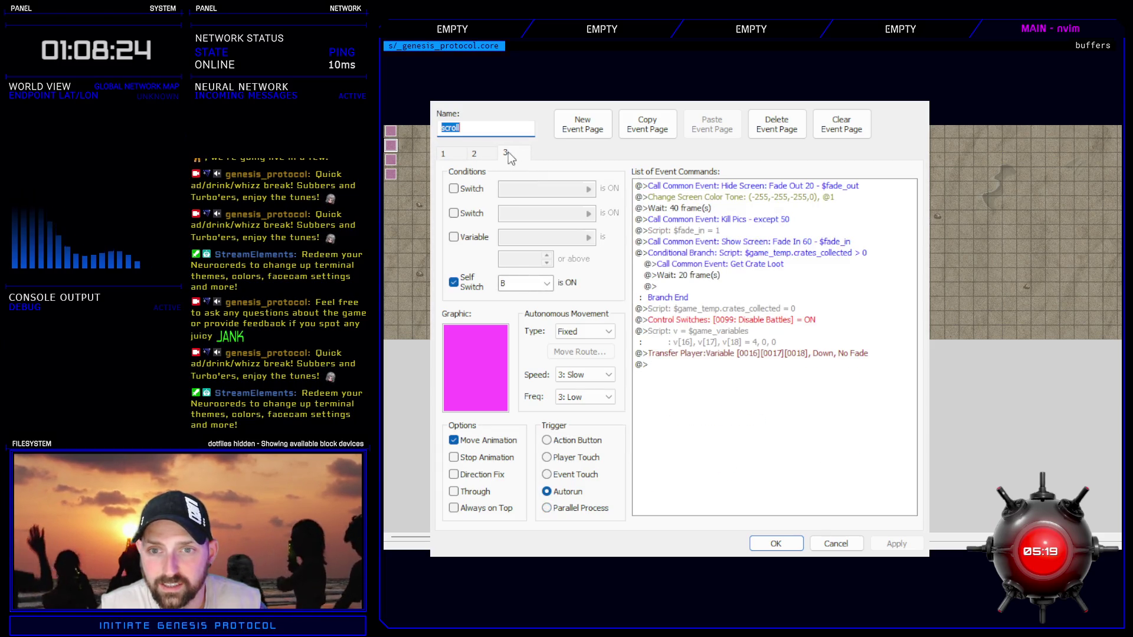
left_click(717, 311)
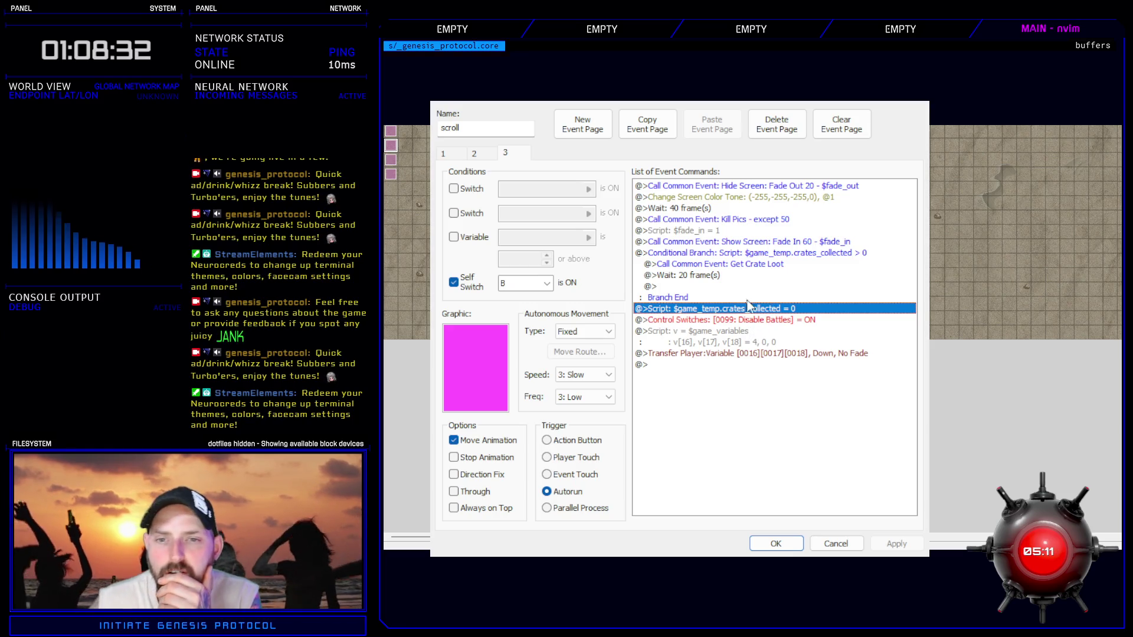
left_click(719, 234)
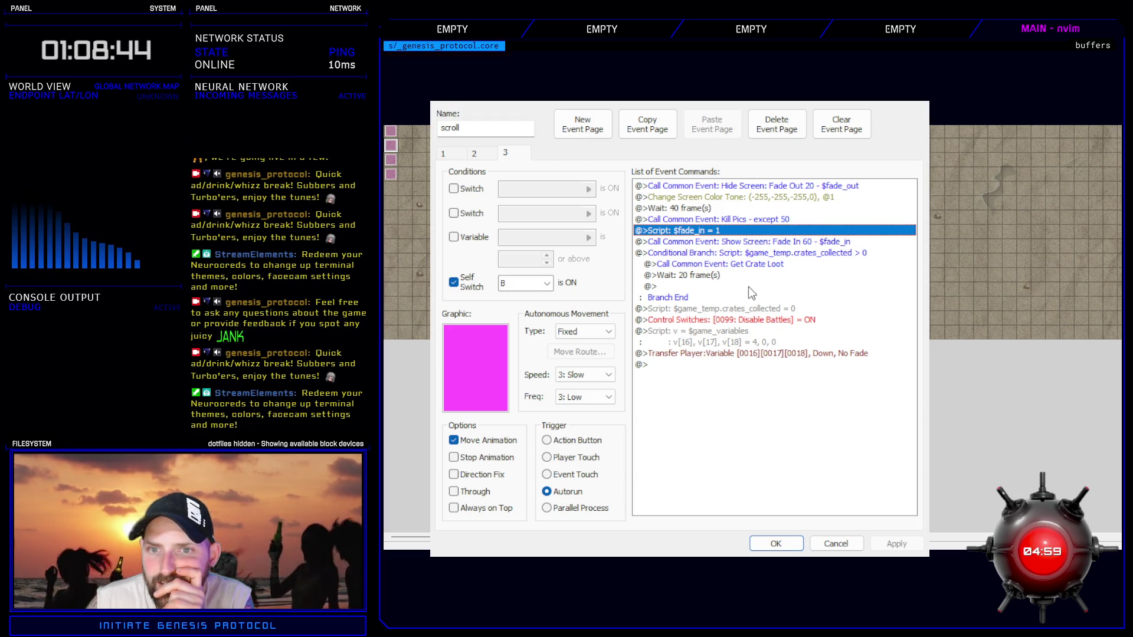
left_click(702, 219)
left_click(703, 231)
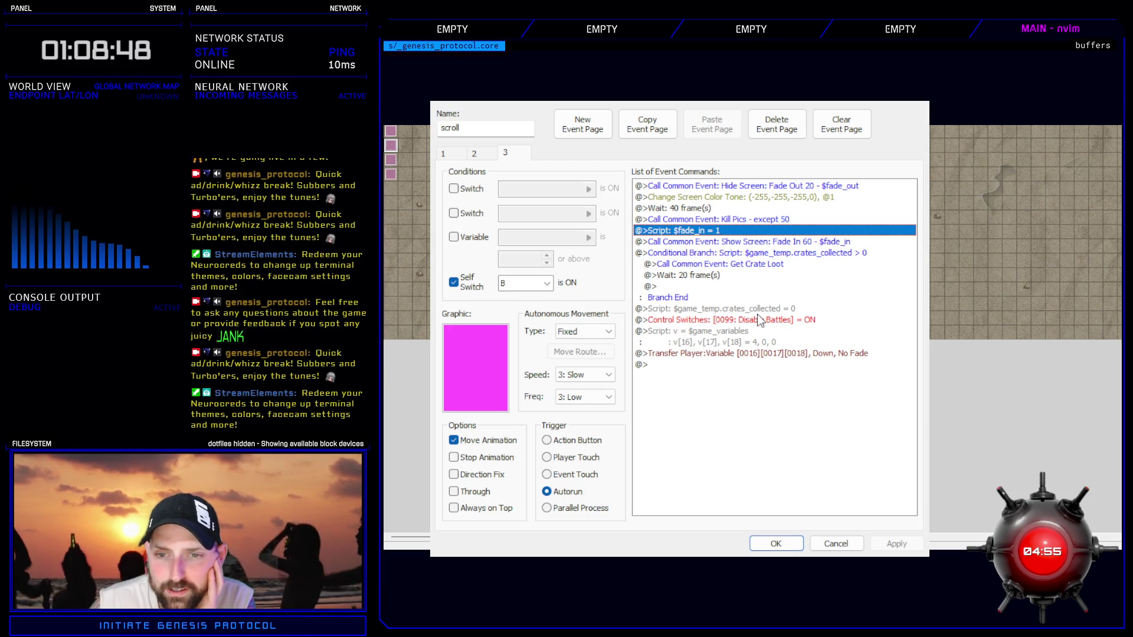
- Review the variables 16–18 script, Fade In 60 and crates_collected branch, then switch to the crash log
left_click(746, 335)
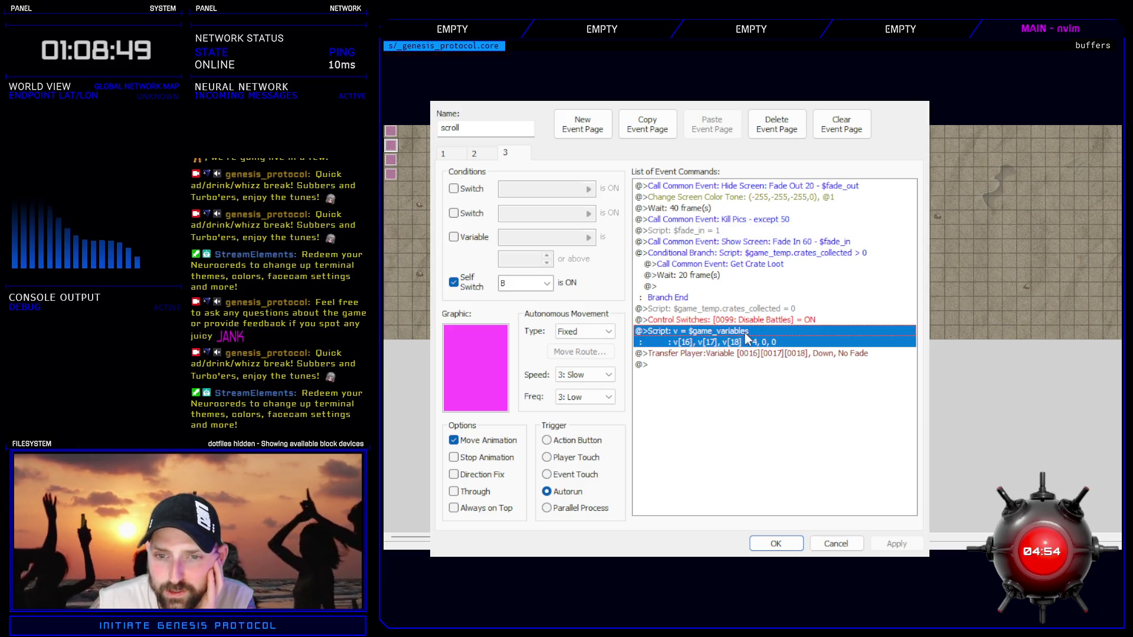
left_click(763, 243)
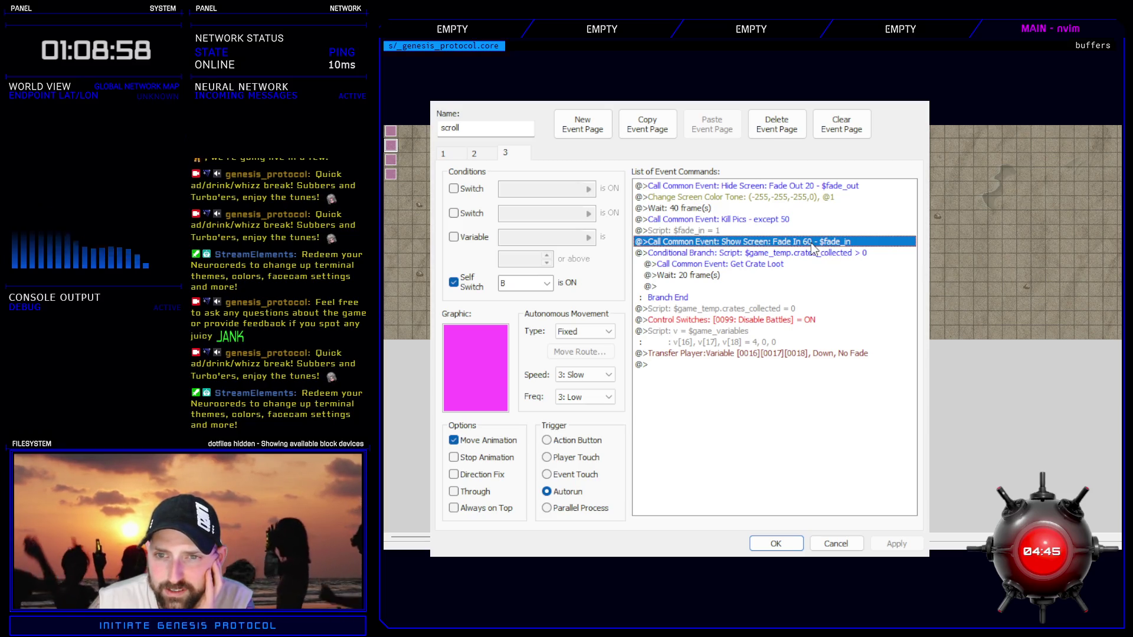
left_click(722, 233)
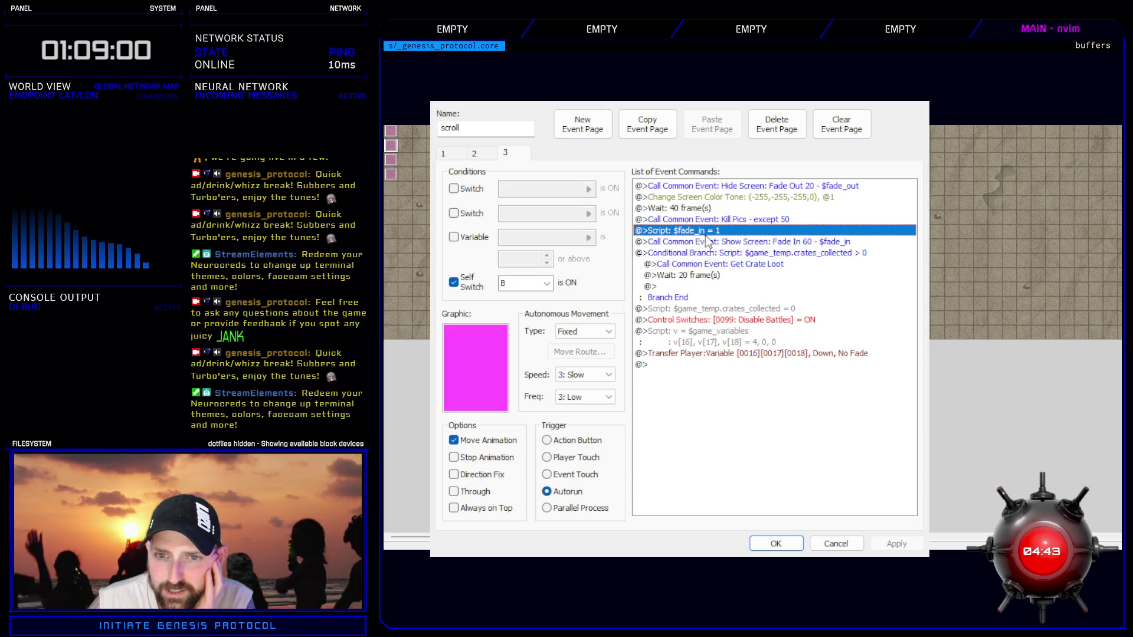
left_click(813, 244)
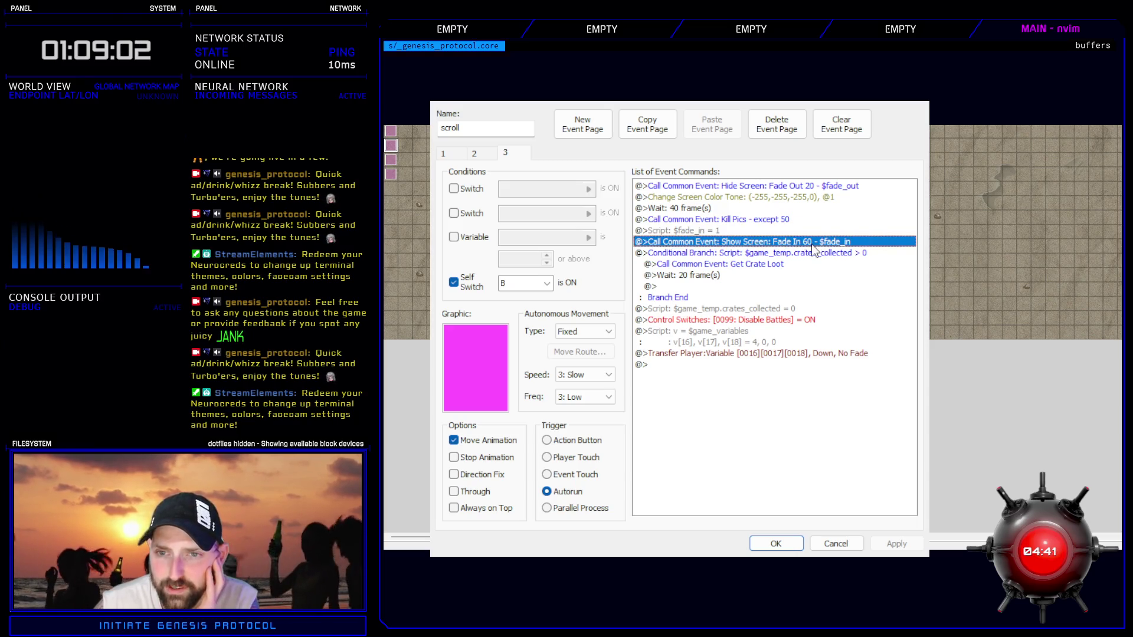
left_click(806, 255)
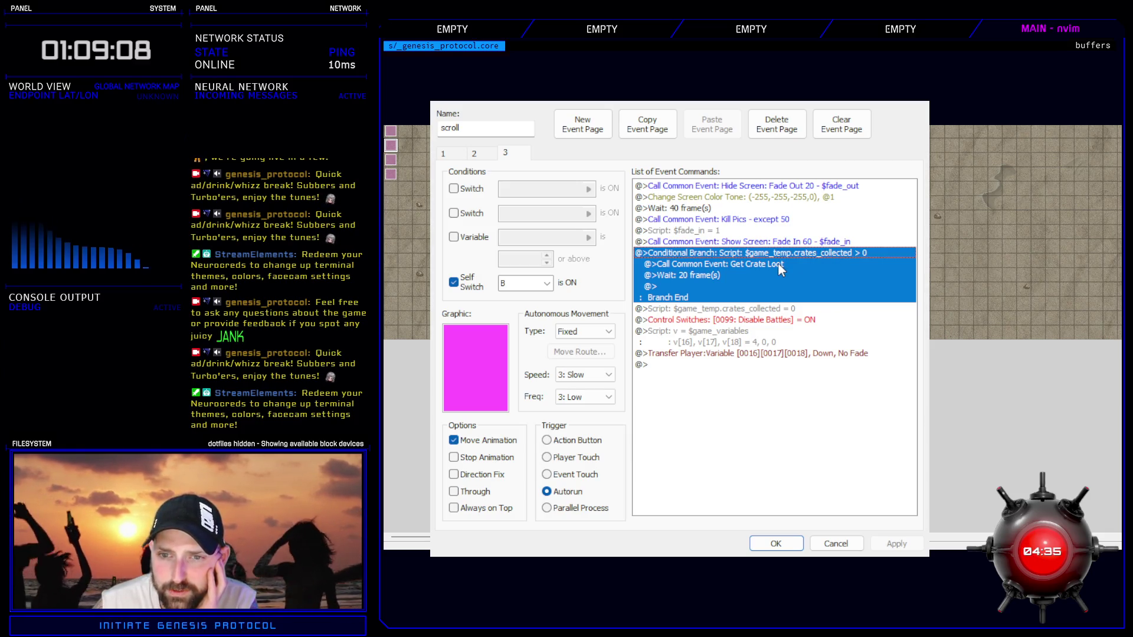
left_click(744, 308)
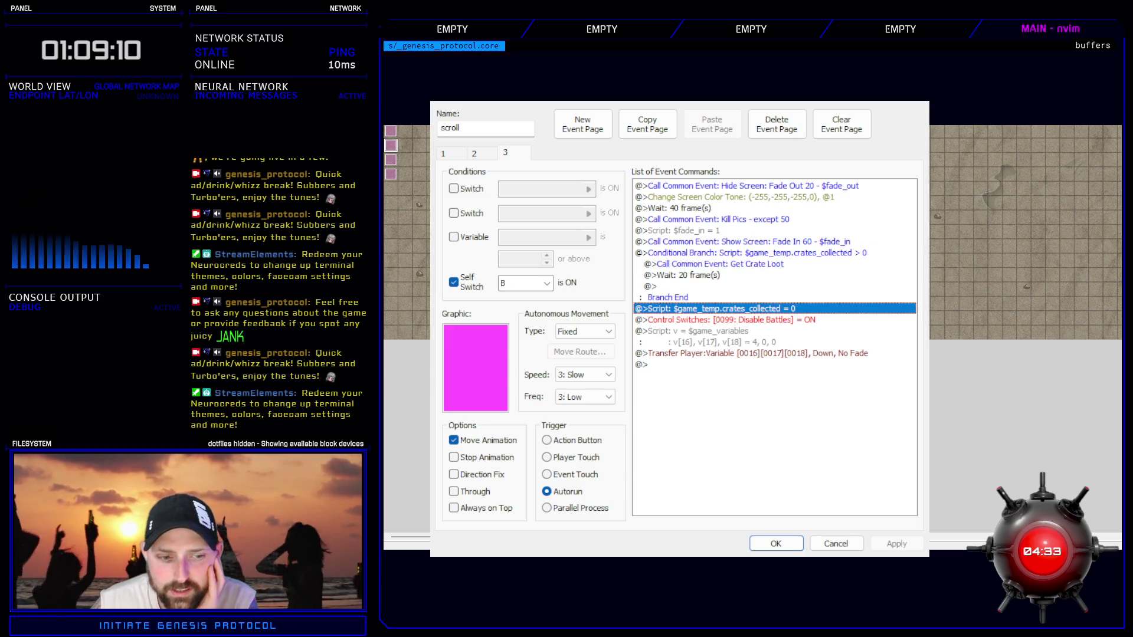
key("alt+Tab")
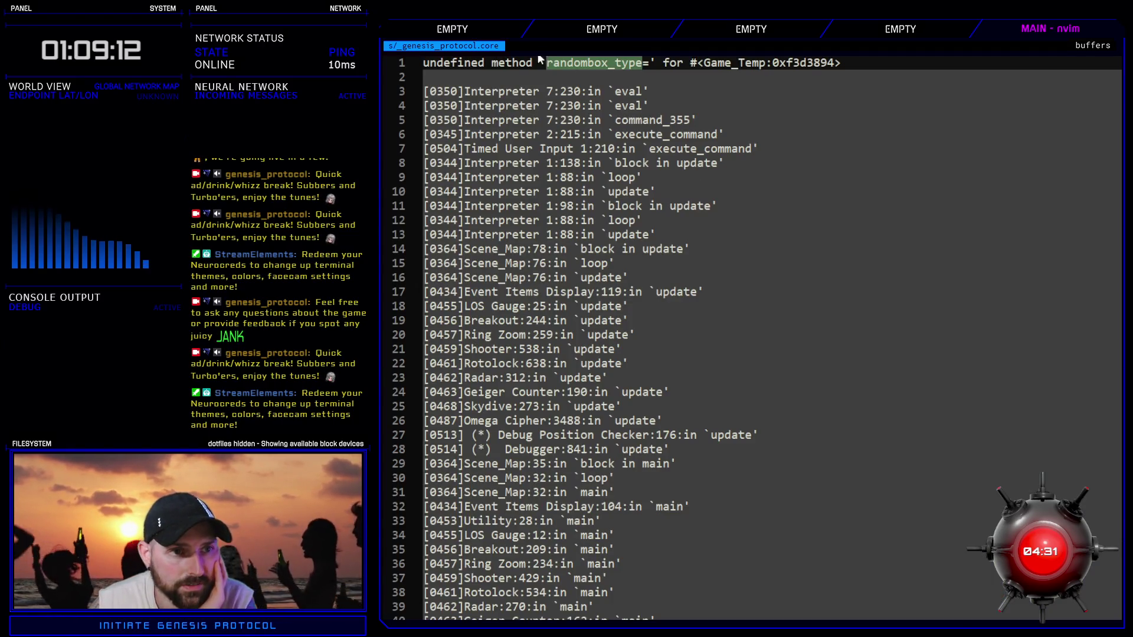
- Mark 'method randombox_type' in the log, cancel the scroll event editor, and open the Database
left_click_drag(484, 62, 644, 63)
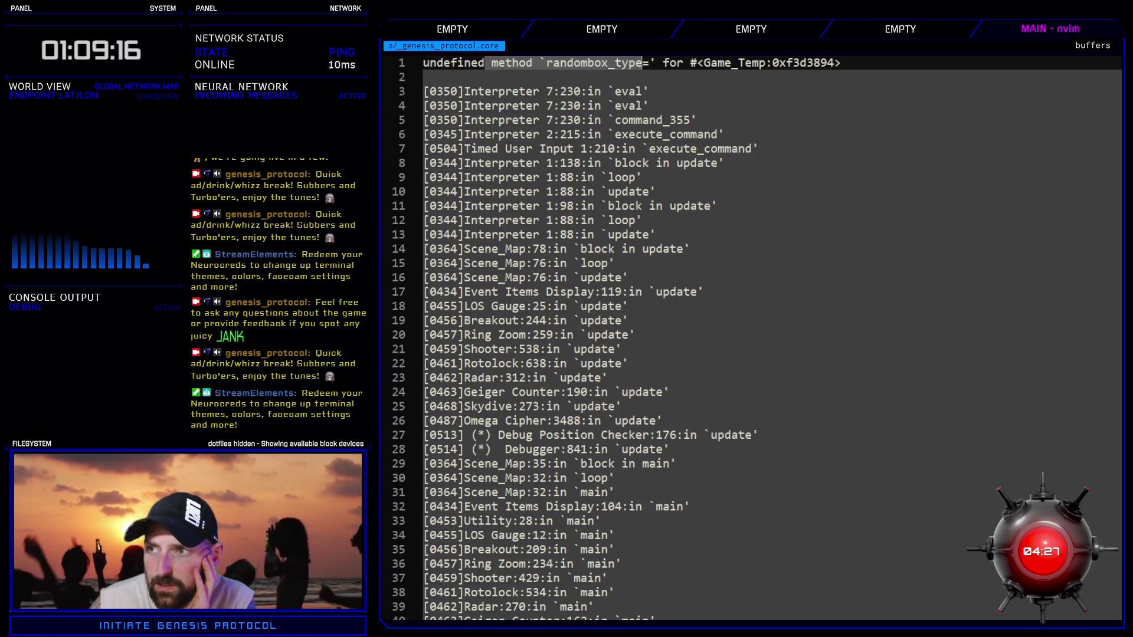
key("alt+Tab")
left_click(758, 265)
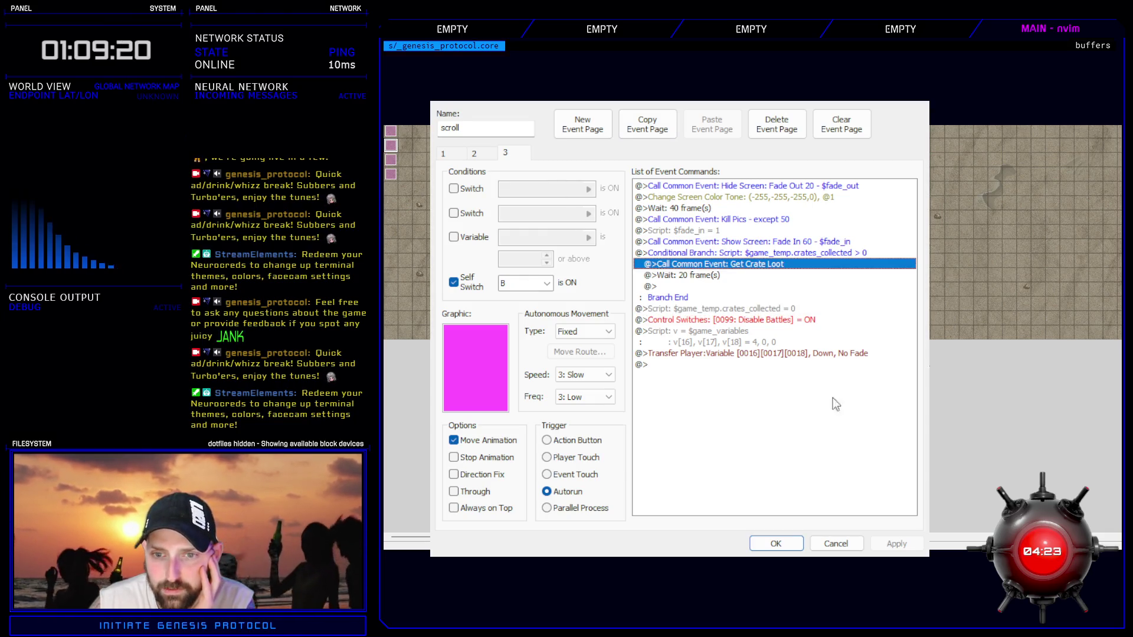
left_click(835, 543)
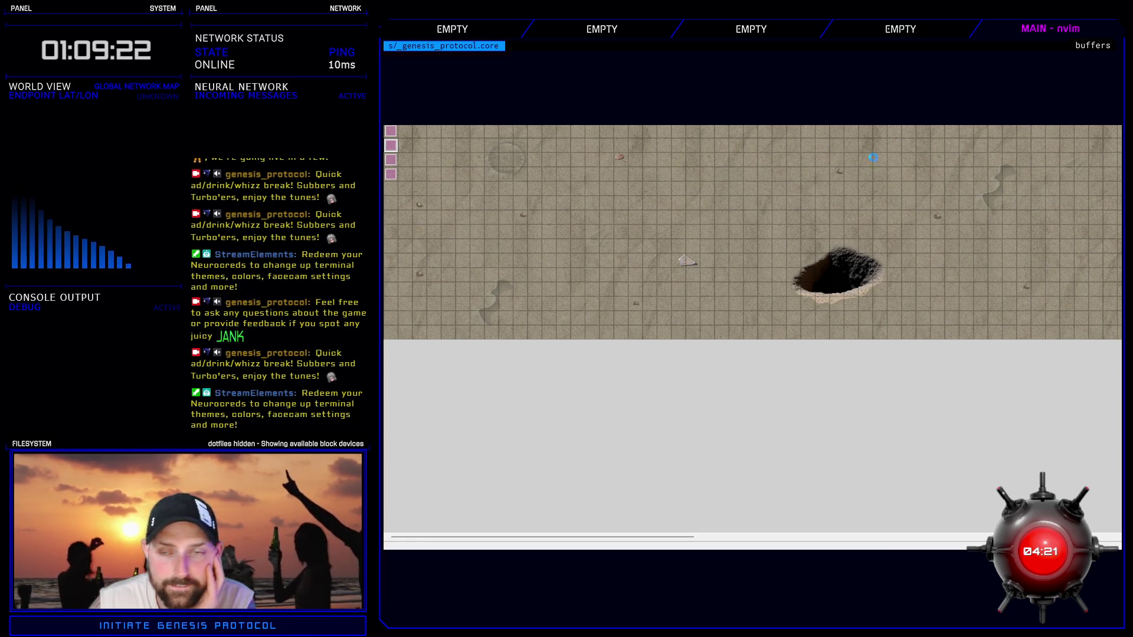
key("F9")
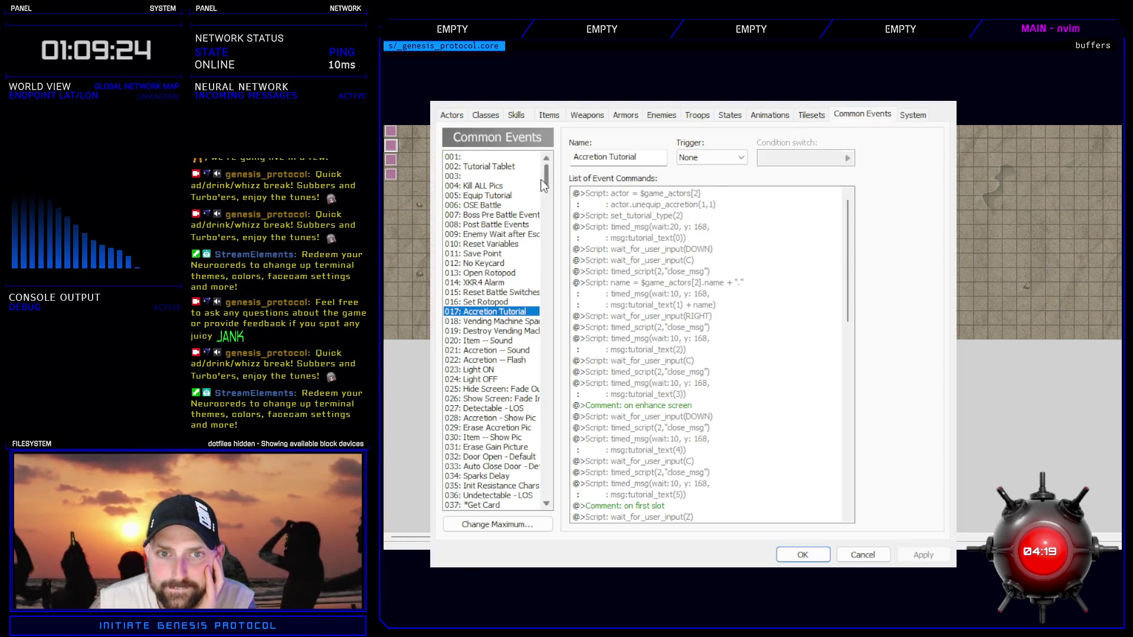
- Review 203 Get Crate Loot's Scene_RandomBox, get_crates_loot and randombox_type = 1 lines, then cancel
scroll(527, 265, "down", 20)
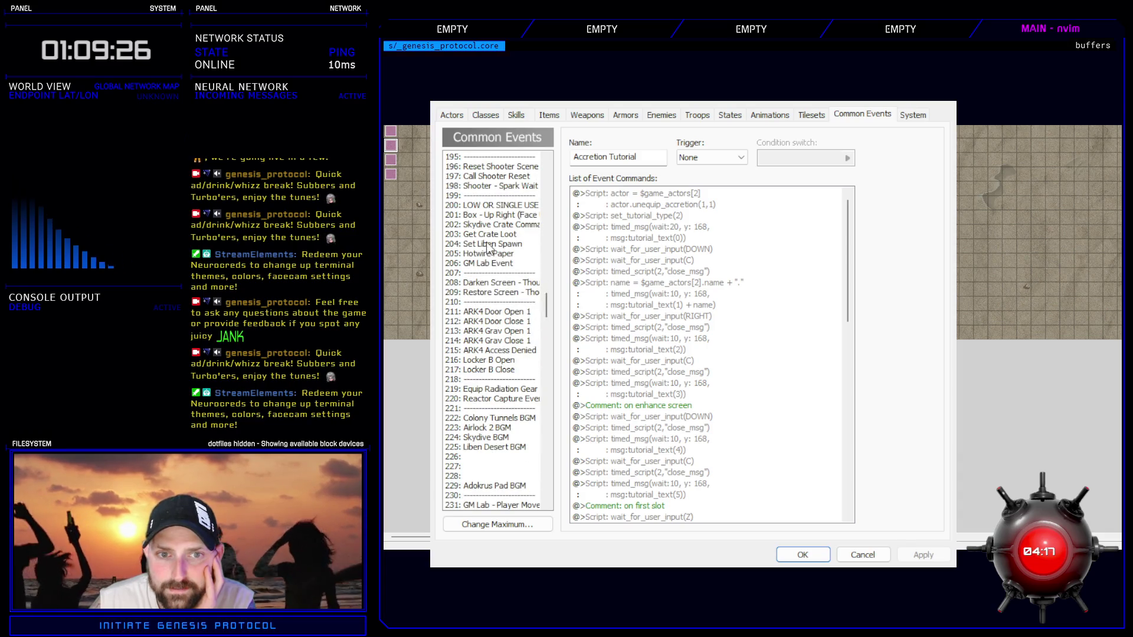
left_click(487, 234)
left_click(676, 216)
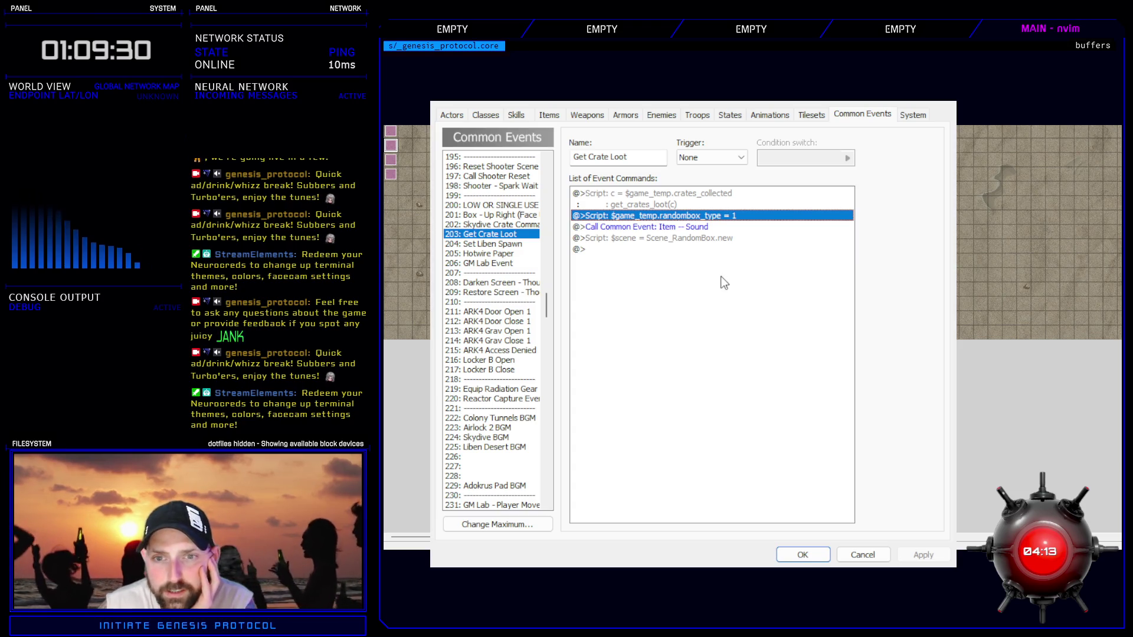
left_click(693, 239)
left_click(694, 227)
left_click(694, 239)
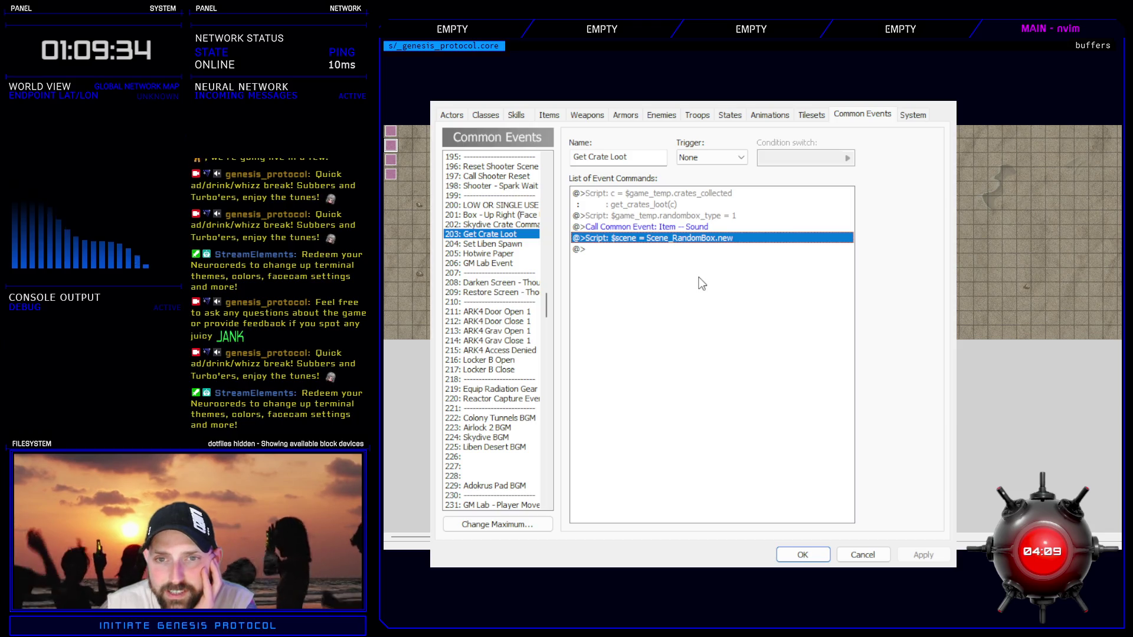
left_click(671, 201)
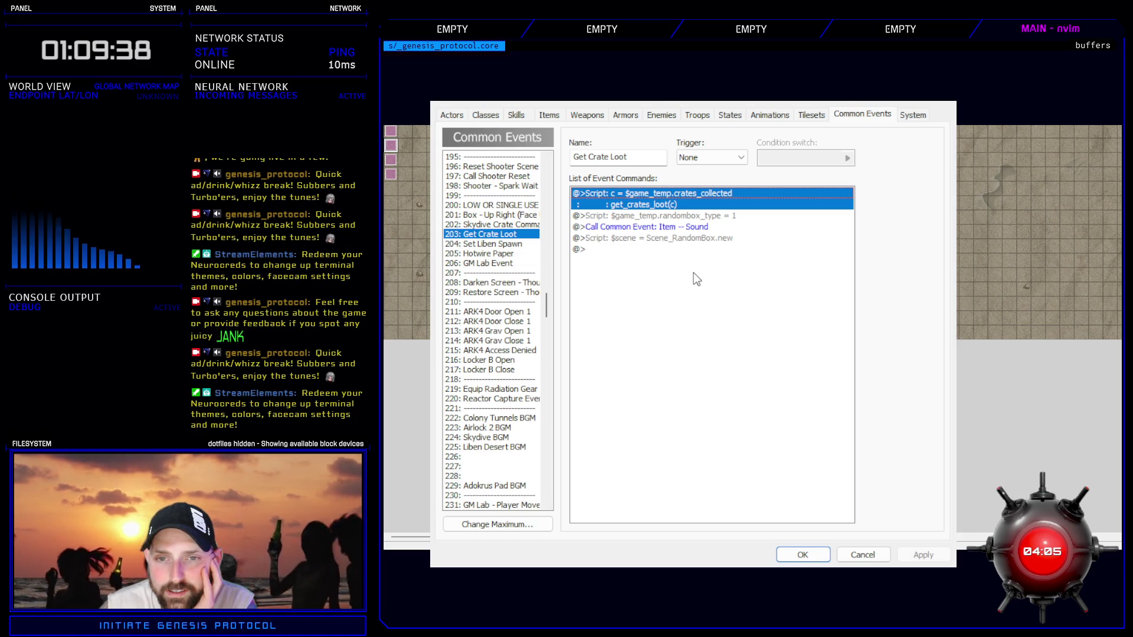
left_click(696, 216)
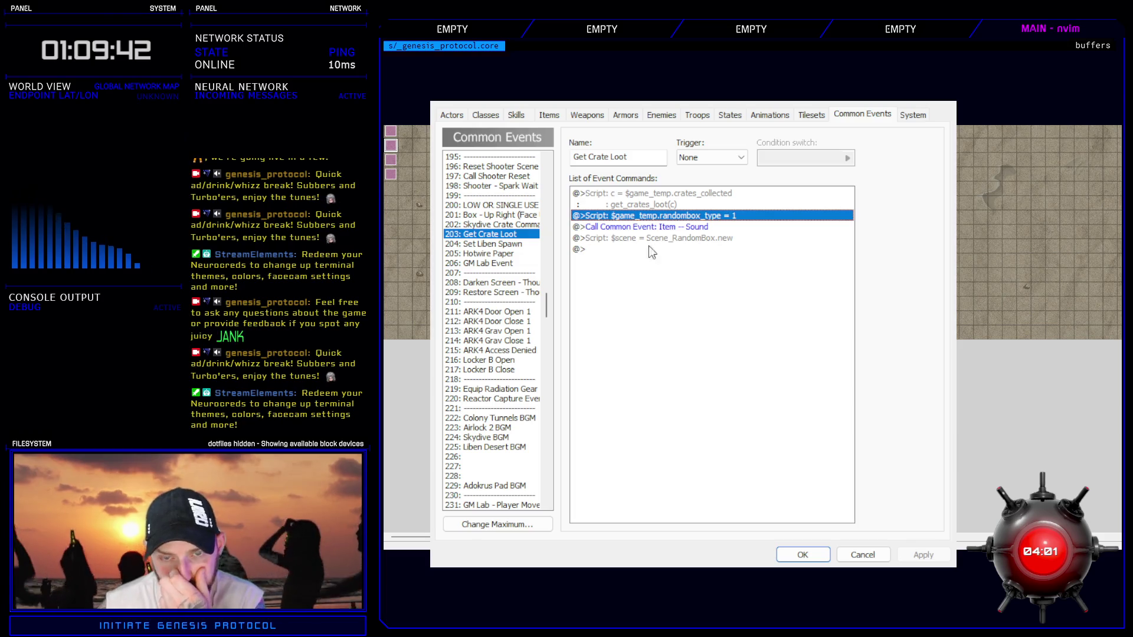
left_click(530, 236)
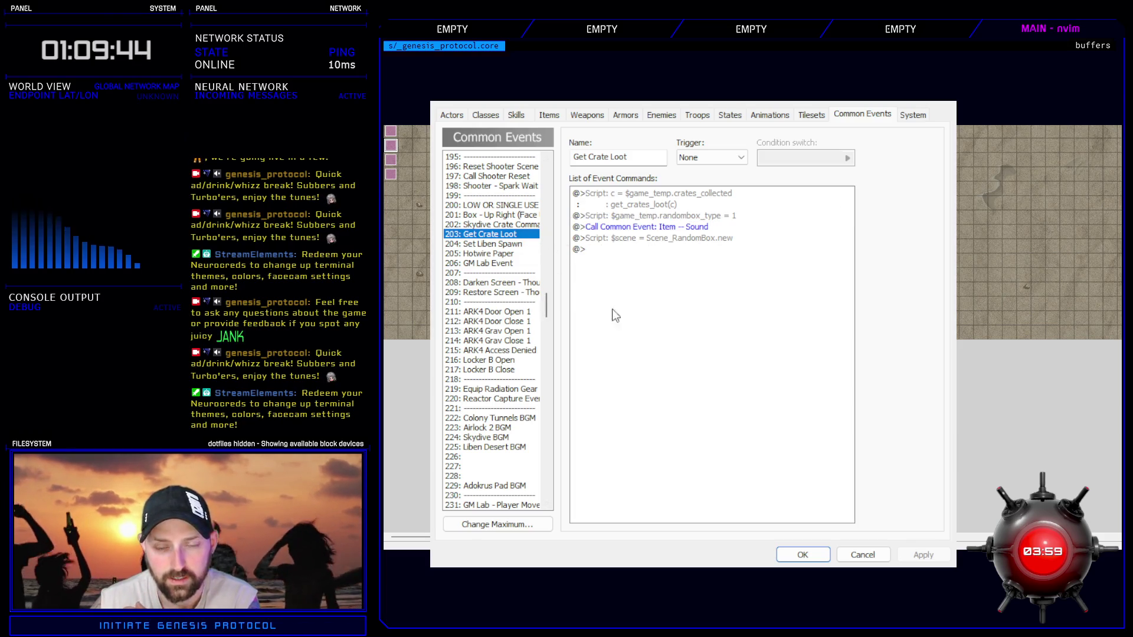
left_click(850, 557)
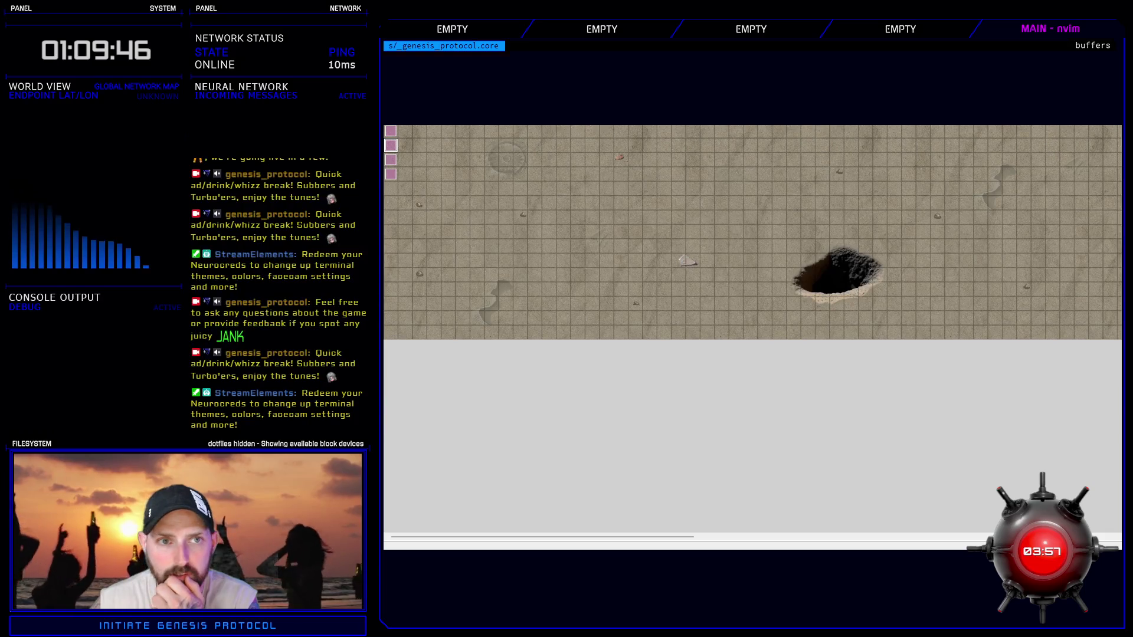
- Search all scripts for 'get_crates_' and jump to def get_crates_loot(crates) in Skydive
key("F11")
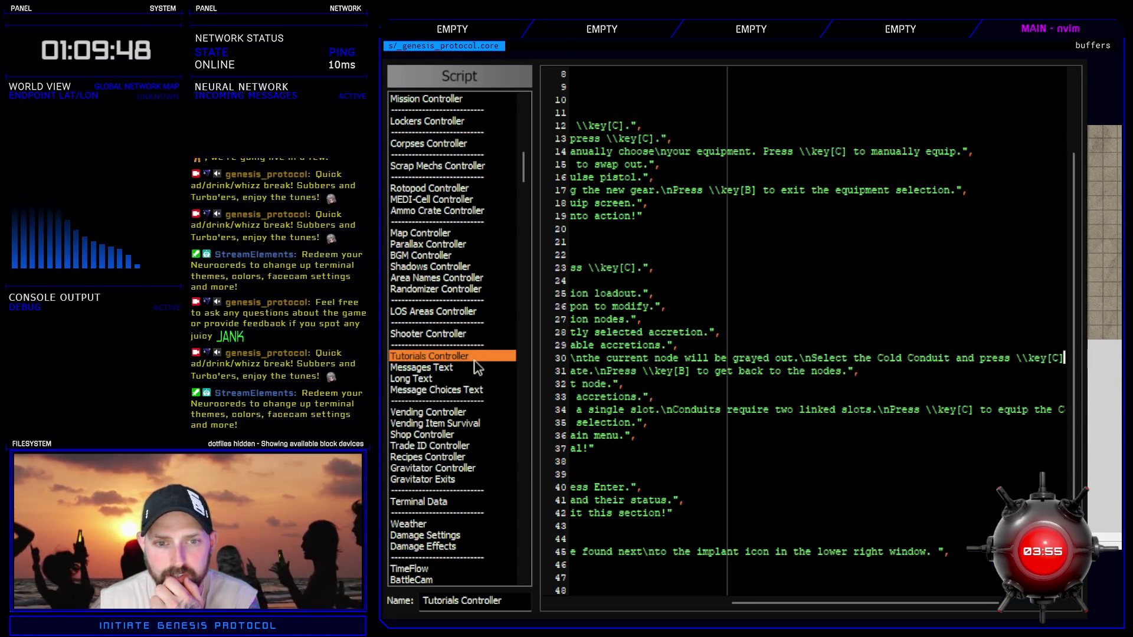
key("ctrl+f")
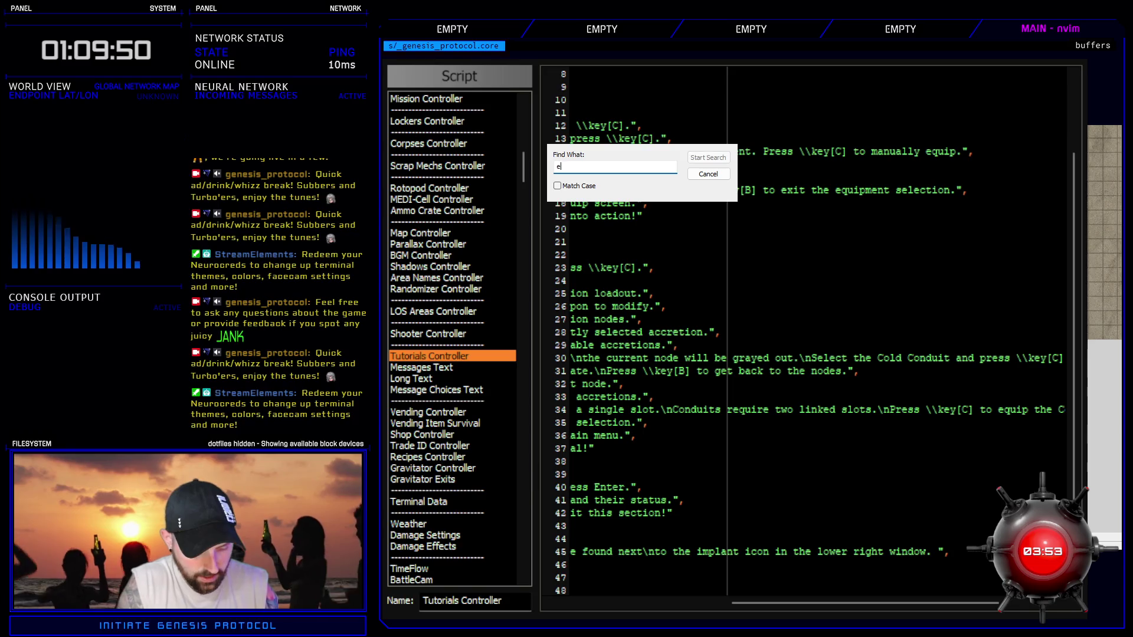
type("get_c")
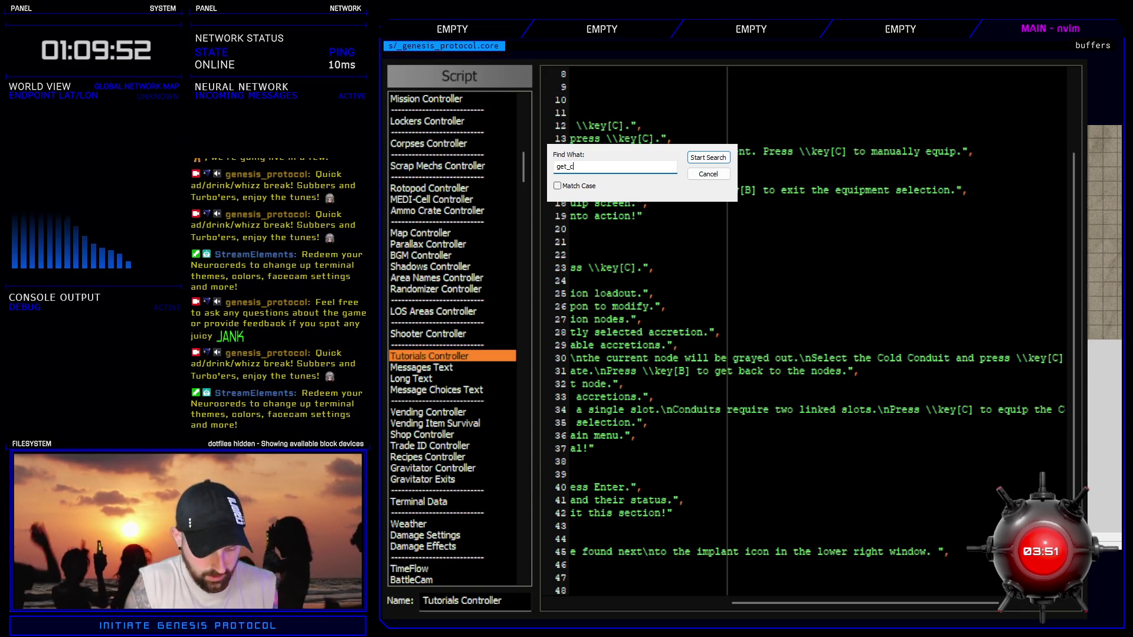
key("Return")
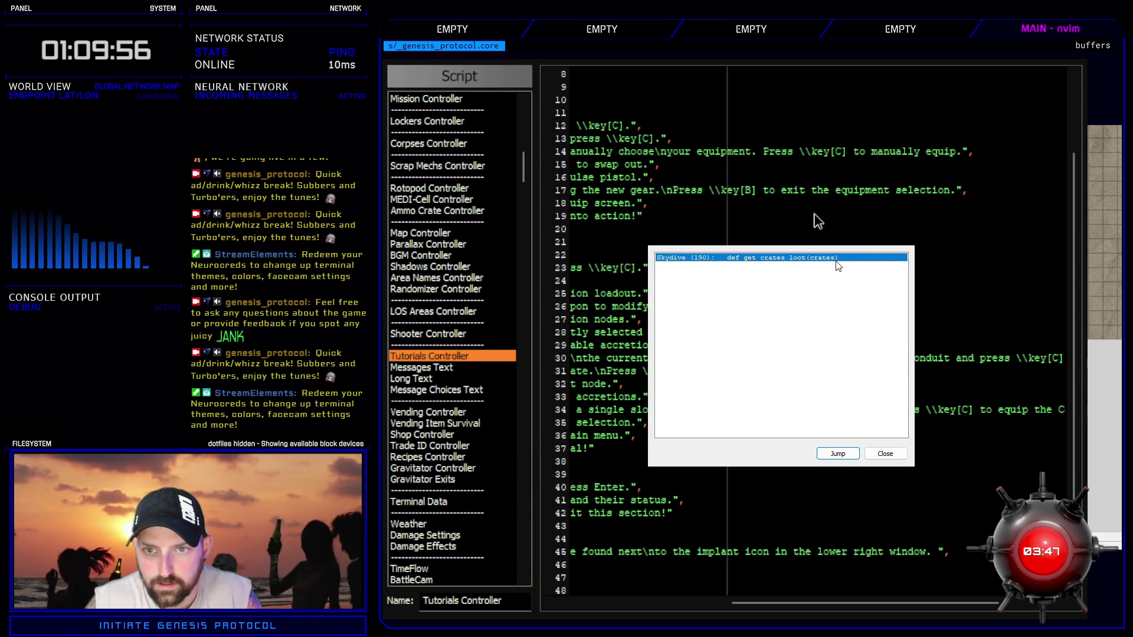
key("Return")
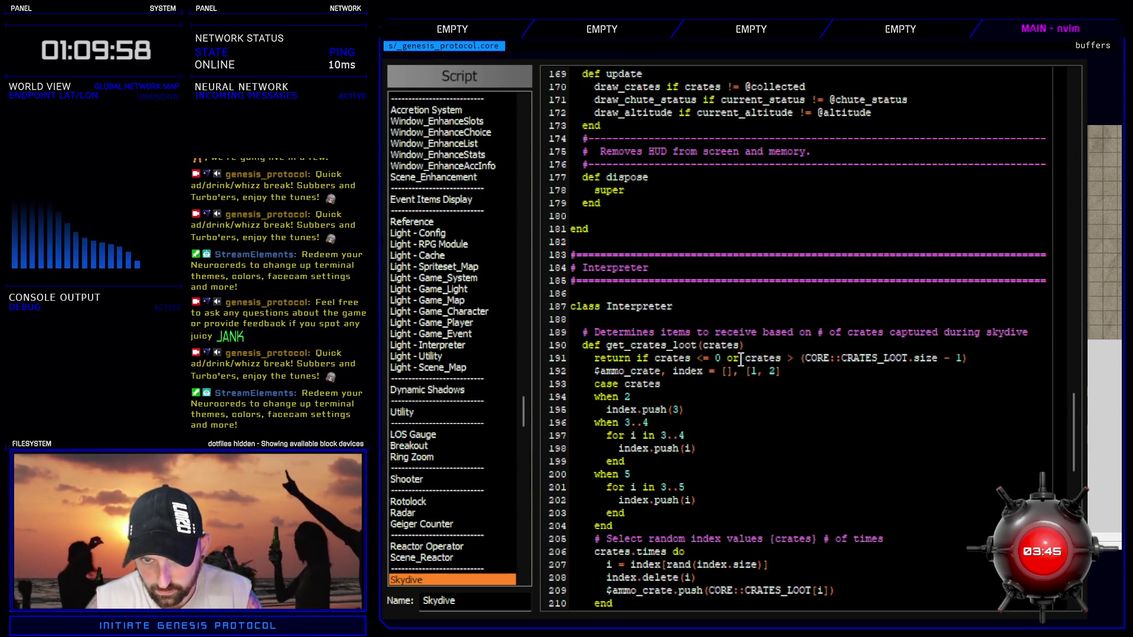
double_click(613, 370)
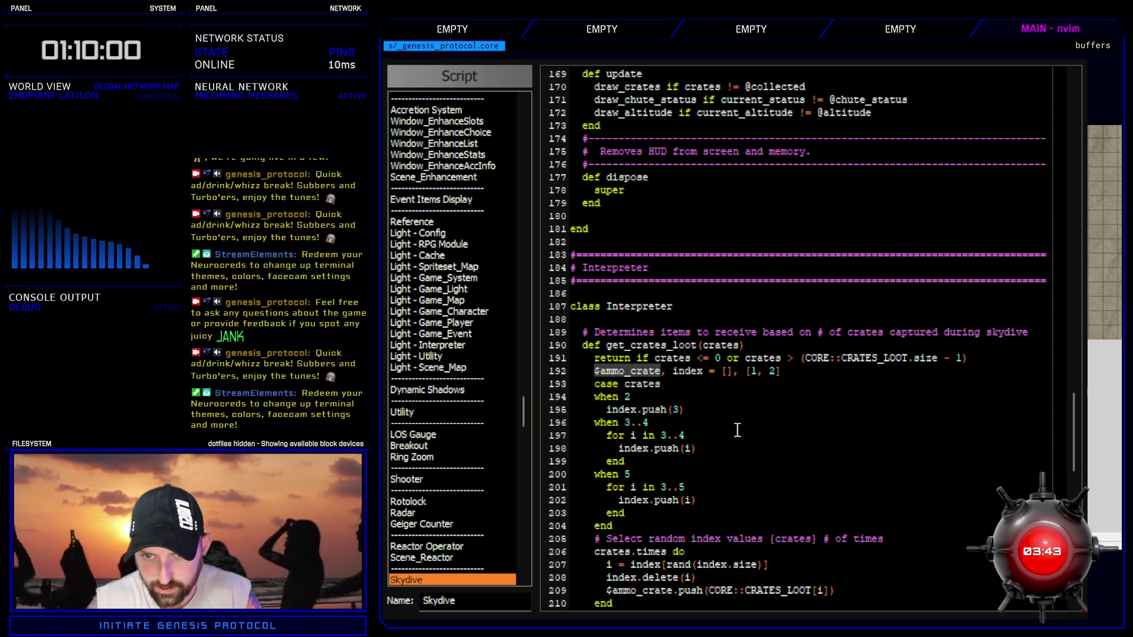
scroll(799, 488, "down", 4)
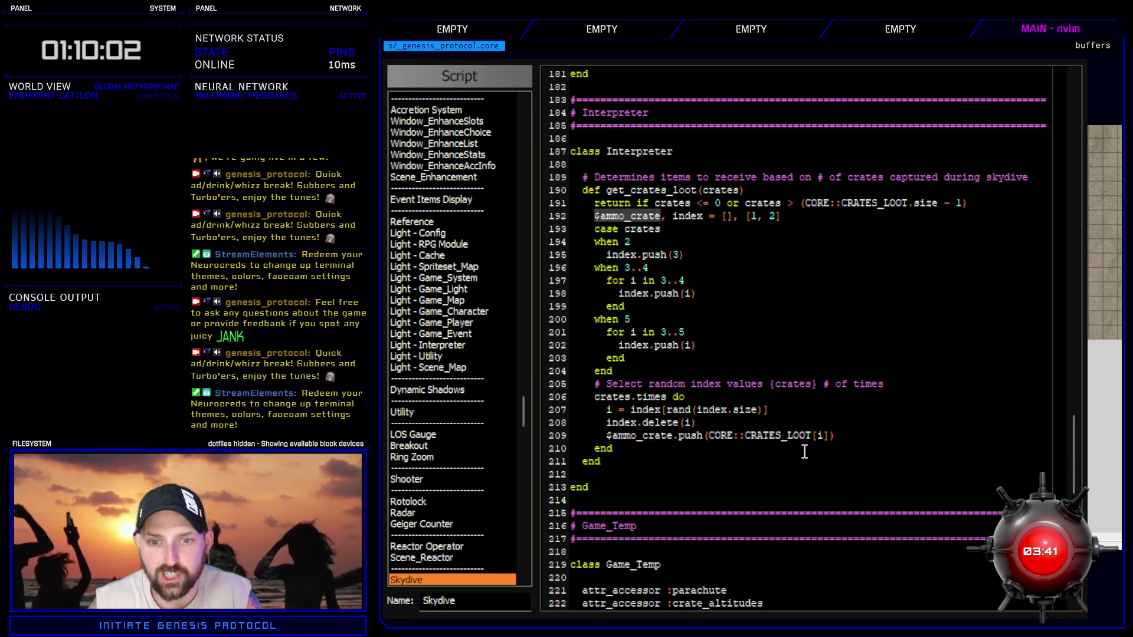
scroll(803, 422, "up", 4)
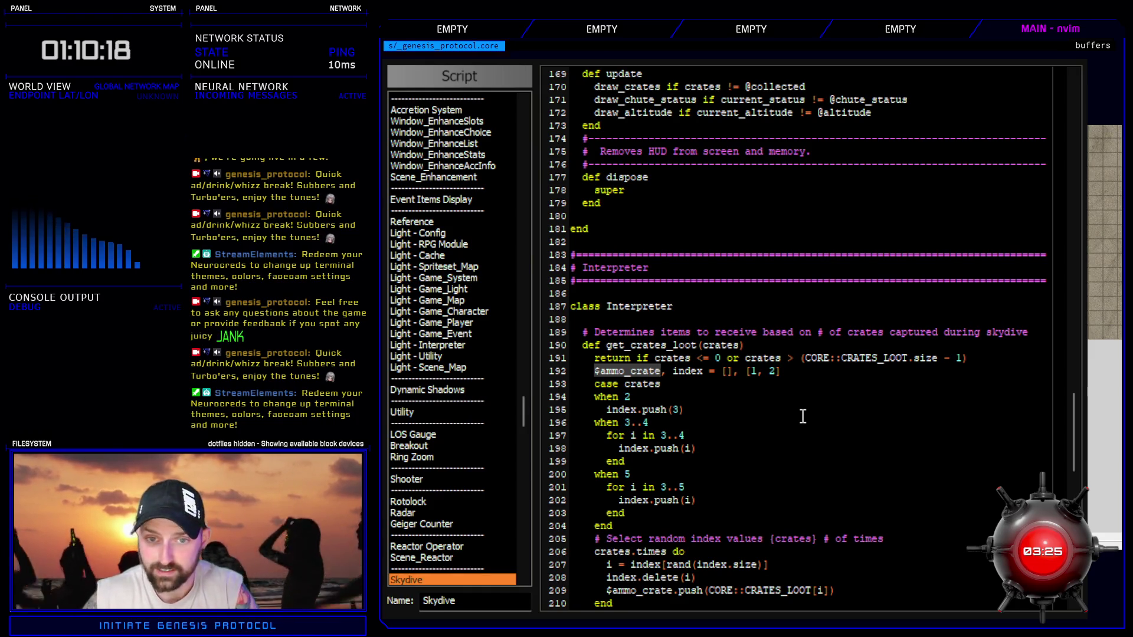
key("e")
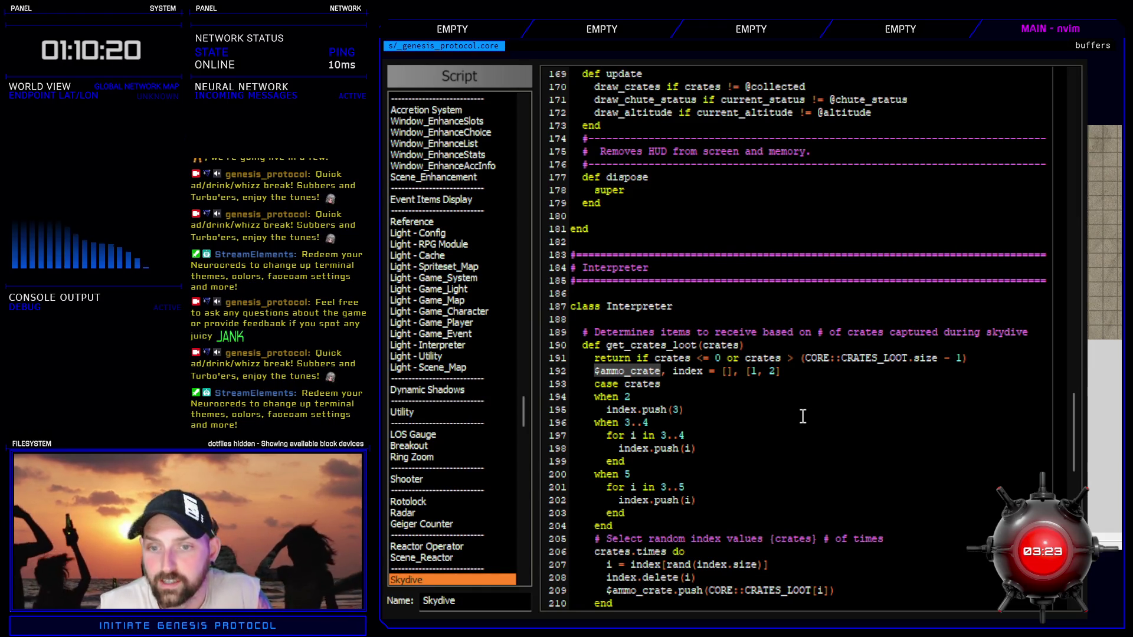
key("A")
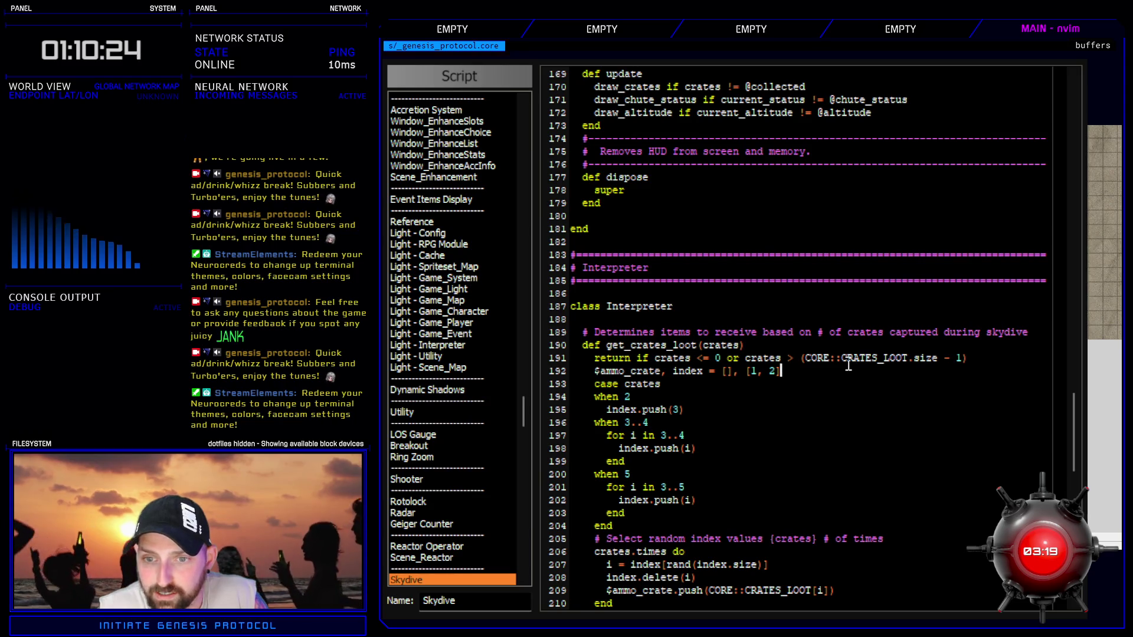
key("Down")
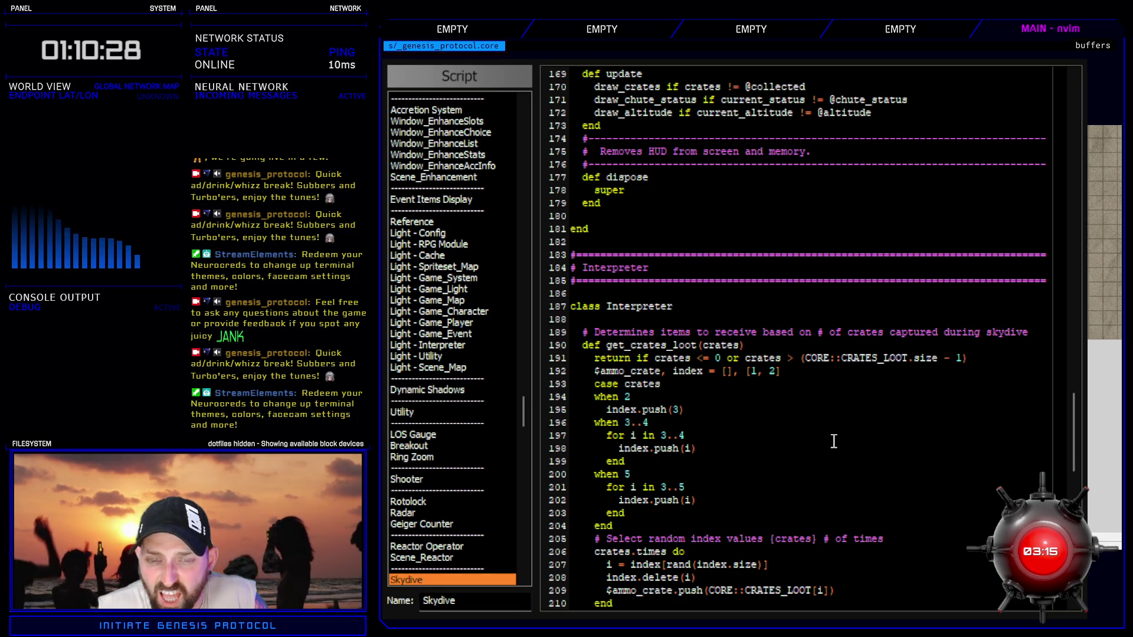
scroll(834, 439, "down", 2)
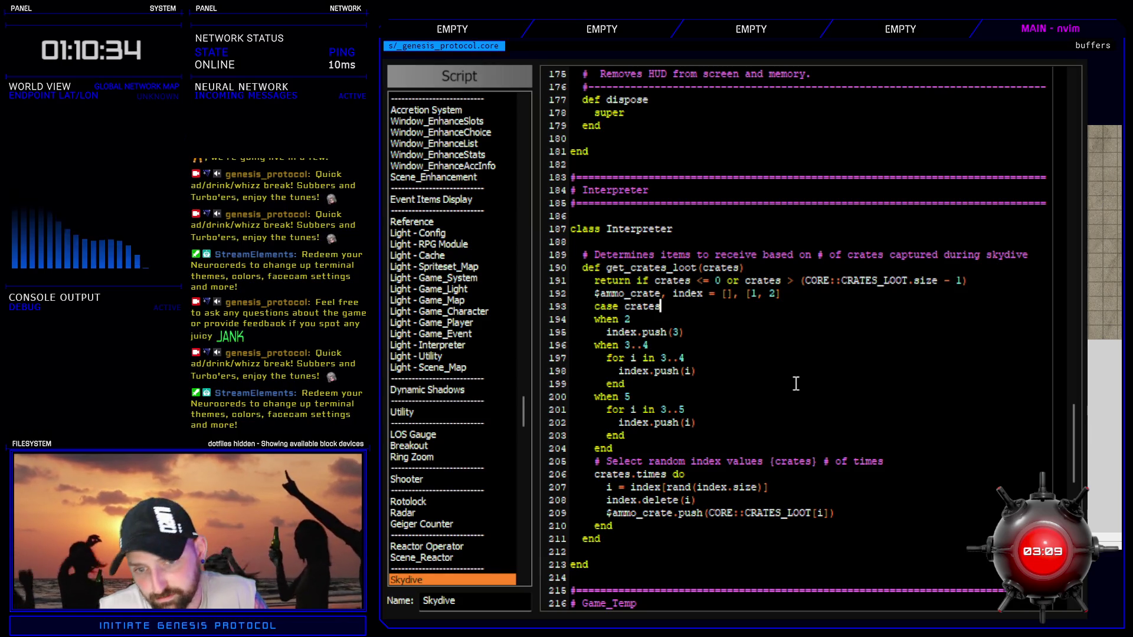
scroll(767, 449, "down", 4)
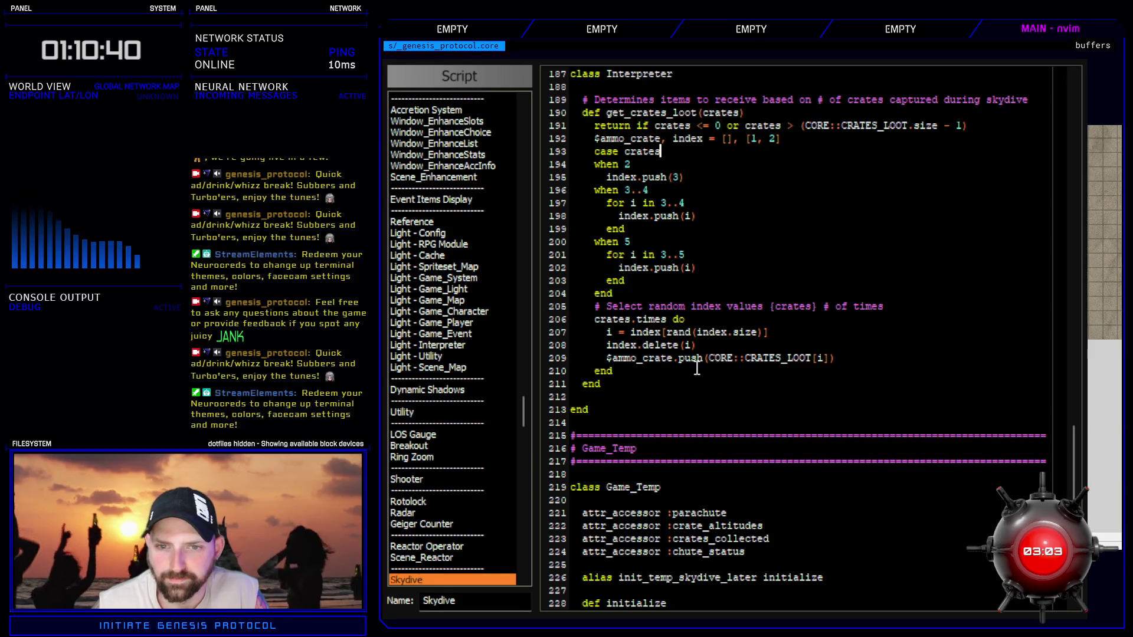
left_click(700, 369)
- Scroll through the Skydive script to review the get_crates_loot code
scroll(692, 425, "up", 4)
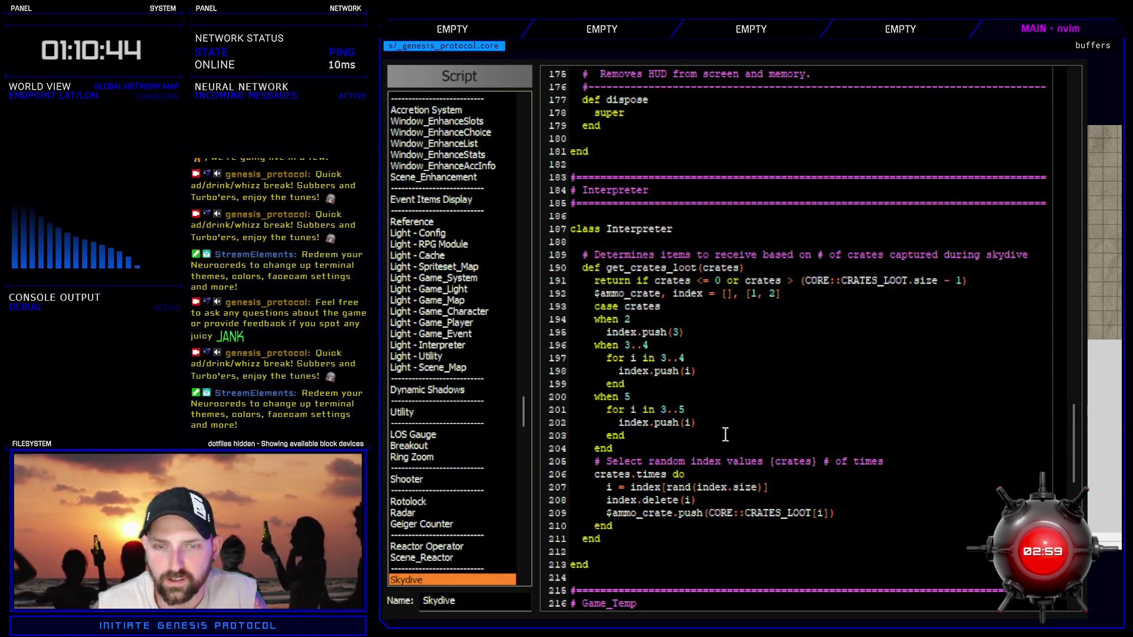
scroll(729, 443, "up", 8)
scroll(725, 443, "up", 20)
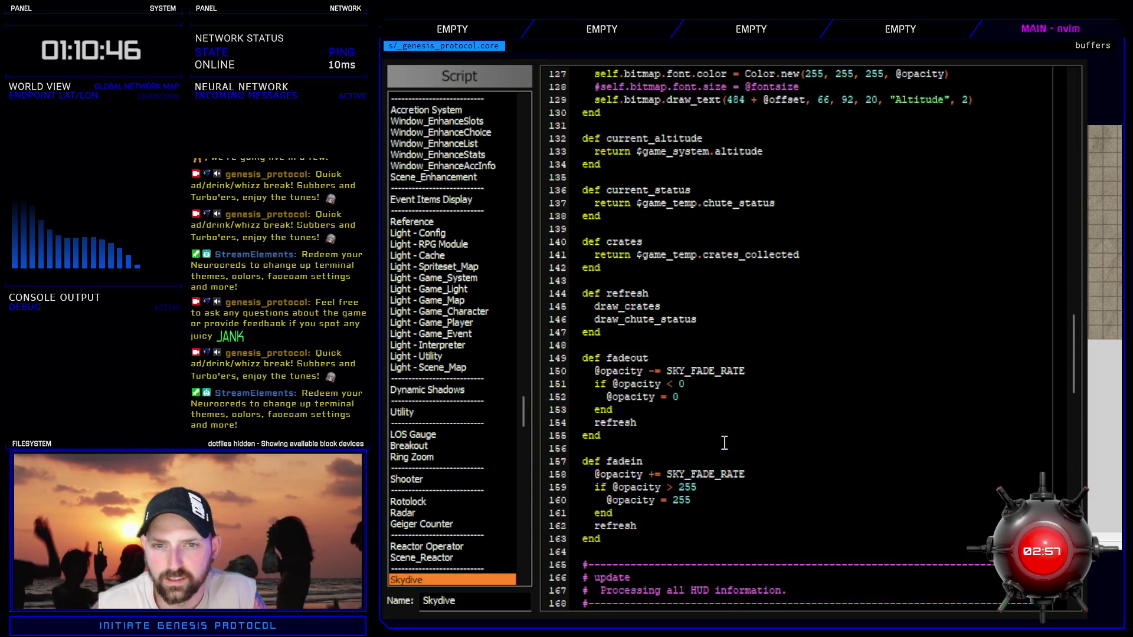
scroll(725, 442, "up", 4)
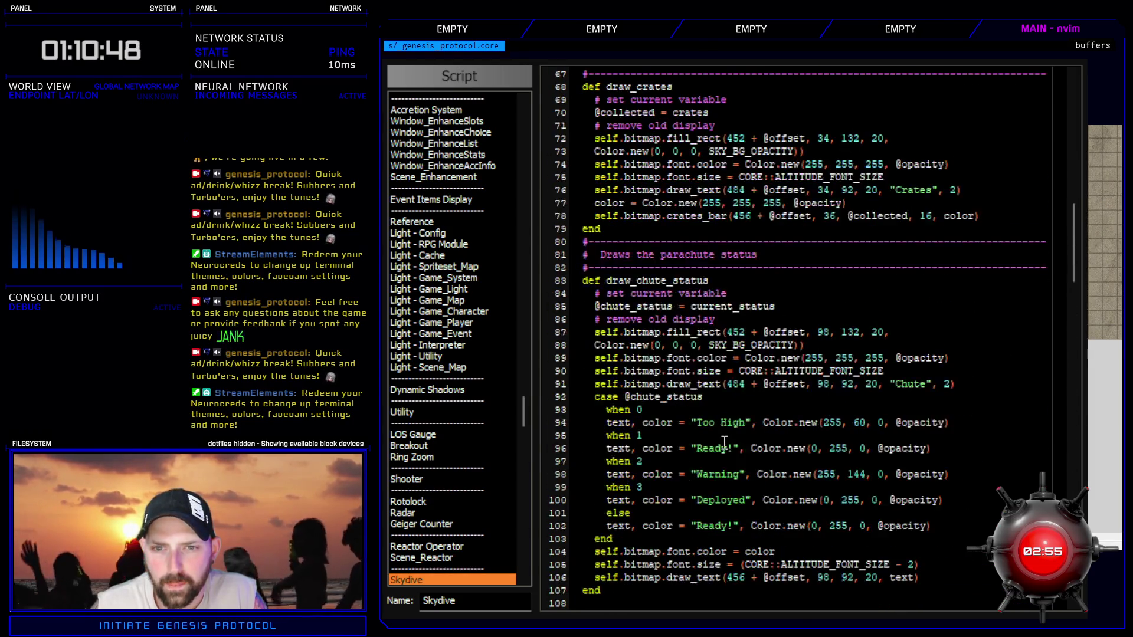
scroll(681, 449, "up", 6)
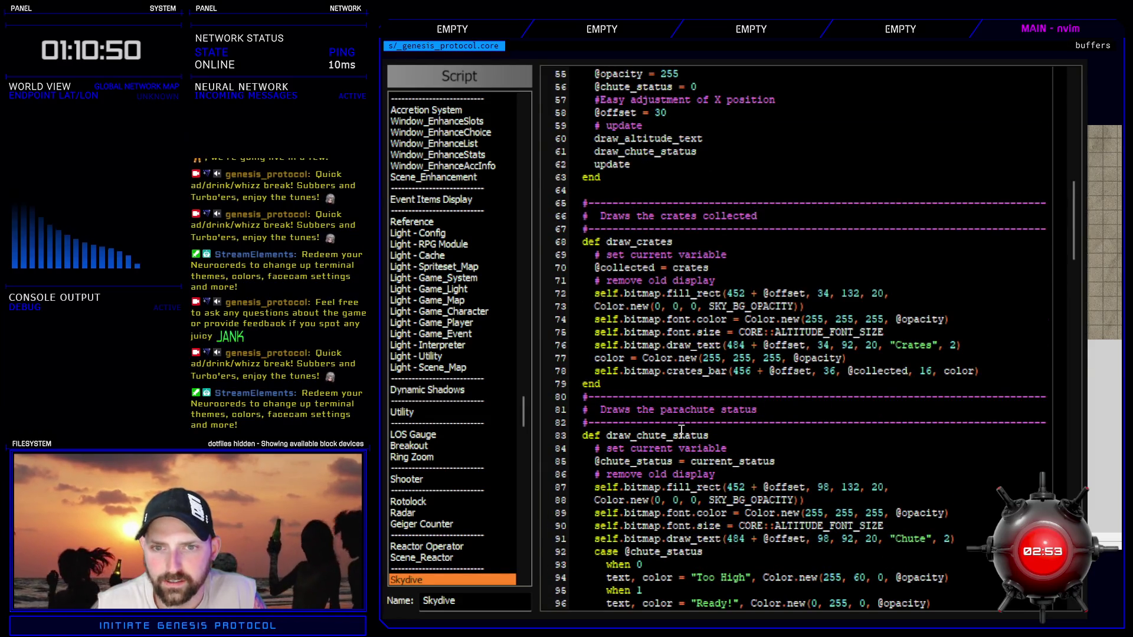
scroll(684, 416, "up", 16)
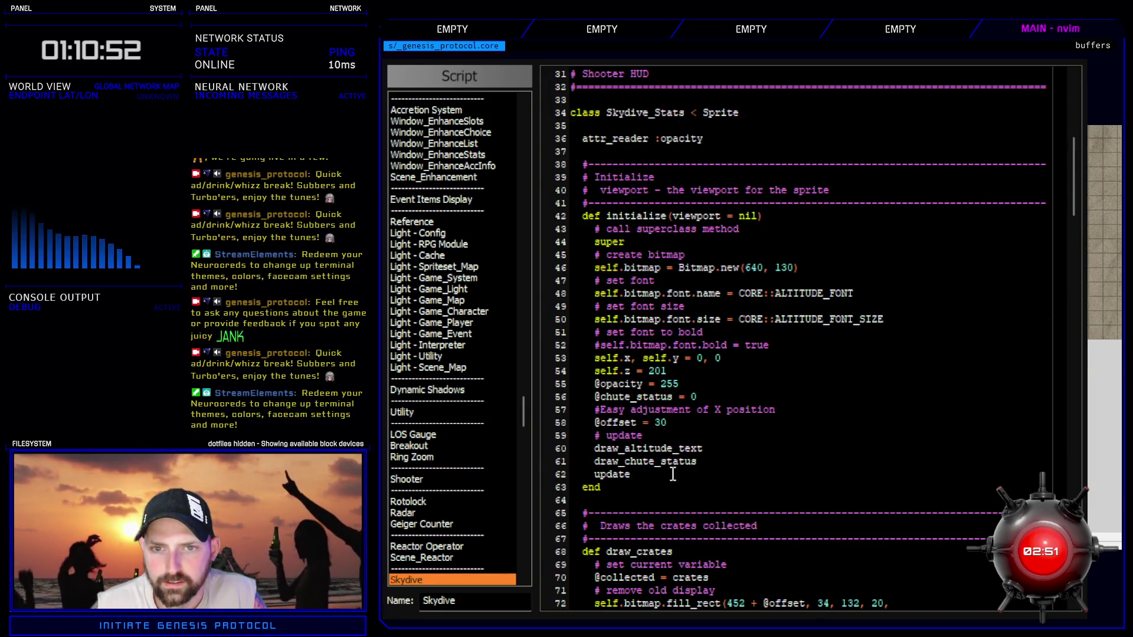
scroll(694, 466, "down", 18)
scroll(694, 466, "down", 20)
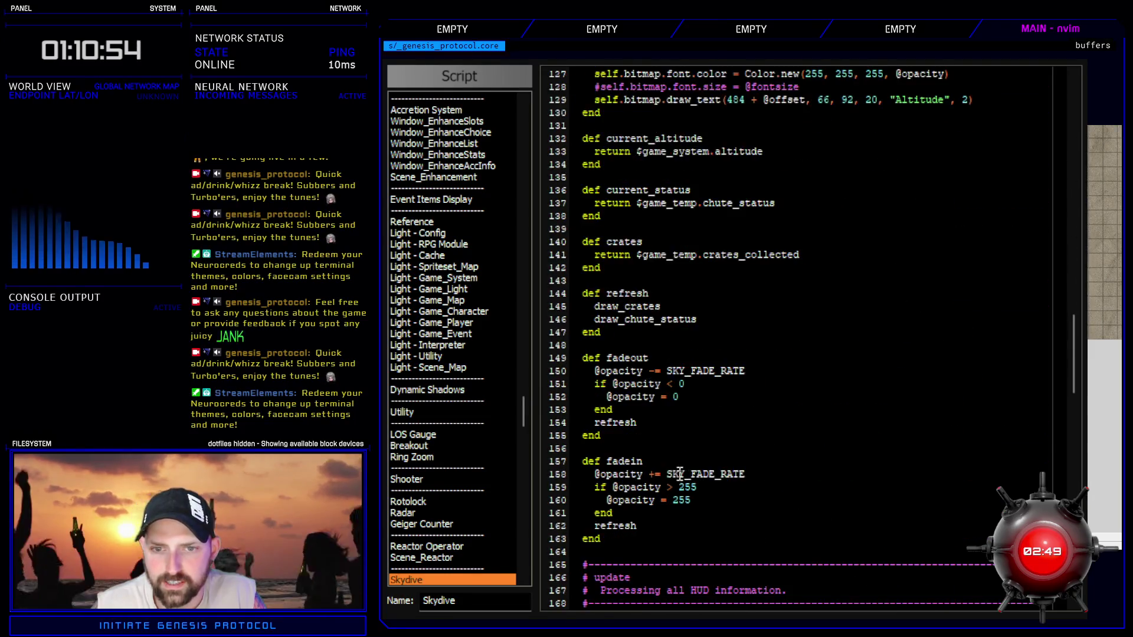
scroll(660, 475, "down", 6)
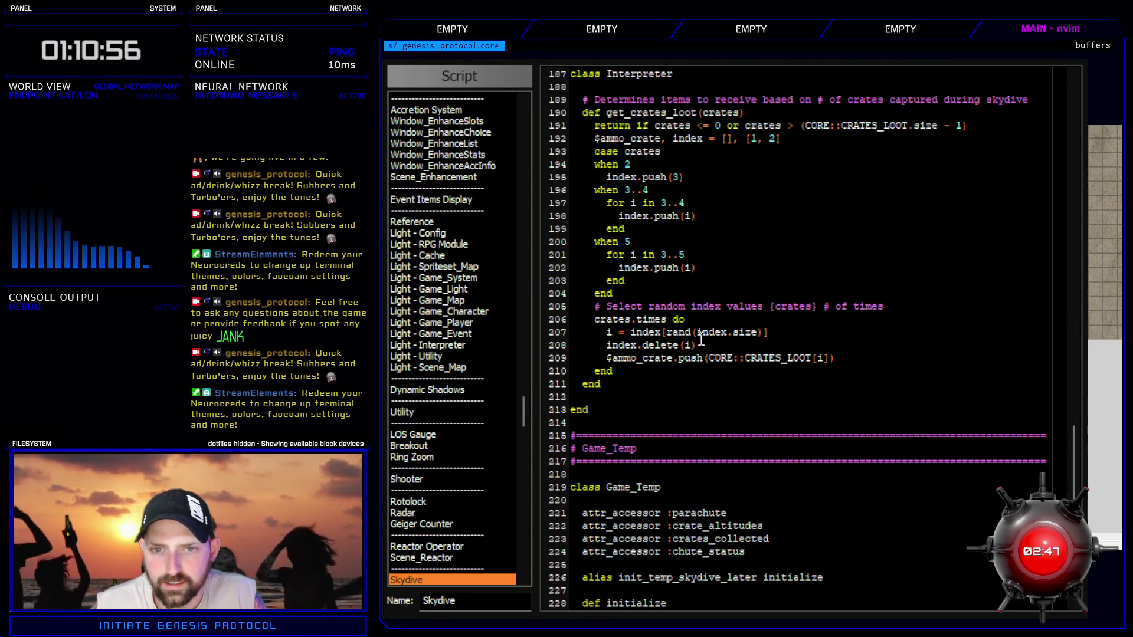
scroll(684, 354, "down", 10)
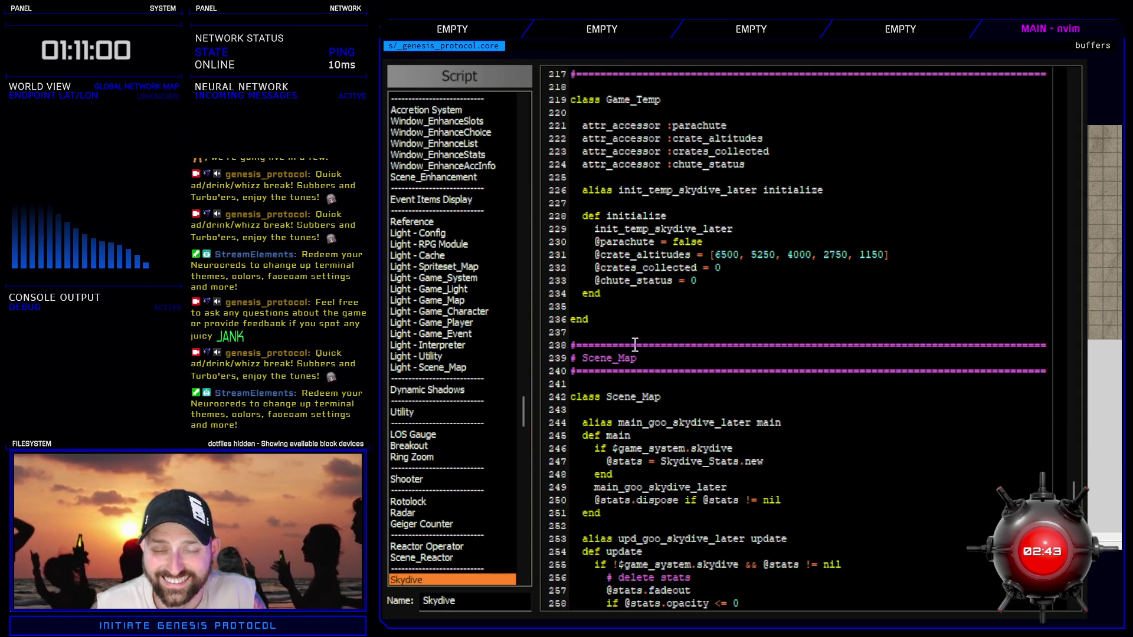
scroll(708, 354, "down", 6)
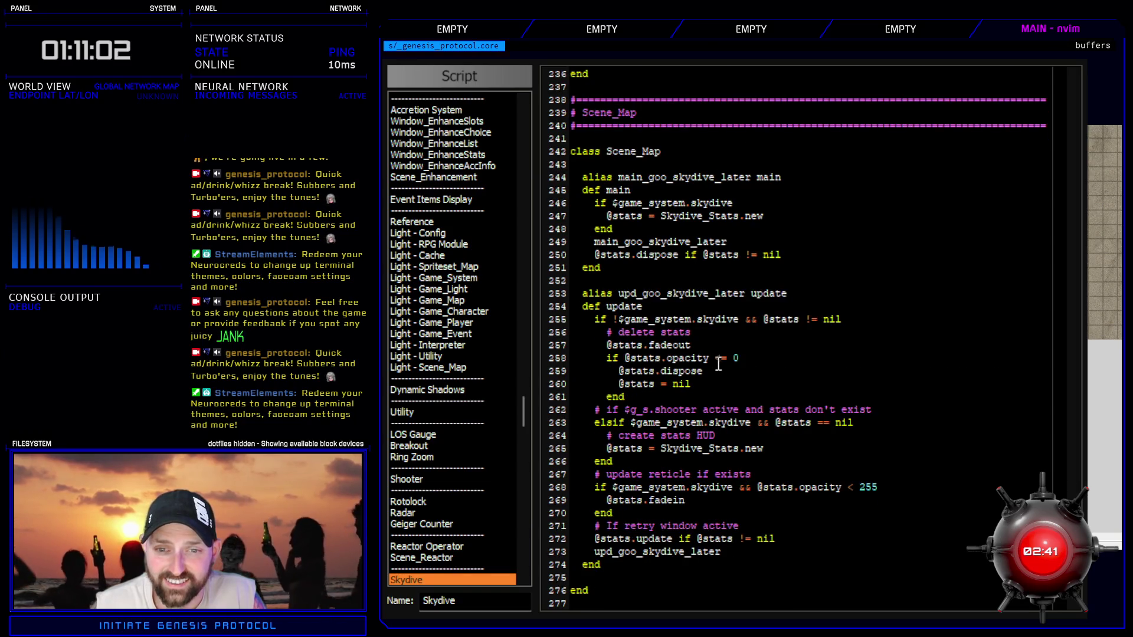
scroll(760, 472, "up", 12)
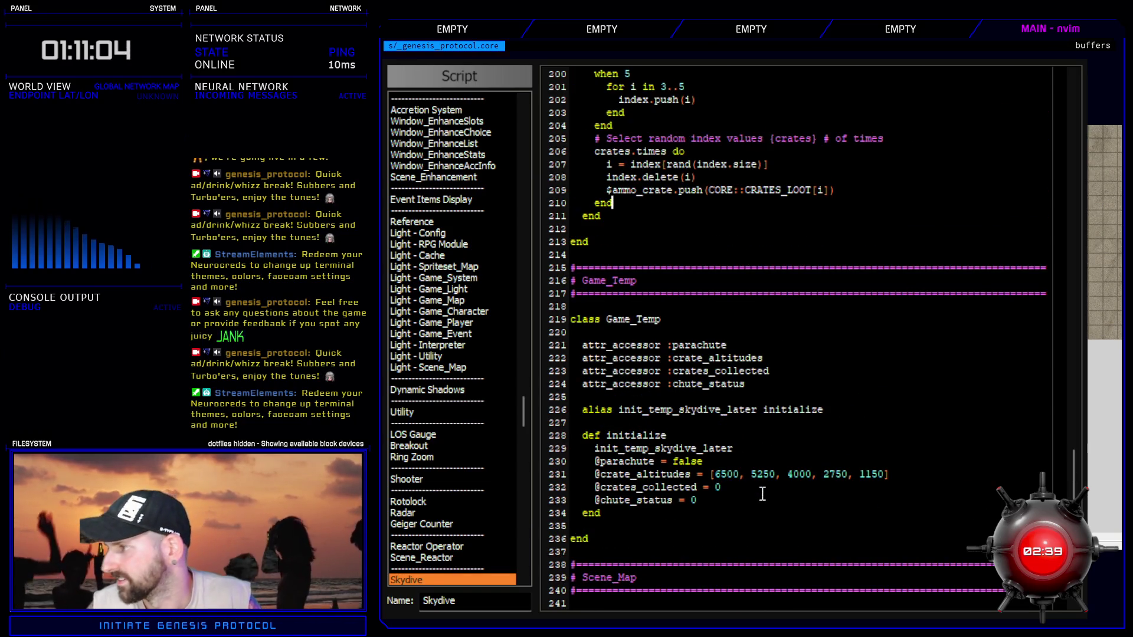
scroll(762, 493, "up", 6)
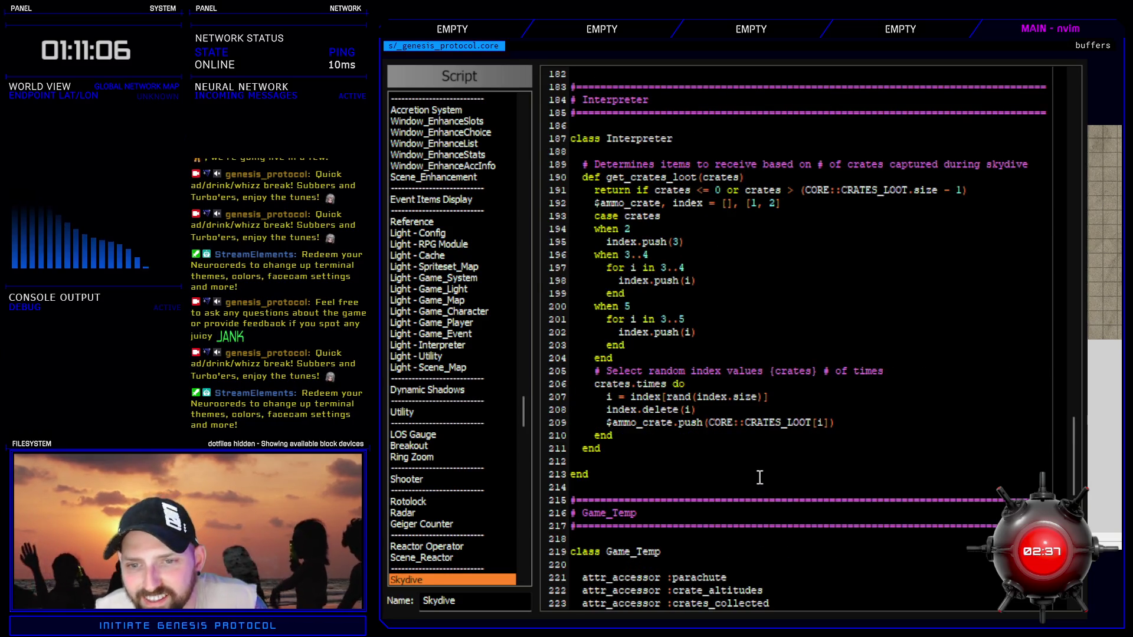
- Select CRATES_LOOT on line 209 and start a search of all scripts for it
double_click(776, 423)
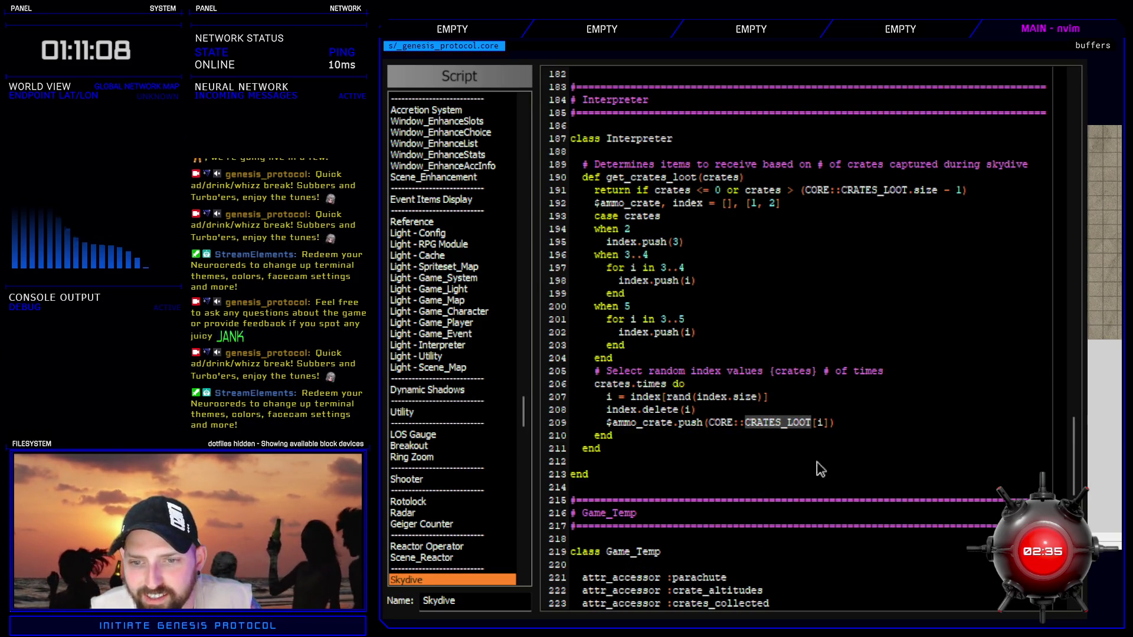
left_click(417, 569)
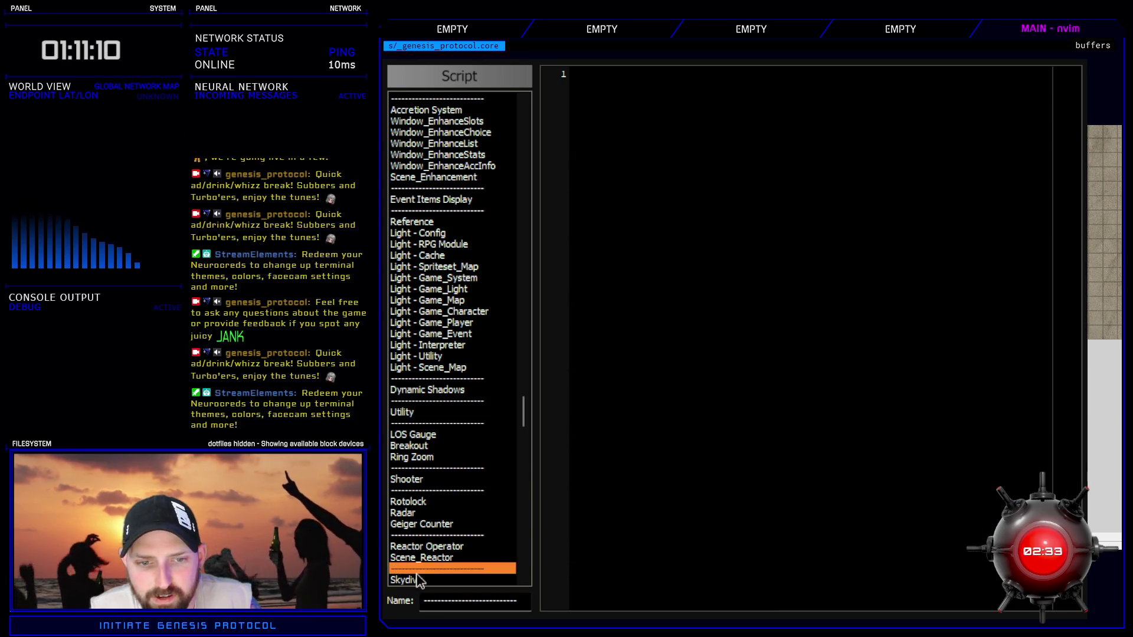
key("ctrl+f")
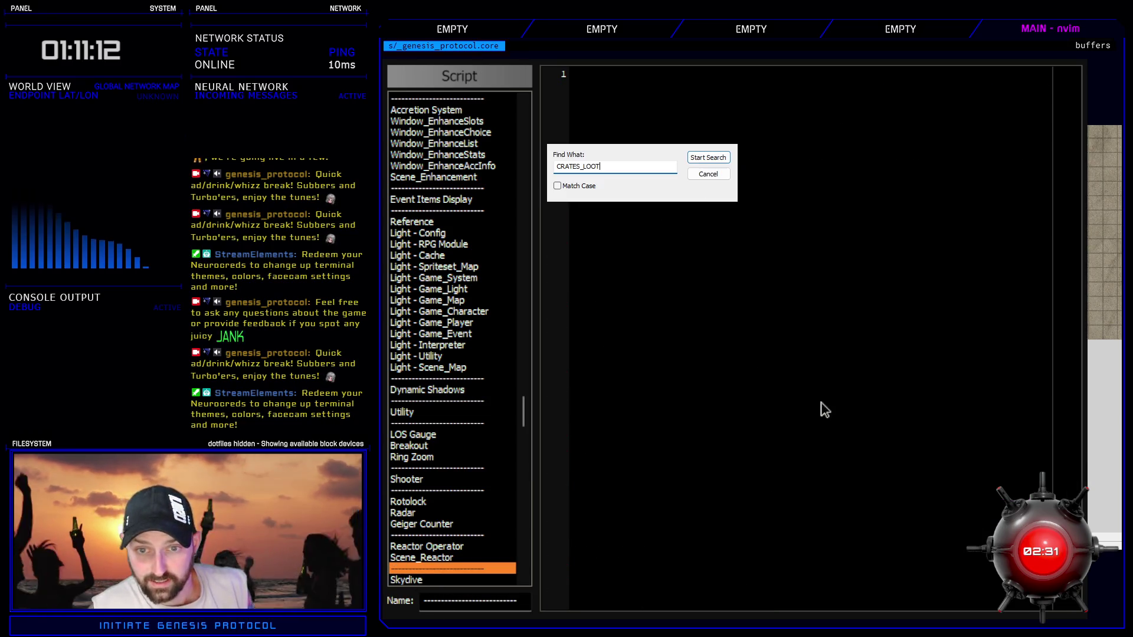
- Jump to CORE Engine line 242, highlight the CRATES_LOOT entries, then close the script editor
key("Return")
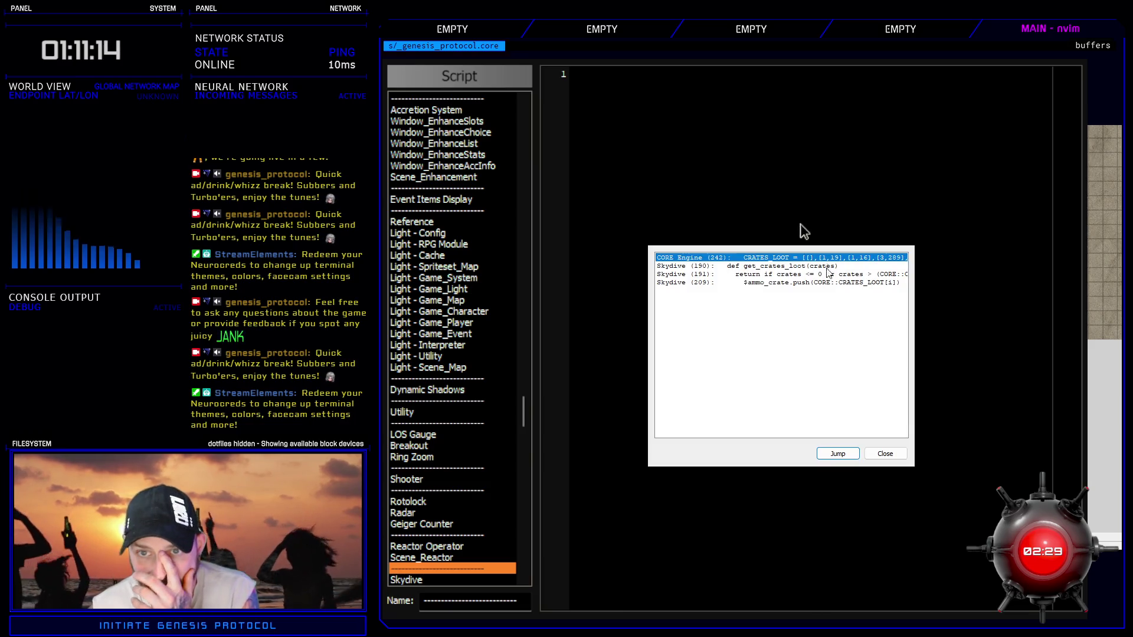
key("Return")
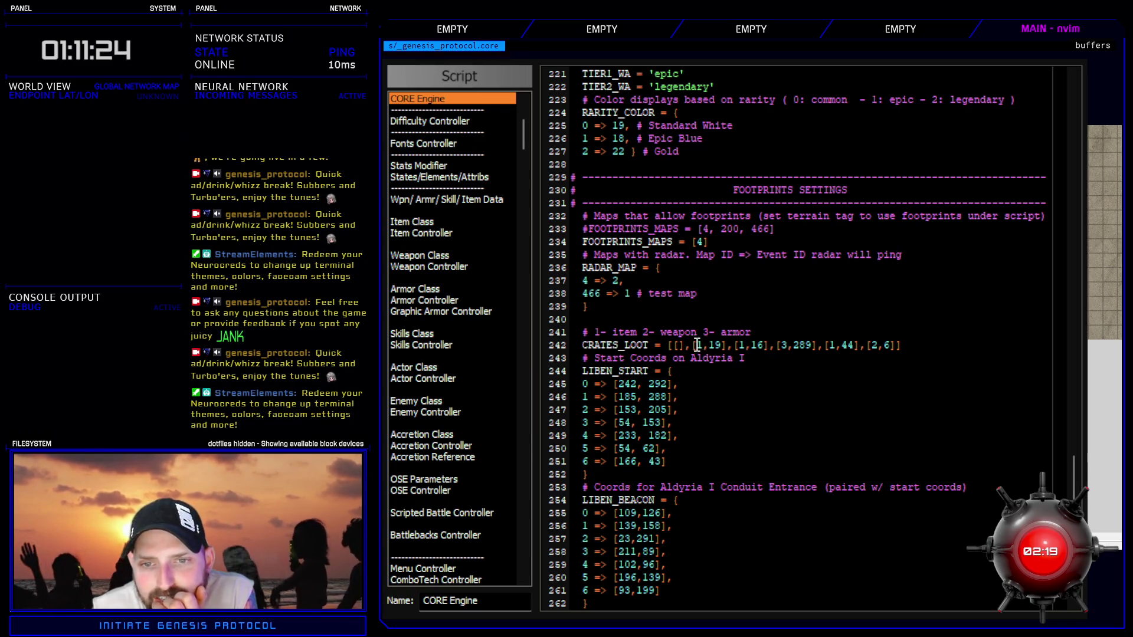
mouse_move(692, 346)
left_mouse_down()
mouse_move(892, 348)
mouse_move(929, 388)
left_mouse_up()
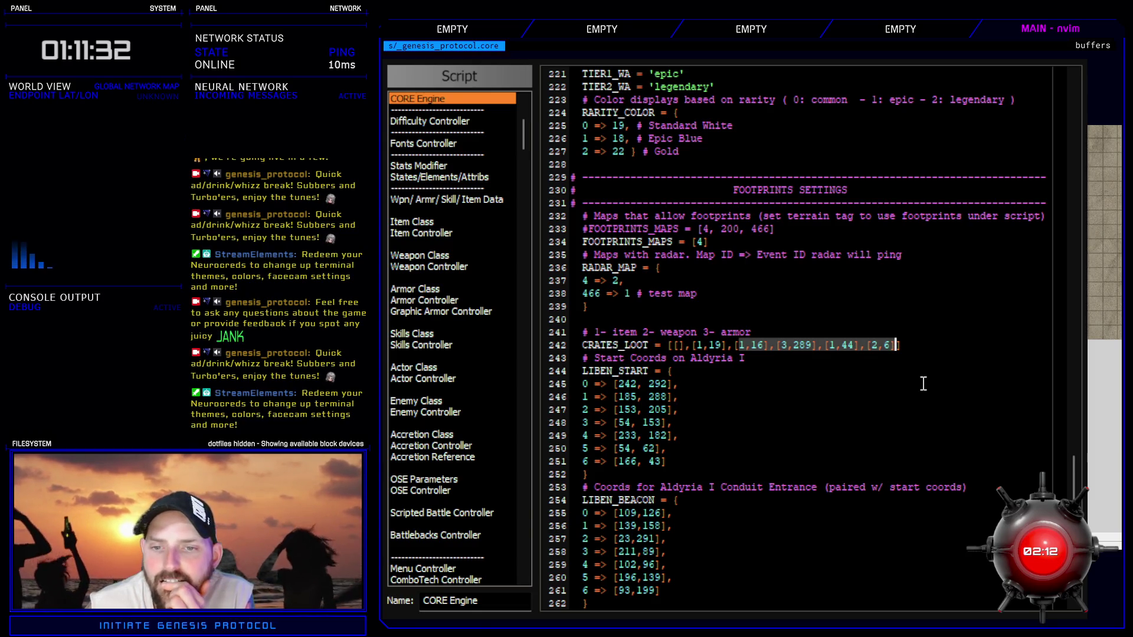
key("Escape")
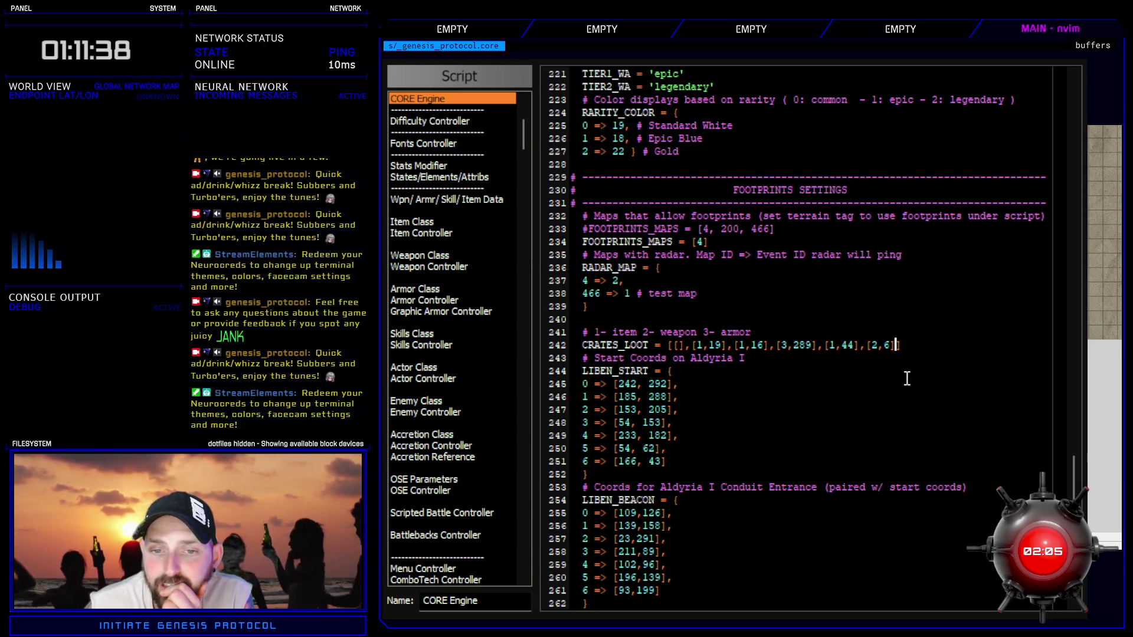
scroll(849, 444, "down", 8)
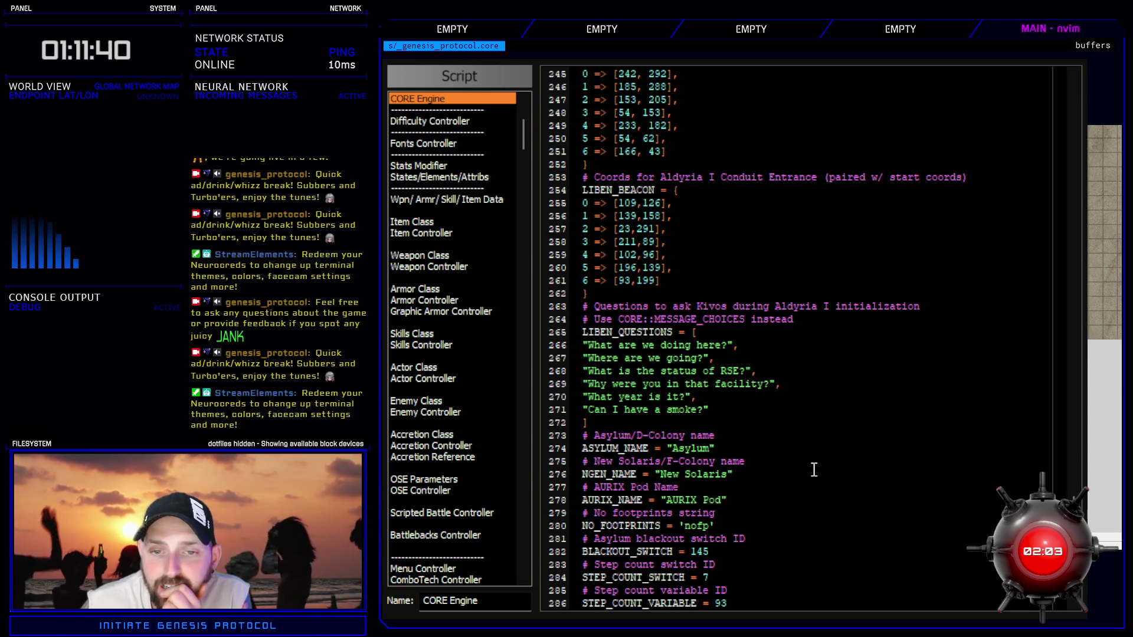
scroll(807, 468, "up", 4)
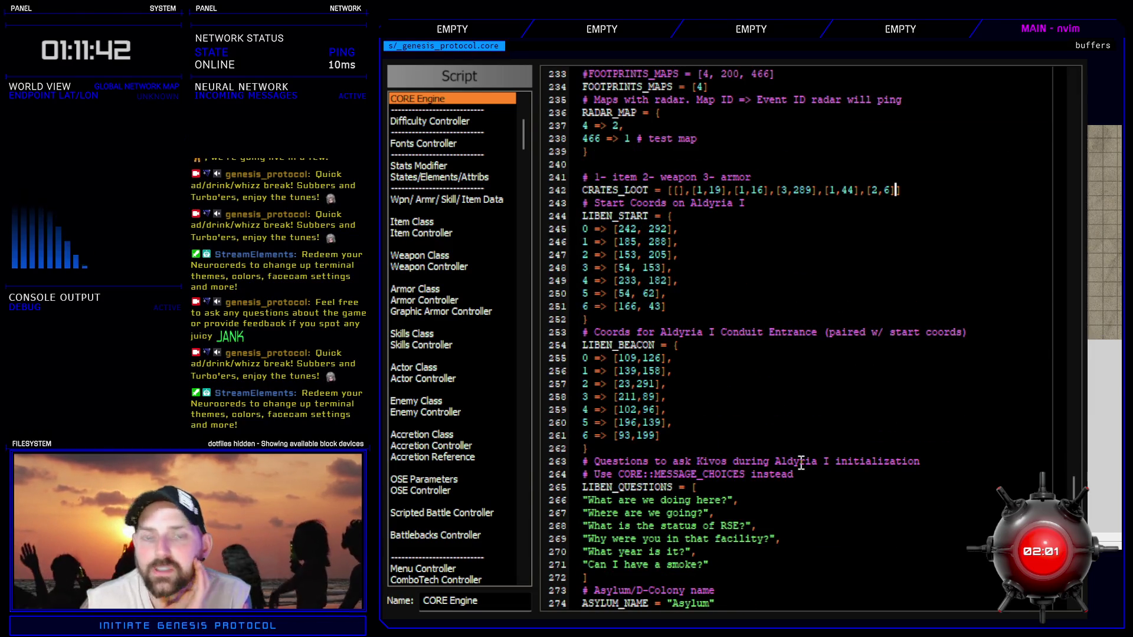
key("Escape")
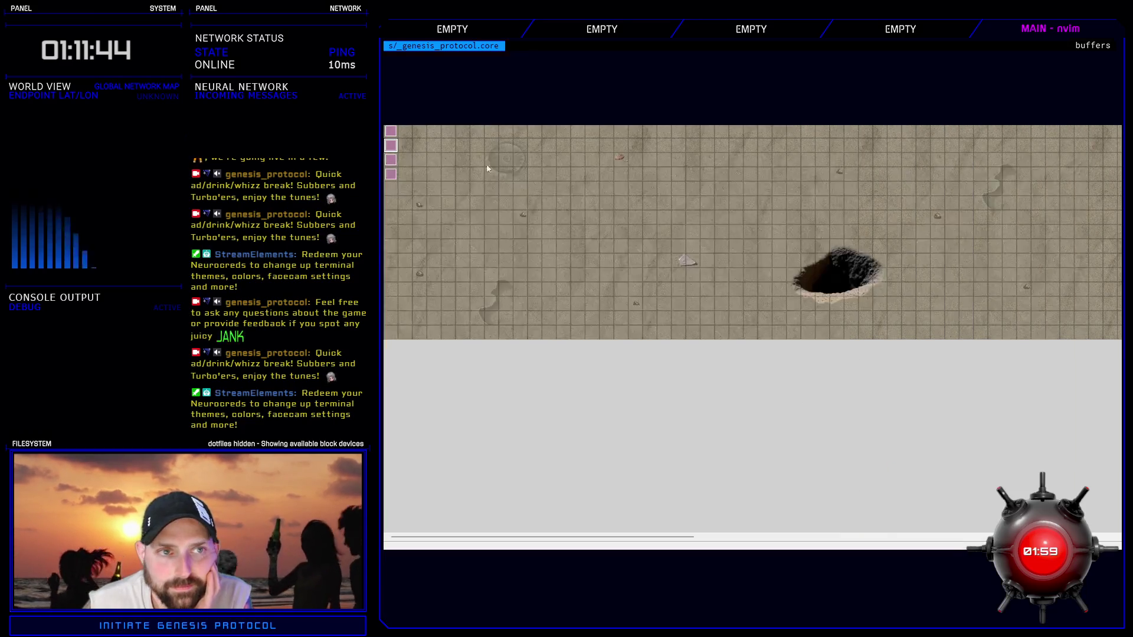
- Delete the sound call, Scene_RandomBox and randombox_type lines from 203 Get Crate Loot
key("F9")
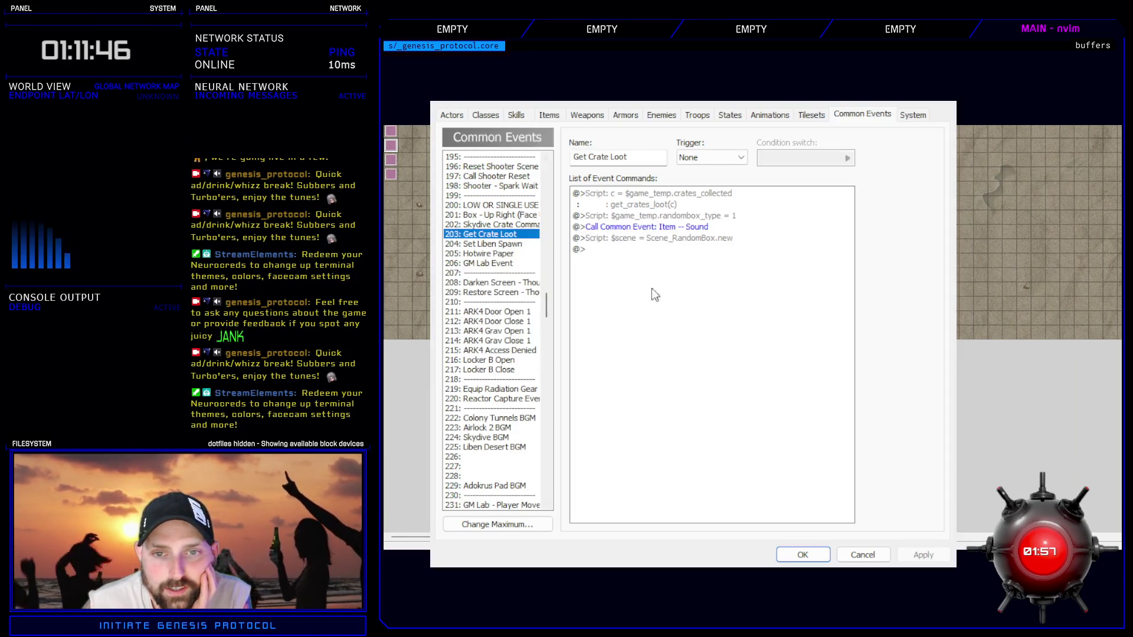
left_click(678, 238)
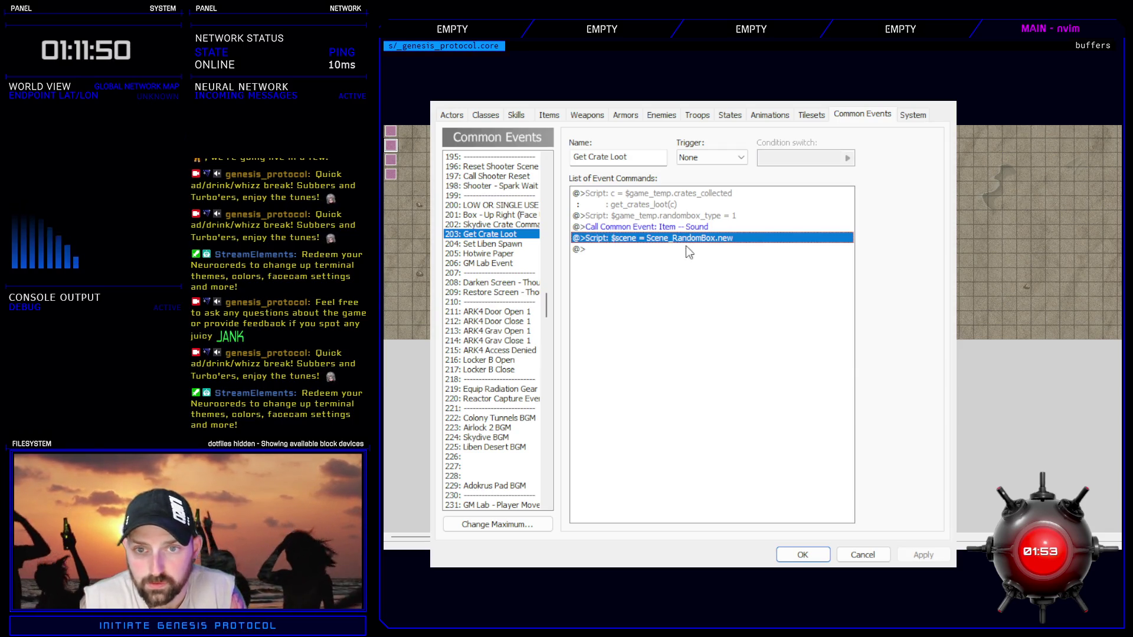
key("Delete")
key("Delete")
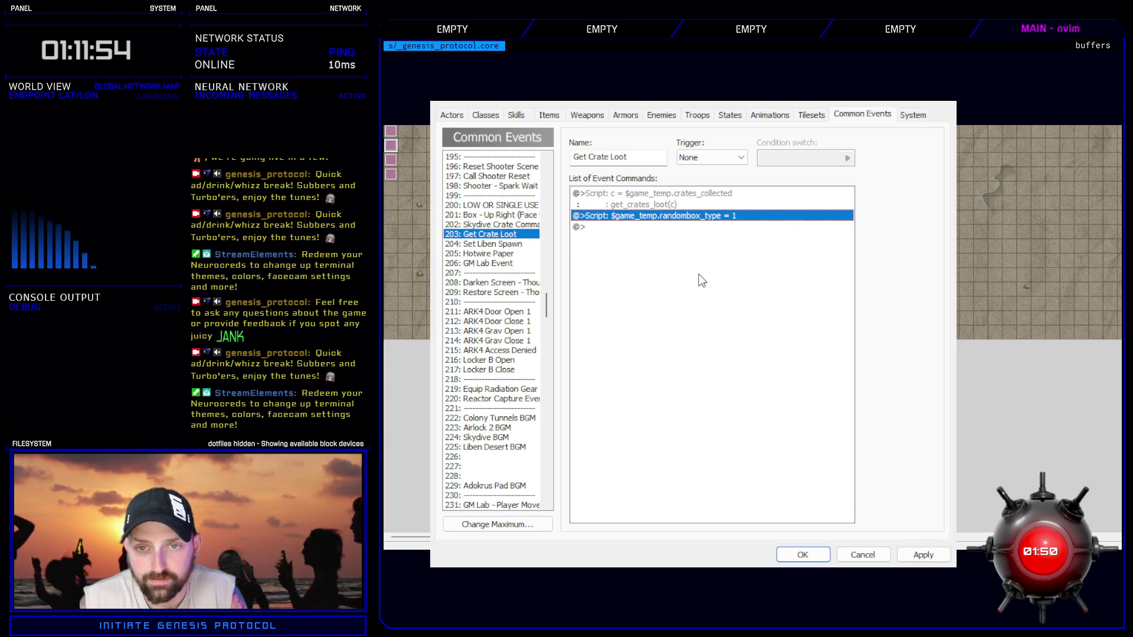
key("Delete")
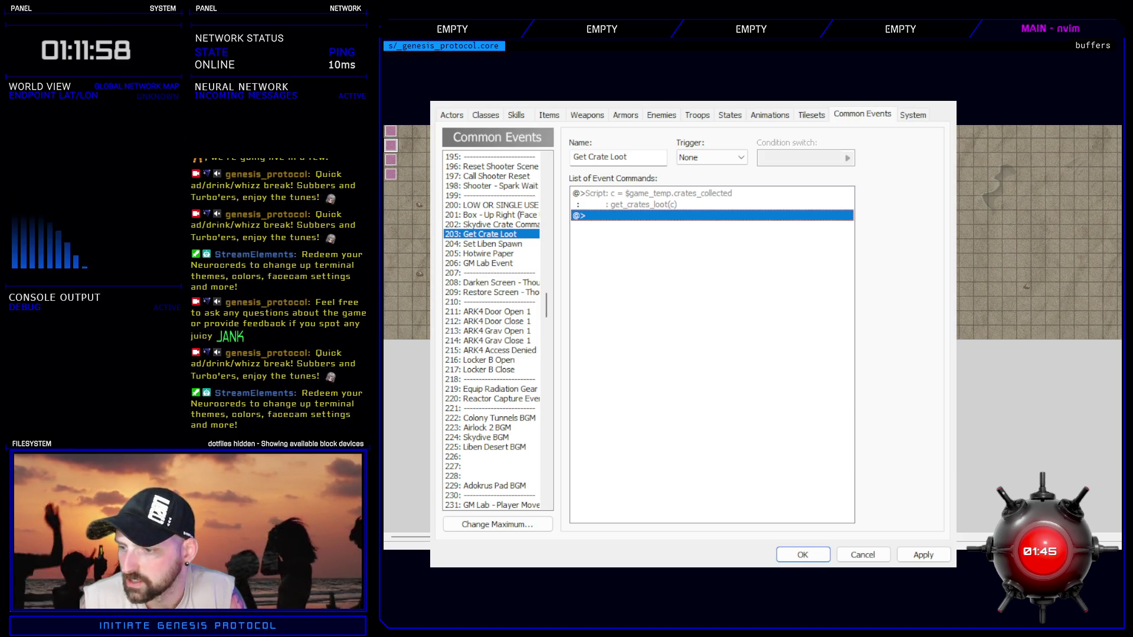
key("alt+Tab")
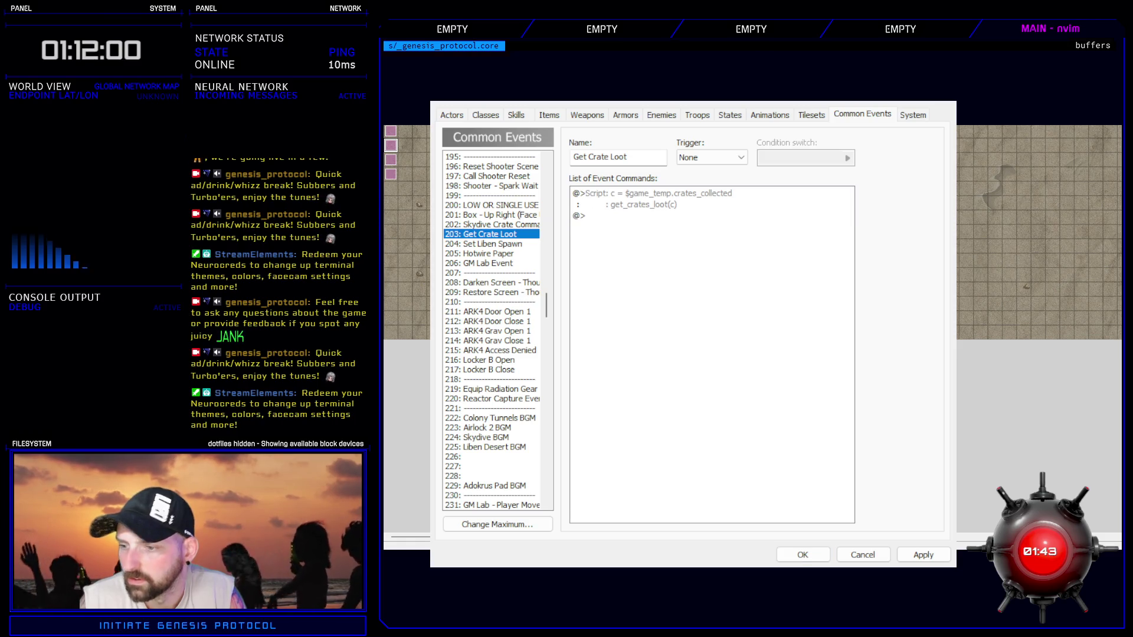
key("alt+Tab")
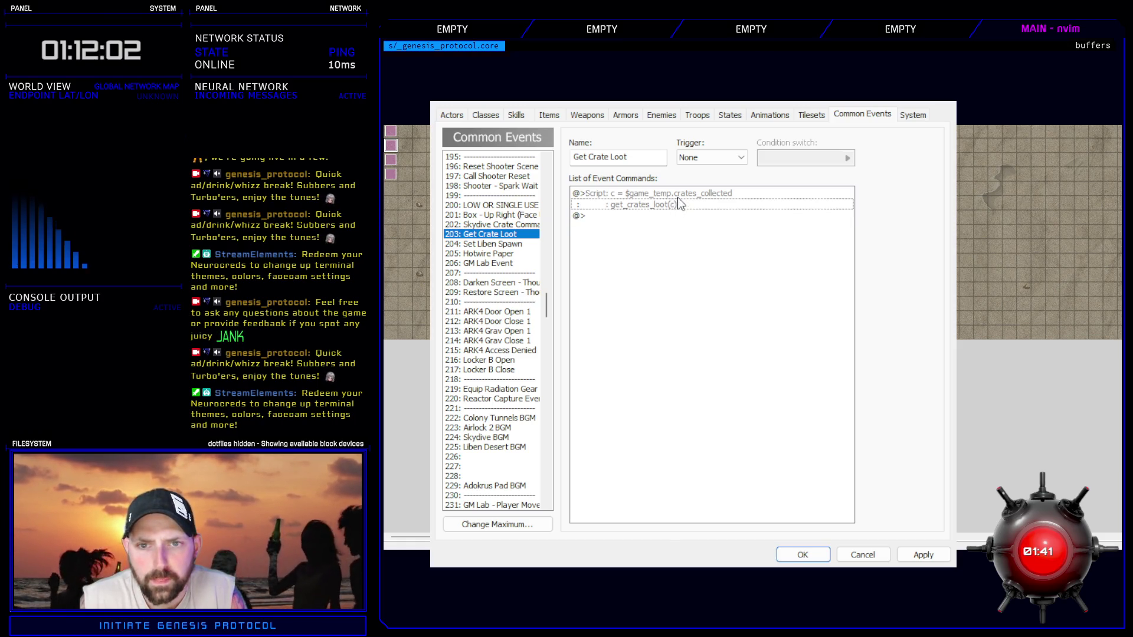
- Review the remaining crates_collected / get_crates_loot(c) script, then apply and close the database
left_click(678, 201)
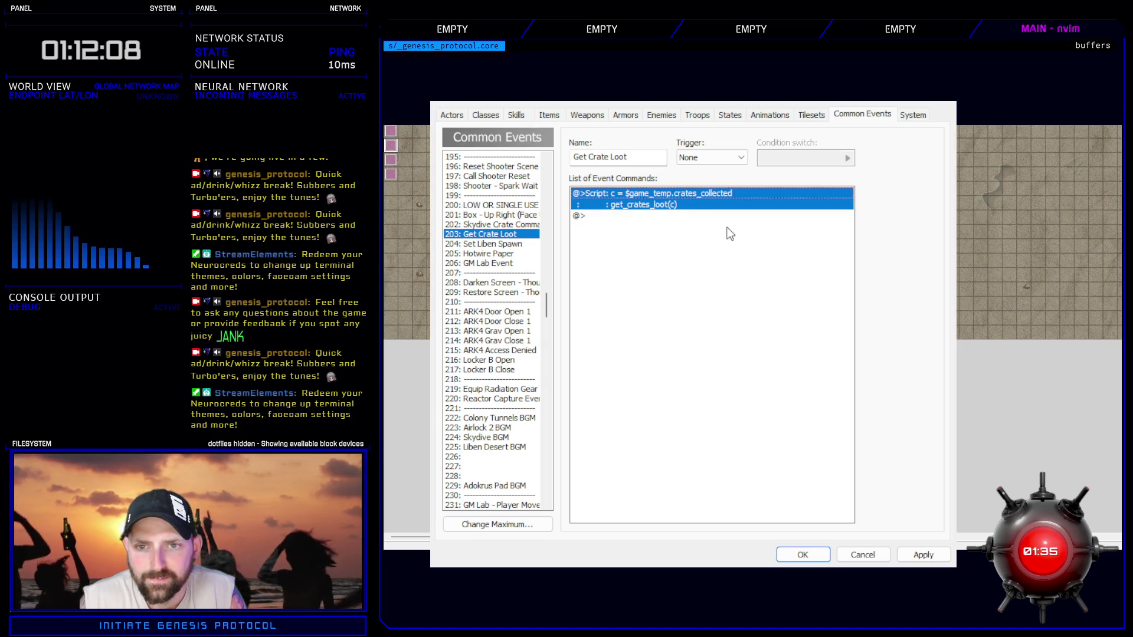
key("Return")
left_click_drag(846, 260, 738, 260)
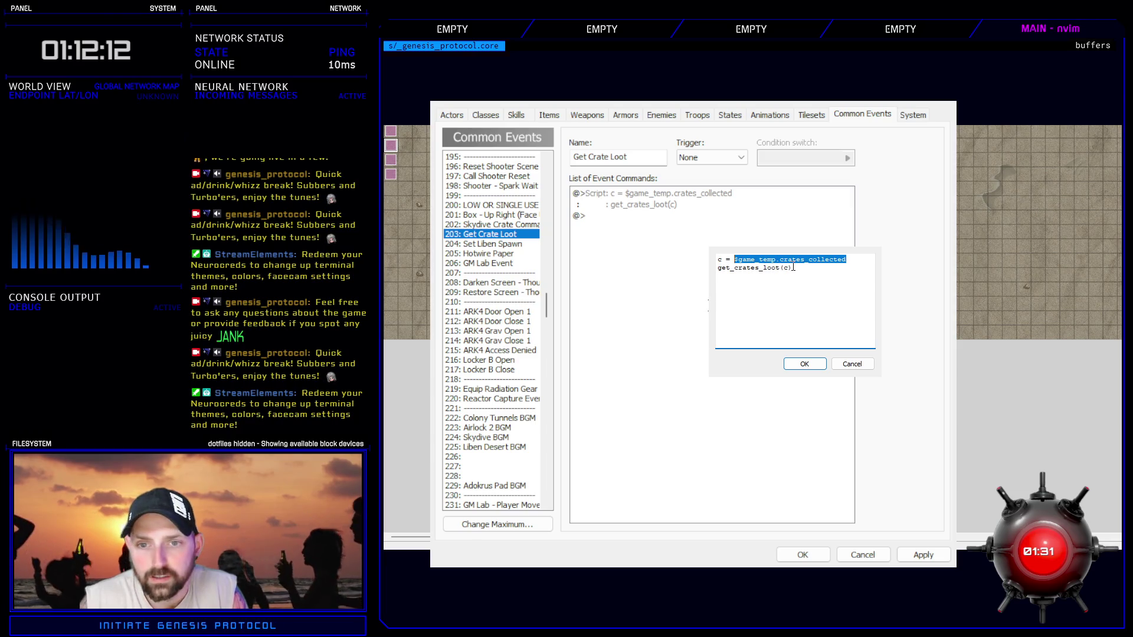
left_click_drag(793, 267, 731, 268)
left_click(739, 266)
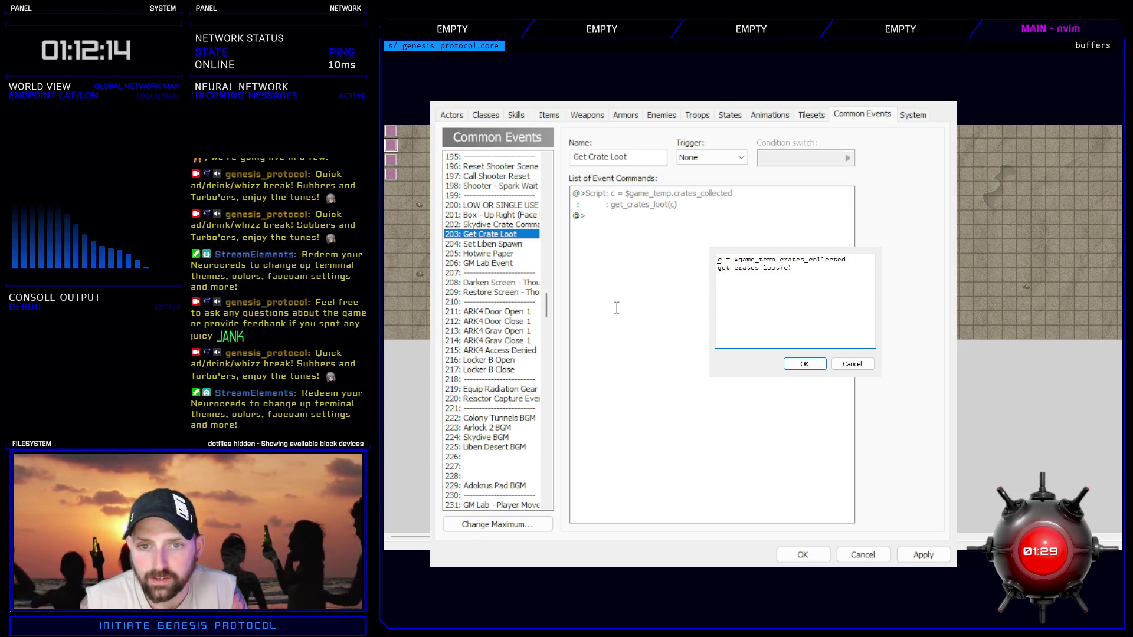
key("shift+End")
left_click(797, 270)
left_click(805, 364)
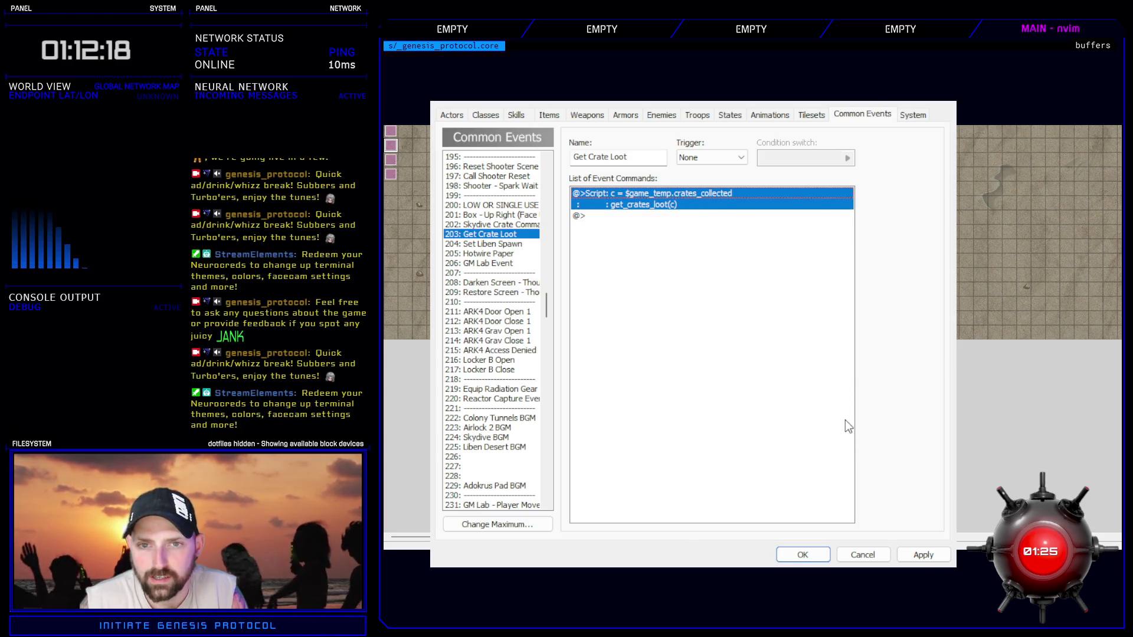
left_click(922, 552)
left_click(815, 555)
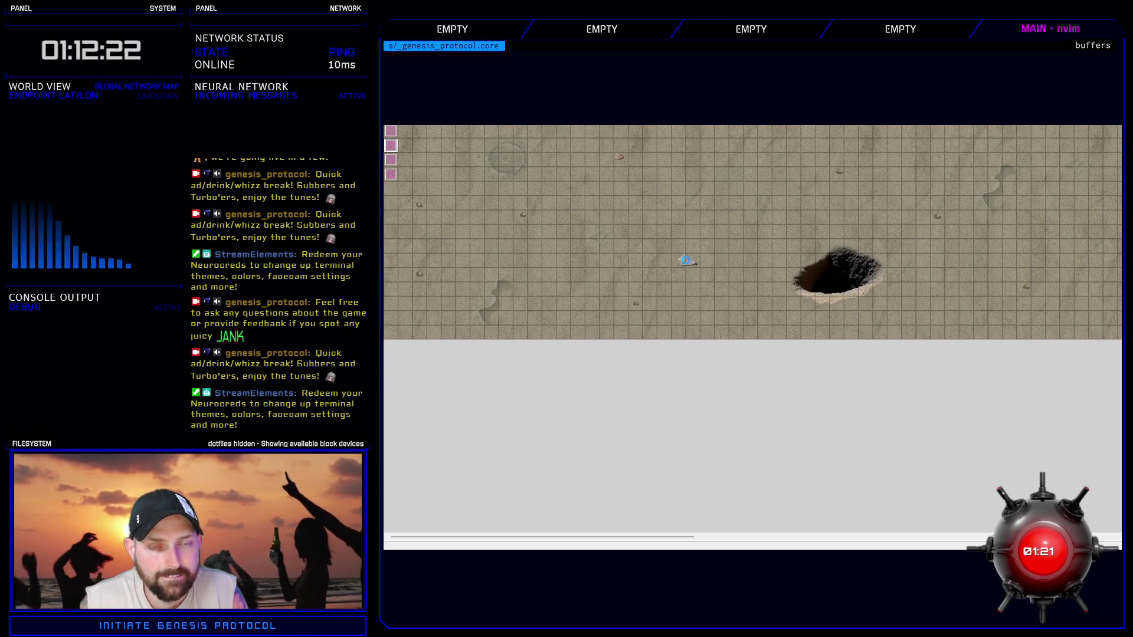
- Search all scripts for crates_loot and open the Skydive get_crates_loot result
key("F11")
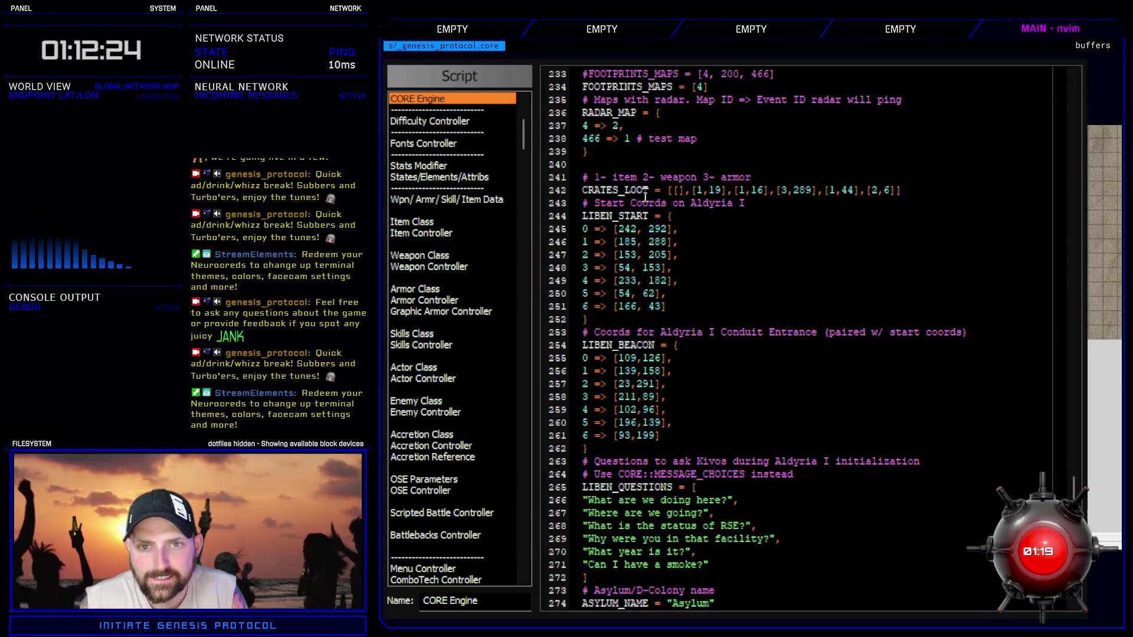
double_click(649, 197)
left_click(498, 131)
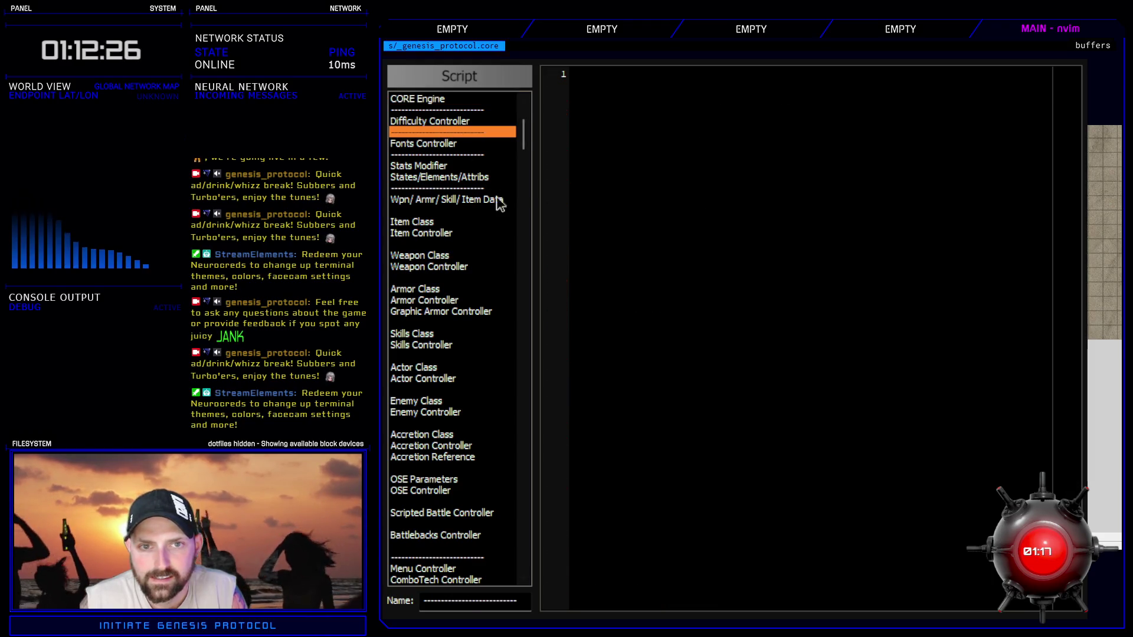
key("ctrl+shift+f")
key("Return")
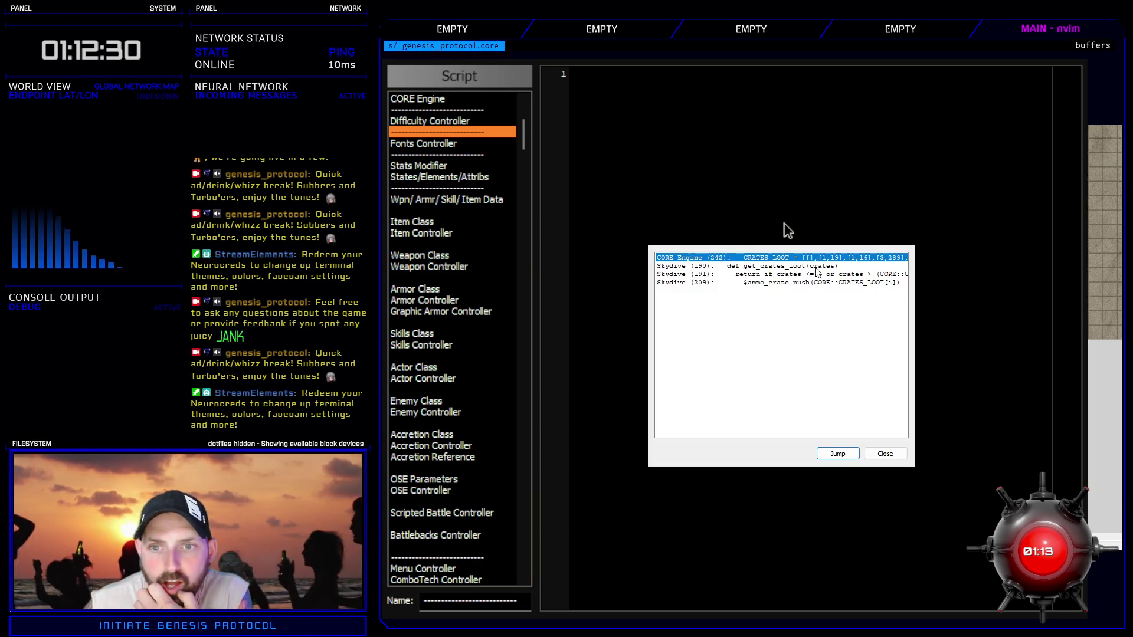
double_click(809, 266)
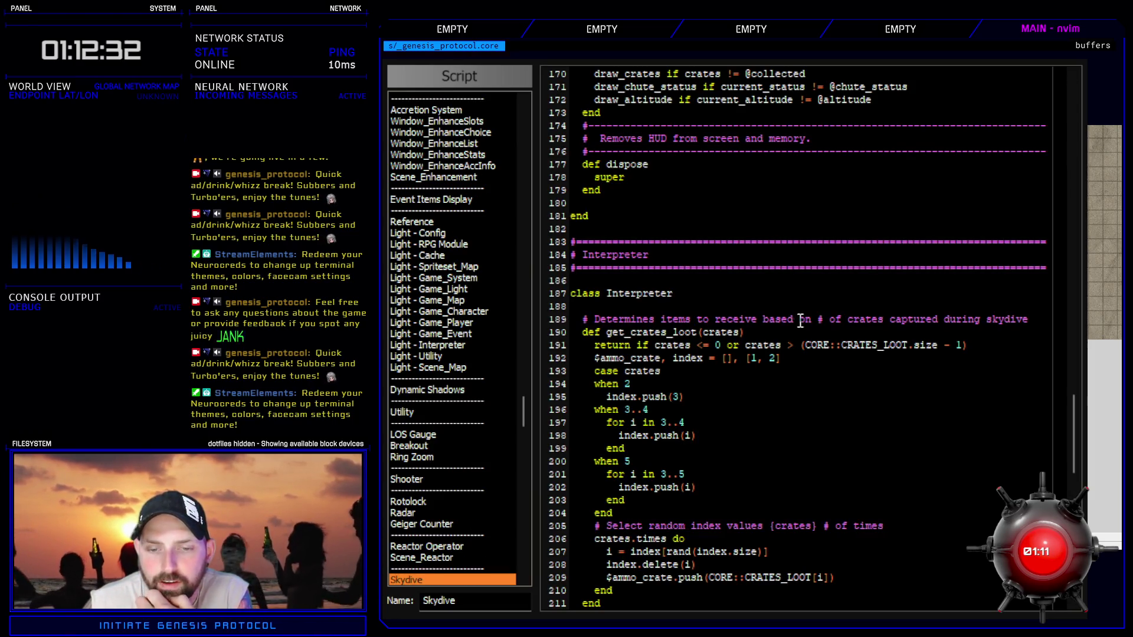
- Review get_crates_loot's $ammo_crate use and index.delete(i) loot loop, then leave the editor
scroll(798, 365, "down", 4)
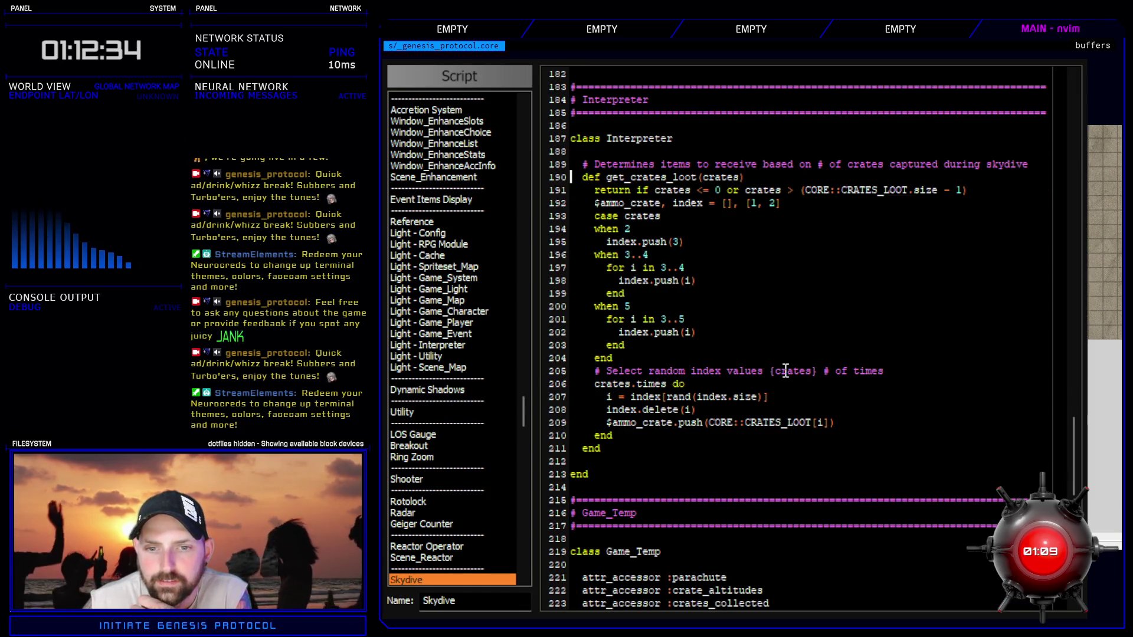
scroll(783, 396, "up", 2)
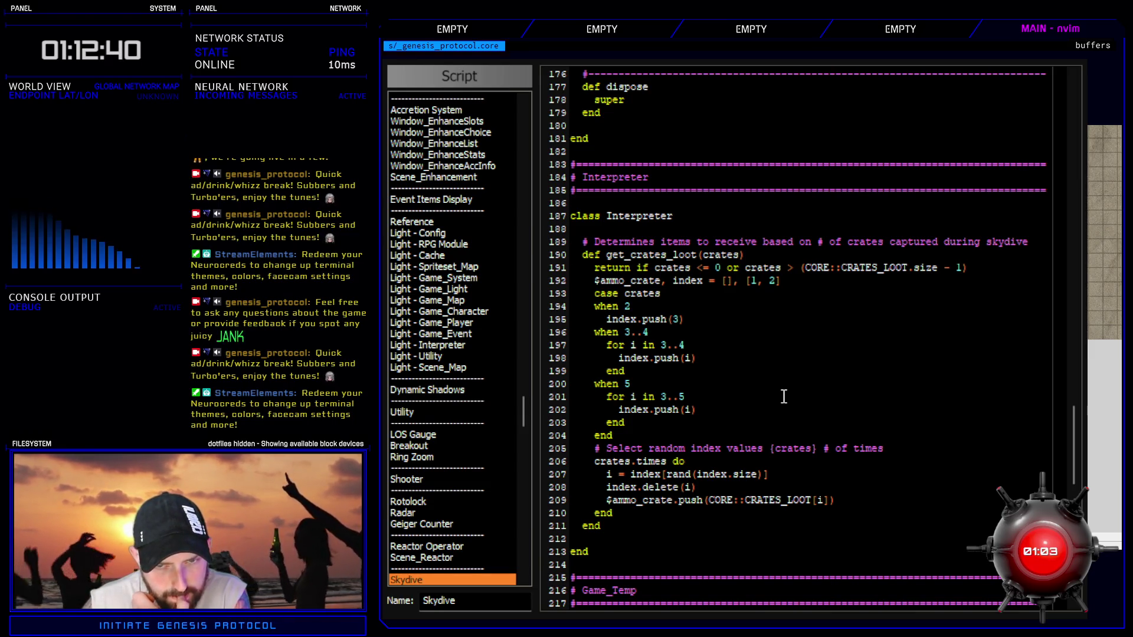
double_click(650, 281)
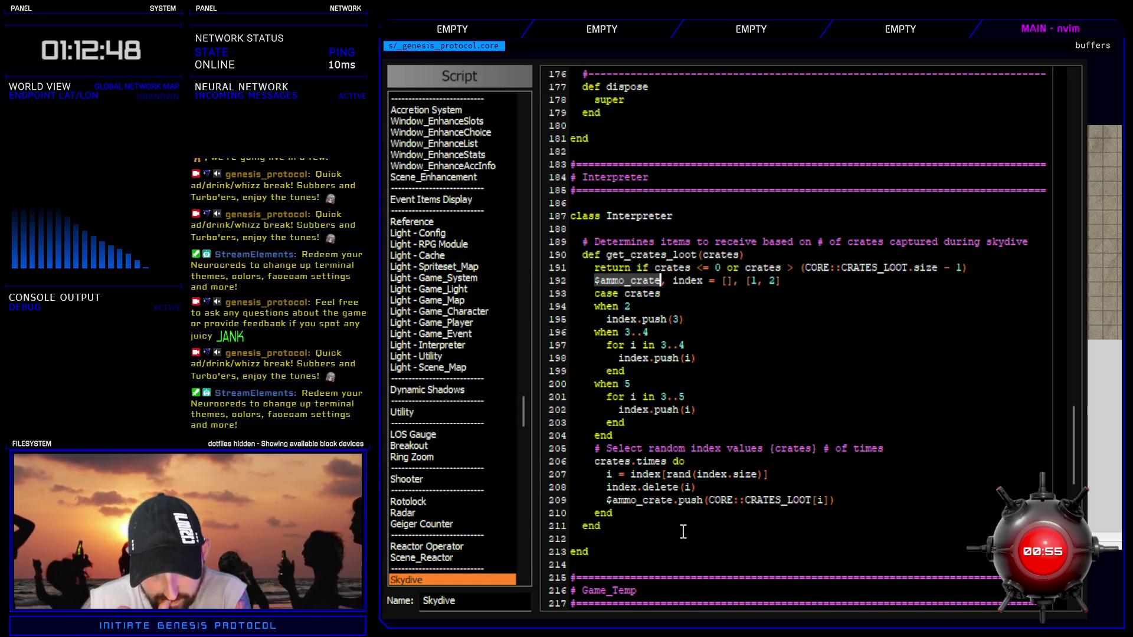
triple_click(914, 442)
left_click(909, 448)
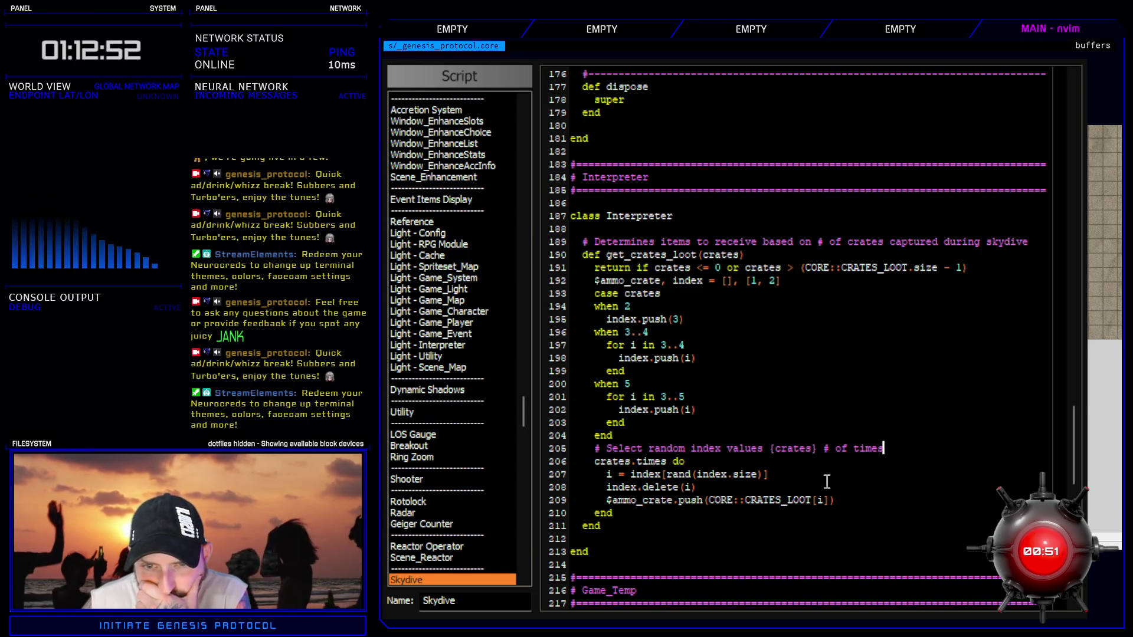
left_click(876, 509)
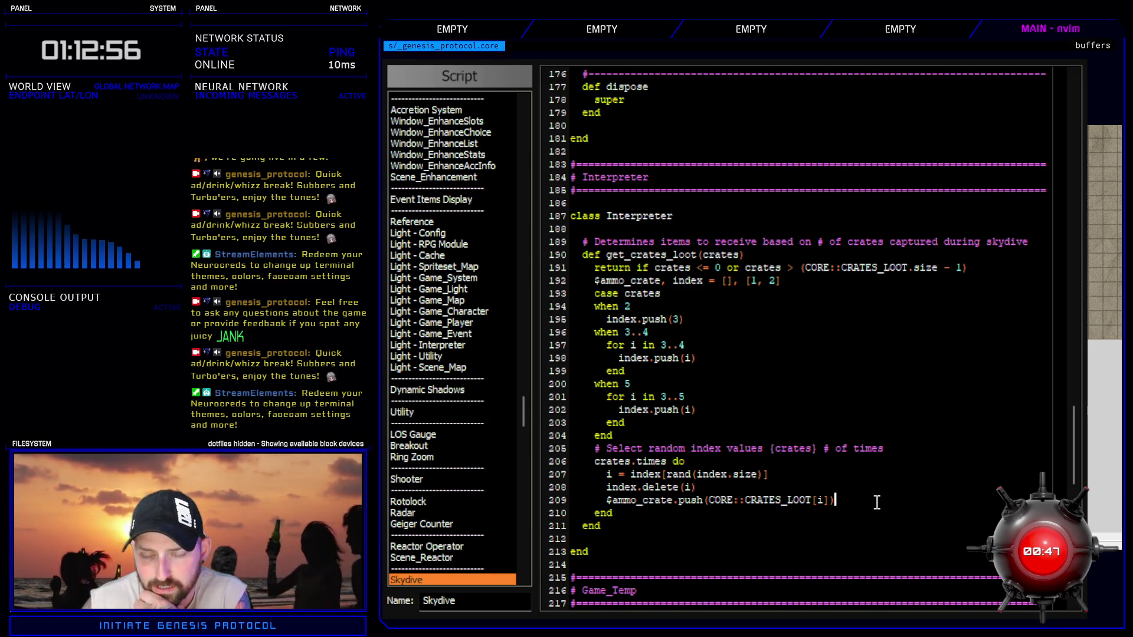
left_click_drag(607, 489, 696, 488)
left_click(729, 490)
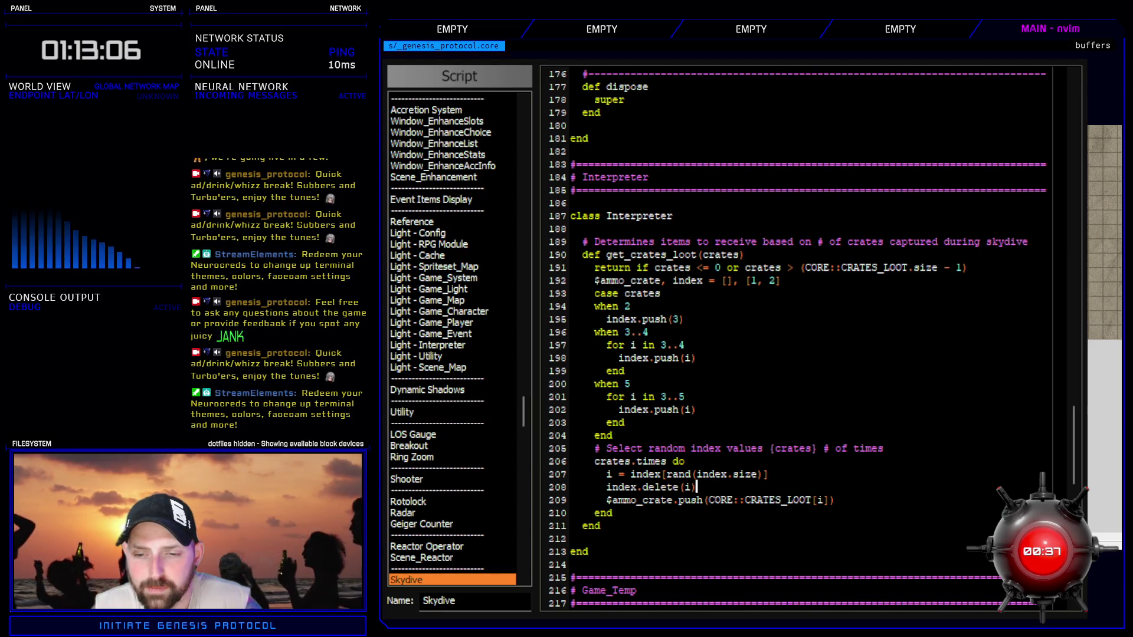
key("alt+Tab")
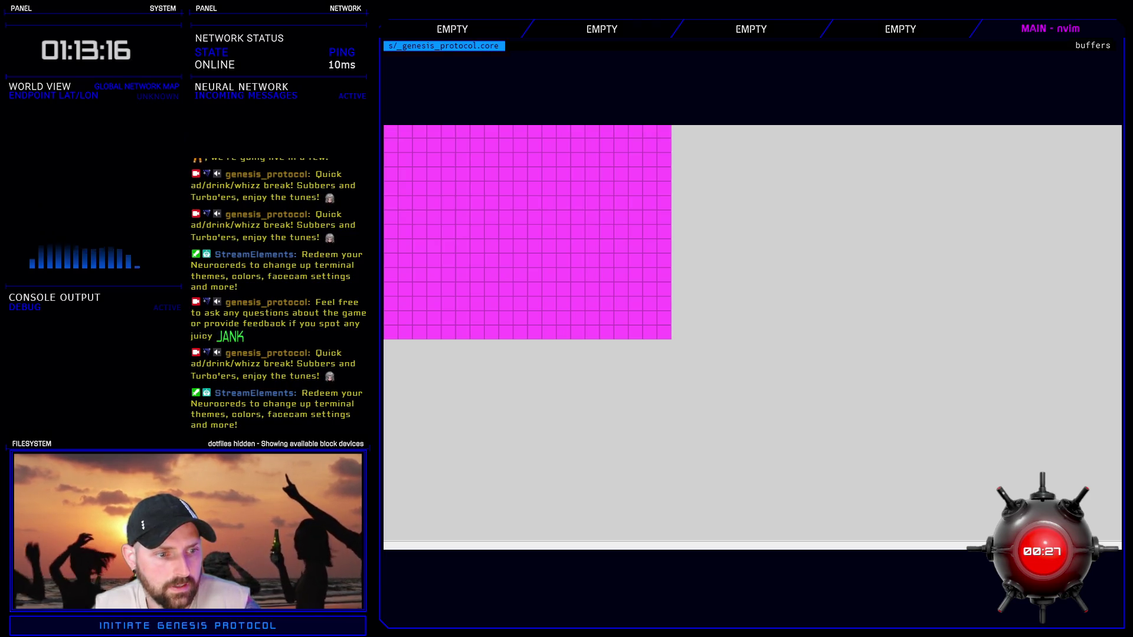
- Set the Outside map's tileset to 001: Blank, replacing 027: City Flashback, and confirm
key("space")
key("Tab")
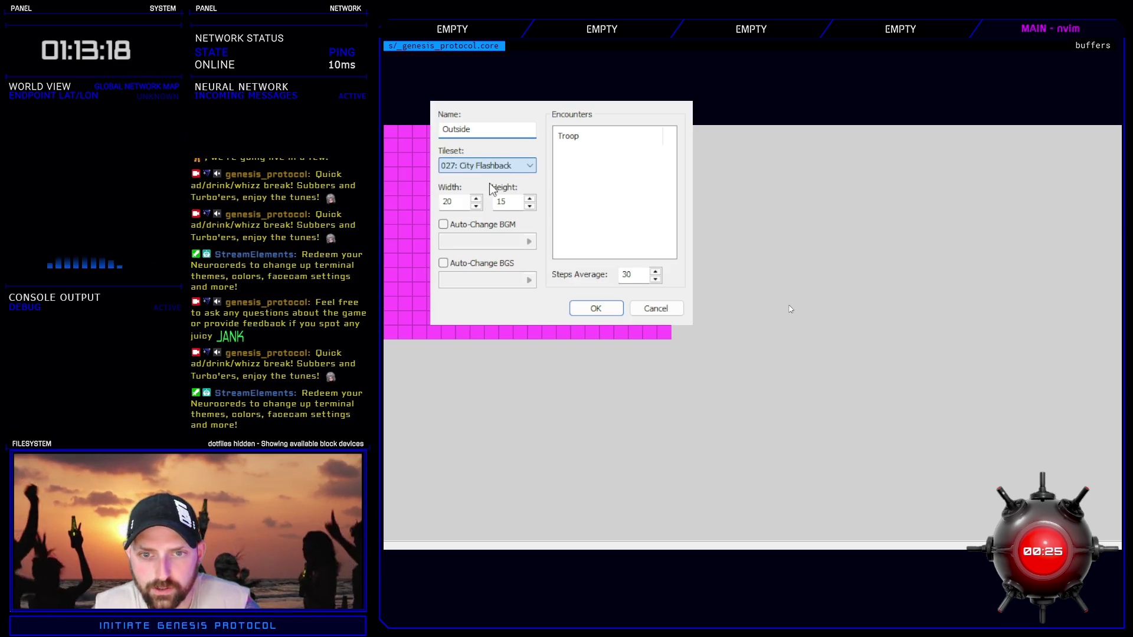
key("Return")
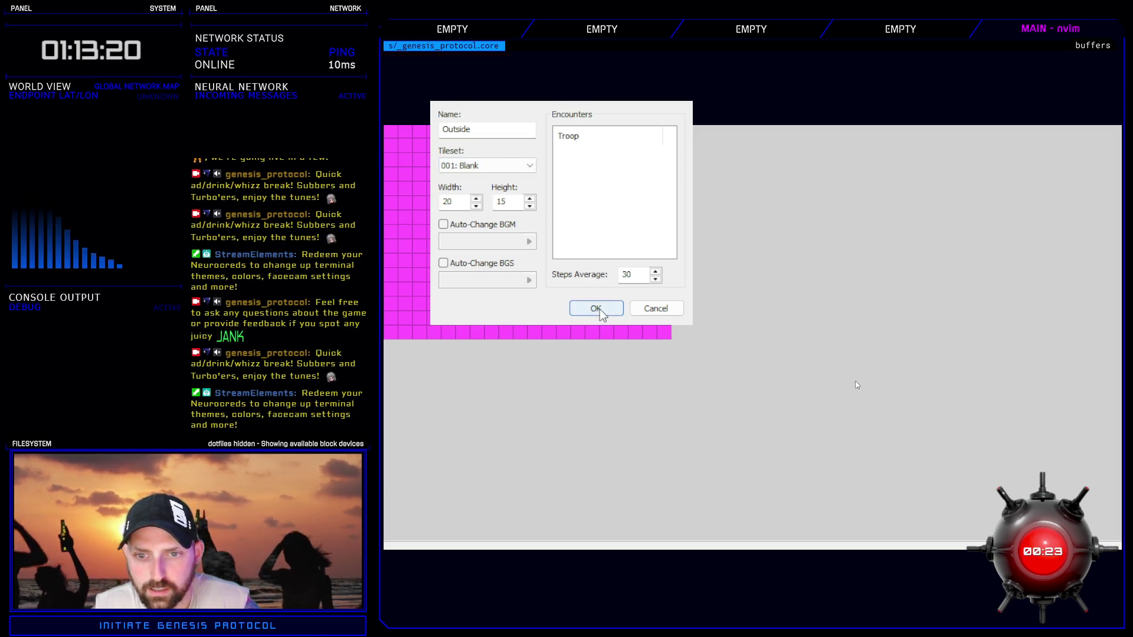